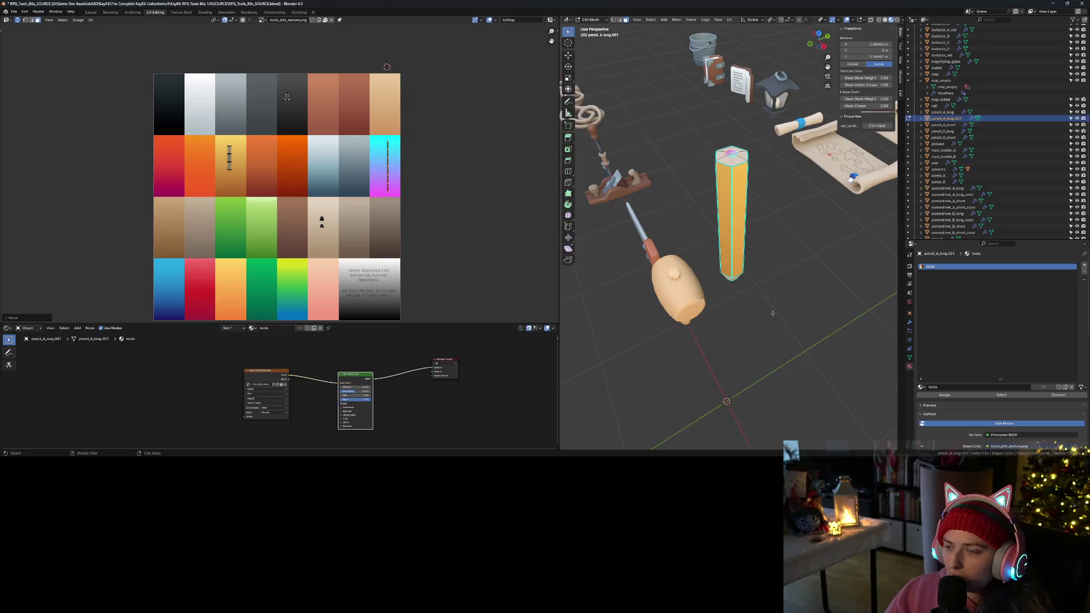
Select the pencil tip's vertices and tip face in Edit Mode, orbiting so the tip points down
{"action": "mouse_move", "coordinate": [764, 280]}
{"action": "left_mouse_down"}
{"action": "mouse_move", "coordinate": [729, 284]}
{"action": "mouse_move", "coordinate": [737, 244]}
{"action": "mouse_move", "coordinate": [708, 228]}
{"action": "mouse_move", "coordinate": [733, 282]}
{"action": "mouse_move", "coordinate": [736, 327]}
{"action": "mouse_move", "coordinate": [734, 178]}
{"action": "left_mouse_up"}
{"action": "key", "text": "a"}
{"action": "left_click", "coordinate": [731, 318]}
{"action": "left_click", "coordinate": [733, 310], "text": "shift"}
{"action": "left_click", "coordinate": [737, 278], "text": "shift"}
{"action": "left_click", "coordinate": [734, 177], "text": "shift"}
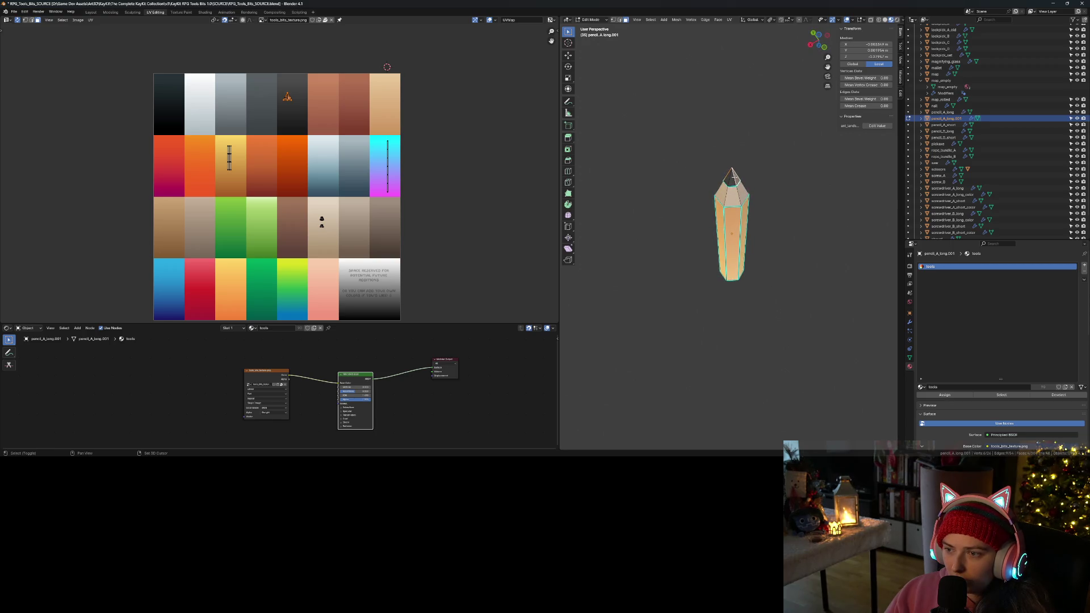
{"action": "left_click", "coordinate": [730, 181], "text": "shift"}
{"action": "left_click_drag", "start_coordinate": [738, 180], "coordinate": [716, 249]}
Move the tip UV triangle onto the cyan-magenta swatch, isolate the pencil, then rotate and enlarge the triangle
{"action": "key", "text": "g"}
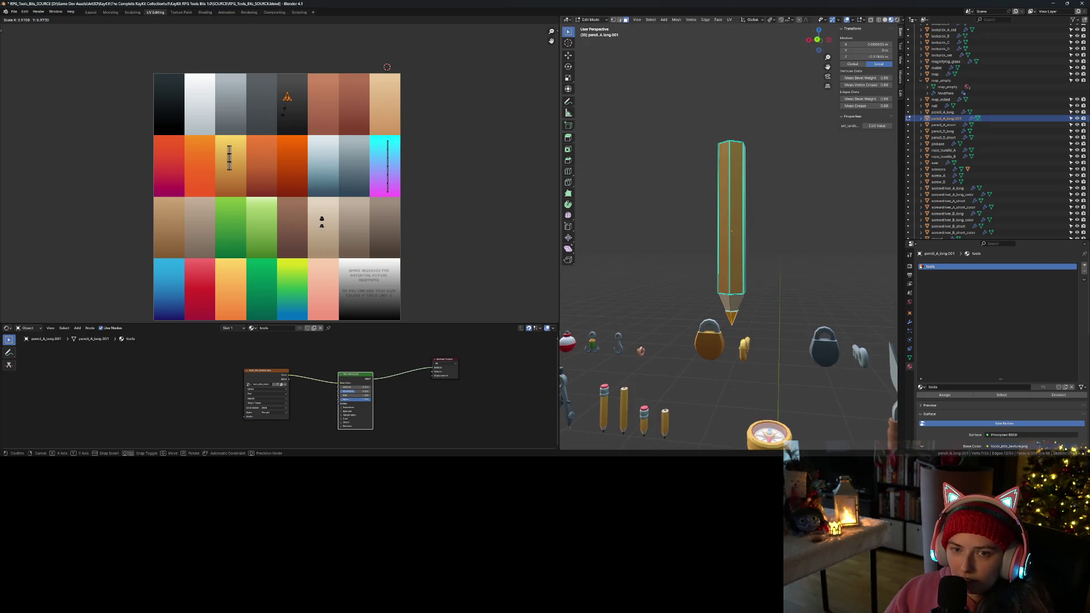
{"action": "left_click", "coordinate": [401, 190]}
{"action": "key", "text": "KP_Divide"}
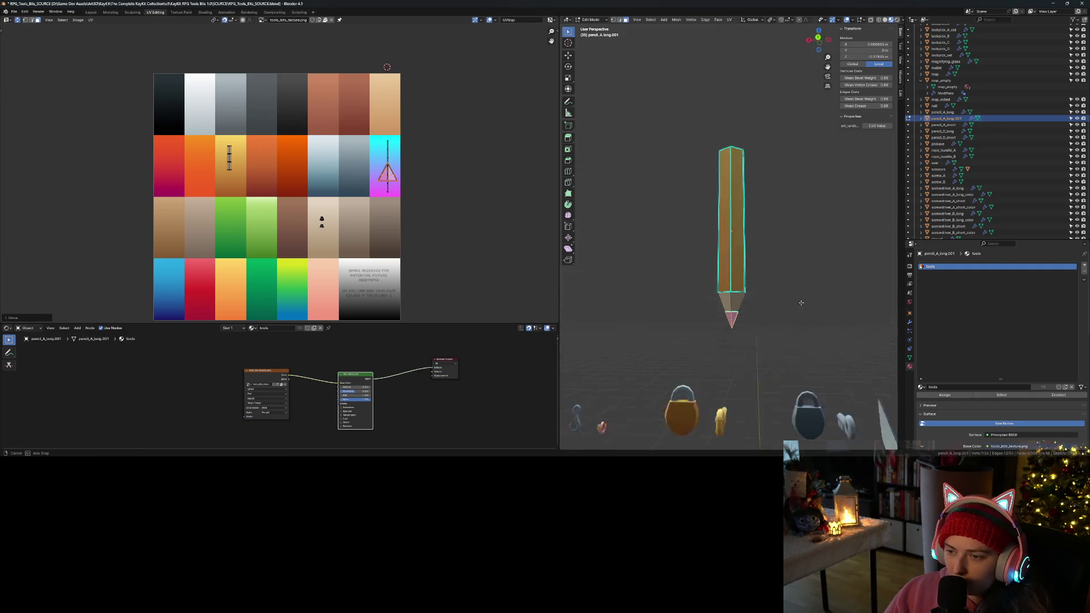
{"action": "key", "text": "r"}
{"action": "left_click", "coordinate": [480, 168]}
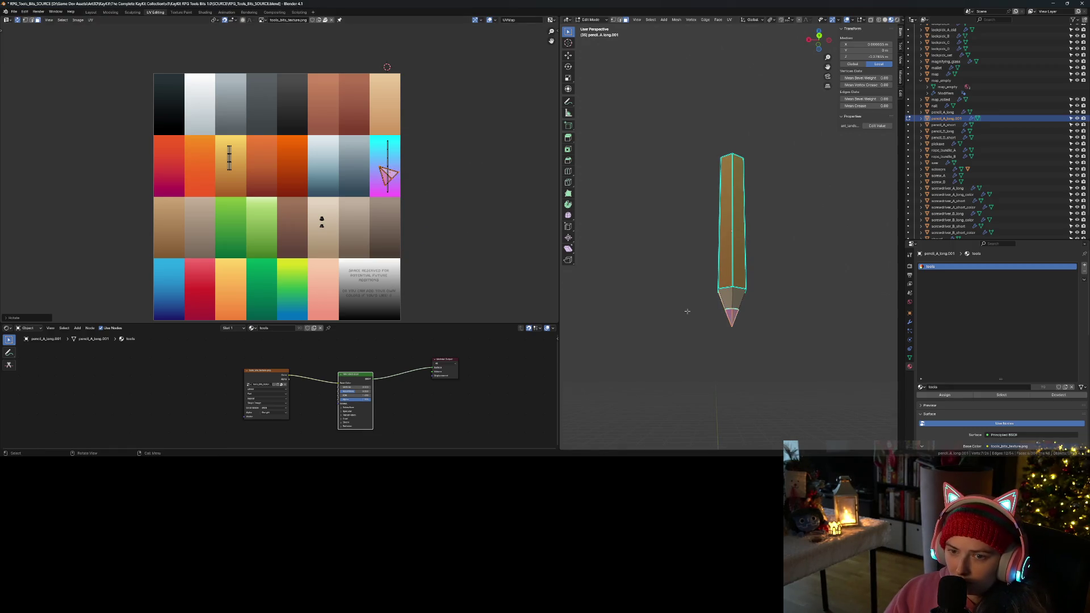
{"action": "key", "text": "s"}
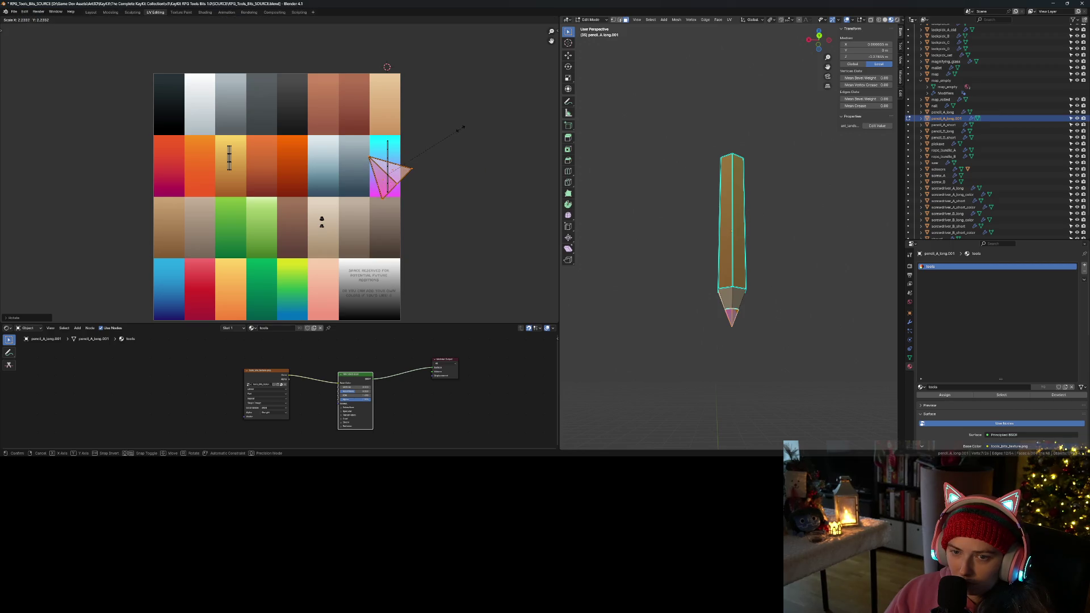
{"action": "left_click", "coordinate": [484, 117]}
Stand the tip UV triangle upright and nudge it right within the swatch
{"action": "key", "text": "g"}
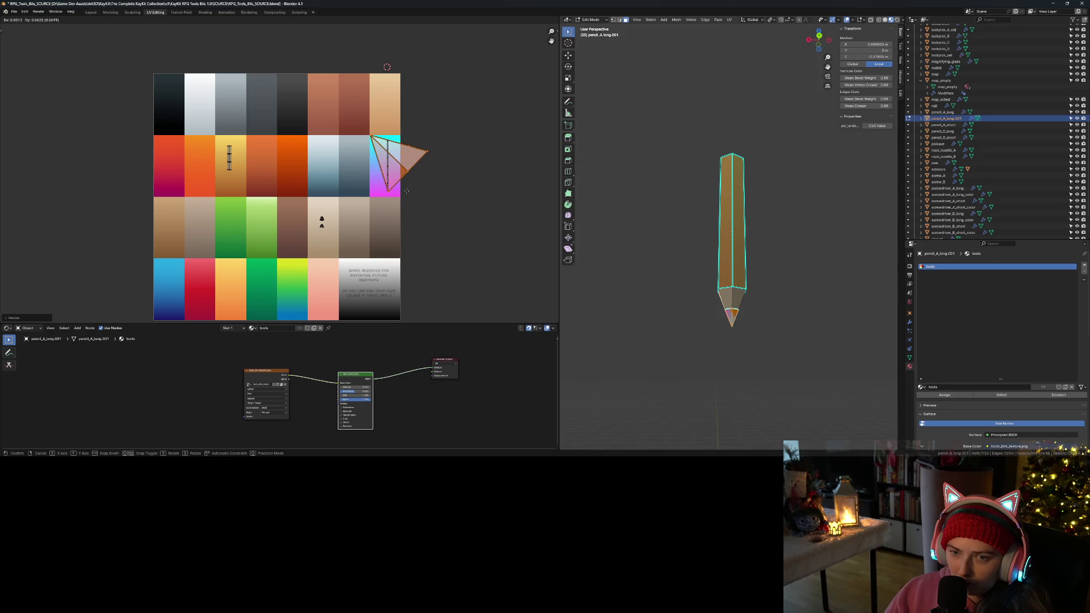
{"action": "key", "text": "r"}
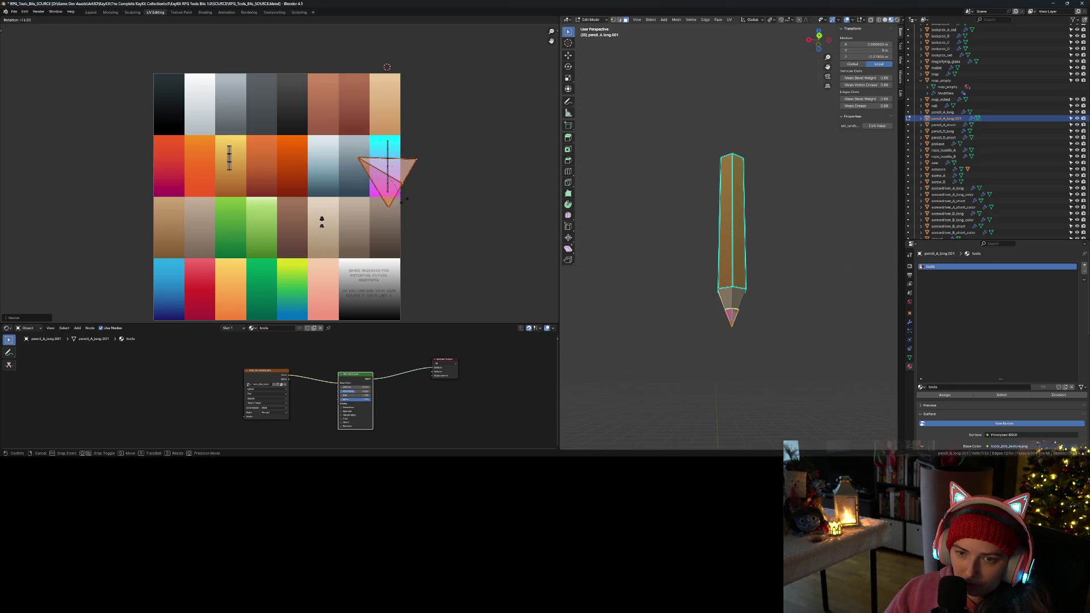
{"action": "left_click", "coordinate": [371, 209]}
{"action": "key", "text": "g"}
{"action": "left_click", "coordinate": [399, 217]}
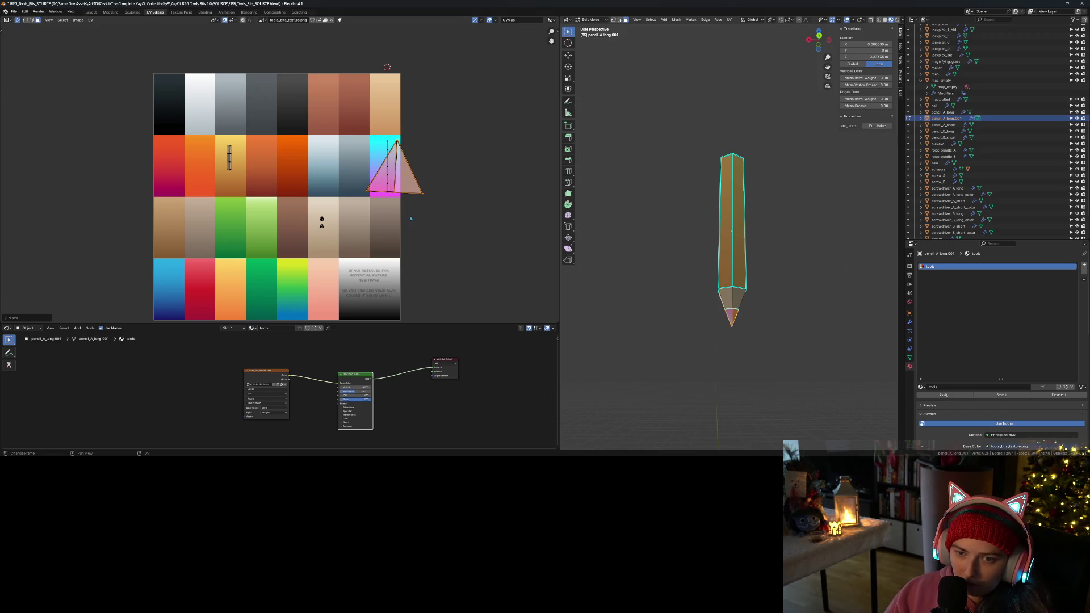
{"action": "key", "text": "r"}
{"action": "left_click", "coordinate": [436, 254]}
{"action": "key", "text": "g"}
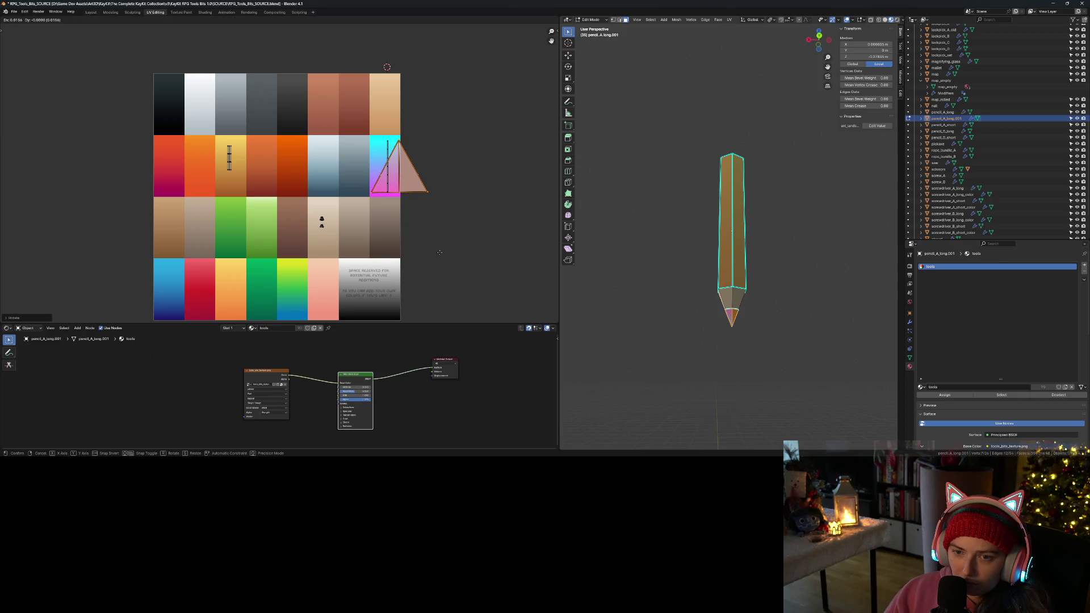
{"action": "left_click", "coordinate": [441, 253]}
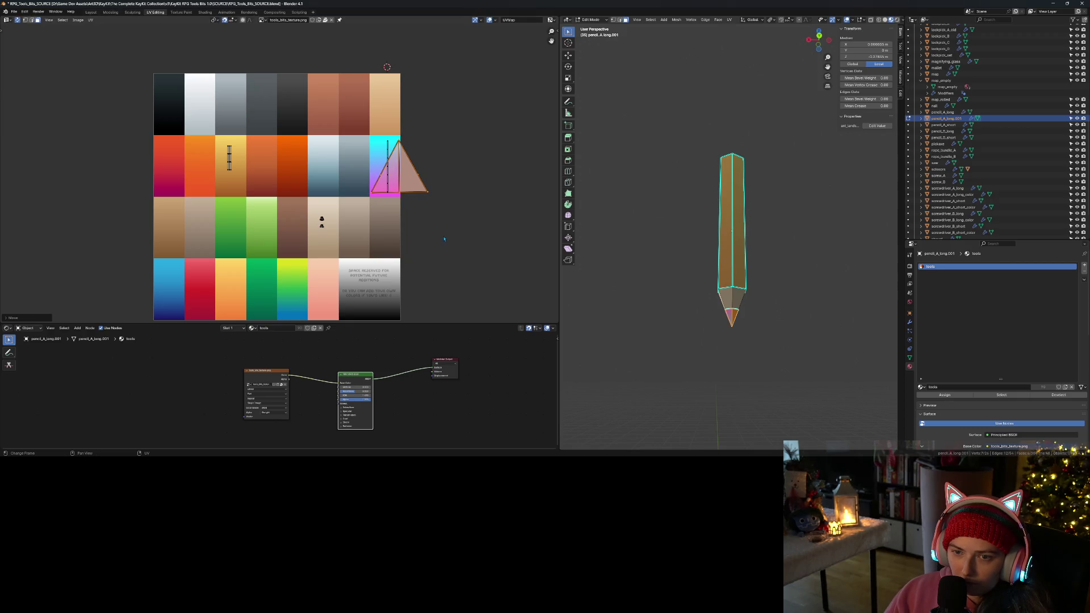
{"action": "left_click", "coordinate": [446, 234]}
Switch to UV vertex selection and adjust the triangle's corners, undoing the last move
{"action": "left_click", "coordinate": [428, 194]}
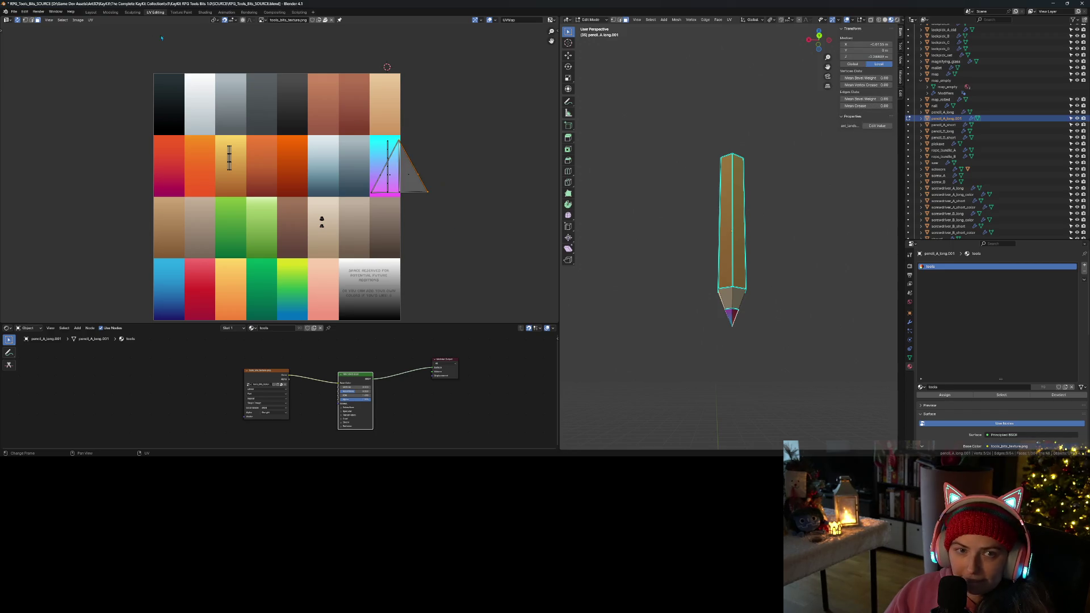
{"action": "left_click", "coordinate": [30, 20]}
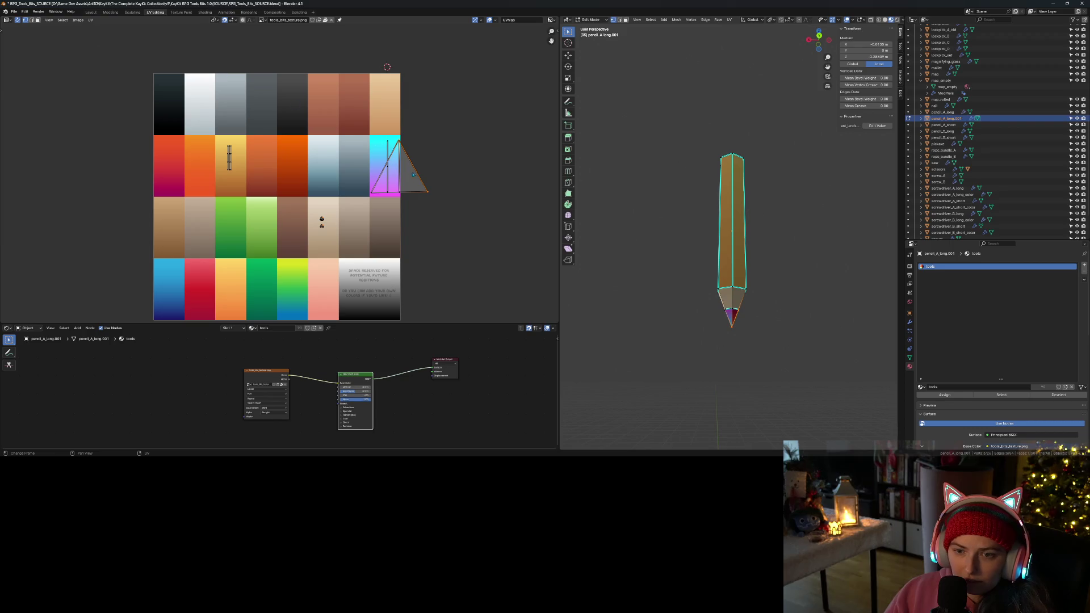
{"action": "left_click", "coordinate": [430, 194]}
{"action": "key", "text": "g"}
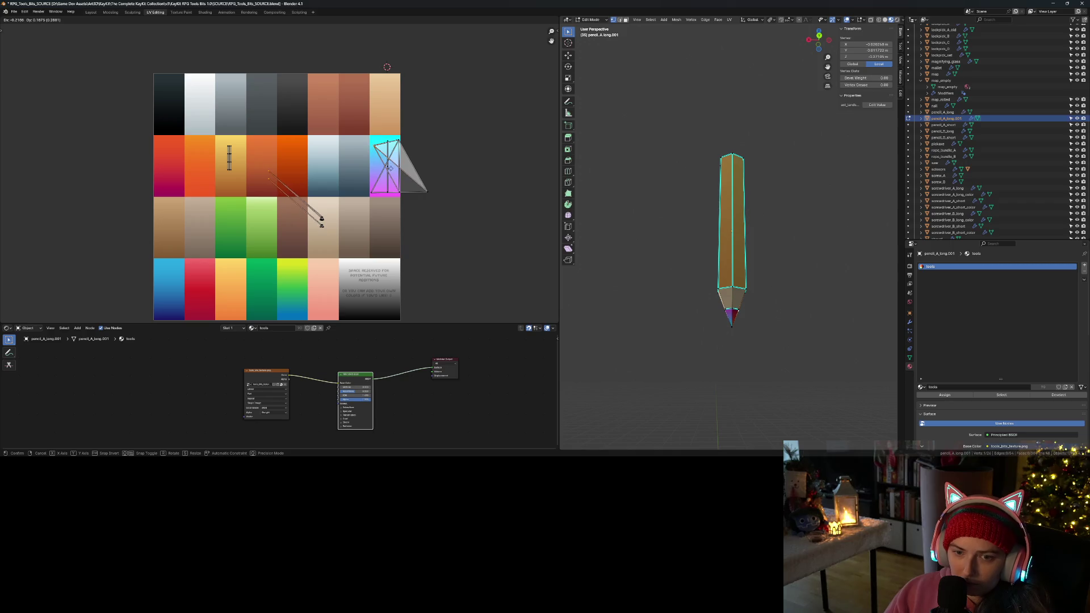
{"action": "right_click", "coordinate": [410, 186]}
{"action": "left_click", "coordinate": [421, 179]}
{"action": "key", "text": "g"}
{"action": "left_click", "coordinate": [444, 210]}
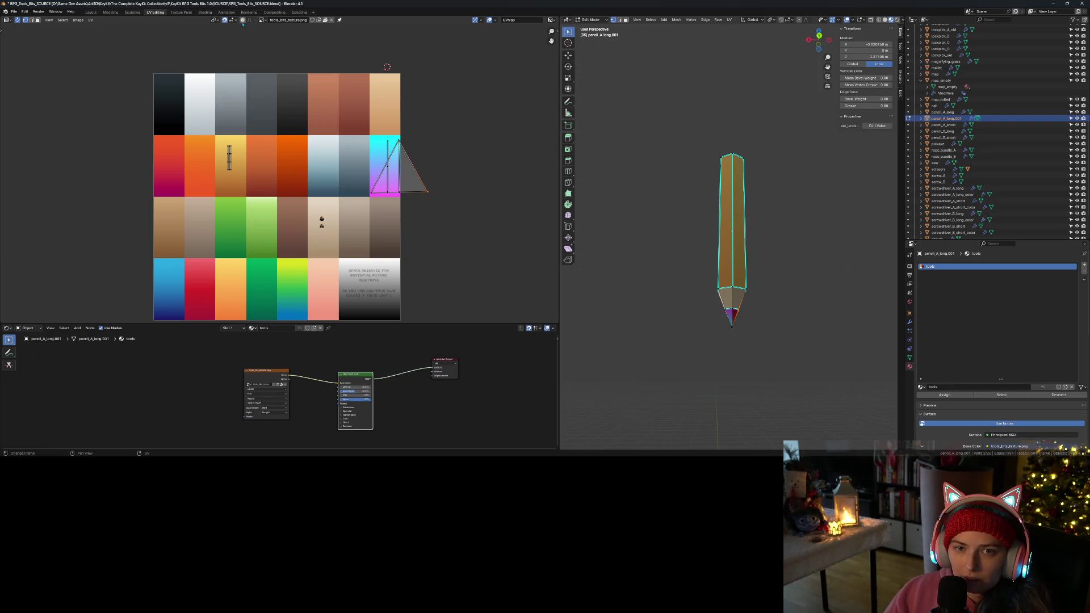
{"action": "key", "text": "g"}
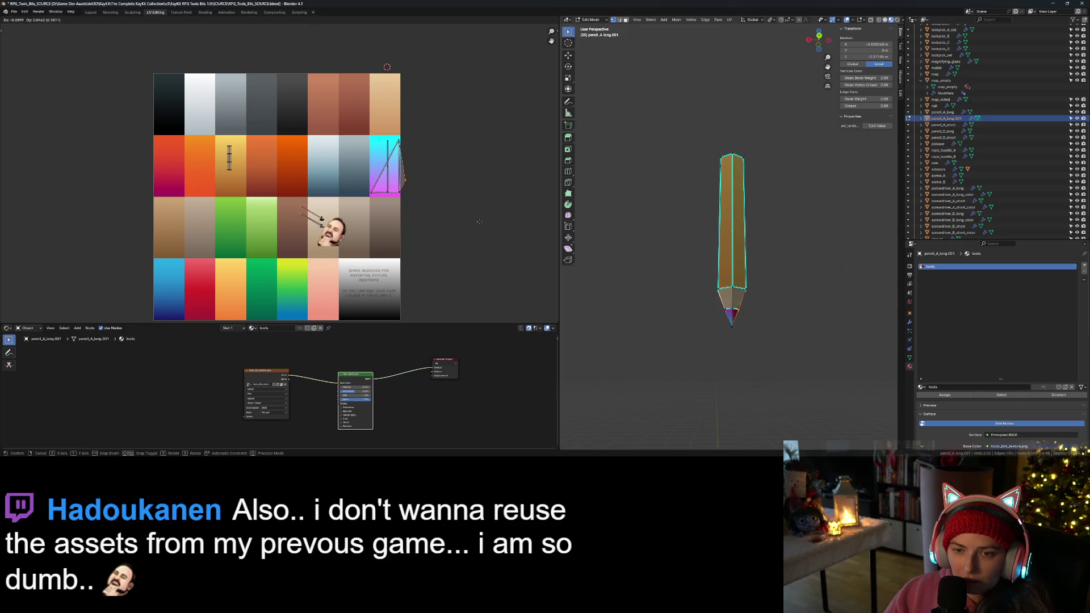
{"action": "left_click", "coordinate": [467, 230]}
{"action": "key", "text": "ctrl+z"}
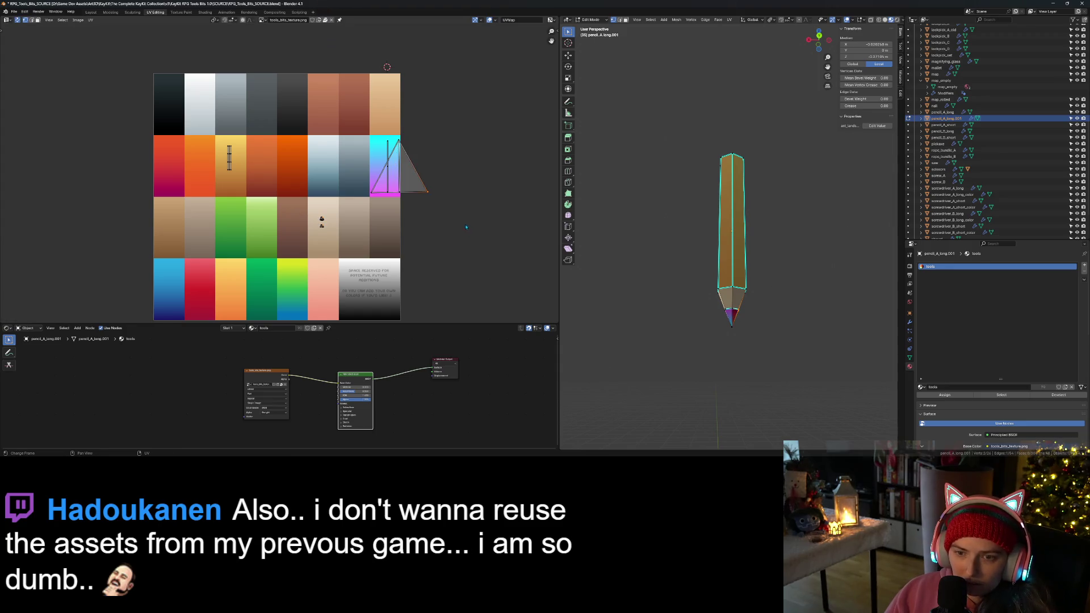
{"action": "key", "text": "ctrl+z"}
{"action": "scroll", "coordinate": [393, 190], "scroll_direction": "up", "scroll_amount": 3}
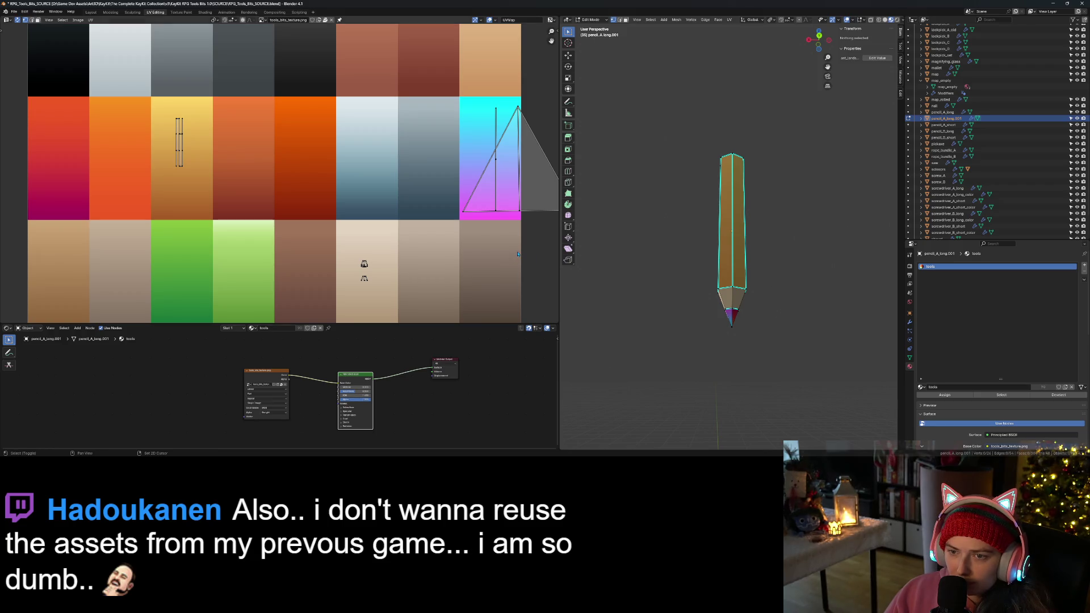
{"action": "left_click_drag", "start_coordinate": [513, 256], "coordinate": [433, 244]}
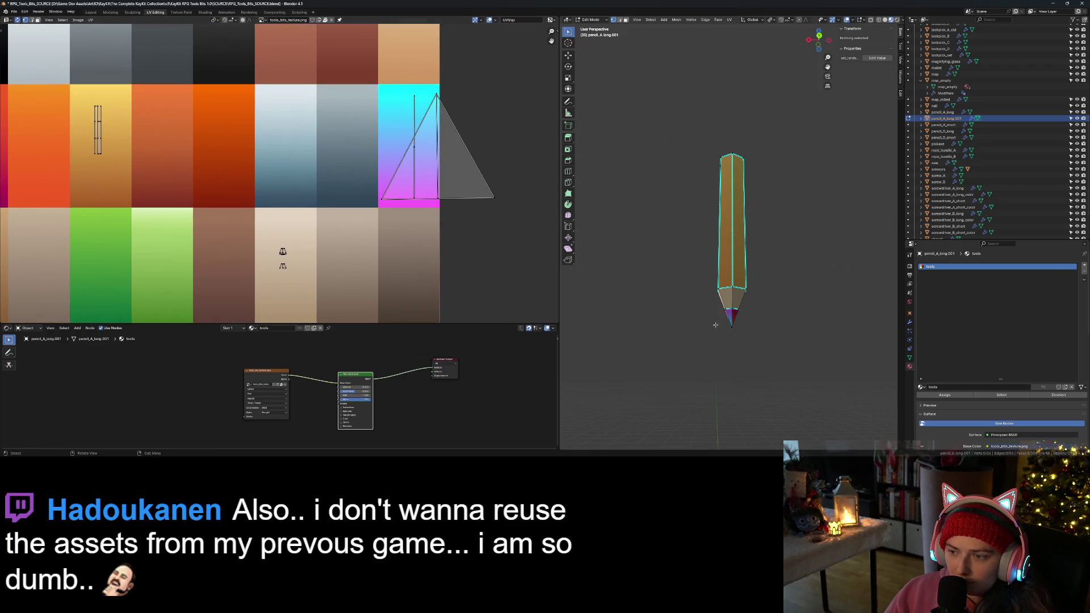
{"action": "left_click", "coordinate": [731, 317]}
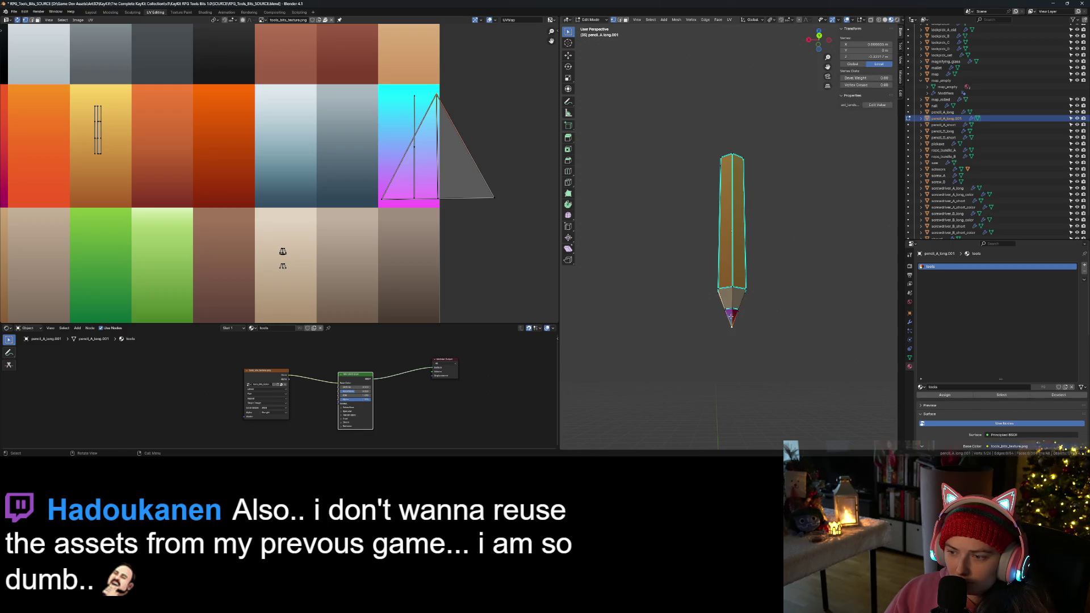
{"action": "left_click", "coordinate": [495, 199]}
{"action": "key", "text": "g"}
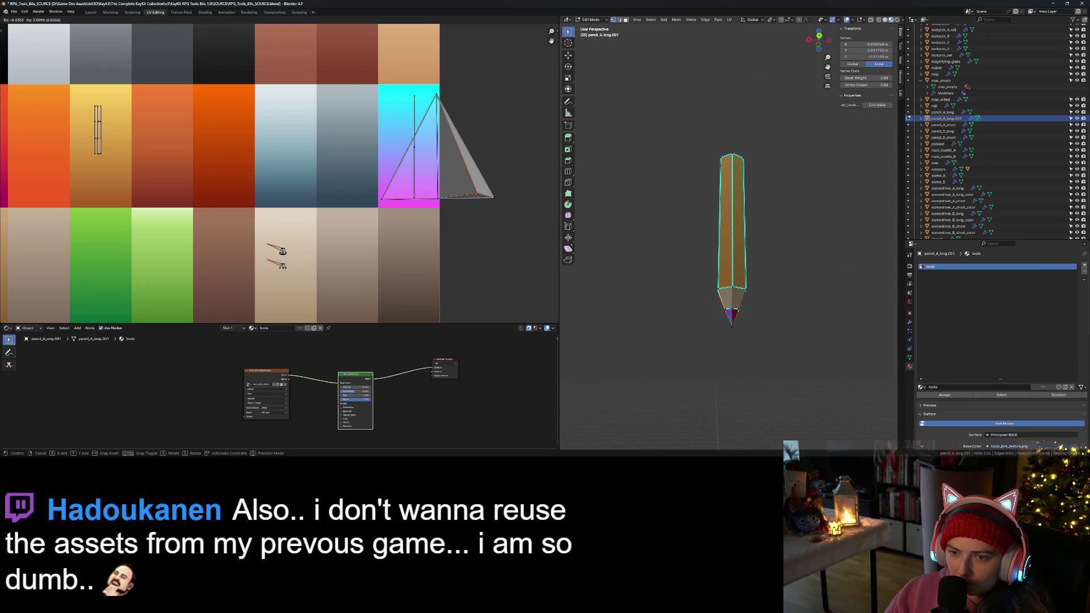
{"action": "key", "text": "Escape"}
{"action": "left_click_drag", "start_coordinate": [473, 146], "coordinate": [520, 239]}
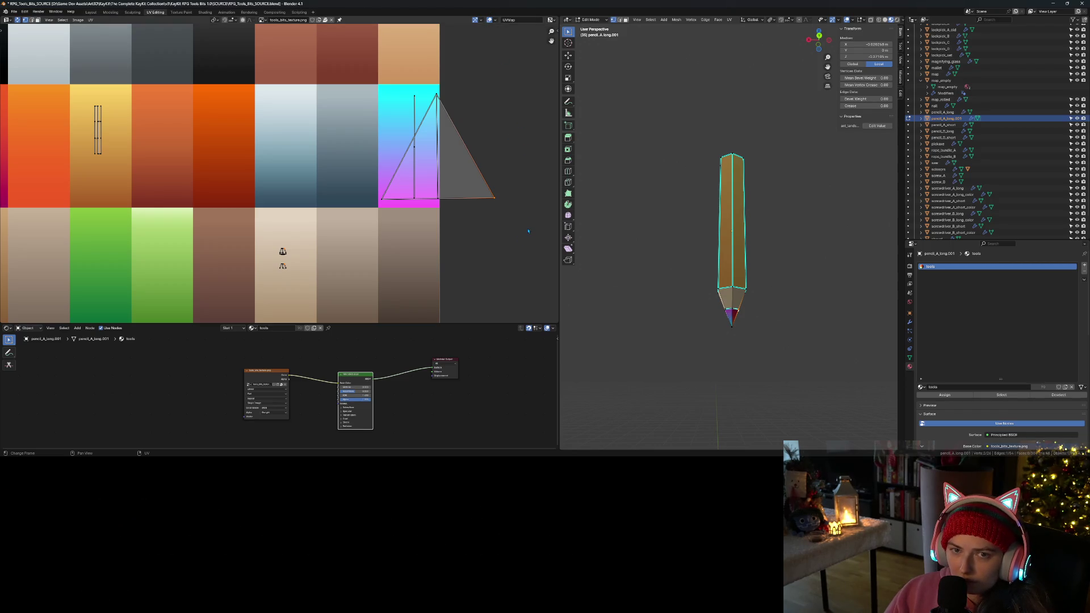
{"action": "key", "text": "g"}
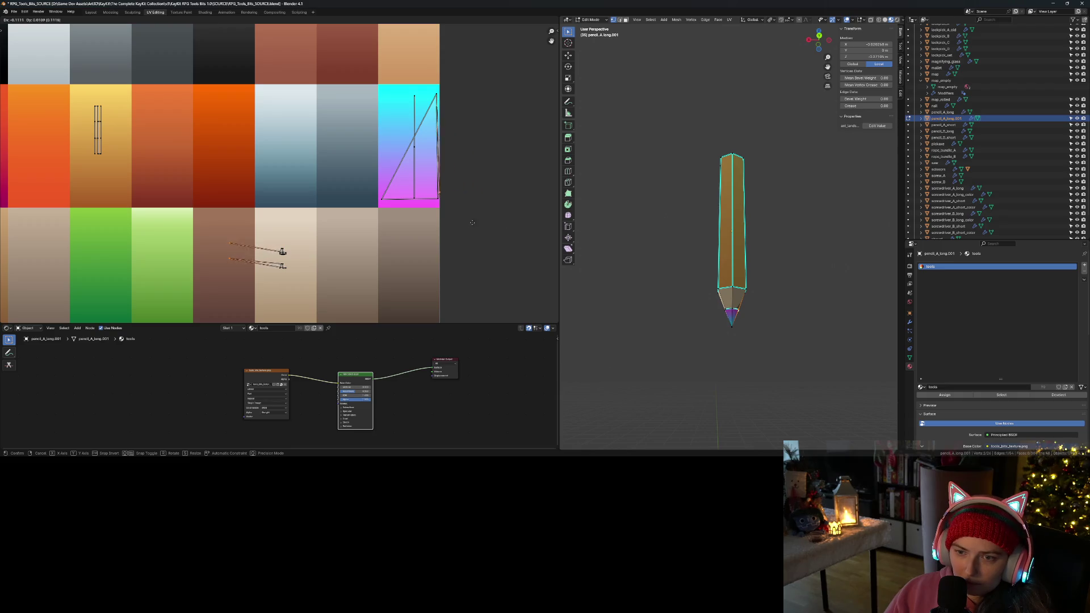
{"action": "left_click", "coordinate": [469, 226]}
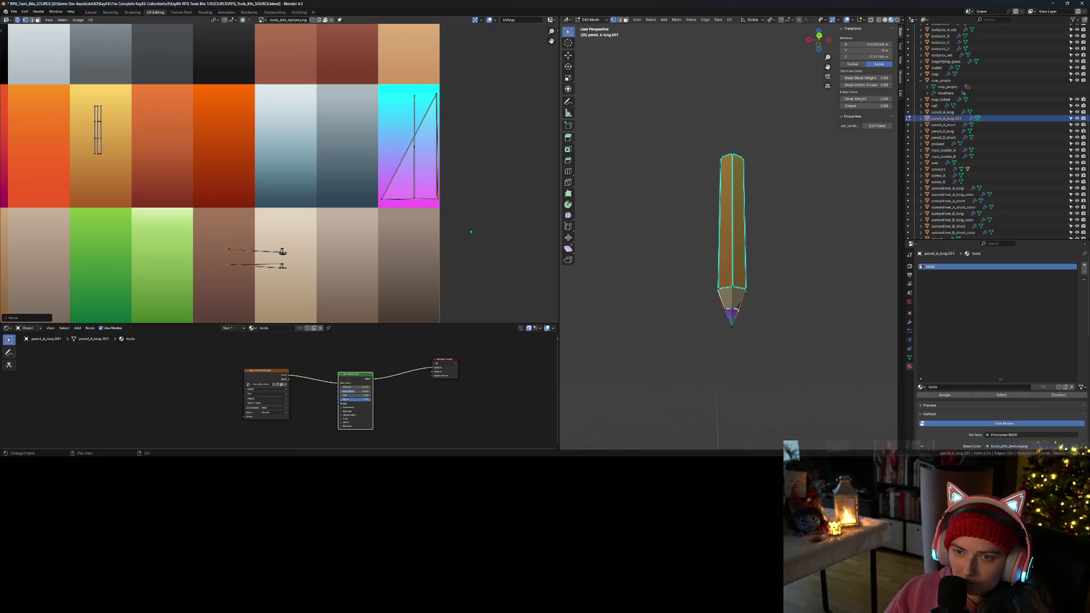
{"action": "left_click_drag", "start_coordinate": [199, 230], "coordinate": [235, 315]}
{"action": "key", "text": "g"}
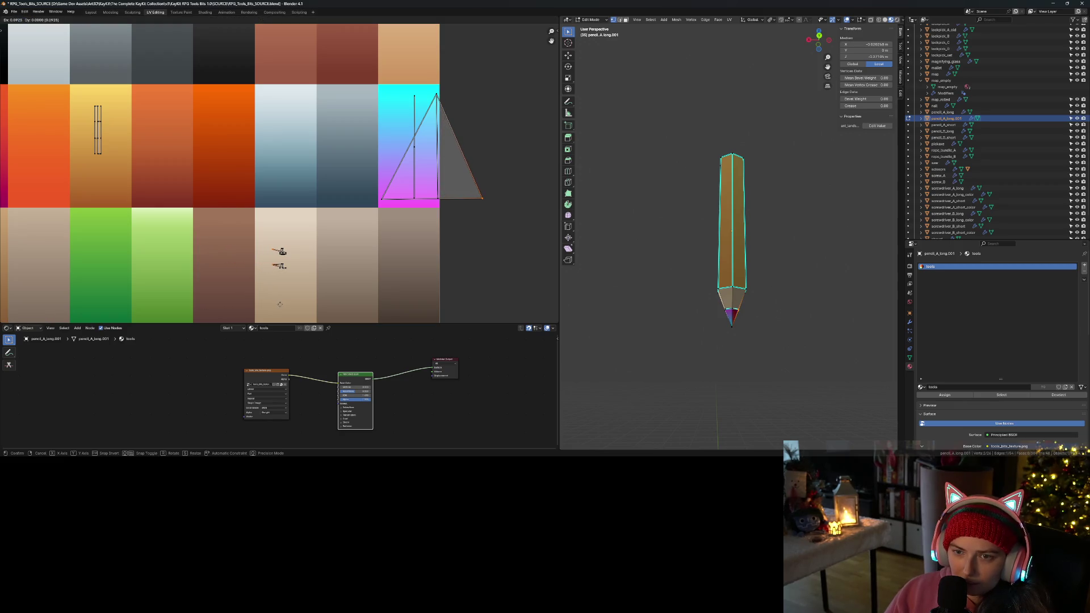
{"action": "left_click", "coordinate": [282, 306]}
{"action": "key", "text": "ctrl+z"}
{"action": "key", "text": "ctrl+z"}
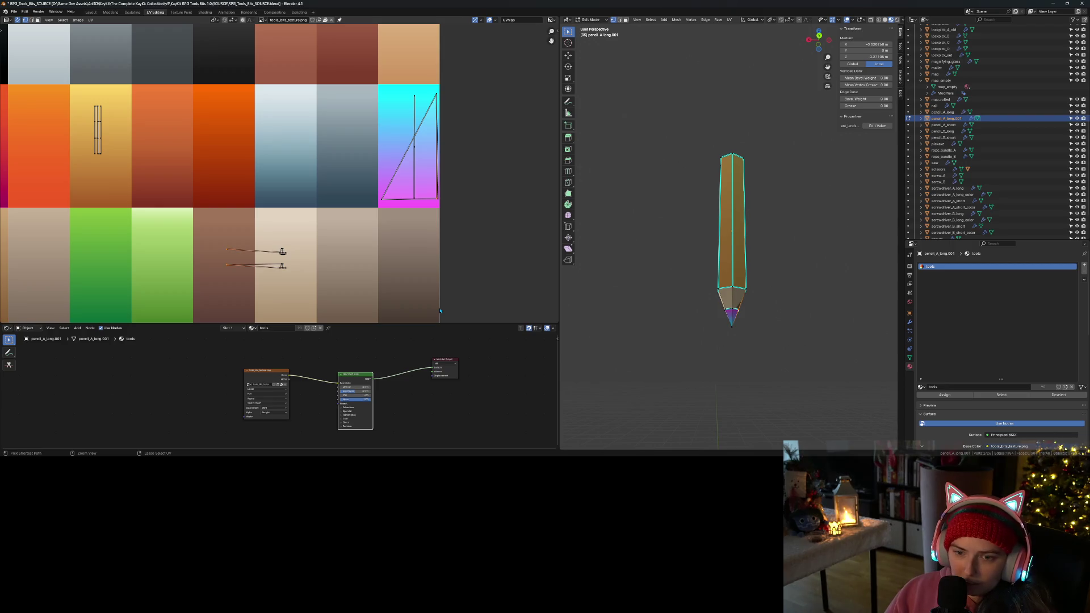
{"action": "left_click_drag", "start_coordinate": [433, 84], "coordinate": [515, 219]}
{"action": "key", "text": "g"}
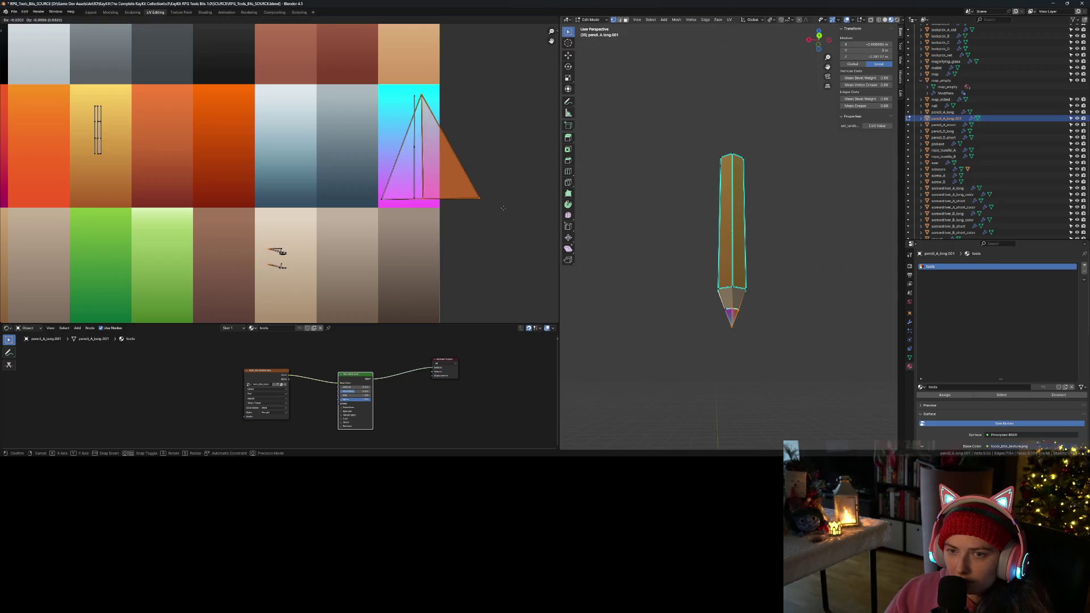
{"action": "key", "text": "Return"}
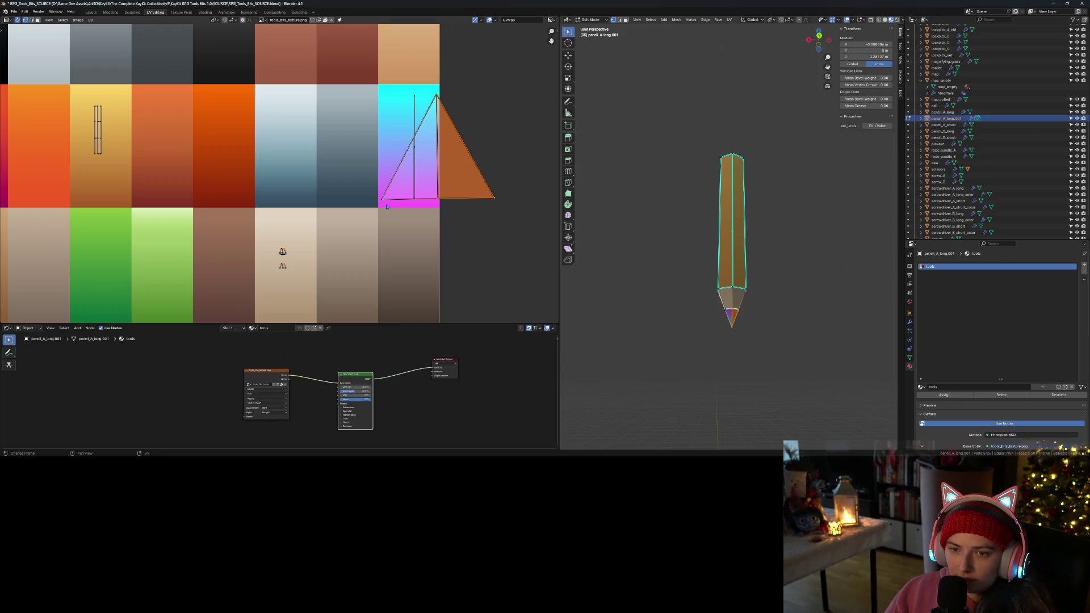
{"action": "key", "text": "s"}
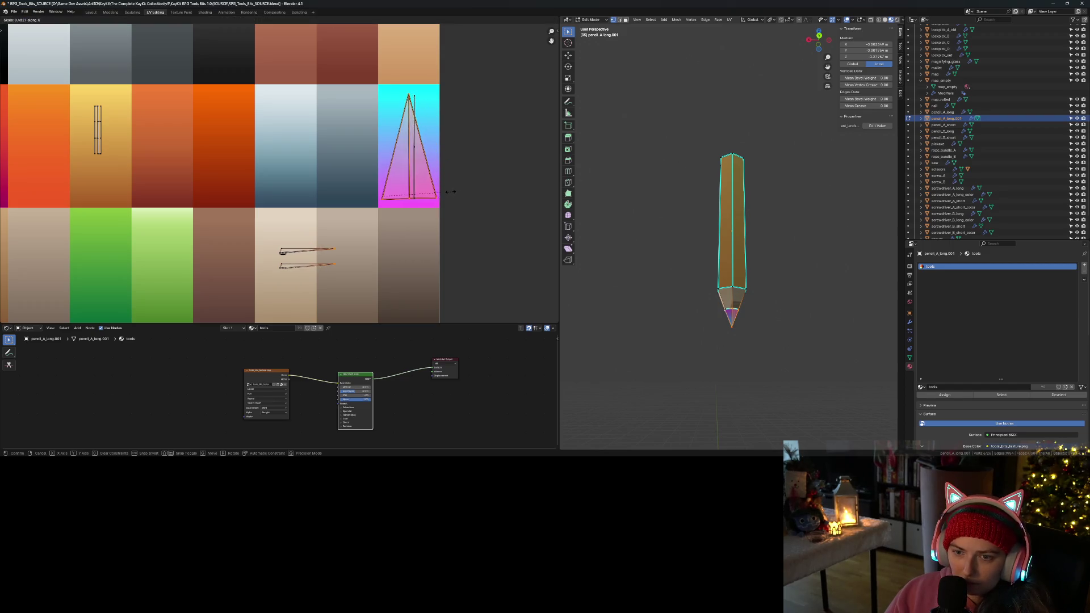
{"action": "left_click", "coordinate": [450, 194]}
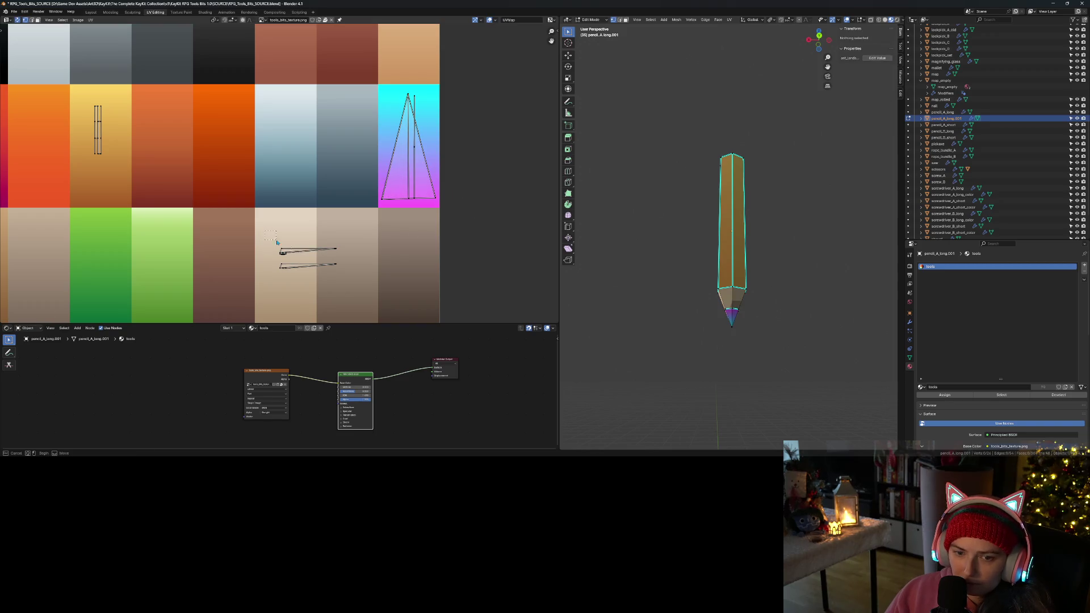
{"action": "key", "text": "a"}
{"action": "key", "text": "g"}
{"action": "key", "text": "Escape"}
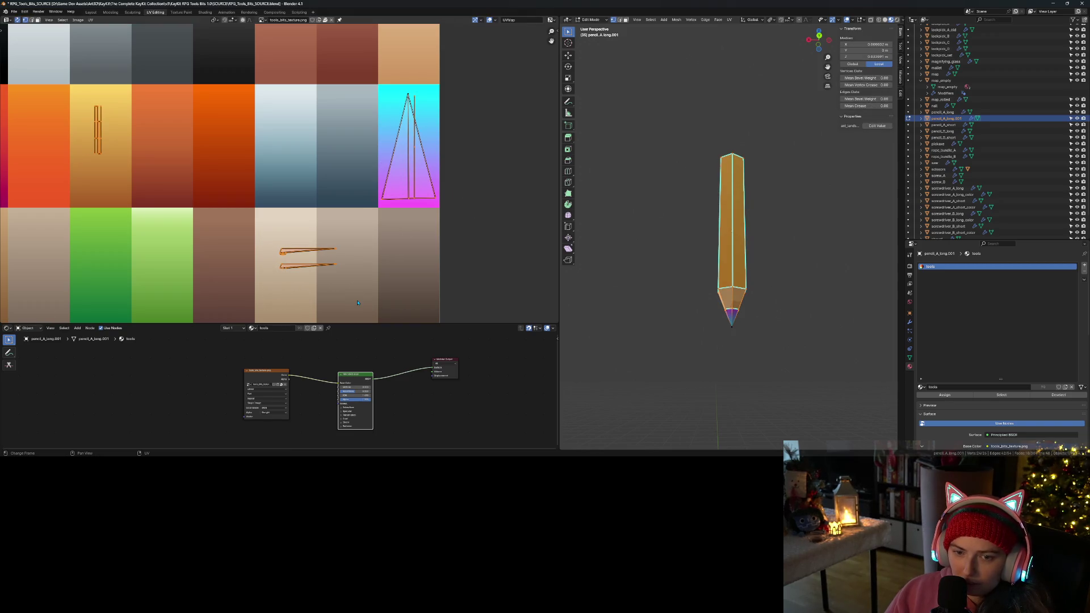
{"action": "left_click_drag", "start_coordinate": [257, 238], "coordinate": [363, 305]}
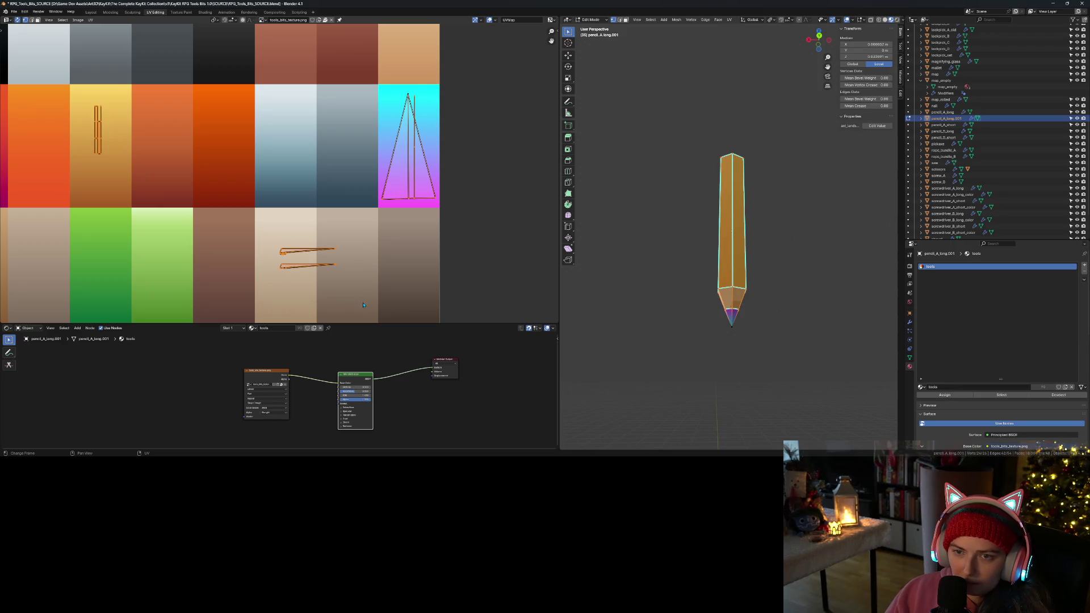
{"action": "left_click", "coordinate": [348, 277]}
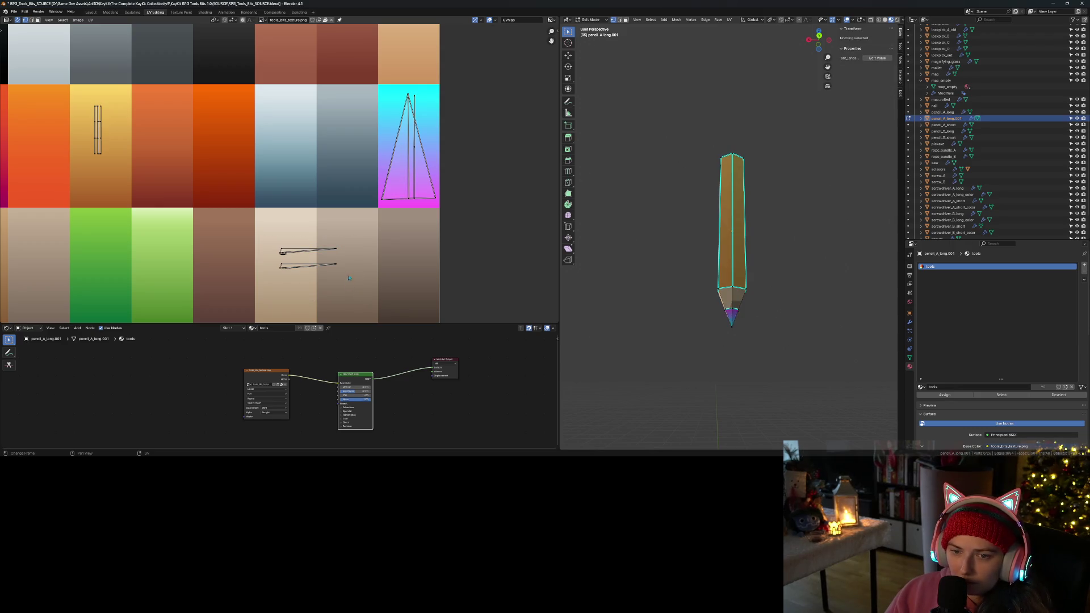
{"action": "mouse_move", "coordinate": [722, 316]}
{"action": "left_mouse_down"}
{"action": "mouse_move", "coordinate": [733, 345]}
{"action": "mouse_move", "coordinate": [717, 262]}
{"action": "mouse_move", "coordinate": [761, 262]}
{"action": "mouse_move", "coordinate": [744, 264]}
{"action": "mouse_move", "coordinate": [756, 267]}
{"action": "mouse_move", "coordinate": [706, 331]}
{"action": "left_mouse_up"}
Move the right ends of both pencil UV strips with proportional falloff
{"action": "left_click", "coordinate": [348, 258]}
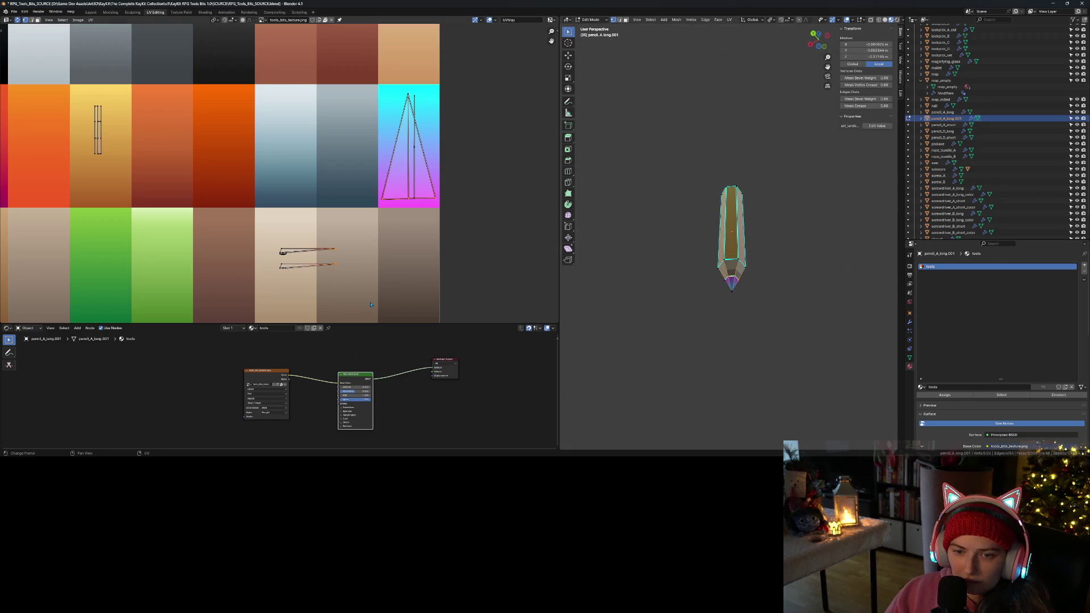
{"action": "key", "text": "g"}
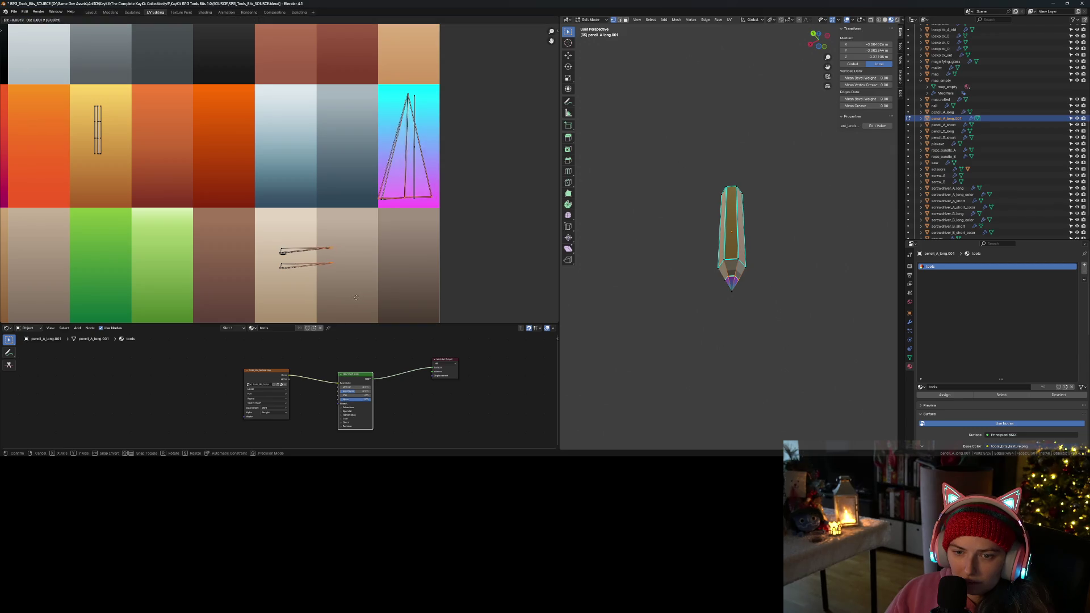
{"action": "left_click", "coordinate": [342, 221]}
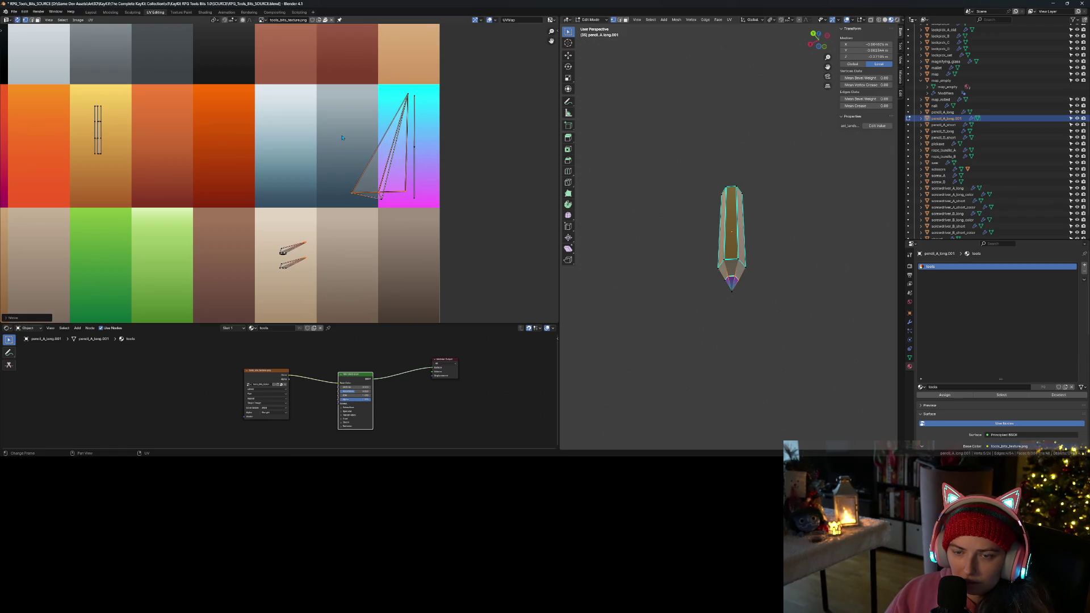
{"action": "left_click_drag", "start_coordinate": [328, 185], "coordinate": [420, 222]}
{"action": "left_click", "coordinate": [304, 271]}
{"action": "scroll", "coordinate": [330, 296], "scroll_direction": "up", "scroll_amount": 4}
{"action": "left_click_drag", "start_coordinate": [339, 271], "coordinate": [333, 158]}
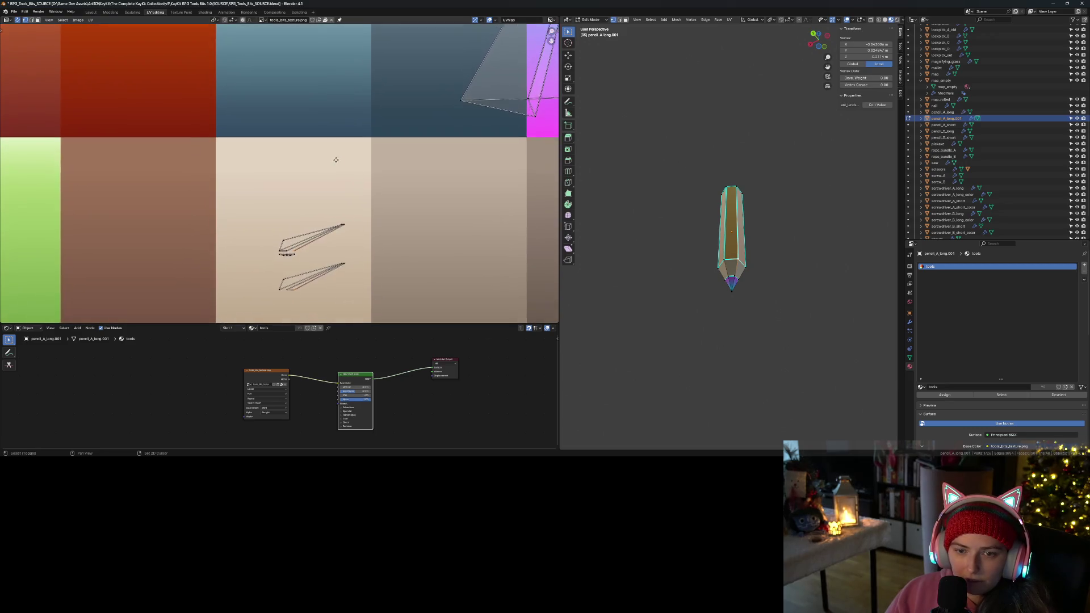
{"action": "left_click", "coordinate": [331, 161]}
{"action": "scroll", "coordinate": [389, 210], "scroll_direction": "down", "scroll_amount": 4}
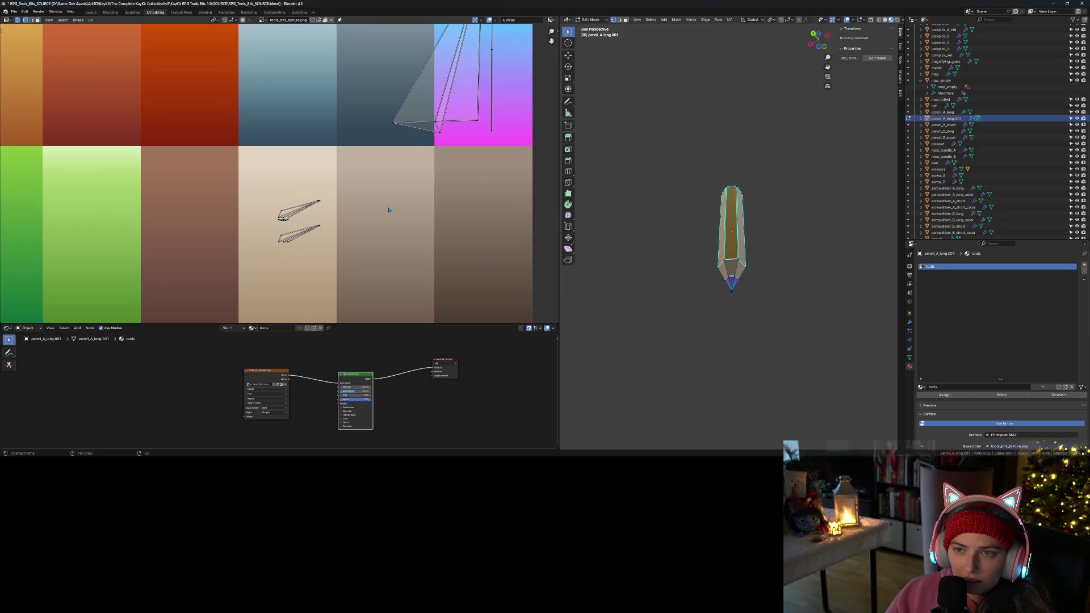
{"action": "left_click_drag", "start_coordinate": [389, 226], "coordinate": [396, 231]}
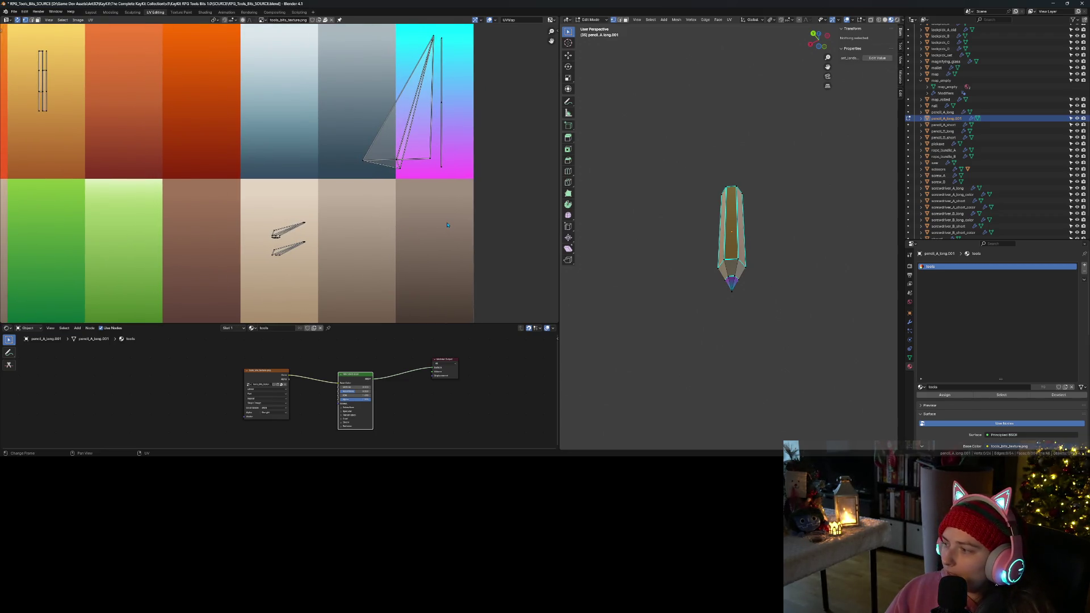
Select a single UV vertex and split it from its neighbours with UV > Split > Selection
{"action": "left_click_drag", "start_coordinate": [349, 142], "coordinate": [379, 174]}
{"action": "key", "text": "g"}
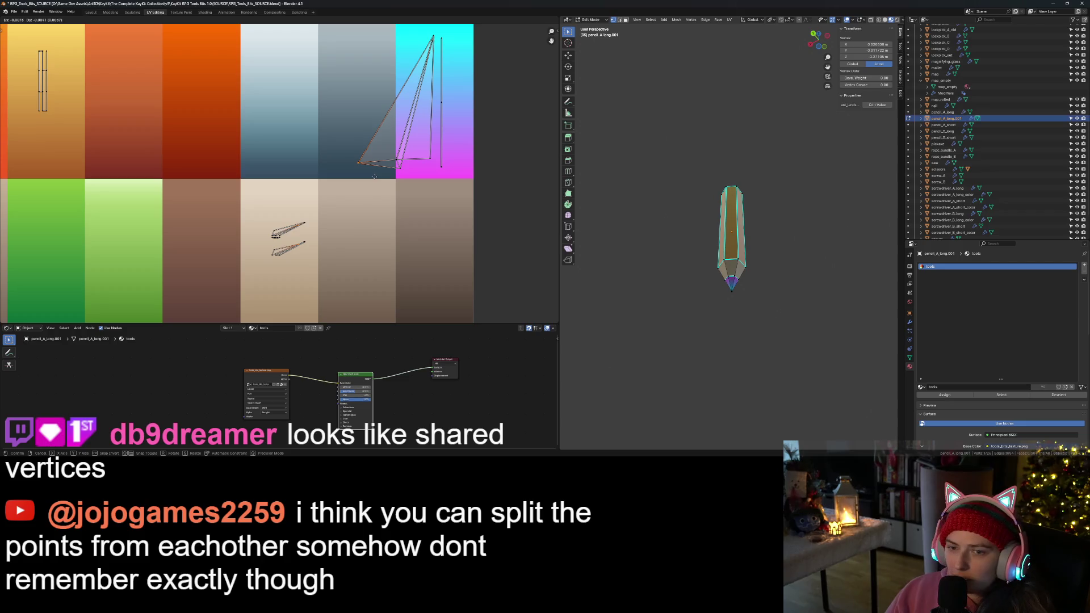
{"action": "right_click", "coordinate": [374, 177]}
{"action": "right_click", "coordinate": [362, 163]}
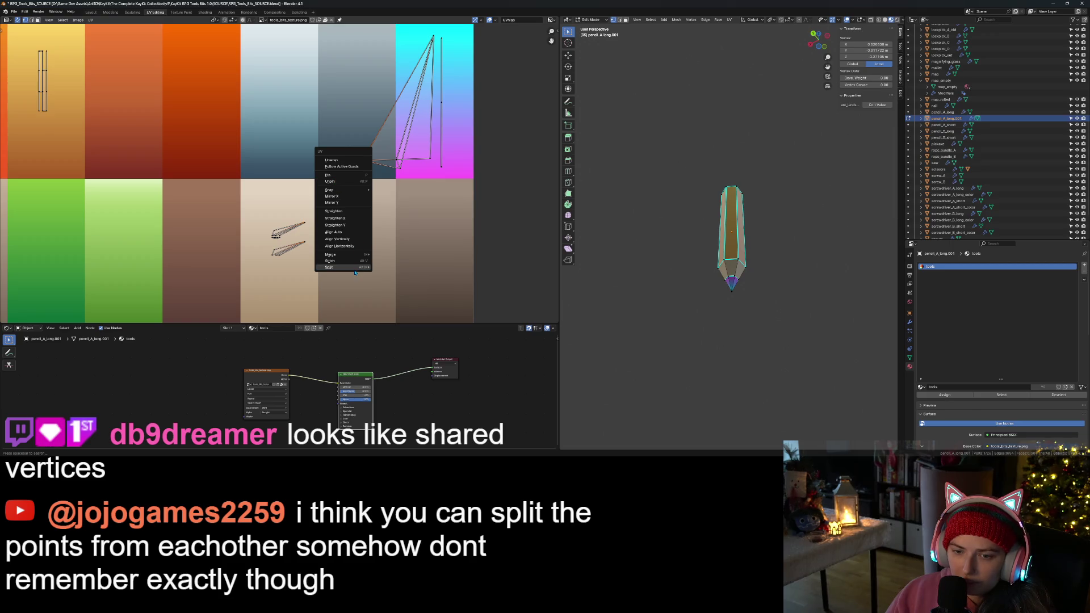
{"action": "mouse_move", "coordinate": [355, 270]}
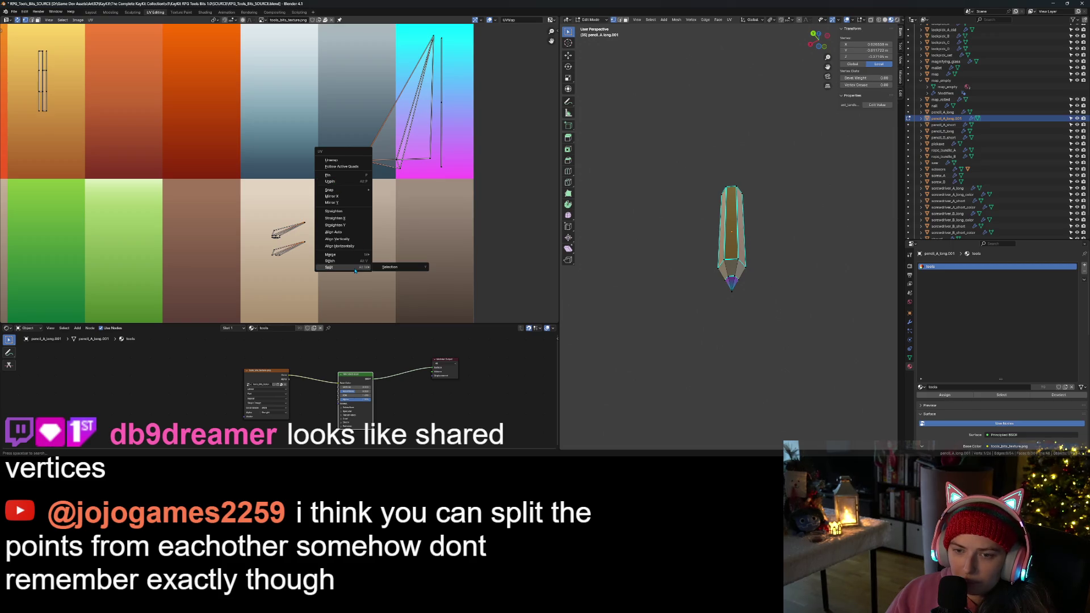
{"action": "left_click", "coordinate": [396, 269]}
Reposition and scale the split UVs, then deselect all UVs
{"action": "left_click", "coordinate": [365, 162]}
{"action": "key", "text": "g"}
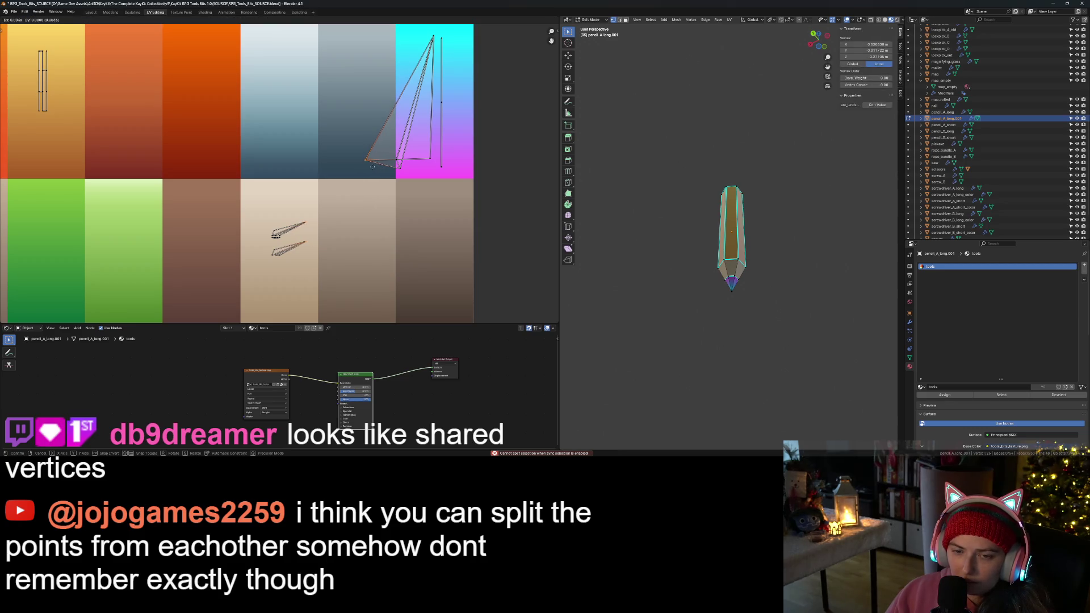
{"action": "left_click", "coordinate": [371, 170]}
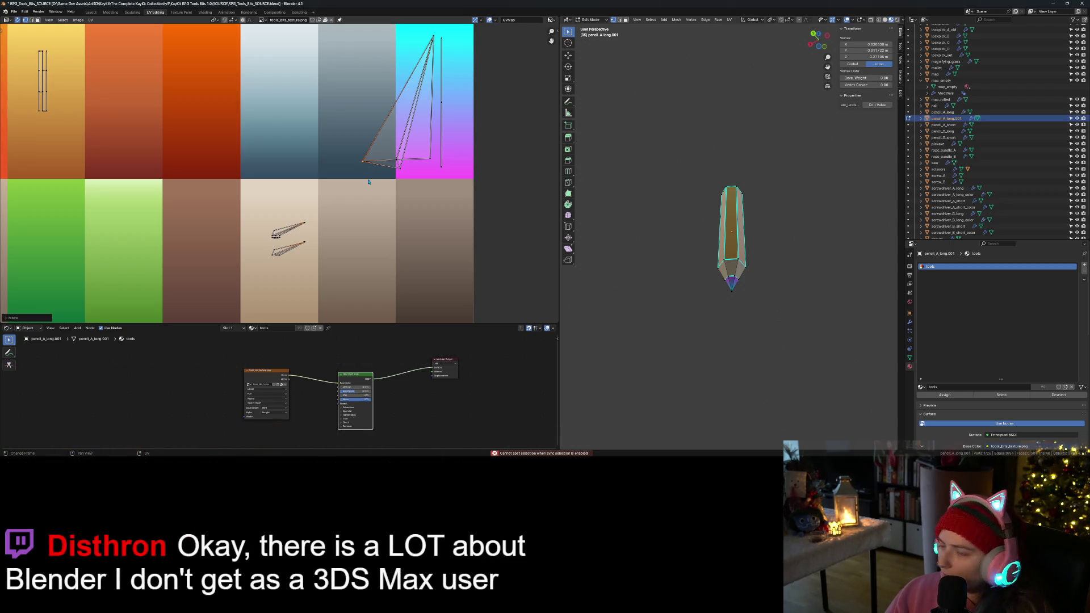
{"action": "key", "text": "s"}
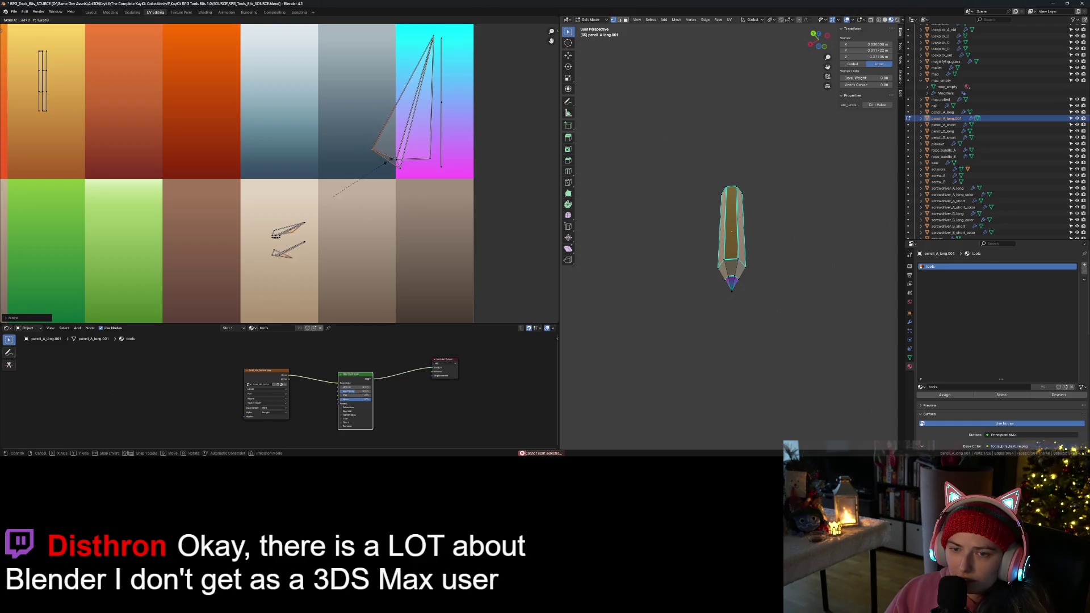
{"action": "left_click", "coordinate": [430, 144]}
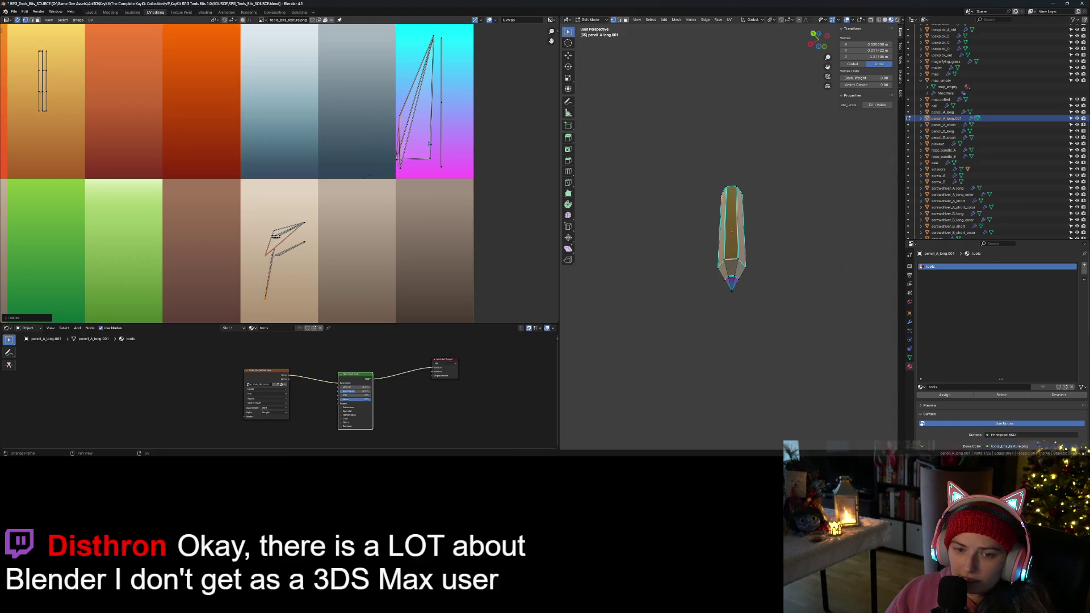
{"action": "key", "text": "alt+a"}
{"action": "mouse_move", "coordinate": [736, 393]}
{"action": "left_mouse_down"}
{"action": "mouse_move", "coordinate": [747, 307]}
{"action": "mouse_move", "coordinate": [741, 326]}
{"action": "mouse_move", "coordinate": [713, 318]}
{"action": "left_mouse_up"}
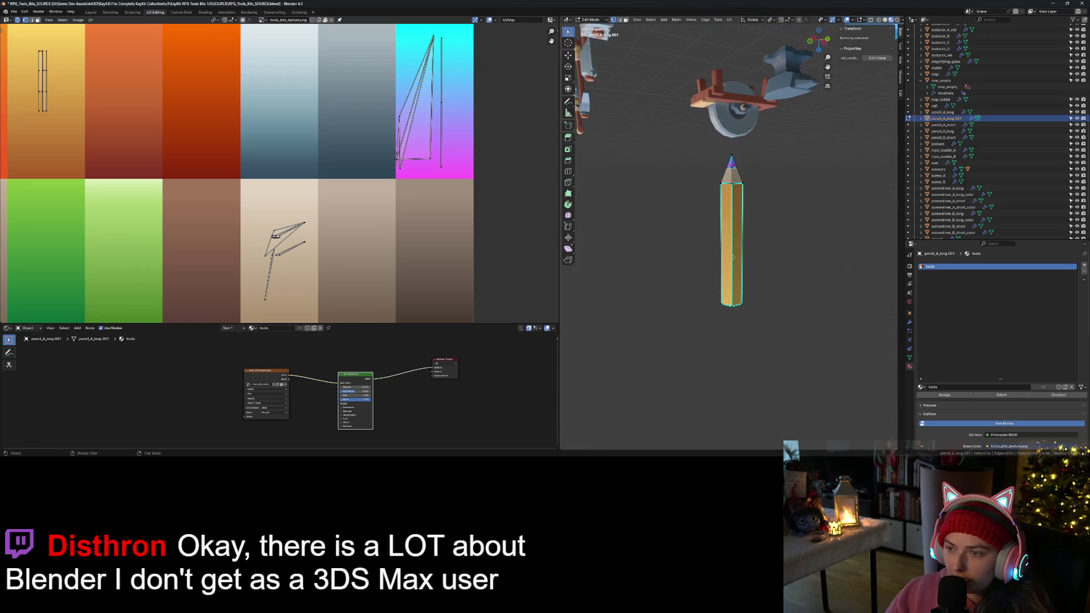
Select the full ring of the pencil's side faces in the 3D view
{"action": "scroll", "coordinate": [733, 257], "scroll_direction": "down", "scroll_amount": 1}
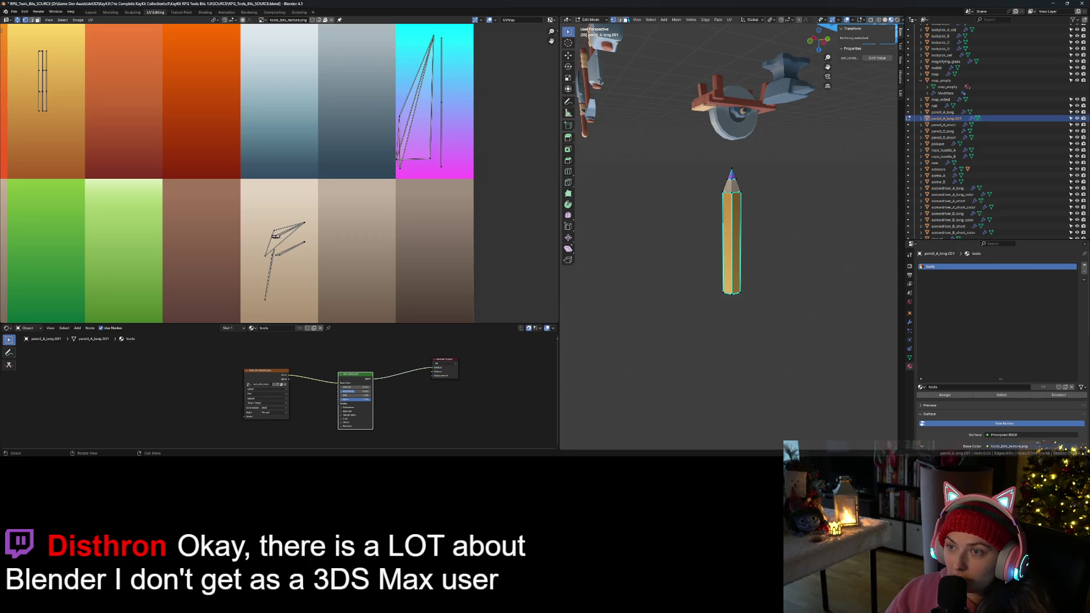
{"action": "left_click", "coordinate": [728, 221]}
{"action": "mouse_move", "coordinate": [727, 221]}
{"action": "left_mouse_down"}
{"action": "mouse_move", "coordinate": [739, 244]}
{"action": "mouse_move", "coordinate": [728, 262]}
{"action": "left_mouse_up"}
{"action": "left_click", "coordinate": [738, 244], "text": "shift"}
{"action": "left_click", "coordinate": [738, 243], "text": "shift"}
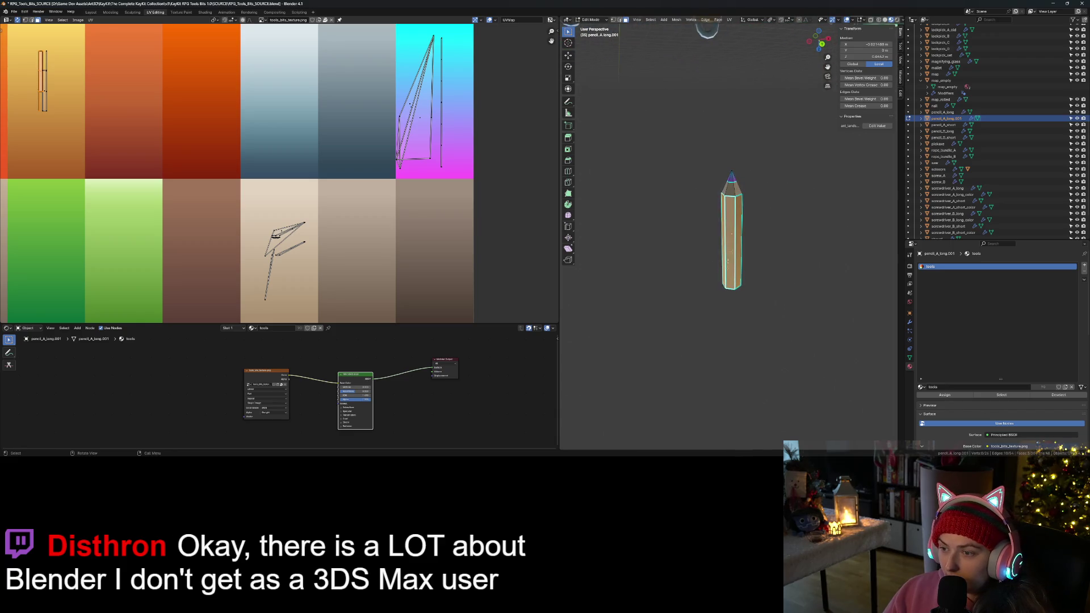
{"action": "left_click", "coordinate": [737, 230], "text": "alt"}
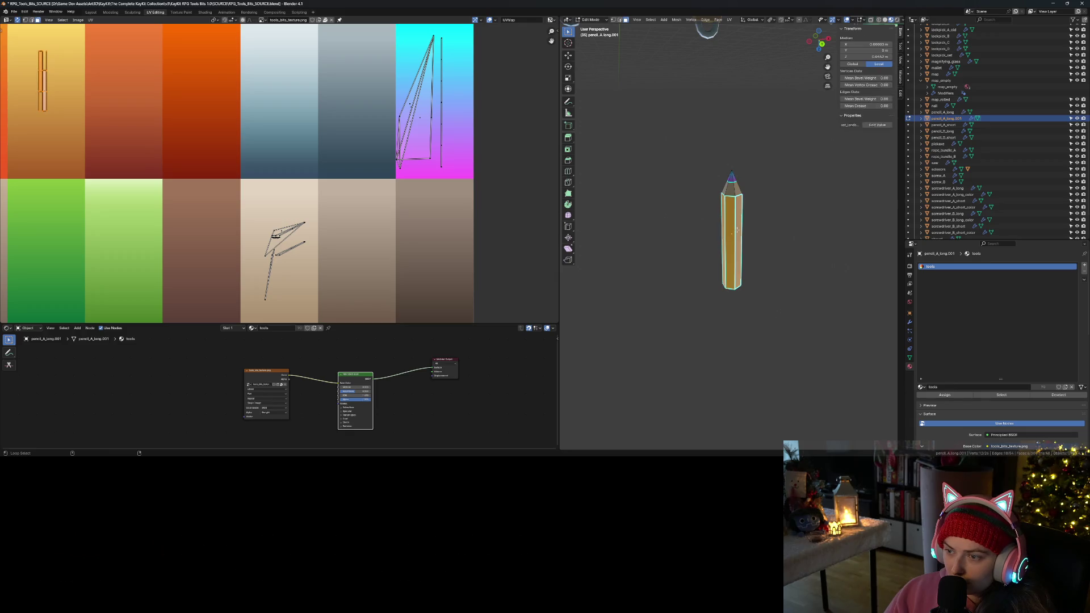
{"action": "scroll", "coordinate": [305, 237], "scroll_direction": "down", "scroll_amount": 5}
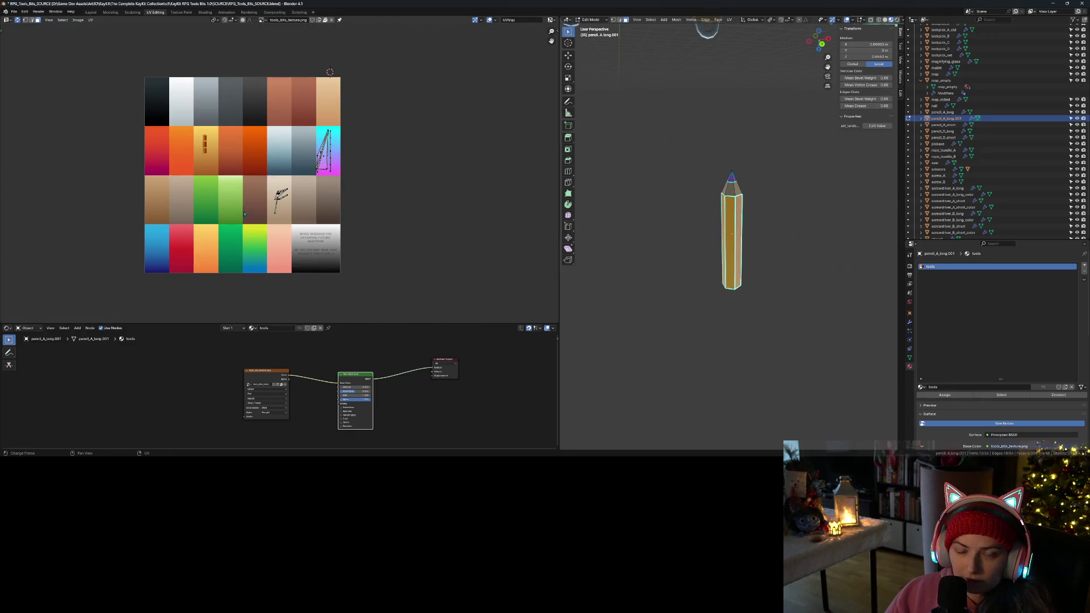
Place the side-face UVs on the red-orange tile and widen them horizontally to fit
{"action": "key", "text": "g"}
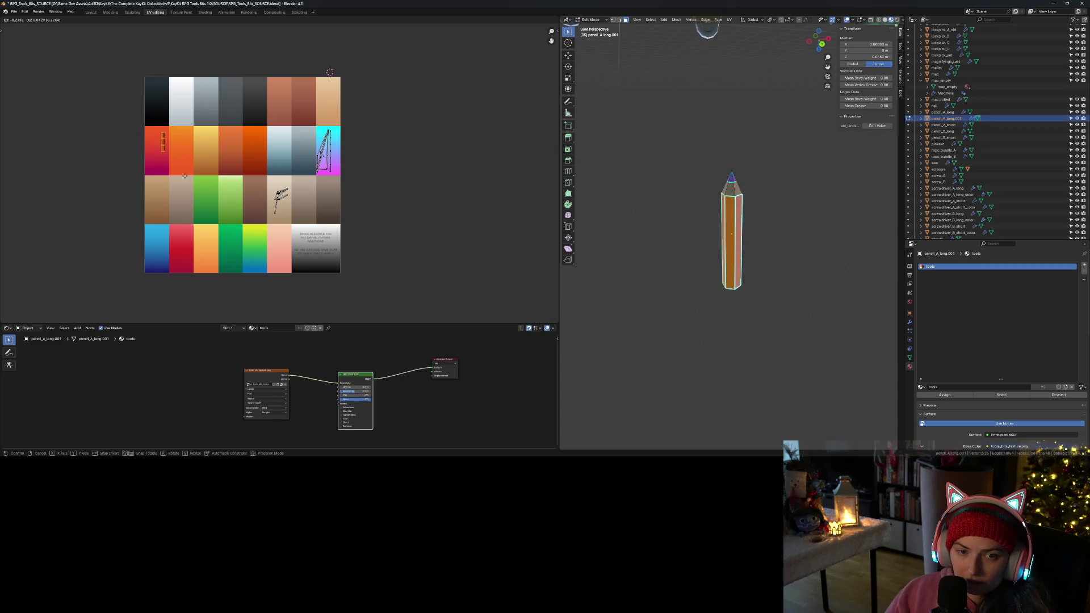
{"action": "left_click", "coordinate": [181, 184]}
{"action": "key", "text": "s"}
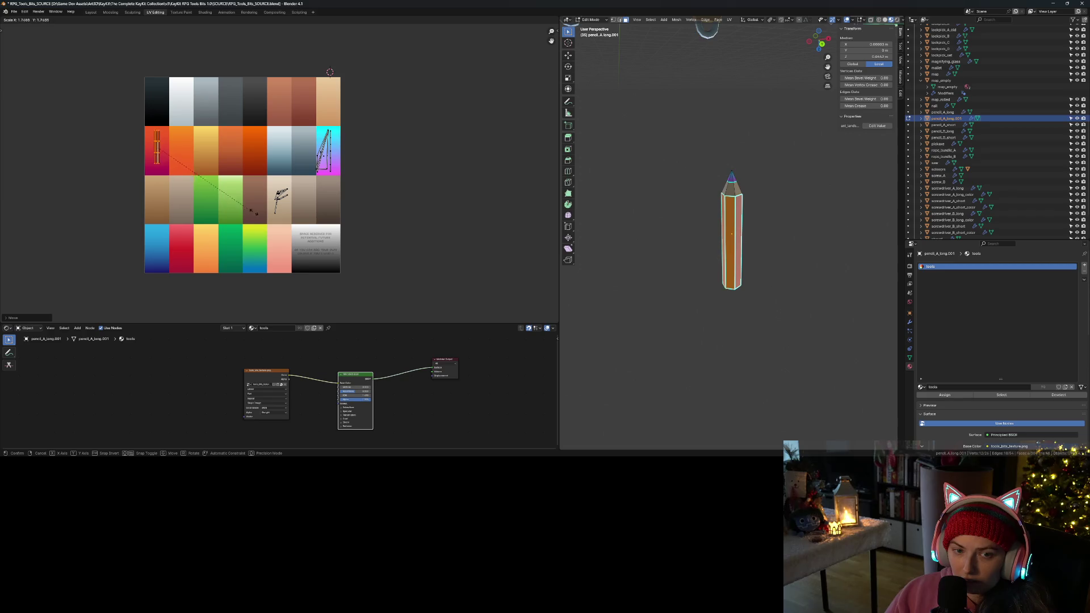
{"action": "left_click", "coordinate": [289, 222]}
{"action": "key", "text": "g"}
{"action": "left_click", "coordinate": [240, 190]}
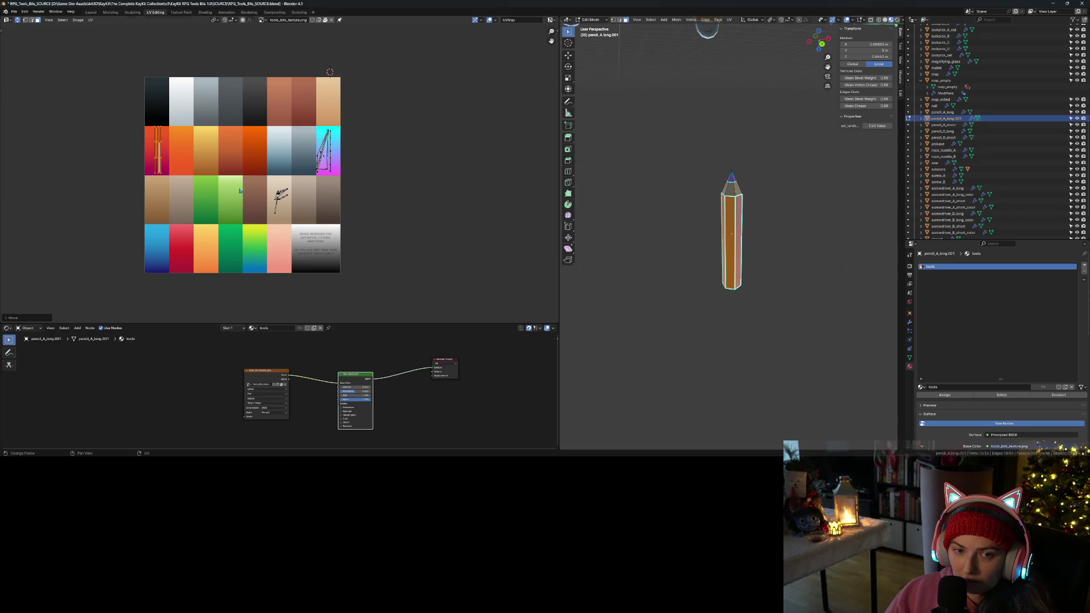
{"action": "key", "text": "s"}
{"action": "left_click", "coordinate": [277, 217]}
{"action": "key", "text": "s"}
{"action": "key", "text": "x"}
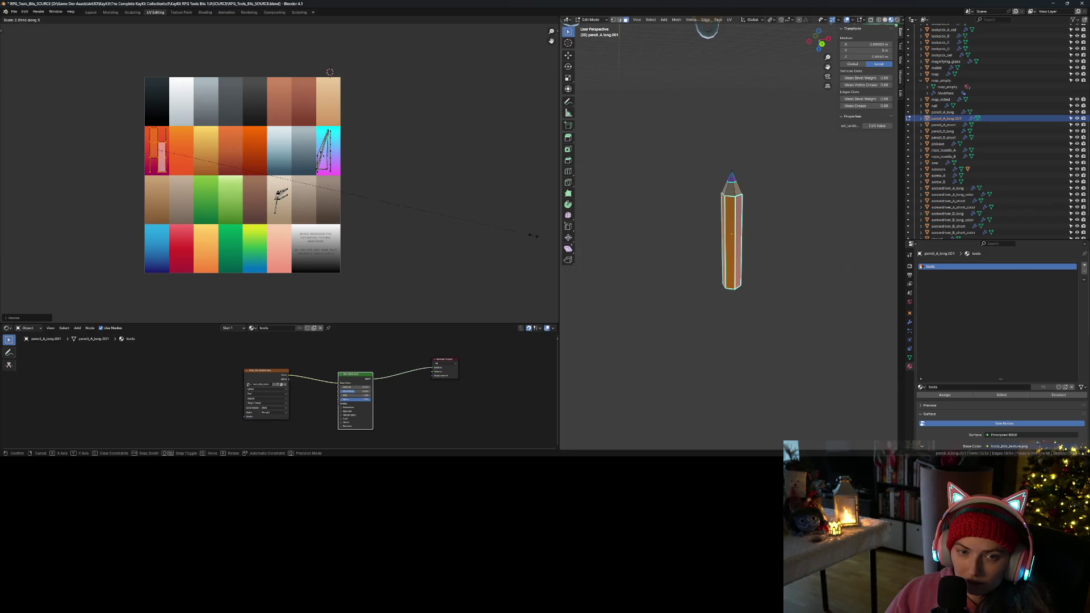
{"action": "left_click", "coordinate": [35, 248]}
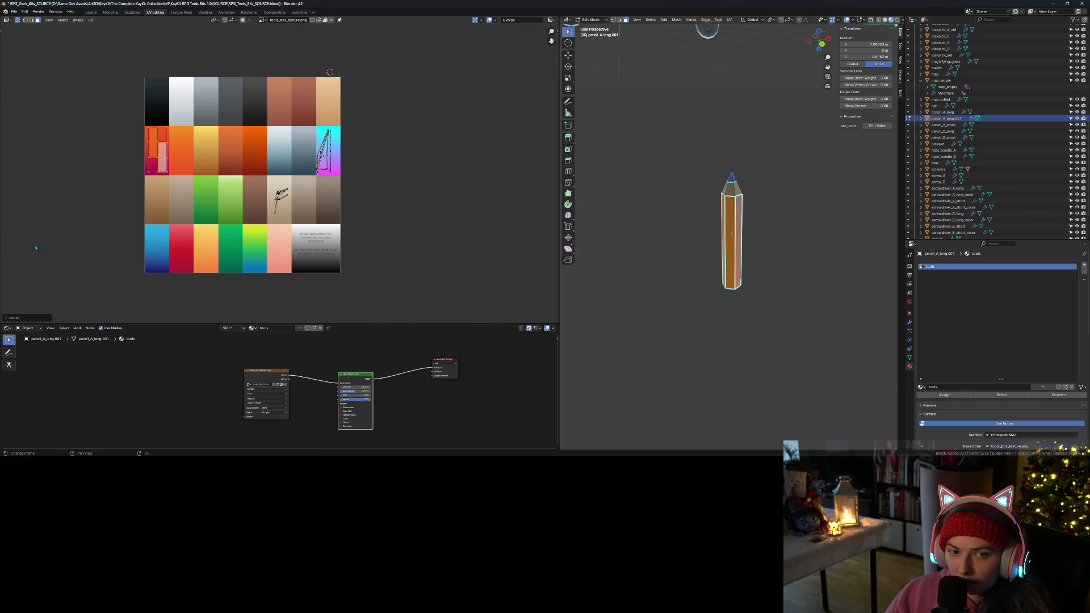
{"action": "mouse_move", "coordinate": [747, 407]}
{"action": "left_mouse_down"}
{"action": "mouse_move", "coordinate": [679, 370]}
{"action": "mouse_move", "coordinate": [602, 392]}
{"action": "left_mouse_up"}
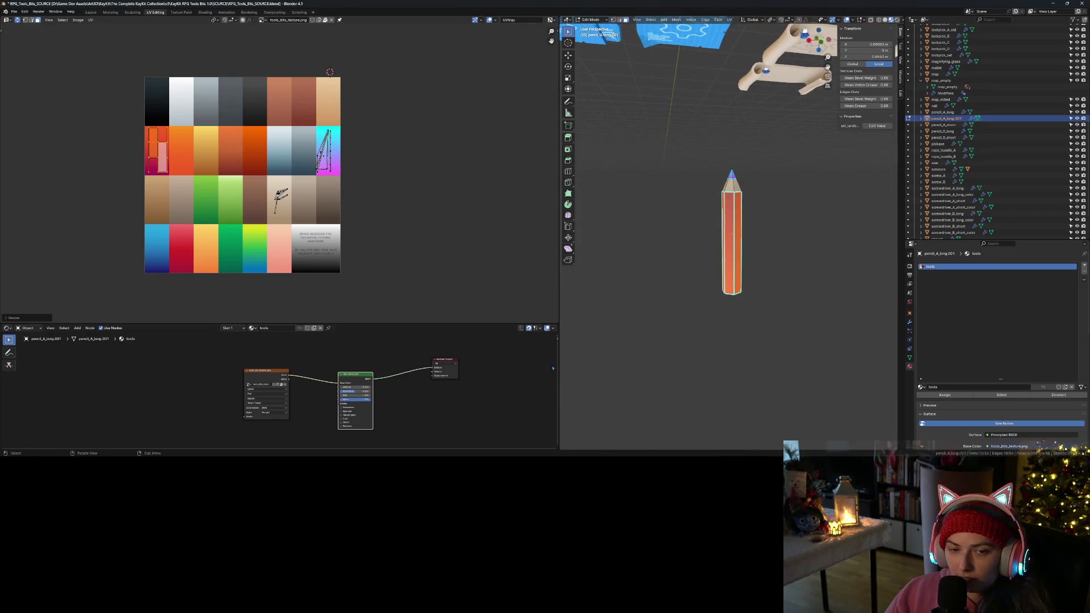
Shift the side-face UVs onto the yellow-green tile, then leave Edit Mode and local view
{"action": "key", "text": "g"}
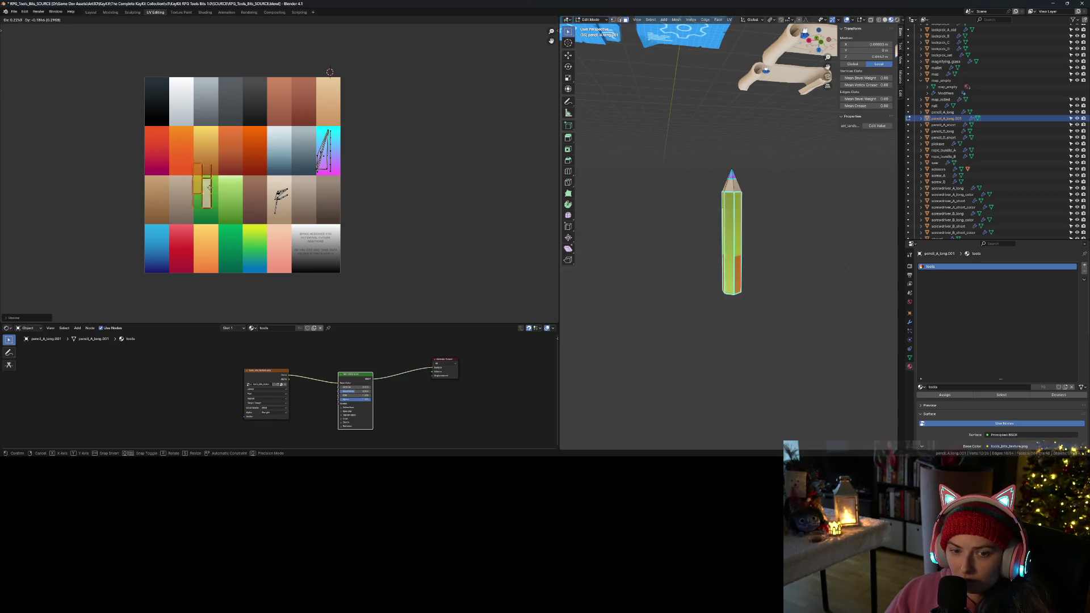
{"action": "left_click", "coordinate": [262, 248]}
{"action": "key", "text": "Tab"}
{"action": "key", "text": "KP_Divide"}
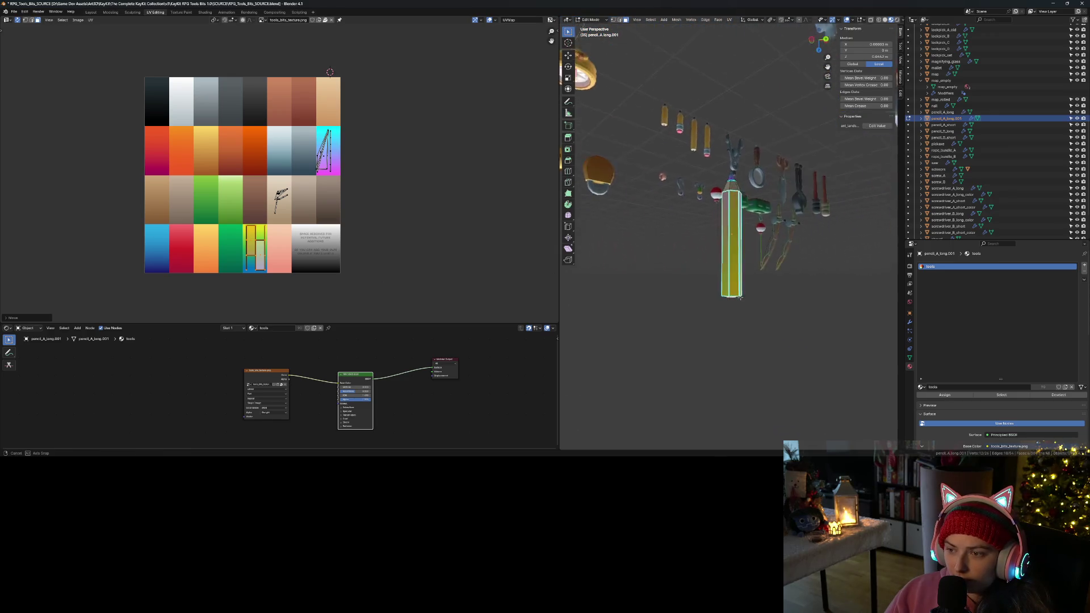
{"action": "mouse_move", "coordinate": [725, 332]}
{"action": "left_mouse_down"}
{"action": "mouse_move", "coordinate": [686, 341]}
{"action": "mouse_move", "coordinate": [795, 335]}
{"action": "mouse_move", "coordinate": [886, 284]}
{"action": "left_mouse_up"}
{"action": "scroll", "coordinate": [755, 343], "scroll_direction": "up", "scroll_amount": 2}
{"action": "mouse_move", "coordinate": [773, 273]}
{"action": "left_mouse_down"}
{"action": "mouse_move", "coordinate": [755, 296]}
{"action": "mouse_move", "coordinate": [691, 282]}
{"action": "left_mouse_up"}
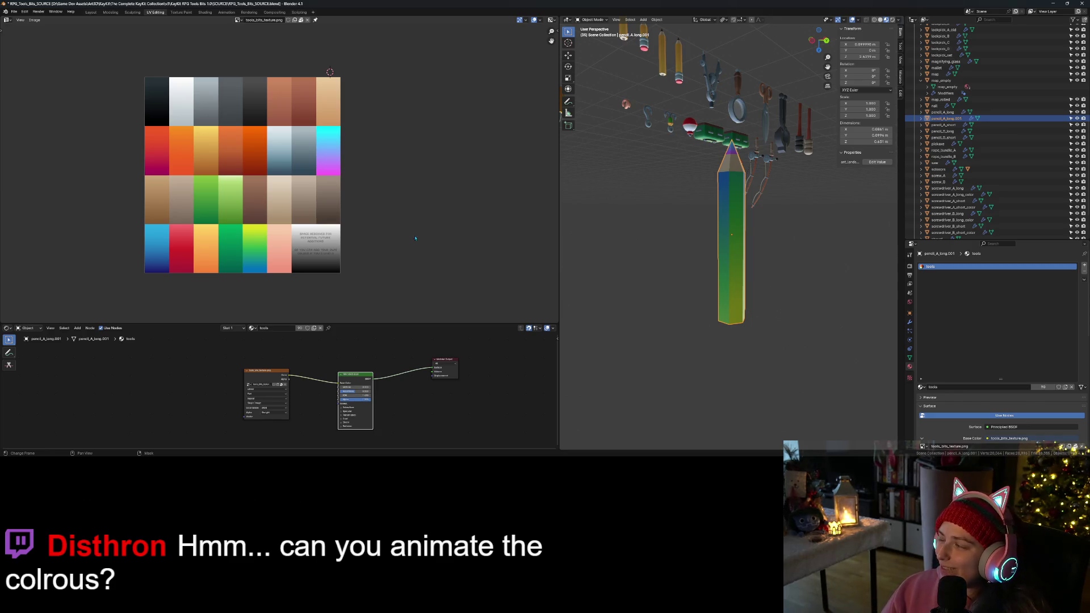
Orbit around the pencil among the knives and fishing rods, then re-enter Edit Mode
{"action": "mouse_move", "coordinate": [685, 330]}
{"action": "left_mouse_down"}
{"action": "mouse_move", "coordinate": [719, 263]}
{"action": "mouse_move", "coordinate": [726, 307]}
{"action": "left_mouse_up"}
{"action": "scroll", "coordinate": [726, 306], "scroll_direction": "up", "scroll_amount": 3}
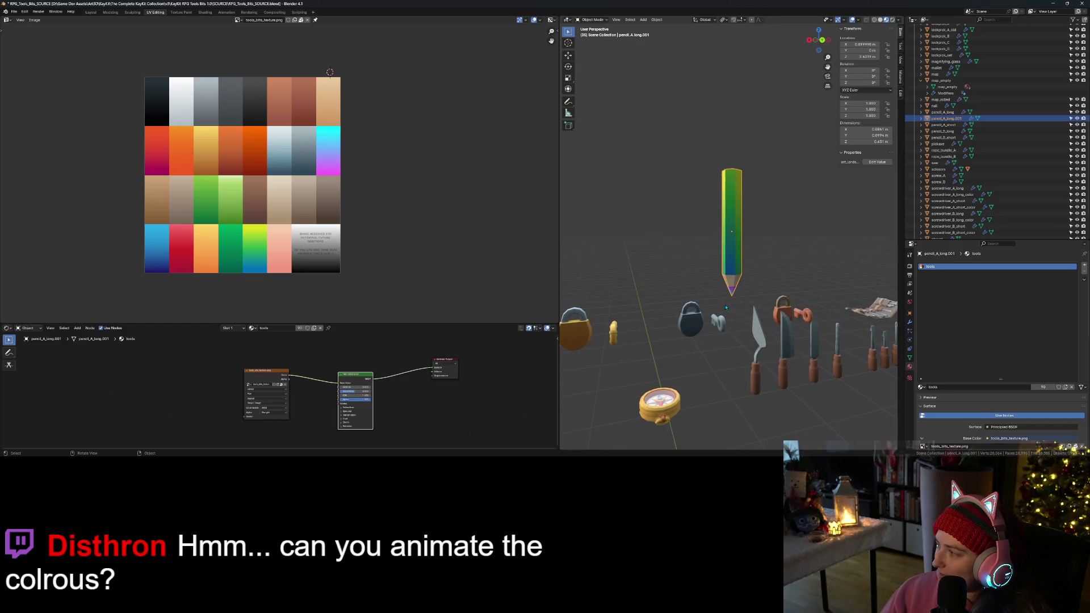
{"action": "mouse_move", "coordinate": [711, 316]}
{"action": "left_mouse_down"}
{"action": "mouse_move", "coordinate": [767, 337]}
{"action": "mouse_move", "coordinate": [902, 345]}
{"action": "mouse_move", "coordinate": [566, 347]}
{"action": "left_mouse_up"}
{"action": "mouse_move", "coordinate": [749, 354]}
{"action": "left_mouse_down"}
{"action": "mouse_move", "coordinate": [574, 346]}
{"action": "mouse_move", "coordinate": [818, 353]}
{"action": "left_mouse_up"}
{"action": "scroll", "coordinate": [795, 336], "scroll_direction": "up", "scroll_amount": 1}
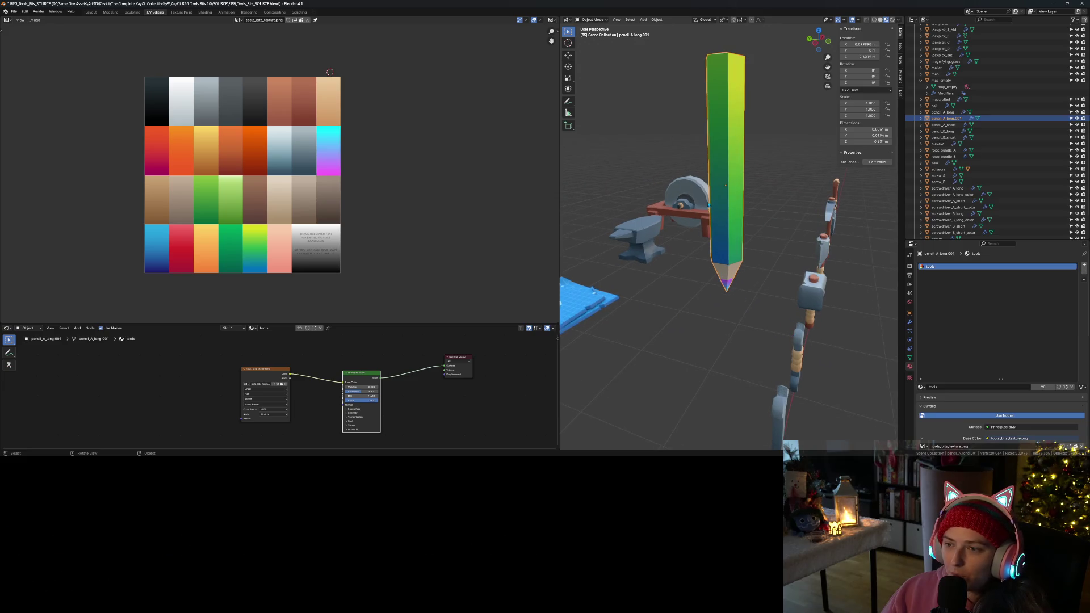
{"action": "left_click_drag", "start_coordinate": [709, 204], "coordinate": [759, 270]}
{"action": "key", "text": "Tab"}
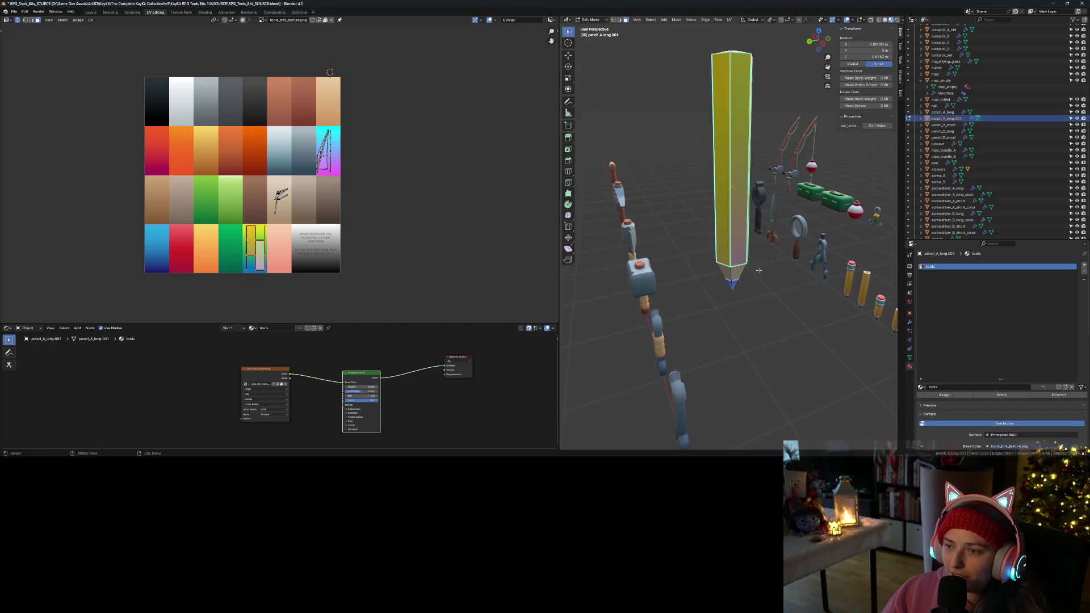
Map one long pencil face onto the red swatch, widening and enlarging its UVs to fit
{"action": "left_click", "coordinate": [741, 229]}
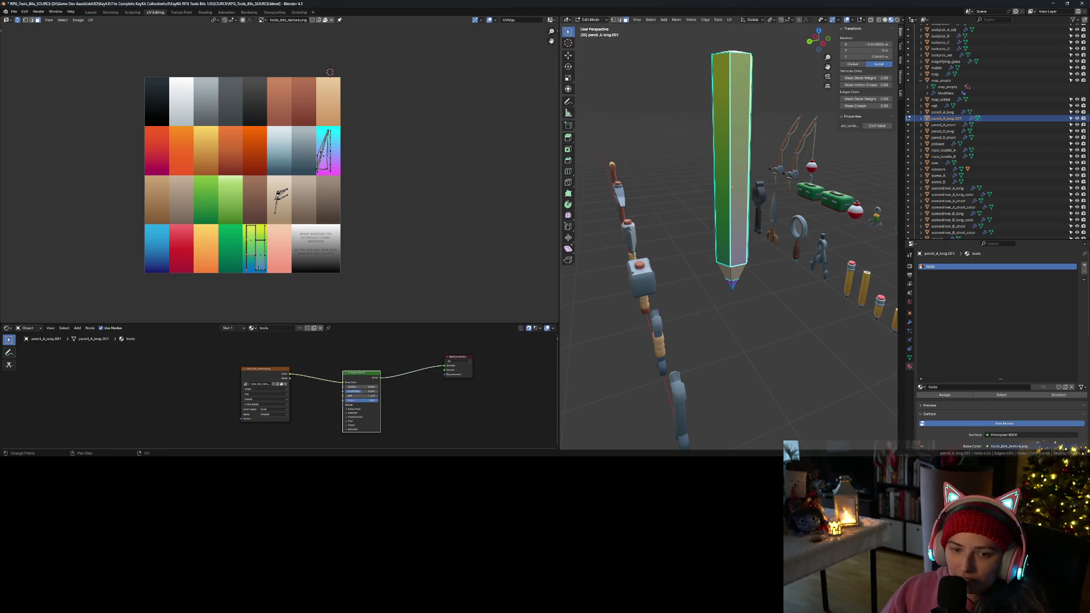
{"action": "key", "text": "g"}
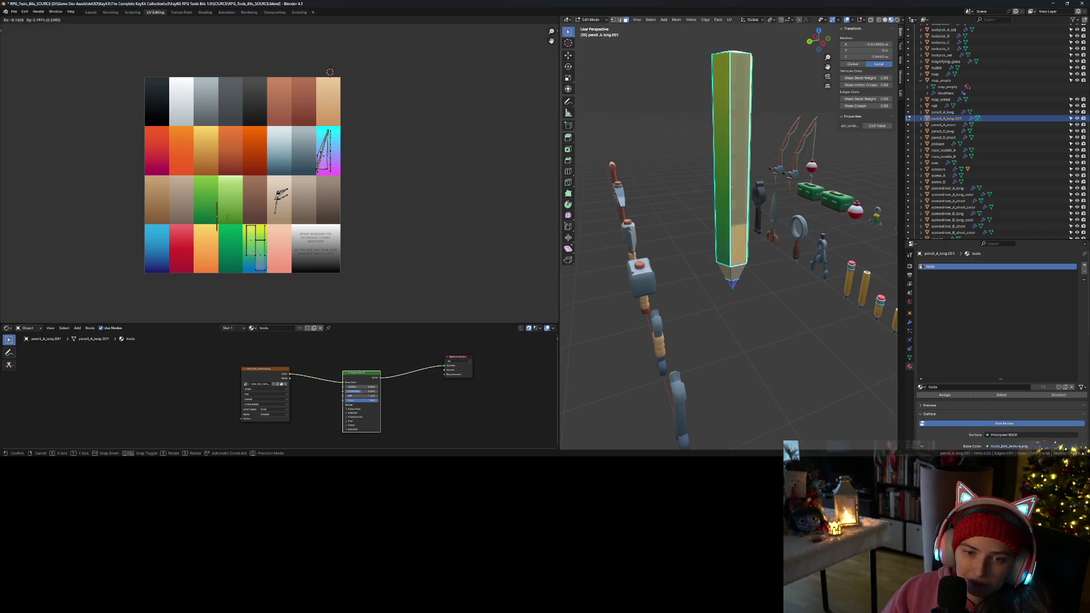
{"action": "left_click", "coordinate": [177, 170]}
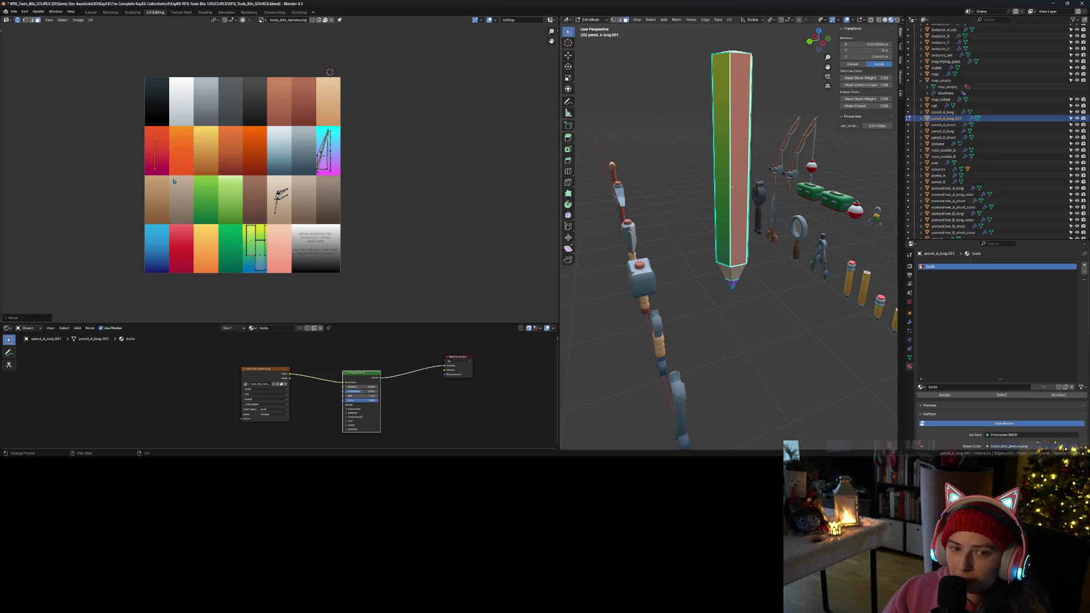
{"action": "key", "text": "s"}
{"action": "key", "text": "x"}
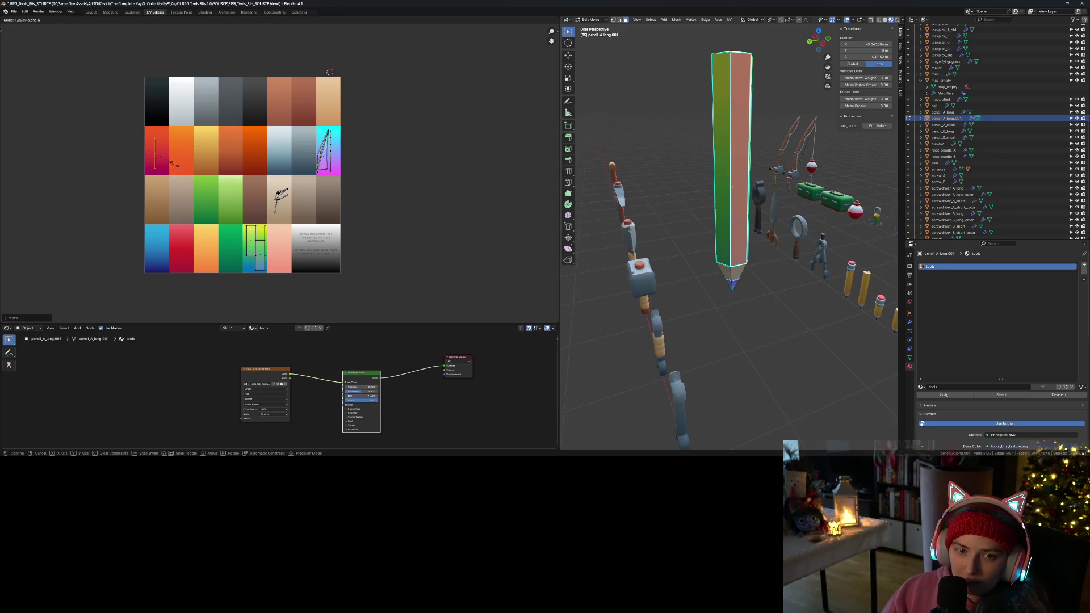
{"action": "left_click", "coordinate": [417, 192]}
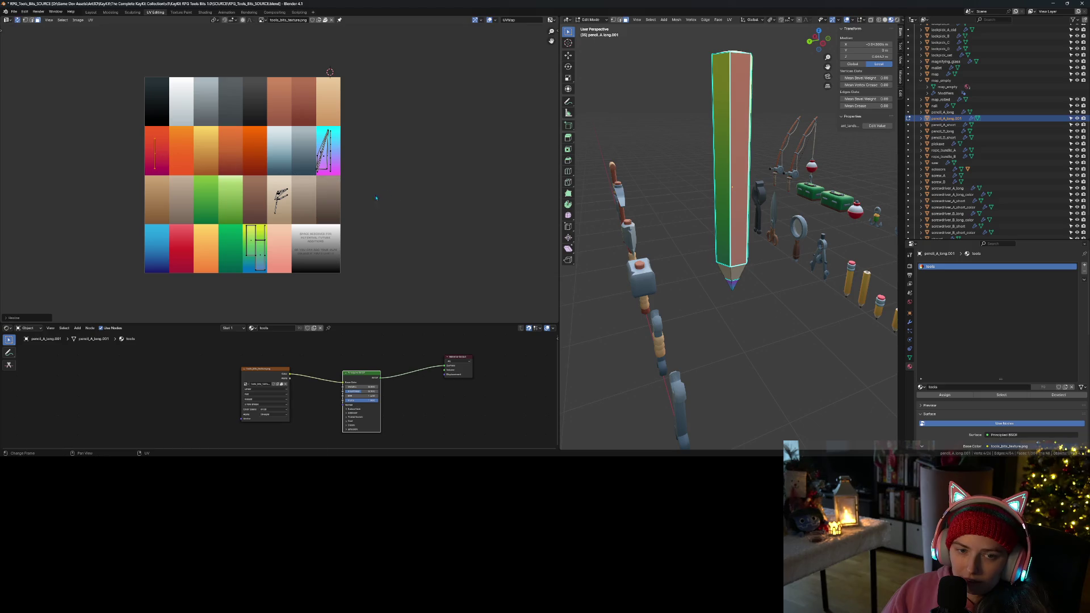
{"action": "key", "text": "s"}
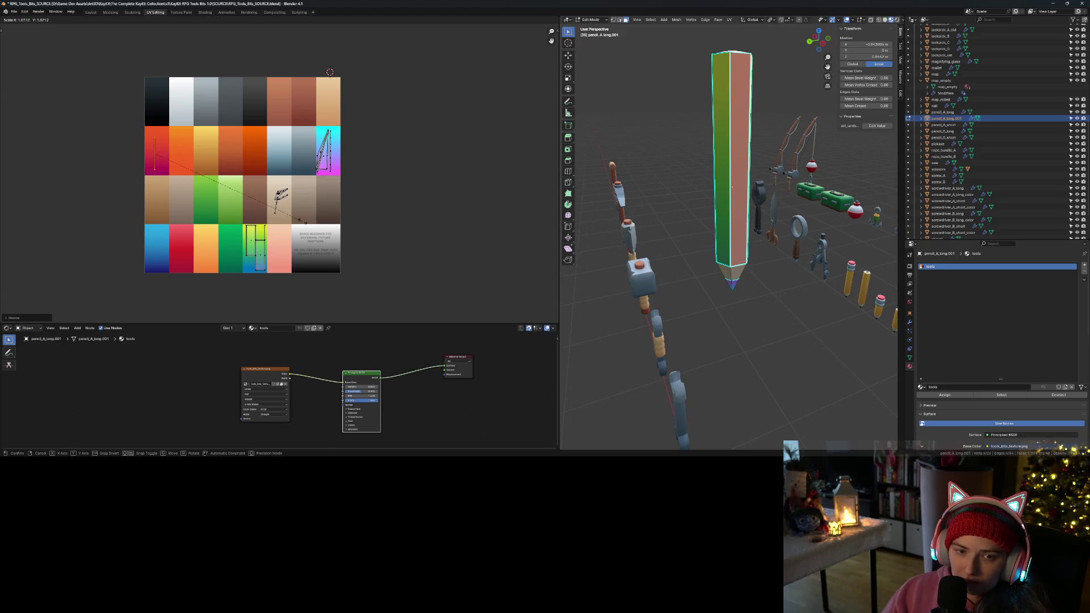
{"action": "left_click", "coordinate": [355, 239]}
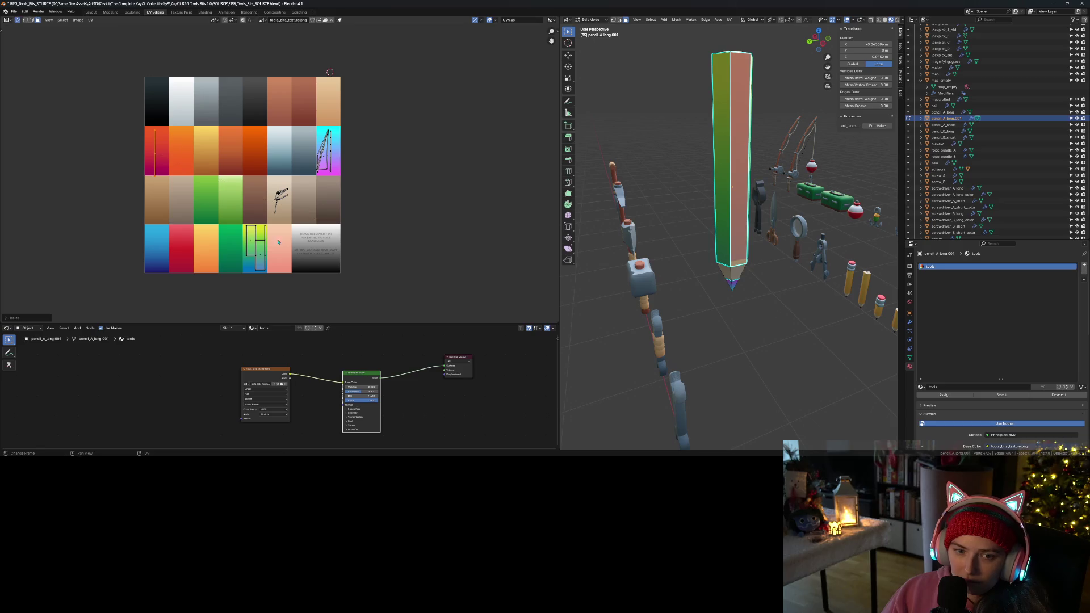
{"action": "key", "text": "g"}
{"action": "left_click", "coordinate": [279, 240]}
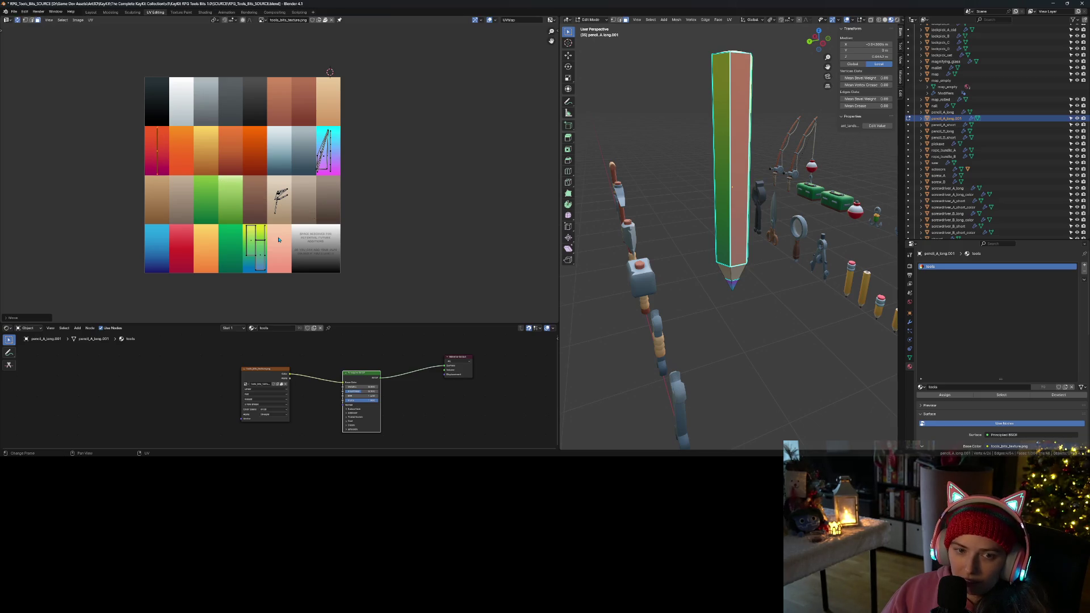
{"action": "left_click", "coordinate": [747, 332]}
{"action": "mouse_move", "coordinate": [742, 375]}
{"action": "left_mouse_down"}
{"action": "mouse_move", "coordinate": [758, 372]}
{"action": "mouse_move", "coordinate": [710, 376]}
{"action": "mouse_move", "coordinate": [739, 376]}
{"action": "left_mouse_up"}
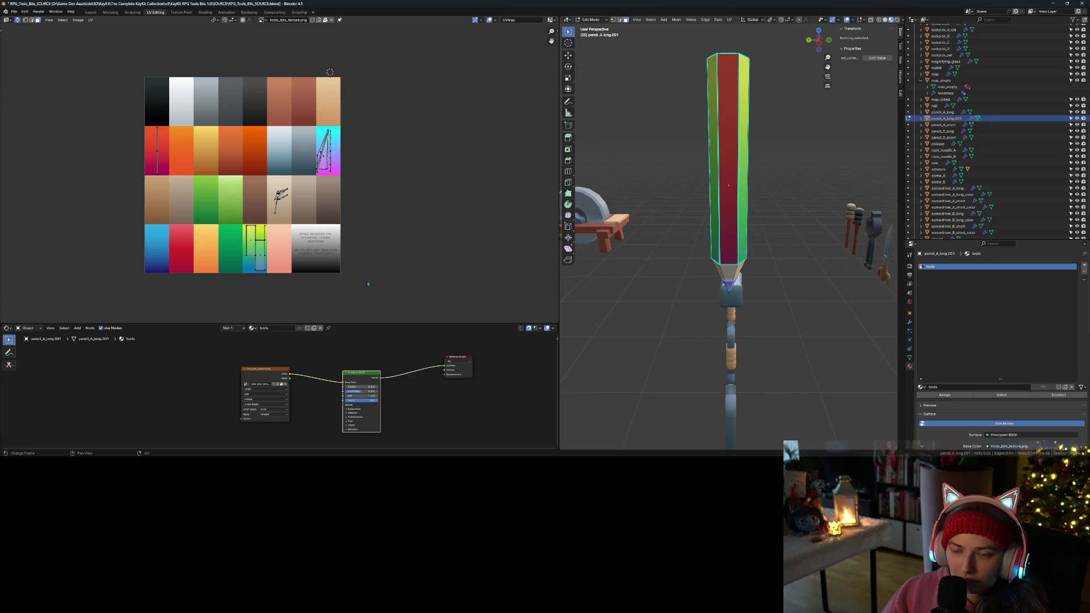
{"action": "left_click", "coordinate": [750, 216]}
Move the pencil's right-hand face UVs onto the cyan-magenta swatch, narrowing them slightly
{"action": "left_click_drag", "start_coordinate": [749, 215], "coordinate": [706, 224]}
{"action": "left_click", "coordinate": [733, 213]}
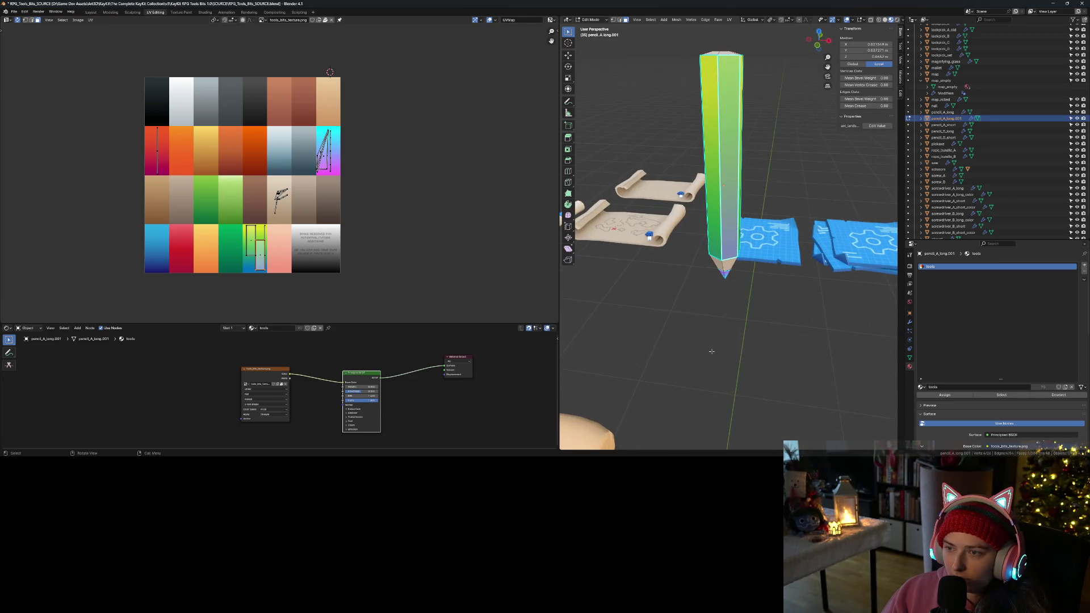
{"action": "left_click_drag", "start_coordinate": [711, 351], "coordinate": [670, 349]}
{"action": "key", "text": "g"}
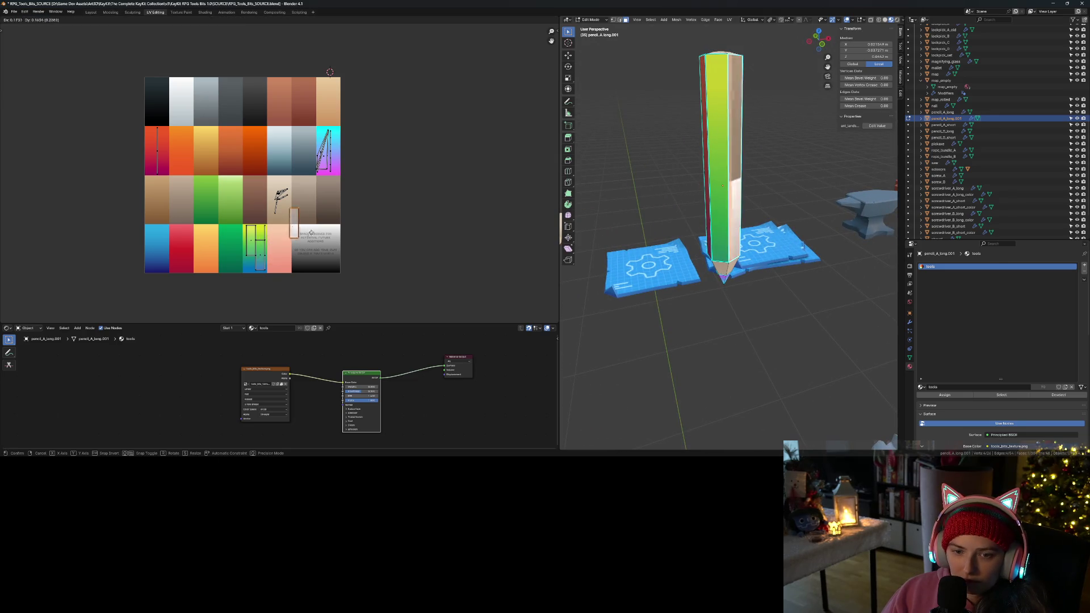
{"action": "left_click", "coordinate": [350, 162]}
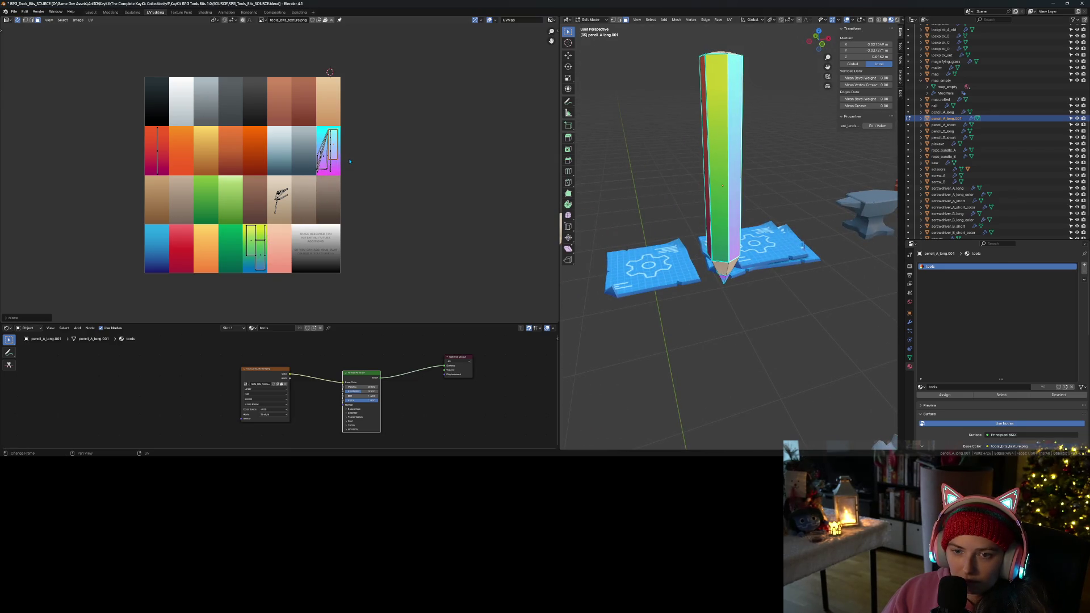
{"action": "key", "text": "s"}
{"action": "left_click", "coordinate": [351, 163]}
{"action": "key", "text": "g"}
{"action": "left_click", "coordinate": [353, 168]}
{"action": "left_click_drag", "start_coordinate": [749, 343], "coordinate": [817, 334]}
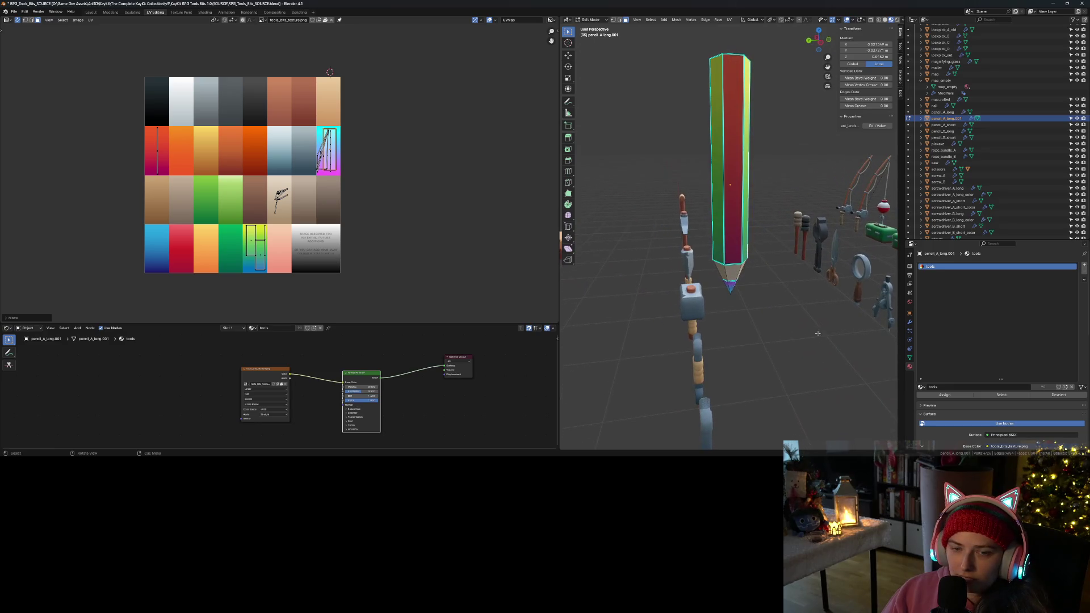
Rotate the UV island of the pencil's front face
{"action": "left_click", "coordinate": [734, 205]}
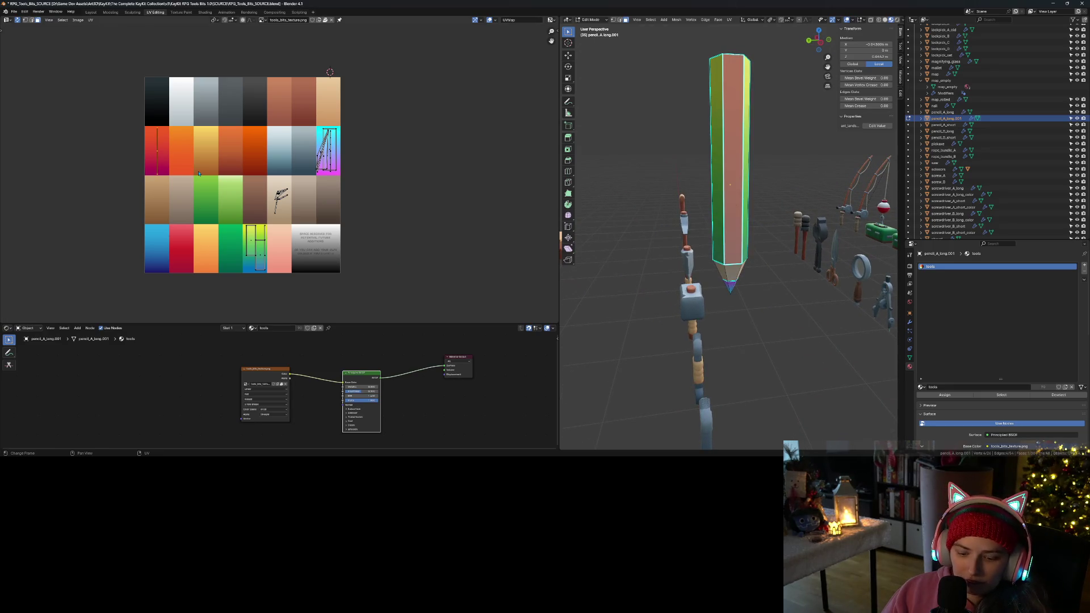
{"action": "key", "text": "r"}
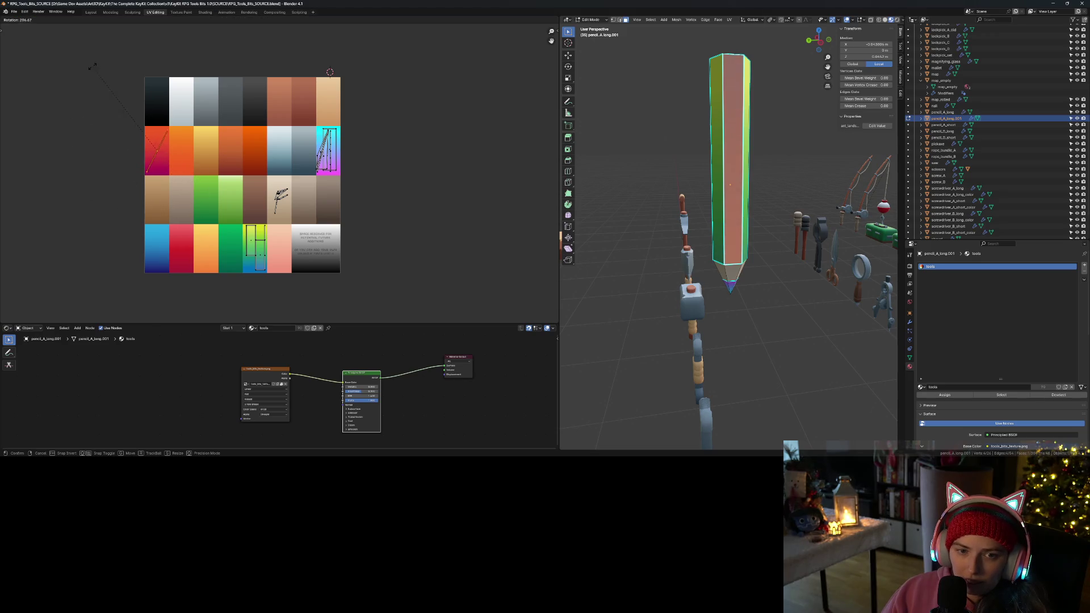
{"action": "left_click", "coordinate": [102, 124]}
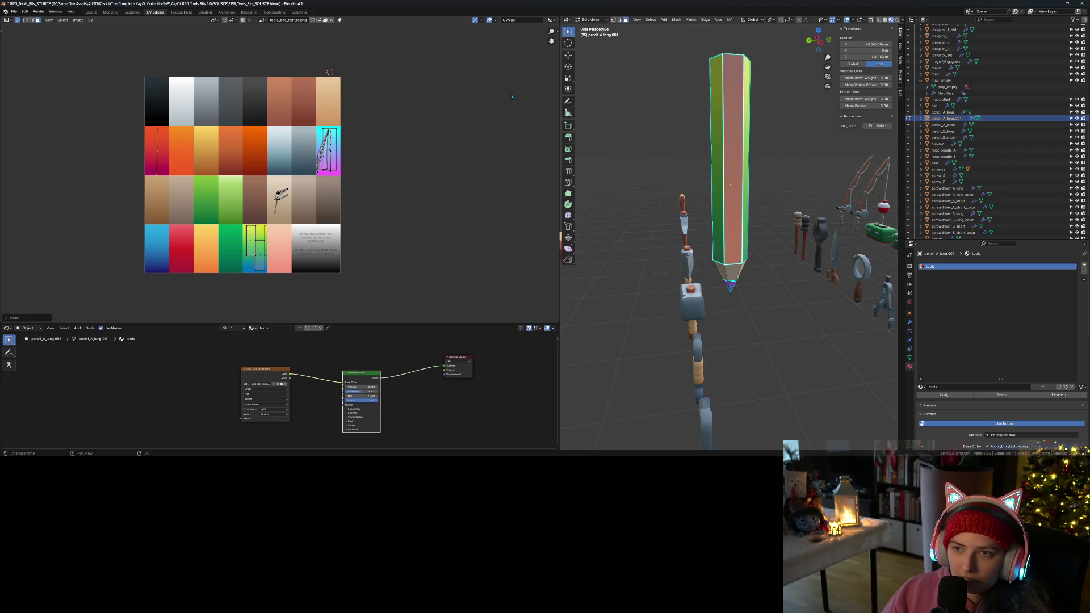
In vertex select mode, reposition a single pencil UV vertex, undoing two attempts
{"action": "left_click", "coordinate": [614, 20]}
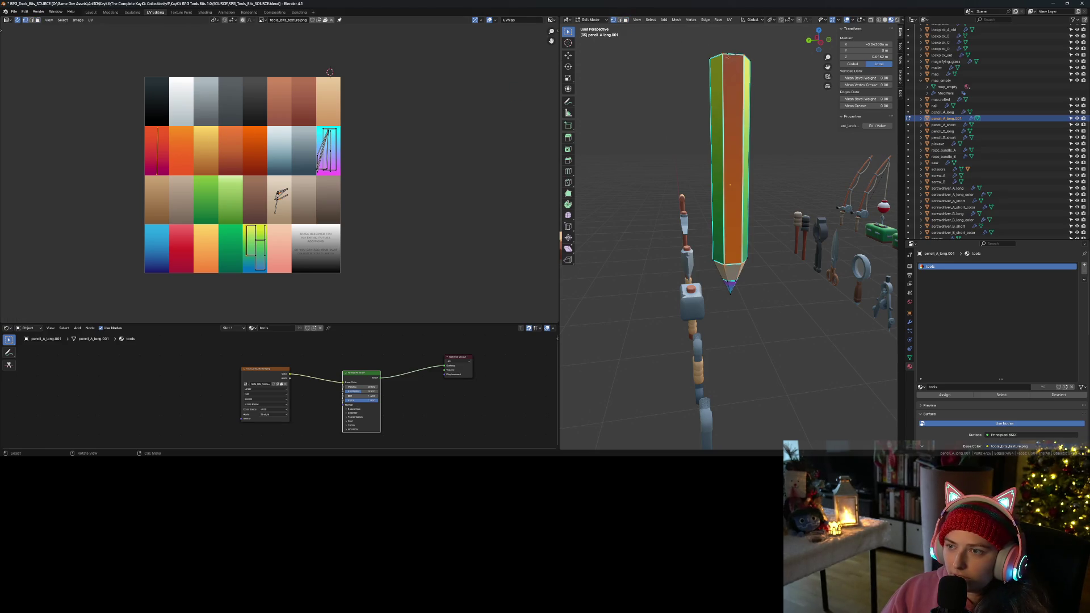
{"action": "left_click", "coordinate": [188, 131]}
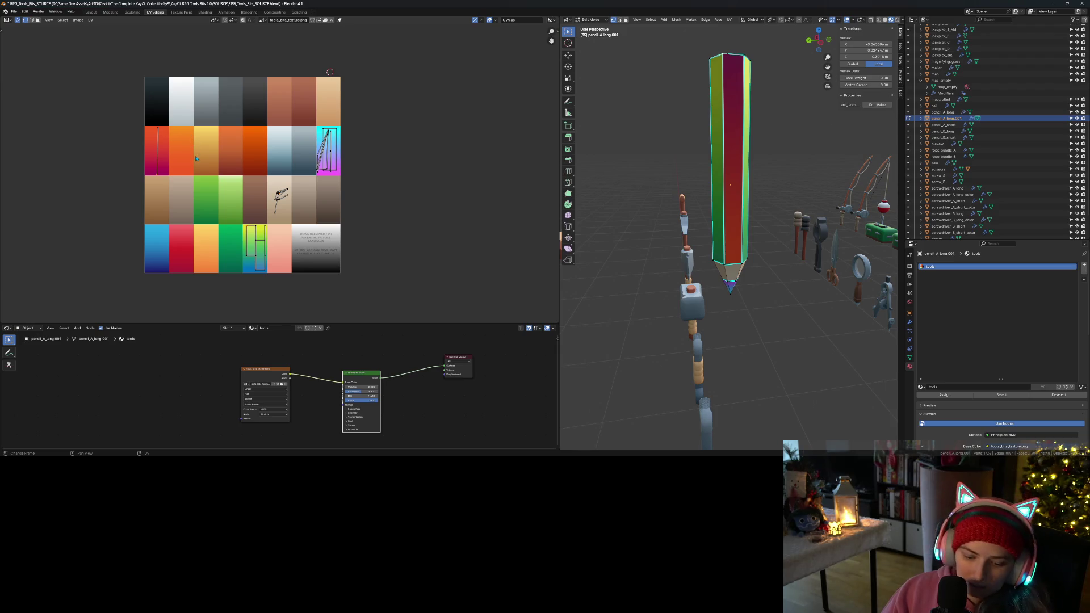
{"action": "key", "text": "g"}
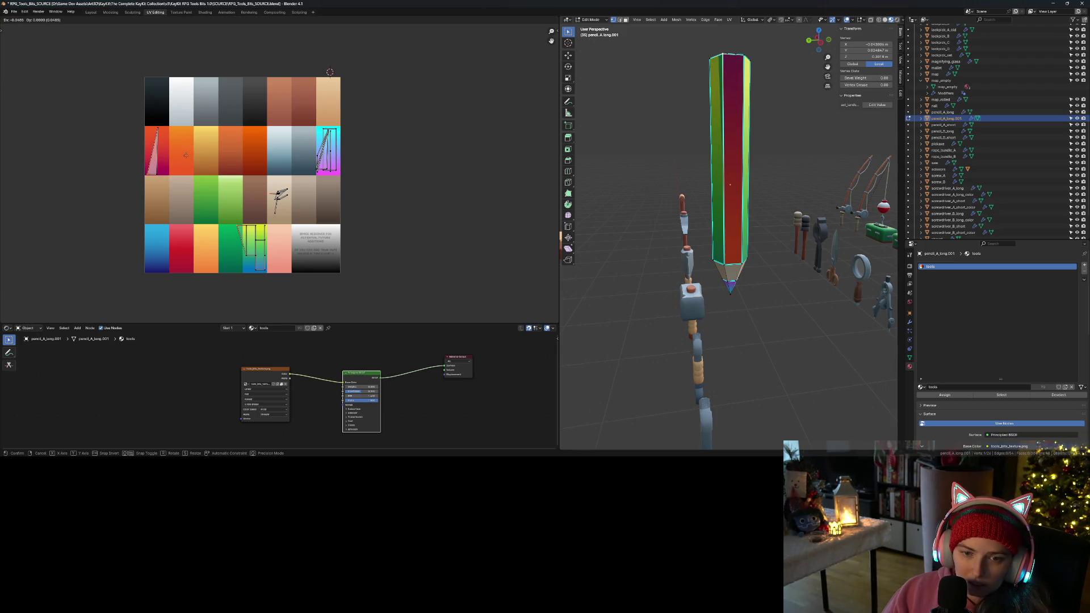
{"action": "left_click", "coordinate": [194, 158]}
{"action": "key", "text": "ctrl+z"}
{"action": "key", "text": "g"}
{"action": "left_click", "coordinate": [166, 173]}
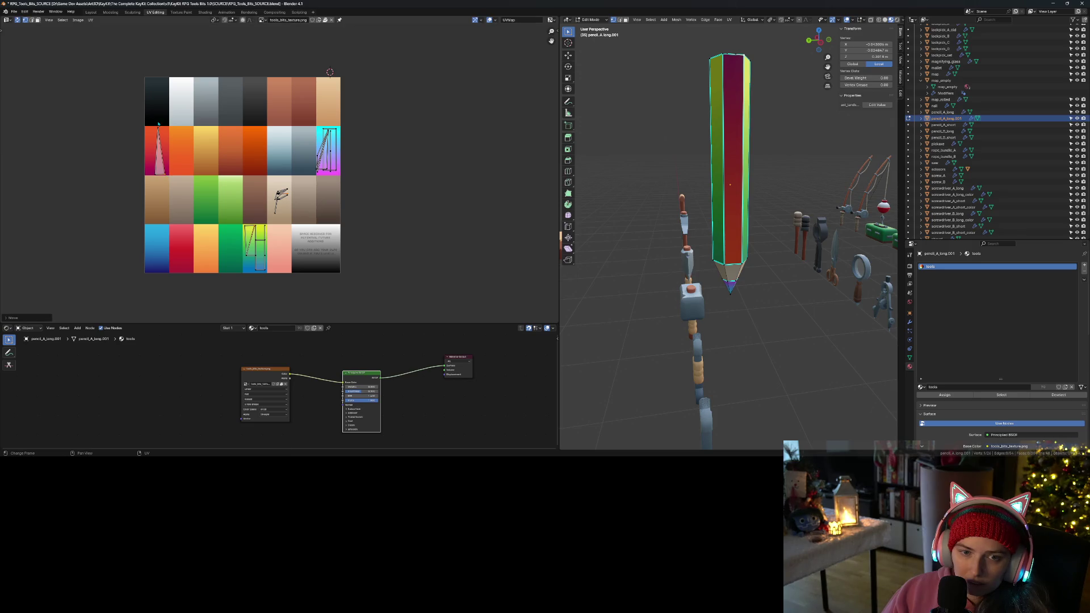
{"action": "key", "text": "ctrl+z"}
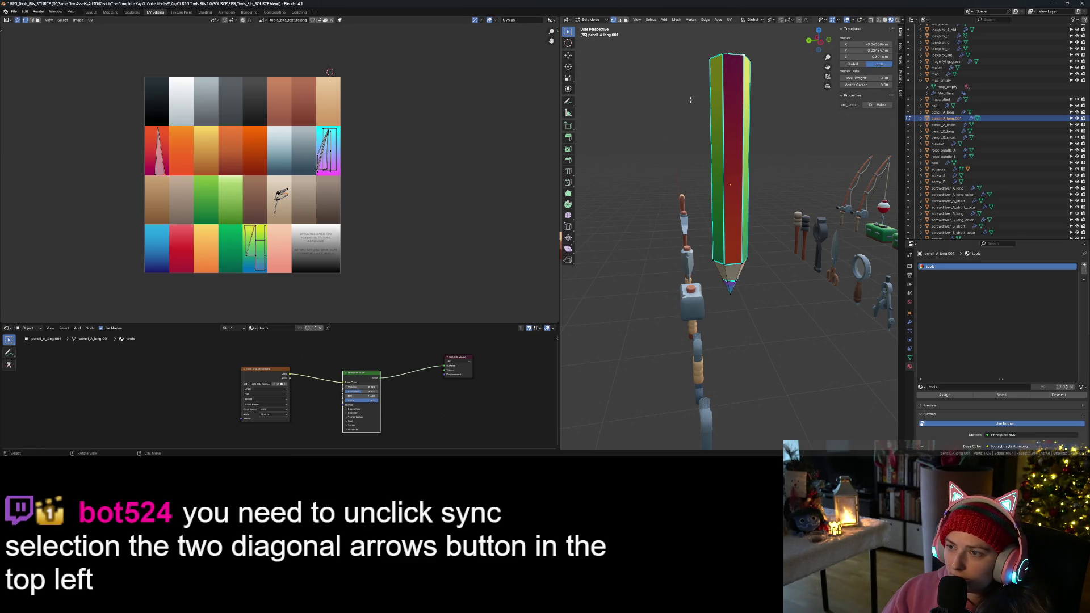
{"action": "key", "text": "g"}
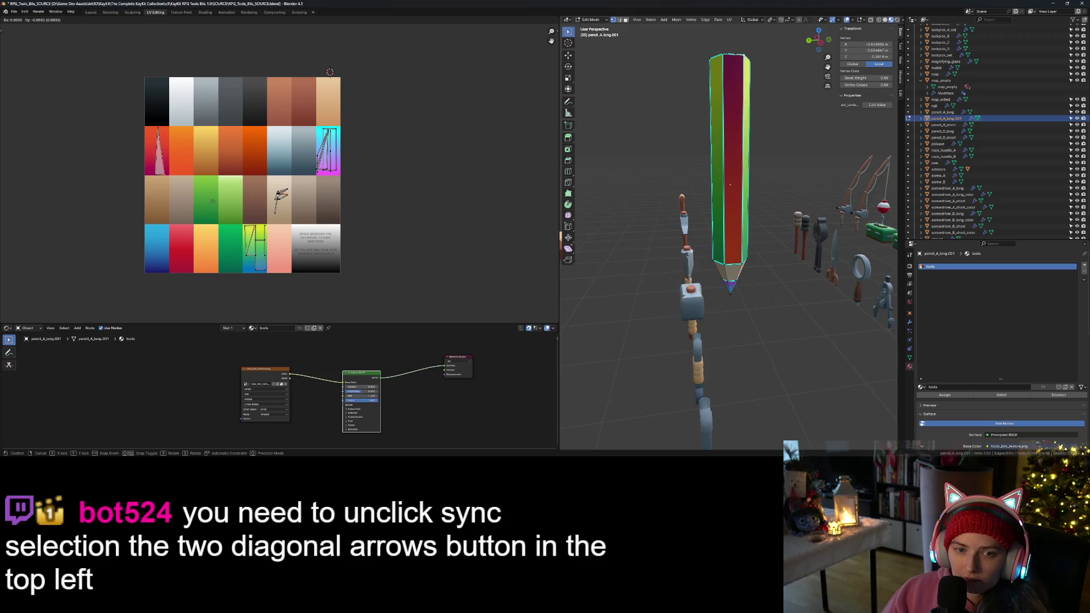
{"action": "left_click", "coordinate": [213, 202]}
Select the pencil's left edge and move its UV islands upright into the red tile
{"action": "left_click", "coordinate": [721, 55]}
{"action": "key", "text": "g"}
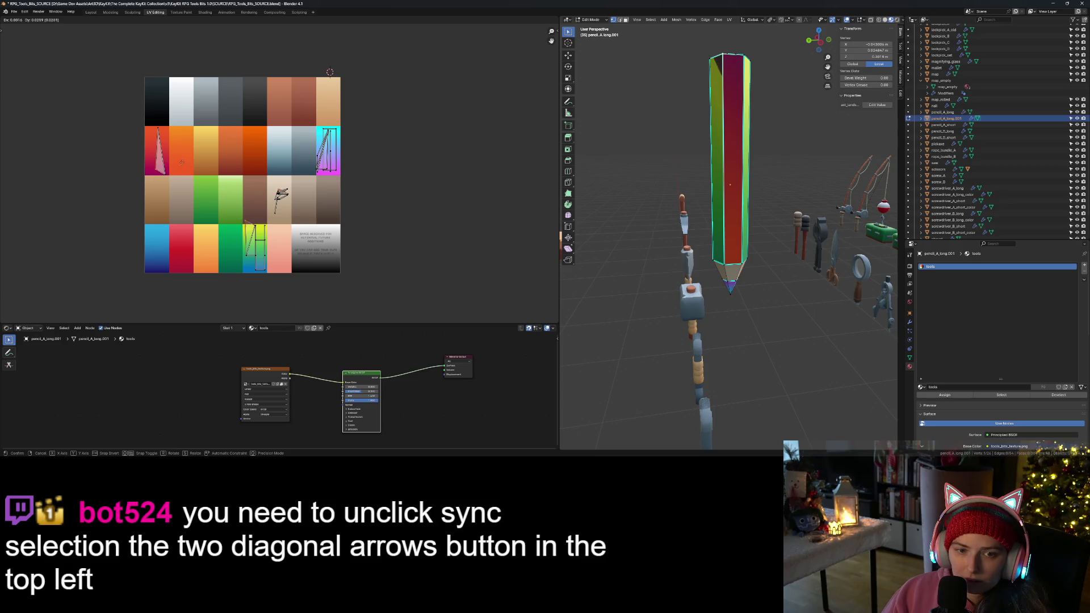
{"action": "left_click", "coordinate": [178, 168]}
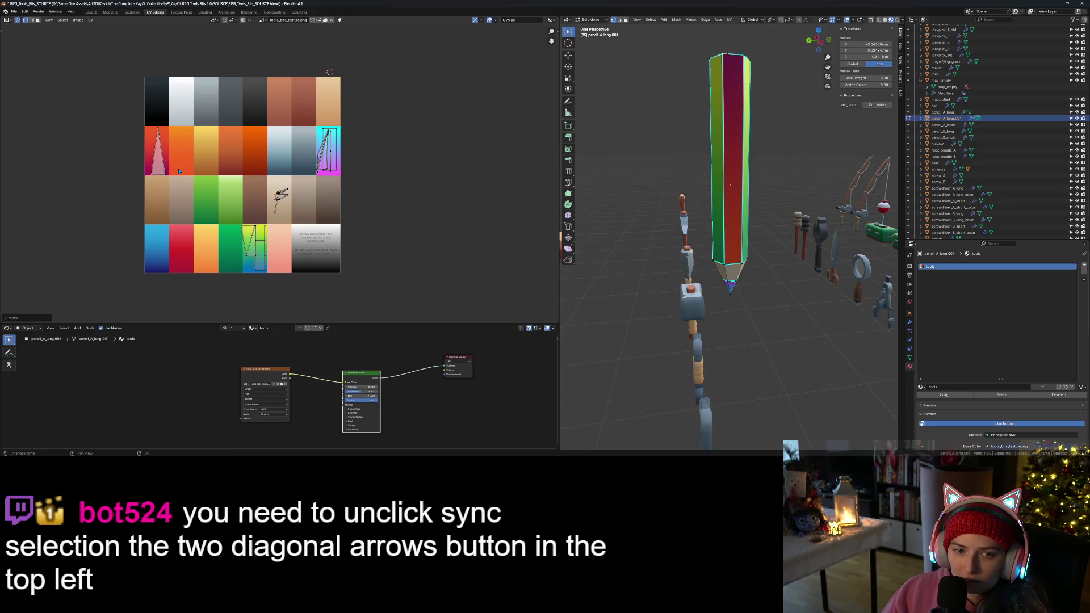
{"action": "key", "text": "g"}
{"action": "left_click", "coordinate": [183, 170]}
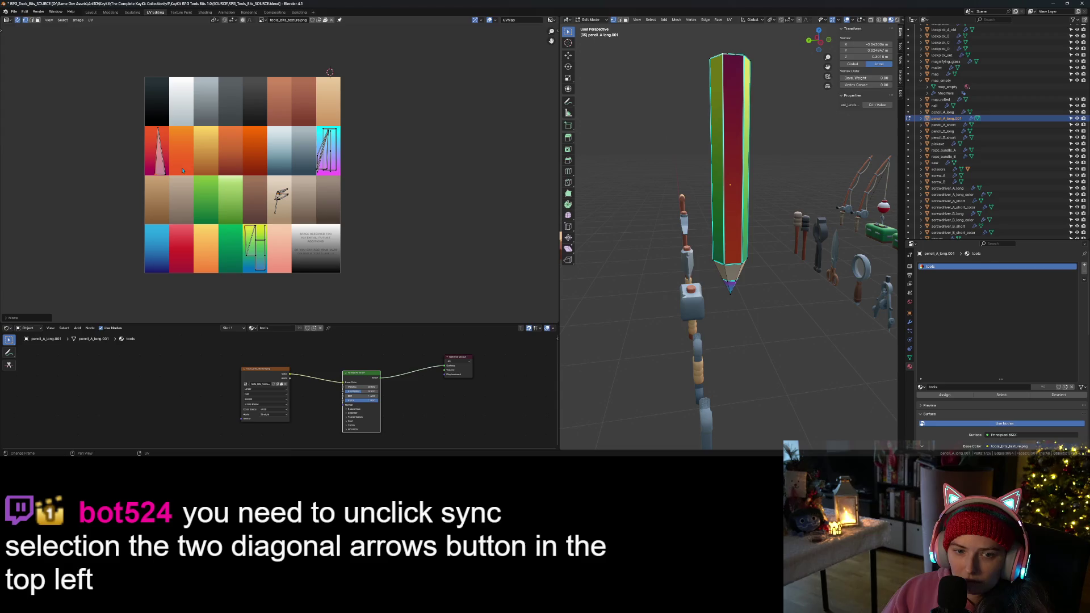
{"action": "key", "text": "ctrl+z"}
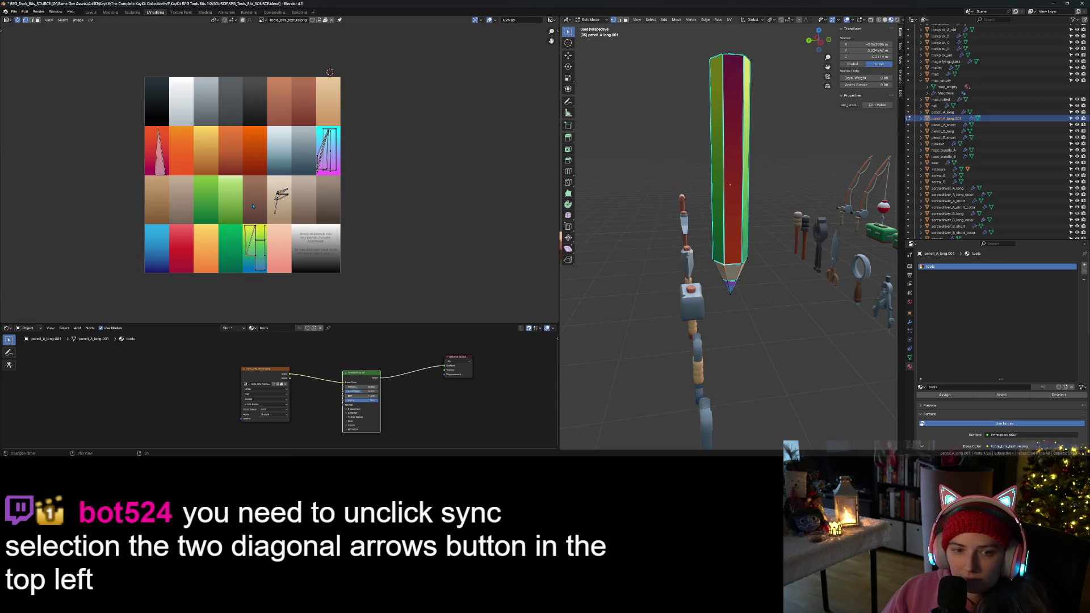
{"action": "key", "text": "g"}
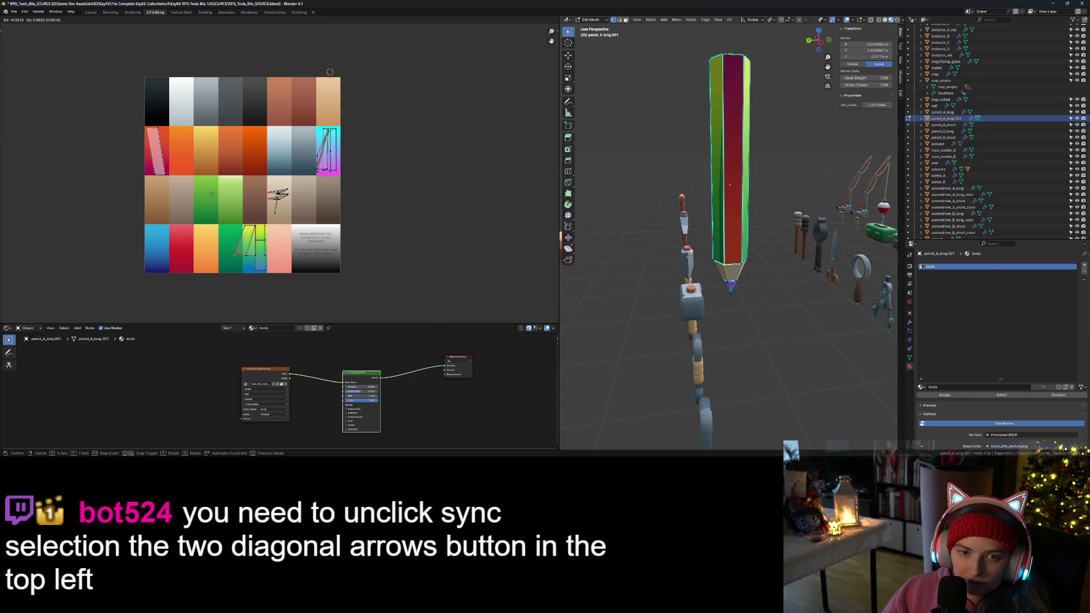
{"action": "left_click", "coordinate": [223, 197]}
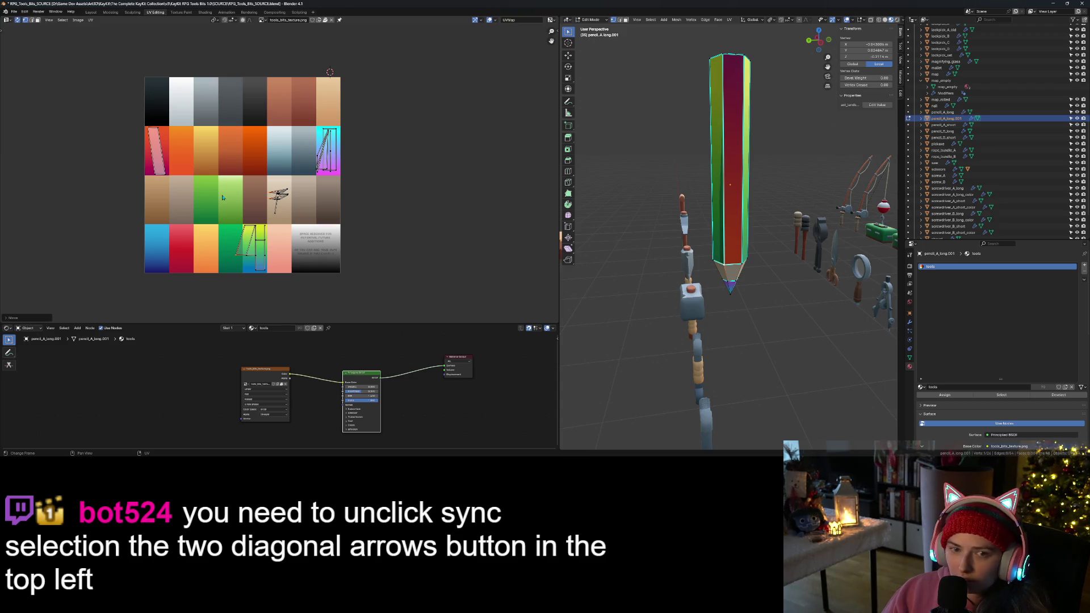
{"action": "key", "text": "g"}
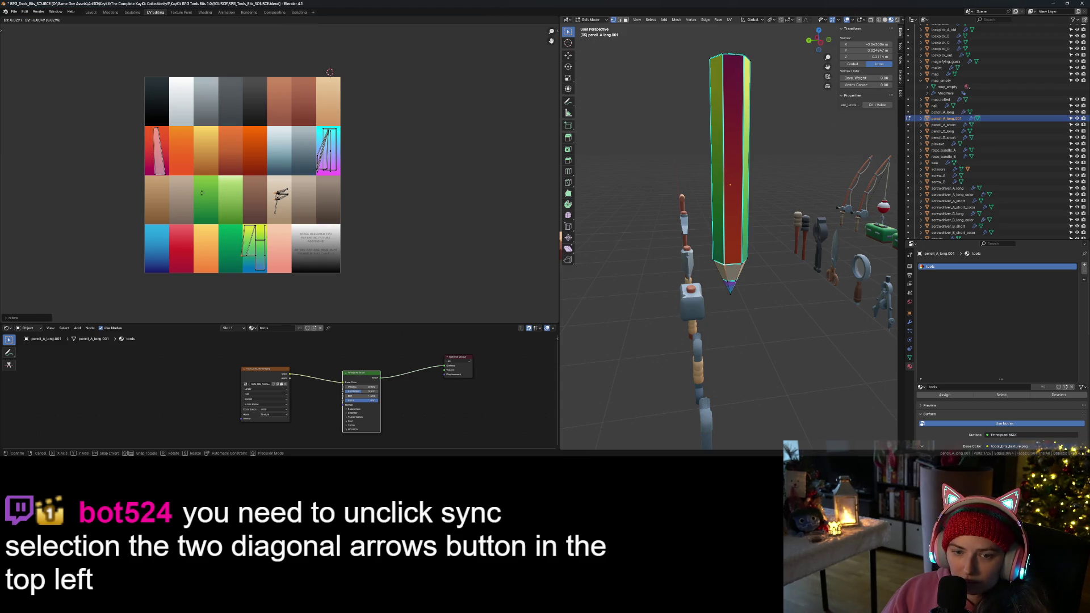
{"action": "left_click", "coordinate": [205, 196]}
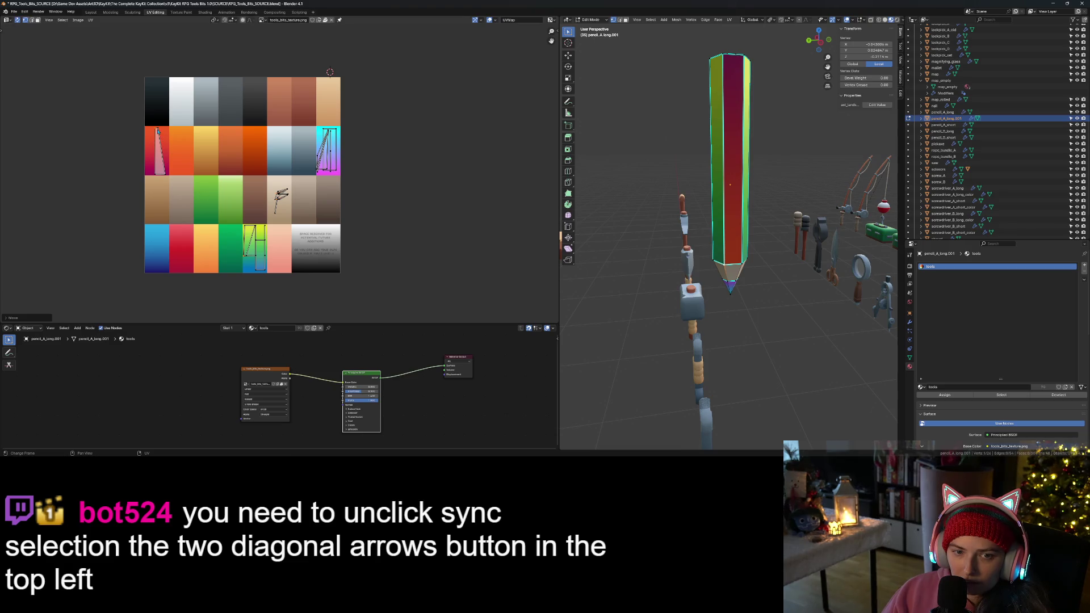
{"action": "key", "text": "g"}
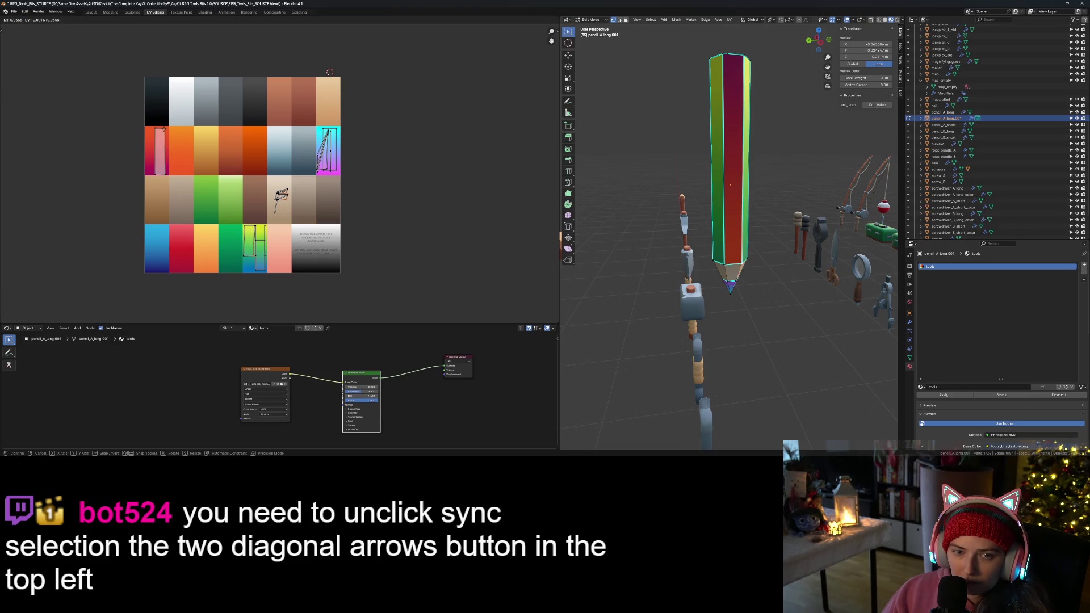
{"action": "left_click", "coordinate": [166, 131]}
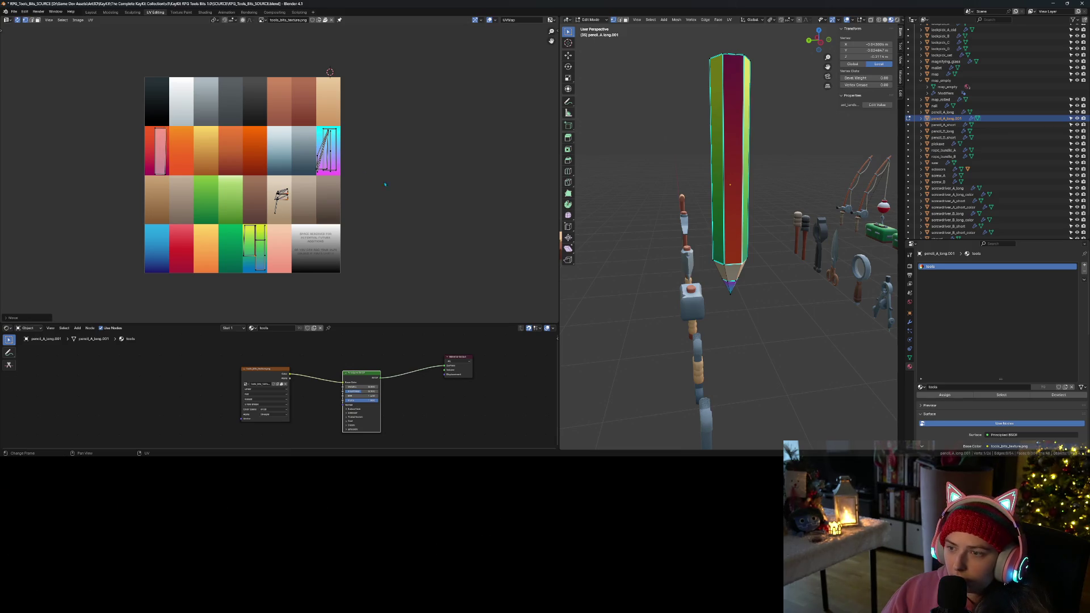
{"action": "key", "text": "alt+a"}
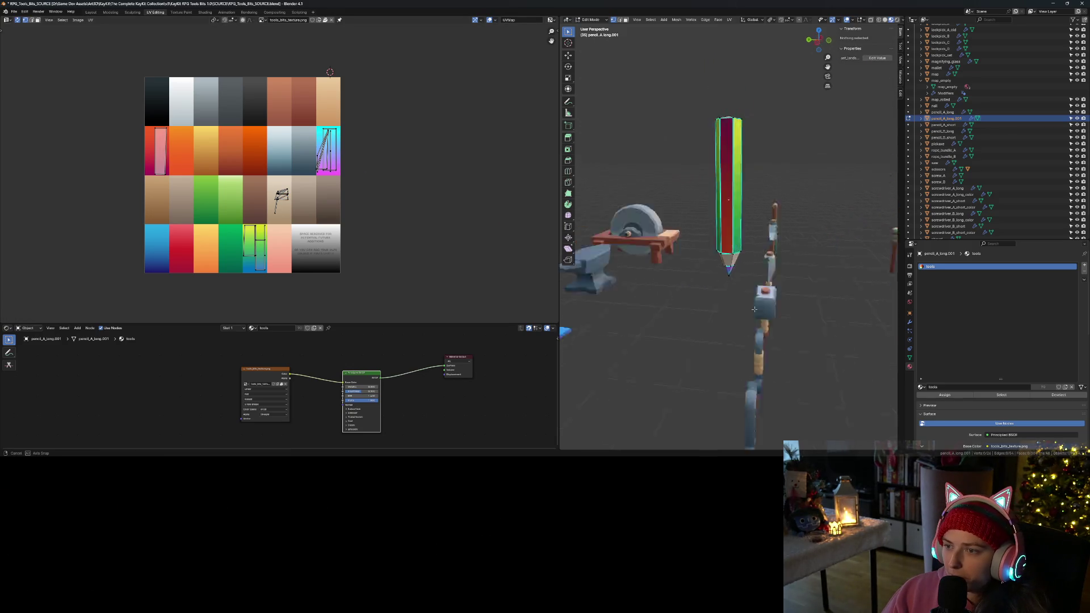
Select the pencil's faces and place their UV island on the orange swatch
{"action": "mouse_move", "coordinate": [706, 303]}
{"action": "left_mouse_down"}
{"action": "mouse_move", "coordinate": [898, 309]}
{"action": "mouse_move", "coordinate": [574, 312]}
{"action": "left_mouse_up"}
{"action": "left_click_drag", "start_coordinate": [623, 267], "coordinate": [709, 213]}
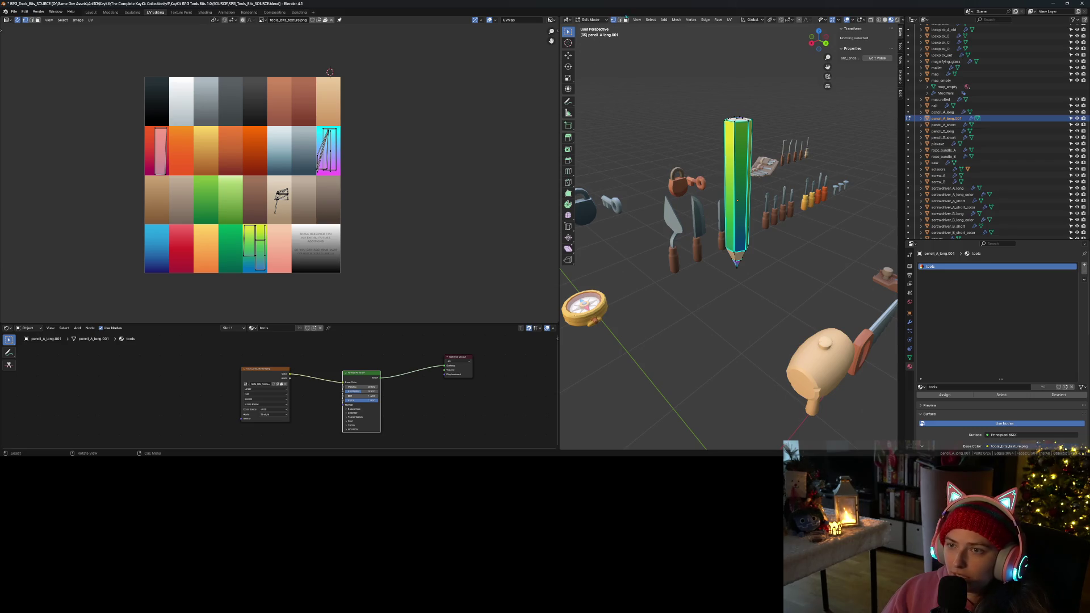
{"action": "left_click", "coordinate": [738, 193]}
{"action": "left_click_drag", "start_coordinate": [738, 193], "coordinate": [752, 209]}
{"action": "key", "text": "g"}
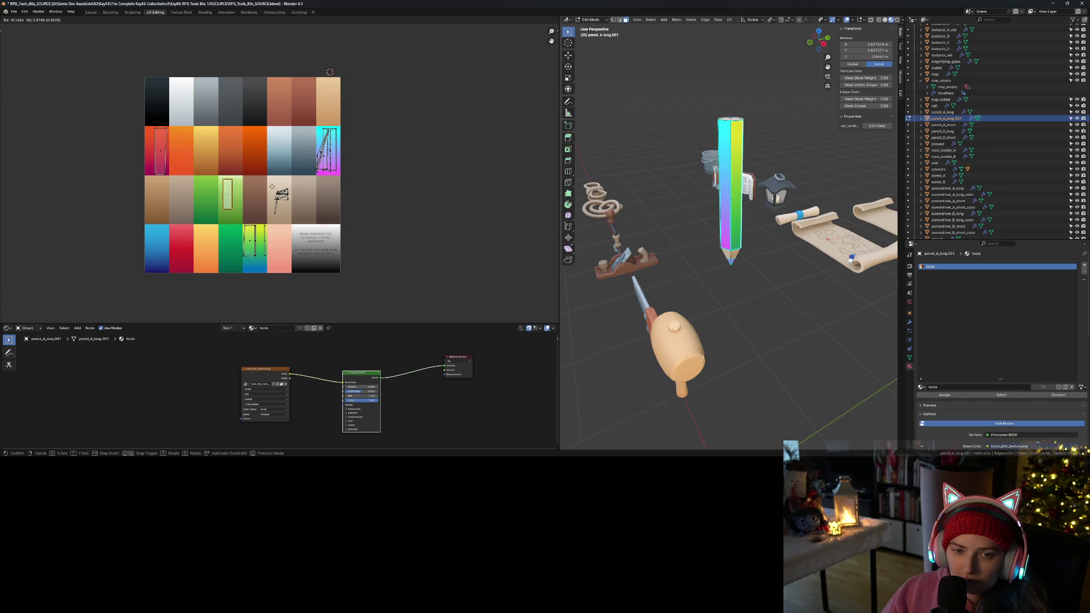
{"action": "left_click", "coordinate": [222, 137]}
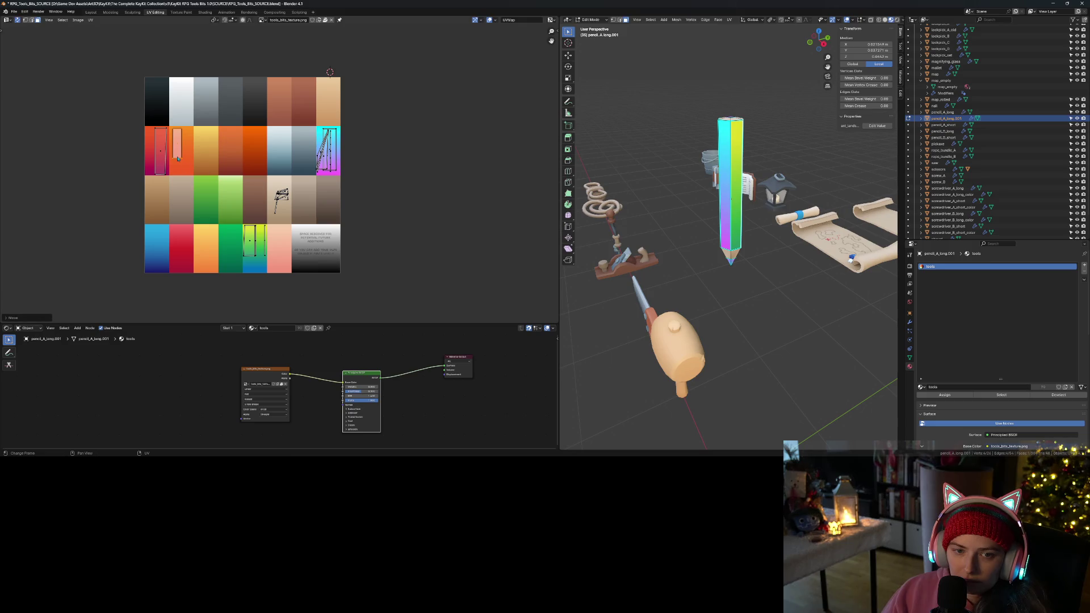
{"action": "key", "text": "g"}
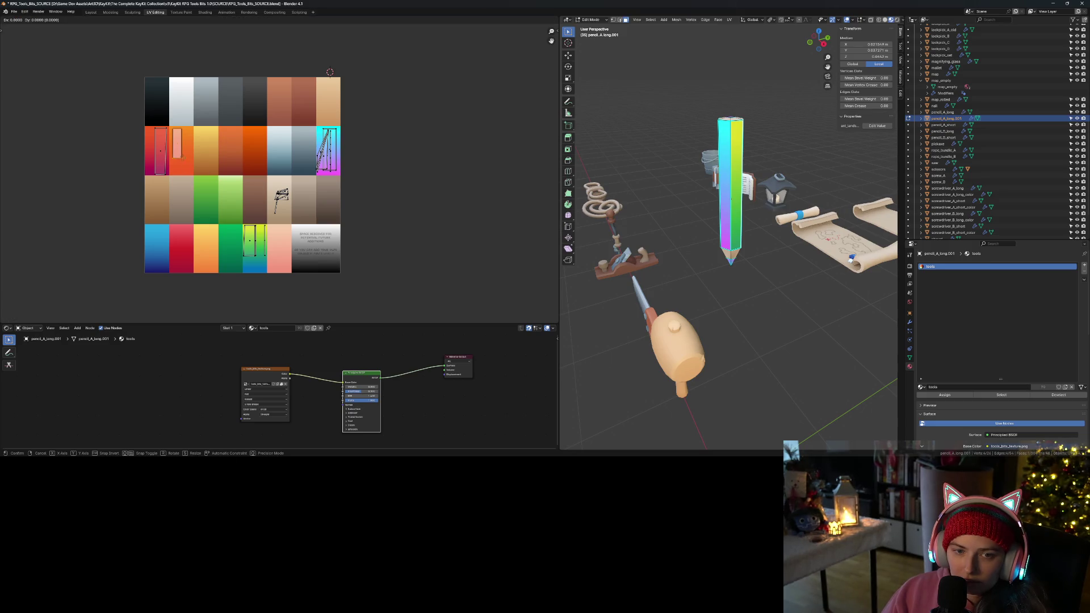
{"action": "left_click", "coordinate": [185, 162]}
Scale the UV island narrower along the X axis, then deselect the geometry
{"action": "key", "text": "s"}
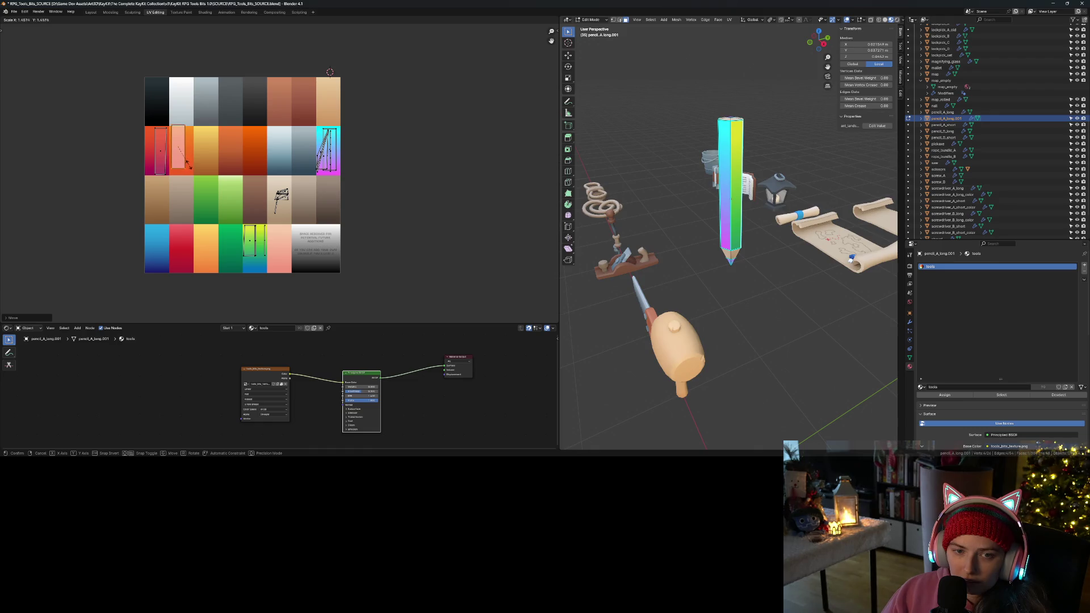
{"action": "key", "text": "Escape"}
{"action": "key", "text": "s"}
{"action": "key", "text": "Escape"}
{"action": "key", "text": "s"}
{"action": "key", "text": "x"}
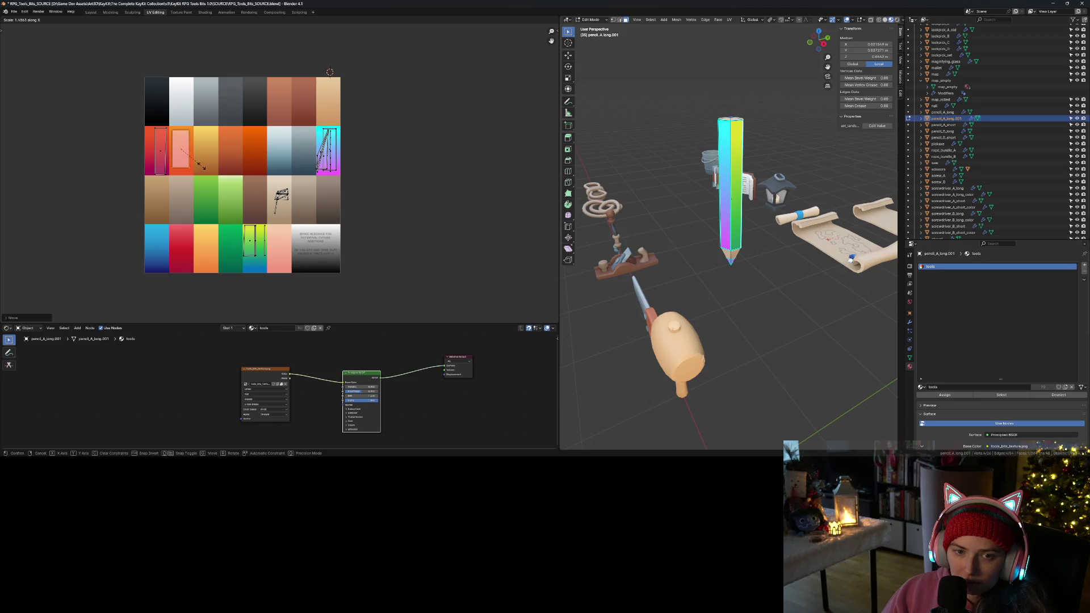
{"action": "left_click", "coordinate": [203, 170]}
{"action": "key", "text": "alt+a"}
Check the recoloured pencil, save the blend file, and toggle UV Sync Selection
{"action": "mouse_move", "coordinate": [819, 37]}
{"action": "left_mouse_down"}
{"action": "mouse_move", "coordinate": [789, 40]}
{"action": "mouse_move", "coordinate": [772, 321]}
{"action": "left_mouse_up"}
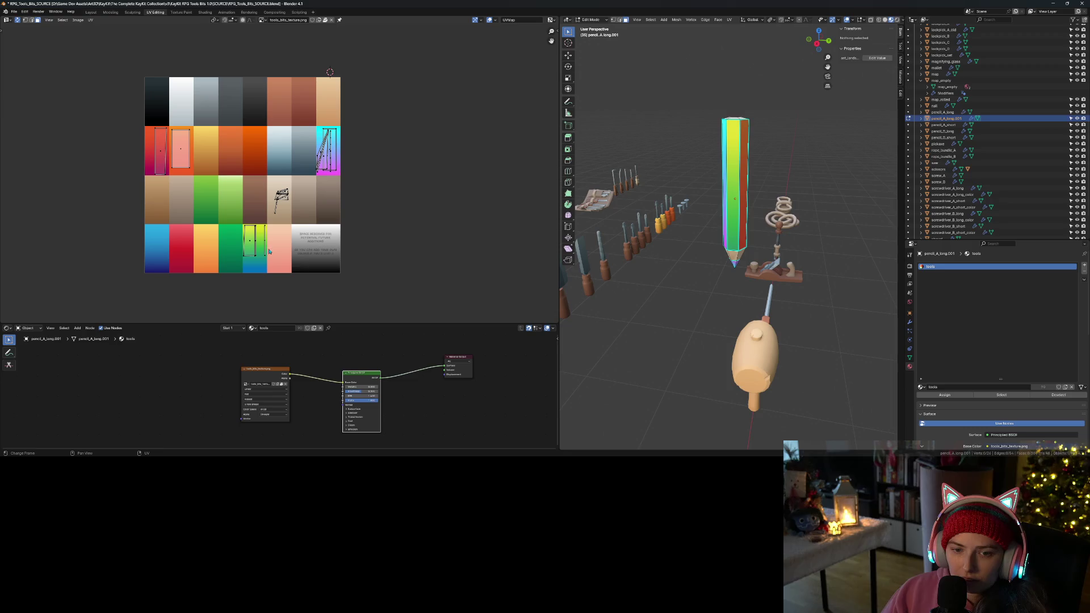
{"action": "mouse_move", "coordinate": [653, 267]}
{"action": "left_mouse_down"}
{"action": "mouse_move", "coordinate": [643, 280]}
{"action": "mouse_move", "coordinate": [868, 290]}
{"action": "mouse_move", "coordinate": [897, 142]}
{"action": "left_mouse_up"}
{"action": "key", "text": "ctrl+s"}
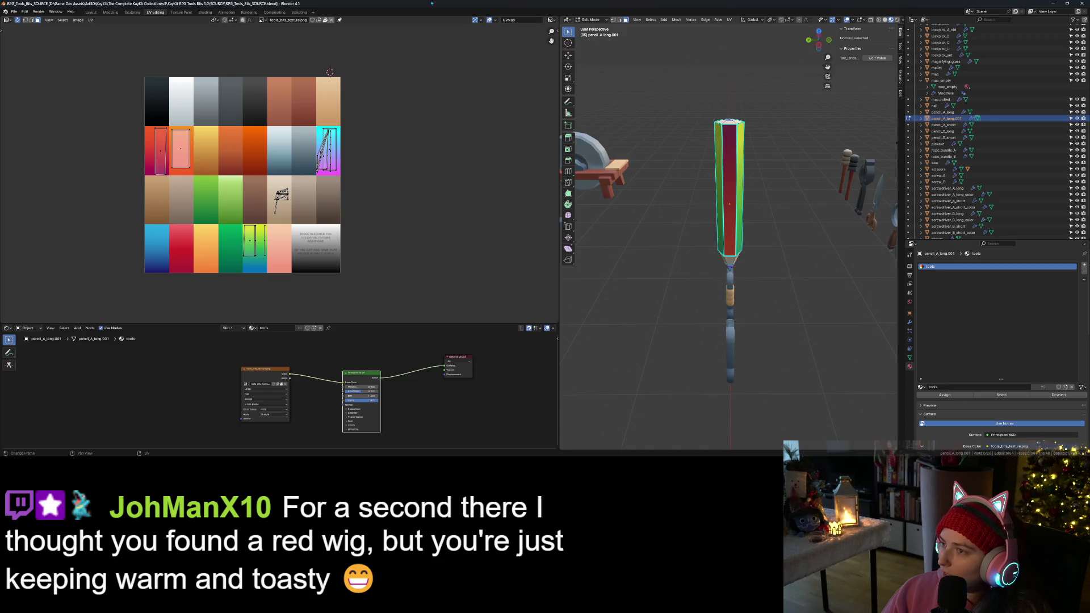
{"action": "left_click", "coordinate": [19, 20]}
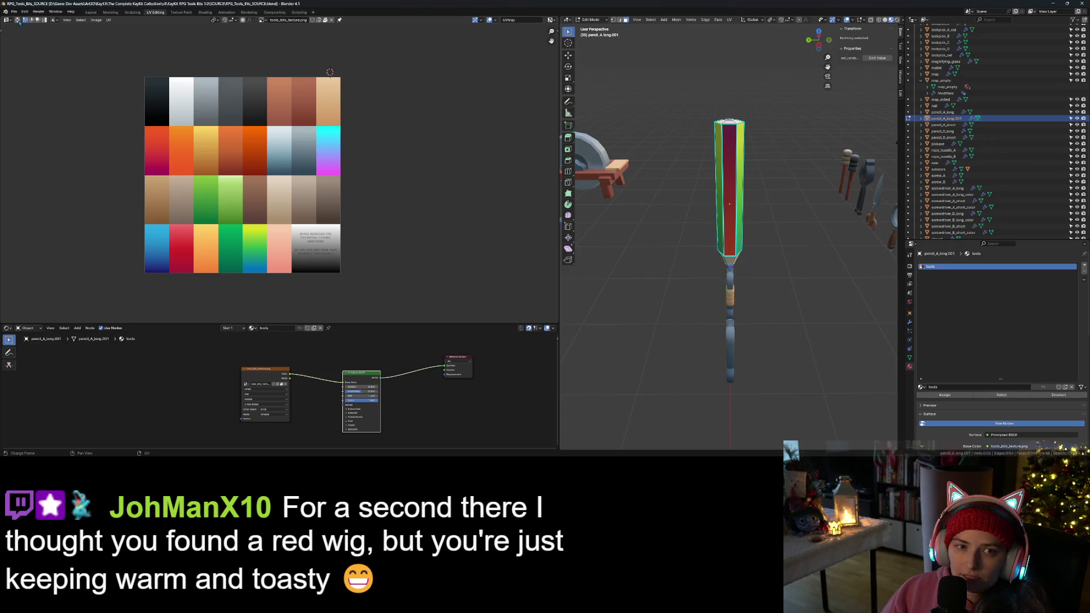
Toggle UV Sync Selection off and on again, restoring the pencil's front-face selection
{"action": "left_click", "coordinate": [18, 21]}
{"action": "left_click", "coordinate": [18, 21]}
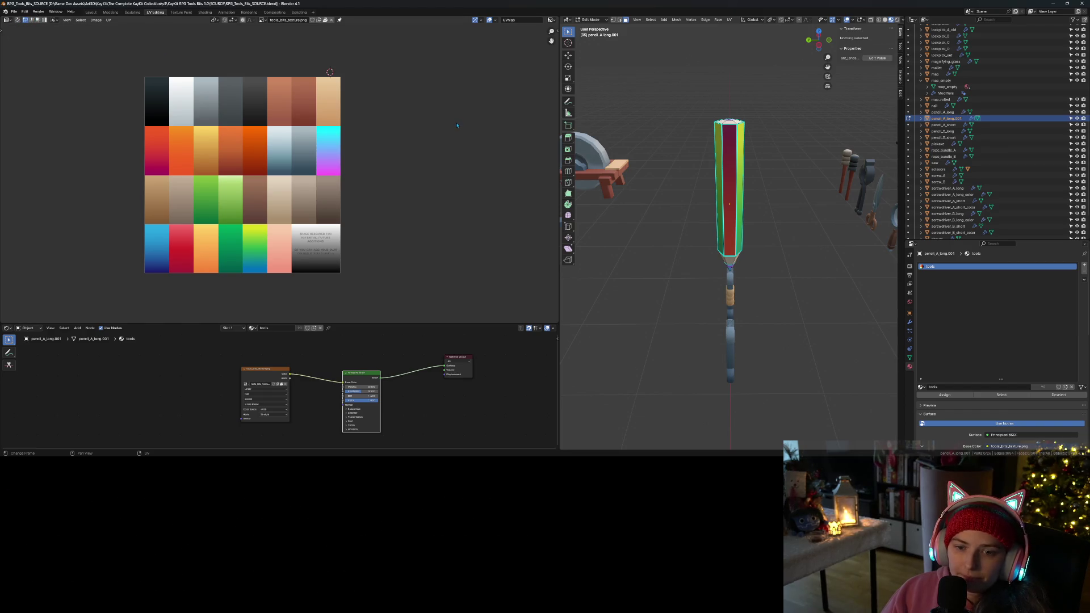
{"action": "key", "text": "ctrl+z"}
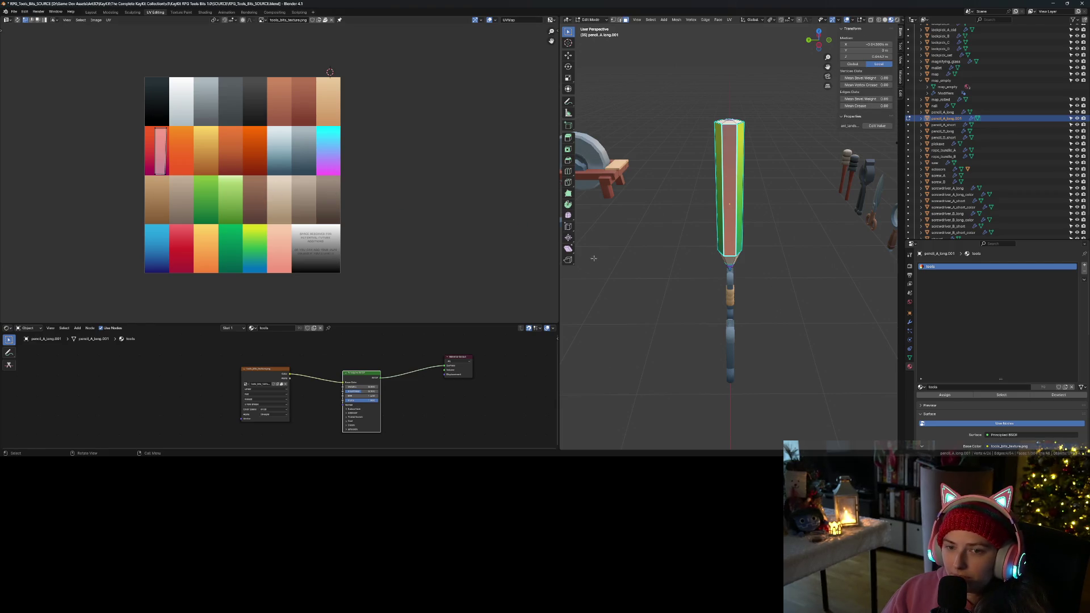
{"action": "mouse_move", "coordinate": [575, 273]}
{"action": "left_mouse_down"}
{"action": "mouse_move", "coordinate": [693, 360]}
{"action": "mouse_move", "coordinate": [733, 239]}
{"action": "left_mouse_up"}
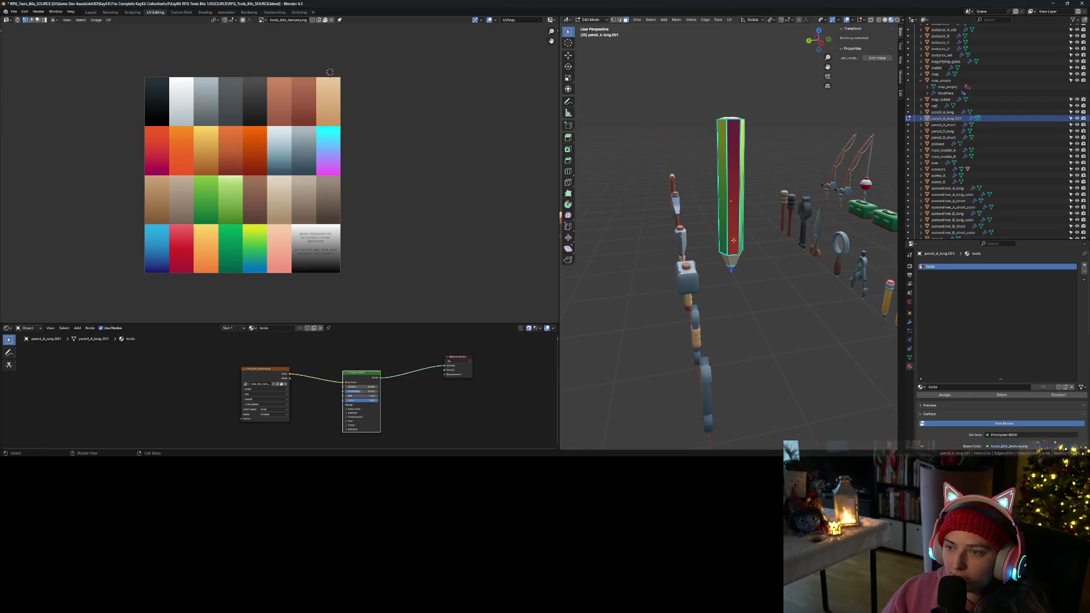
Move the front face's UV island onto the light-orange swatch and shrink it slightly
{"action": "left_click", "coordinate": [733, 236]}
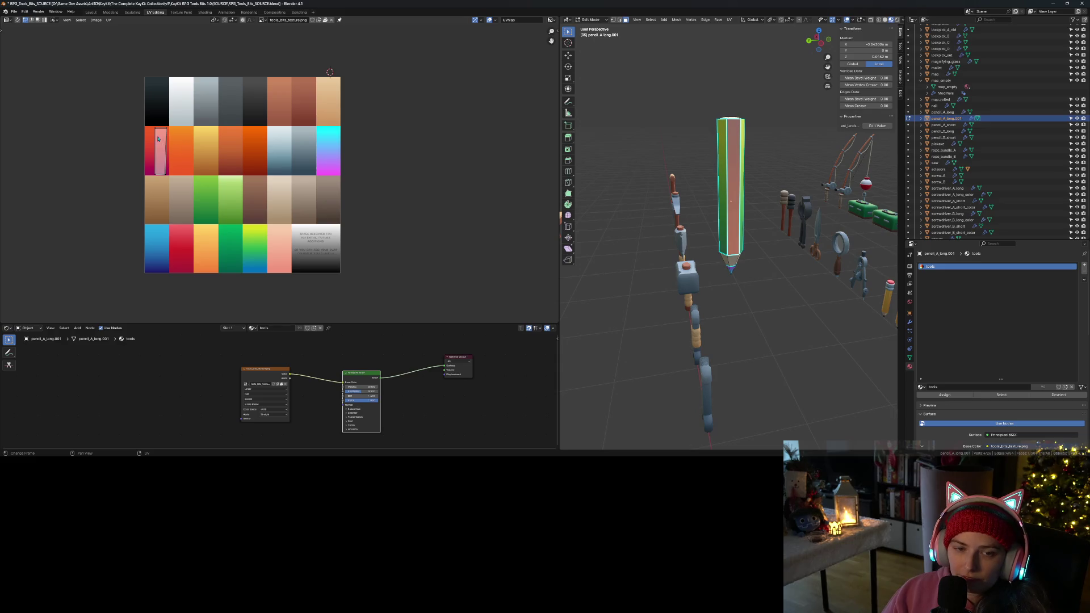
{"action": "key", "text": "g"}
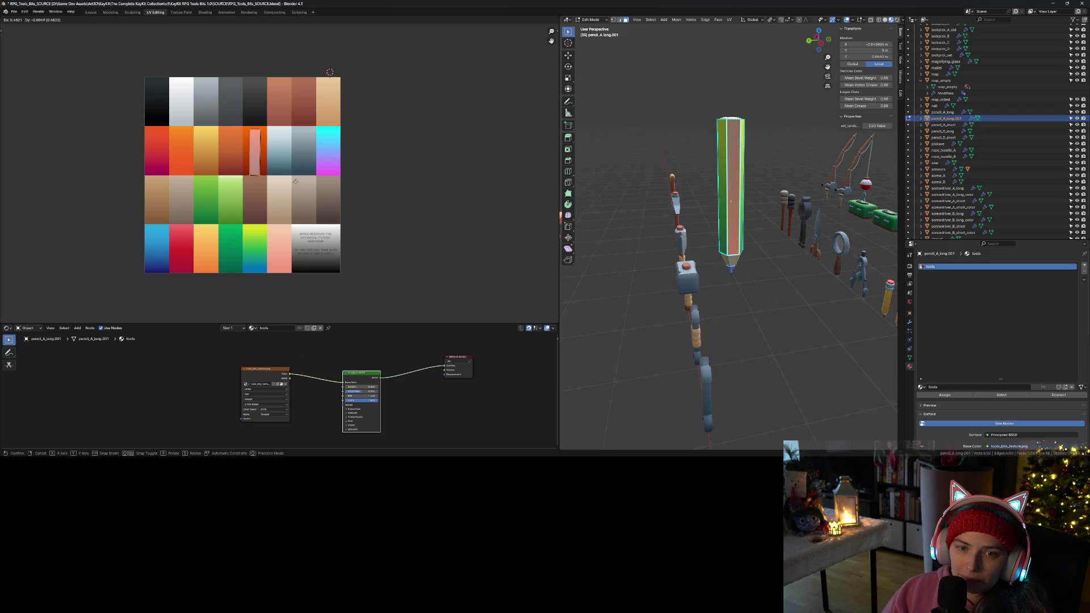
{"action": "left_click", "coordinate": [294, 180]}
{"action": "key", "text": "g"}
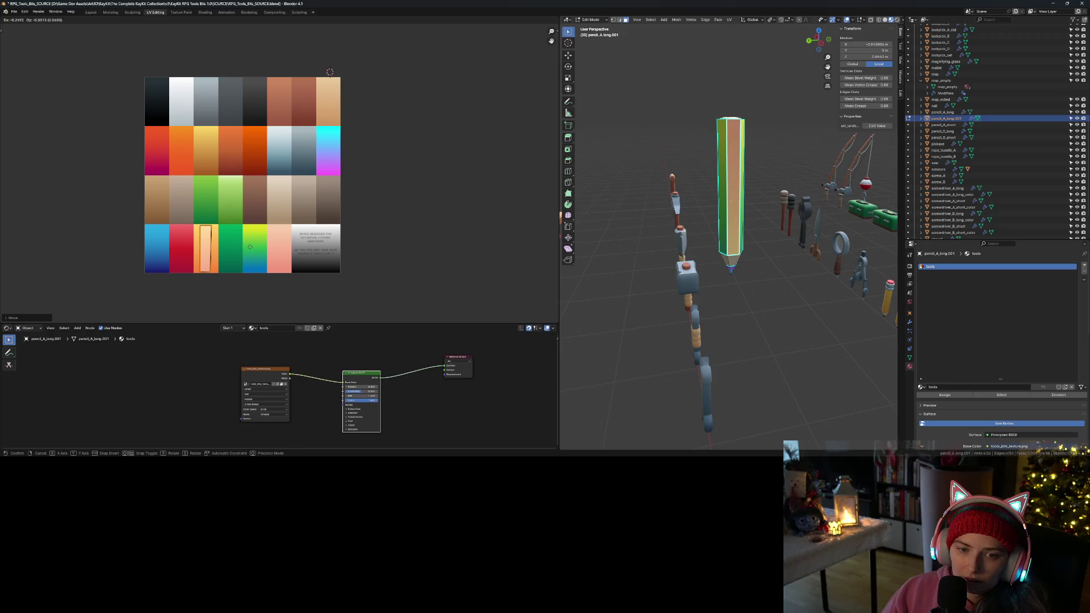
{"action": "key", "text": "s"}
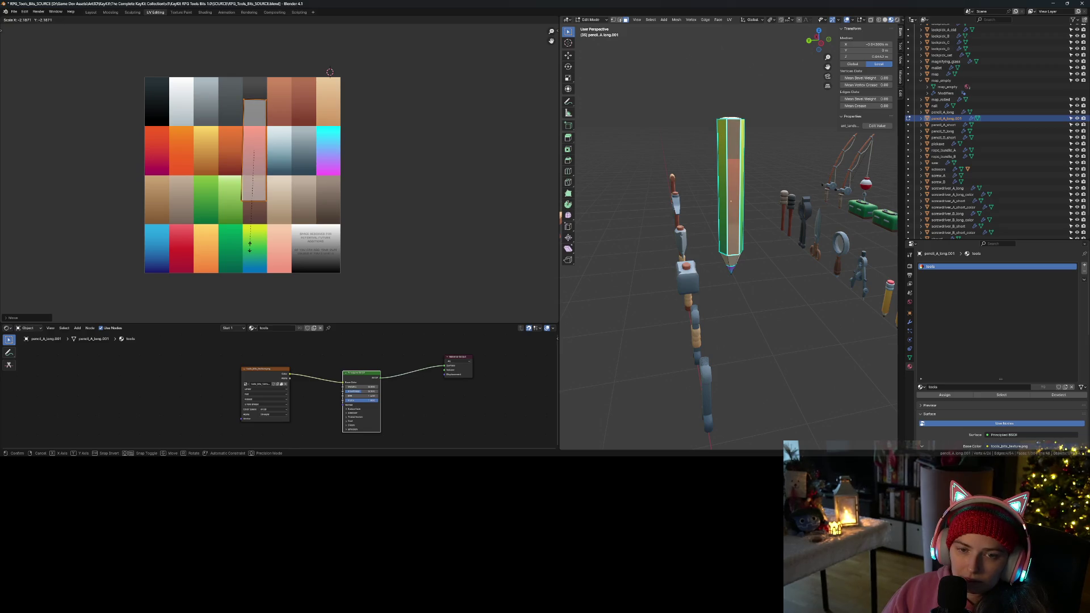
{"action": "right_click", "coordinate": [250, 244]}
{"action": "key", "text": "g"}
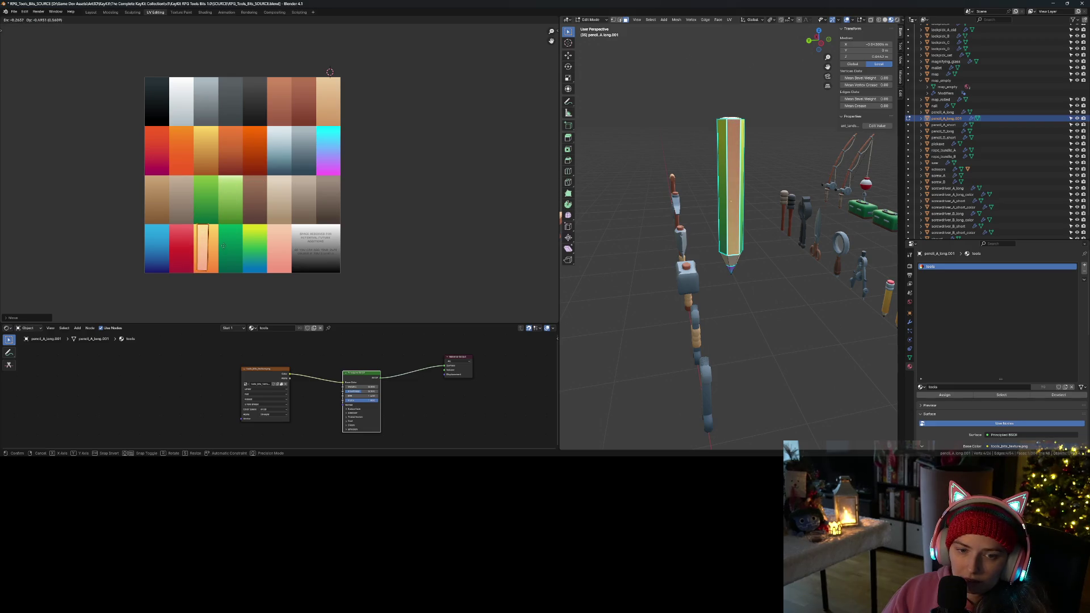
{"action": "key", "text": "s"}
{"action": "left_click", "coordinate": [262, 291]}
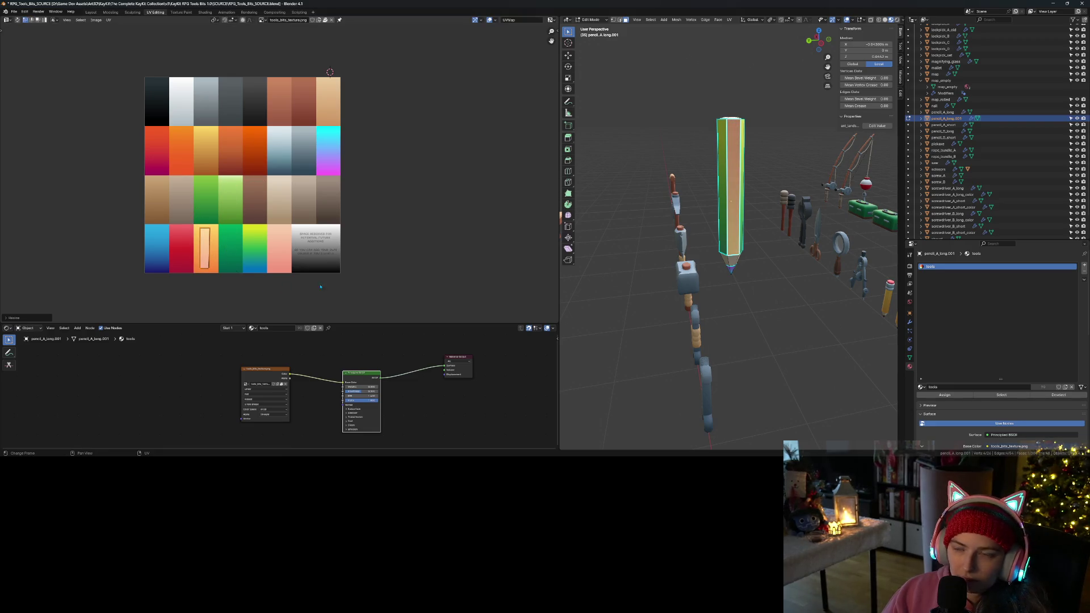
{"action": "key", "text": "alt+a"}
Select all pencil faces and shift their UVs down onto the gradient swatch
{"action": "mouse_move", "coordinate": [733, 318]}
{"action": "left_mouse_down"}
{"action": "mouse_move", "coordinate": [714, 326]}
{"action": "mouse_move", "coordinate": [729, 301]}
{"action": "mouse_move", "coordinate": [720, 248]}
{"action": "mouse_move", "coordinate": [563, 272]}
{"action": "left_mouse_up"}
{"action": "key", "text": "a"}
{"action": "key", "text": "g"}
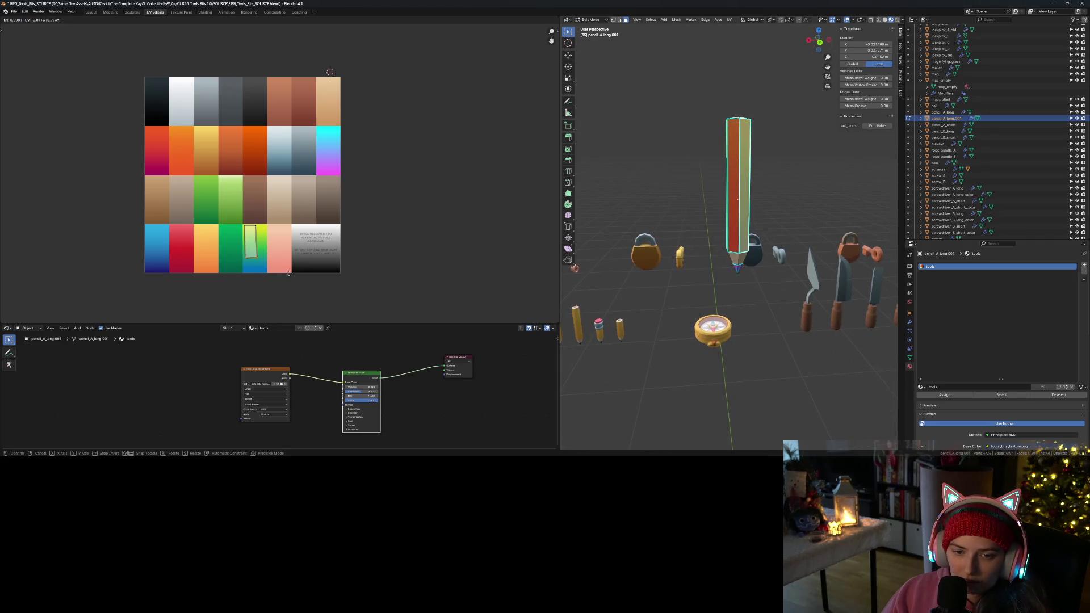
{"action": "left_click", "coordinate": [289, 287]}
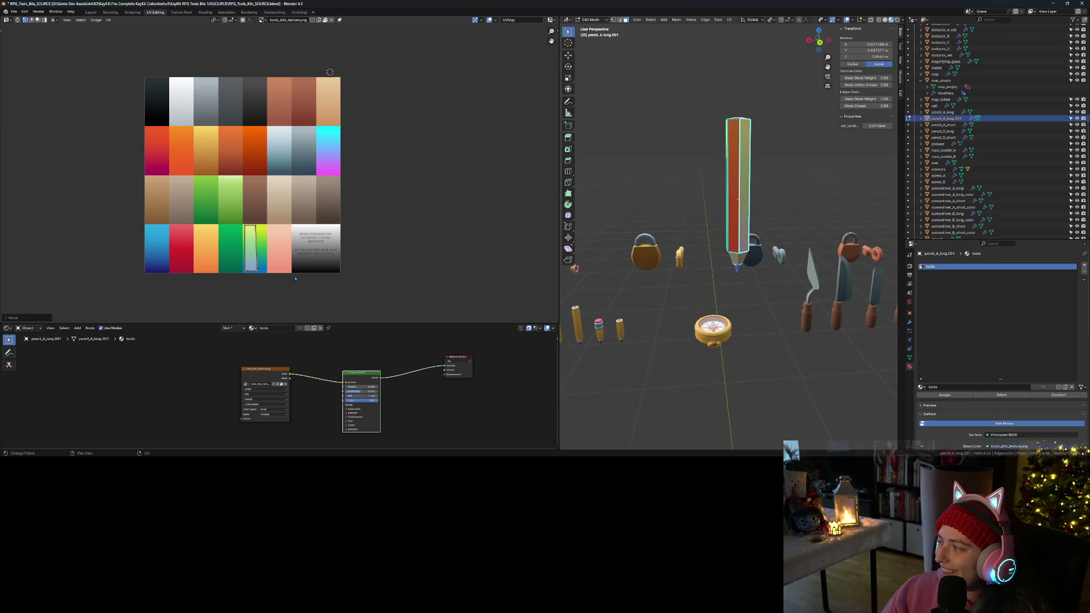
{"action": "key", "text": "alt+a"}
{"action": "mouse_move", "coordinate": [710, 335]}
{"action": "left_mouse_down"}
{"action": "mouse_move", "coordinate": [757, 337]}
{"action": "mouse_move", "coordinate": [617, 307]}
{"action": "mouse_move", "coordinate": [747, 246]}
{"action": "mouse_move", "coordinate": [717, 238]}
{"action": "left_mouse_up"}
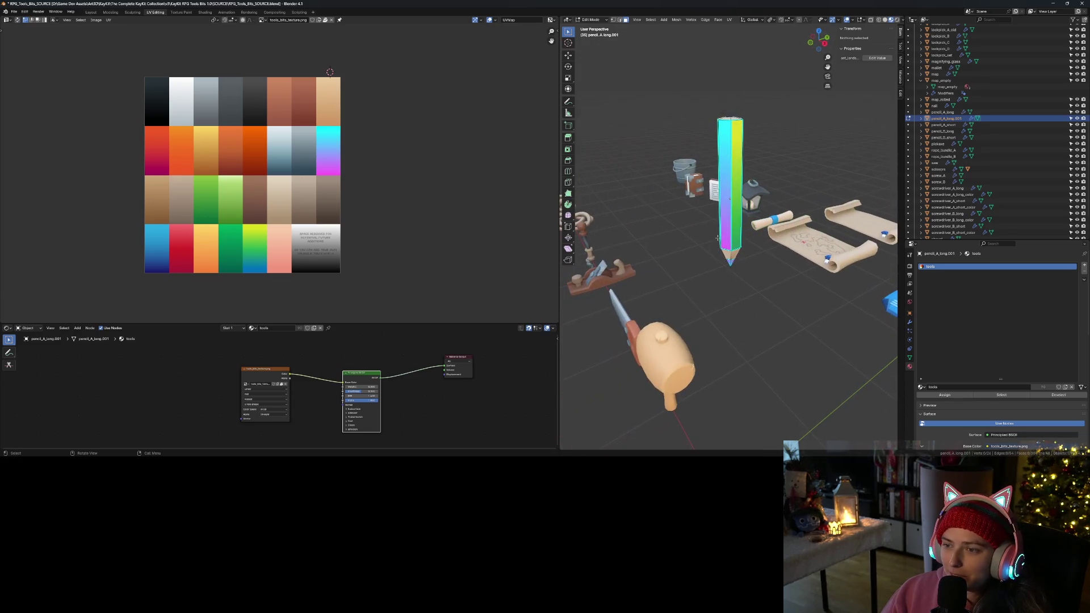
Narrow one pencil face's UV strip by scaling it along the X axis
{"action": "left_click", "coordinate": [740, 211]}
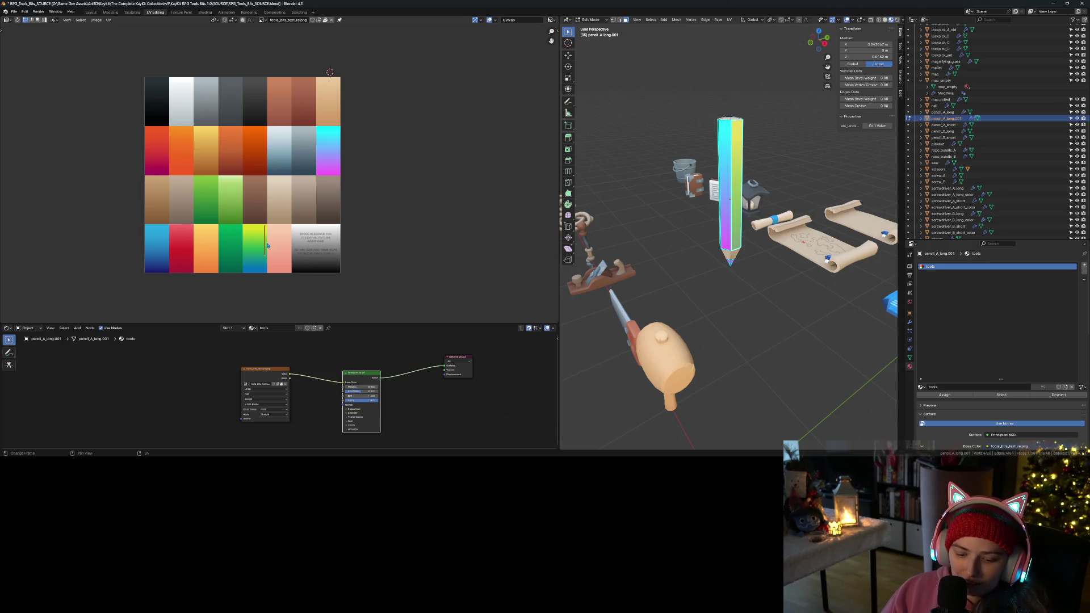
{"action": "key", "text": "s"}
{"action": "key", "text": "x"}
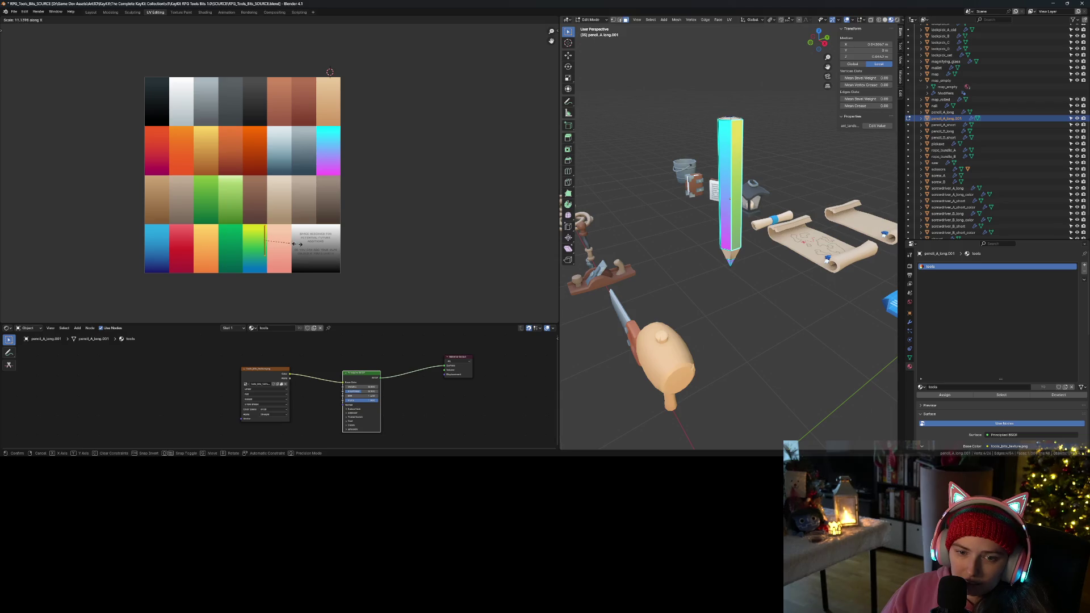
{"action": "left_click", "coordinate": [210, 227]}
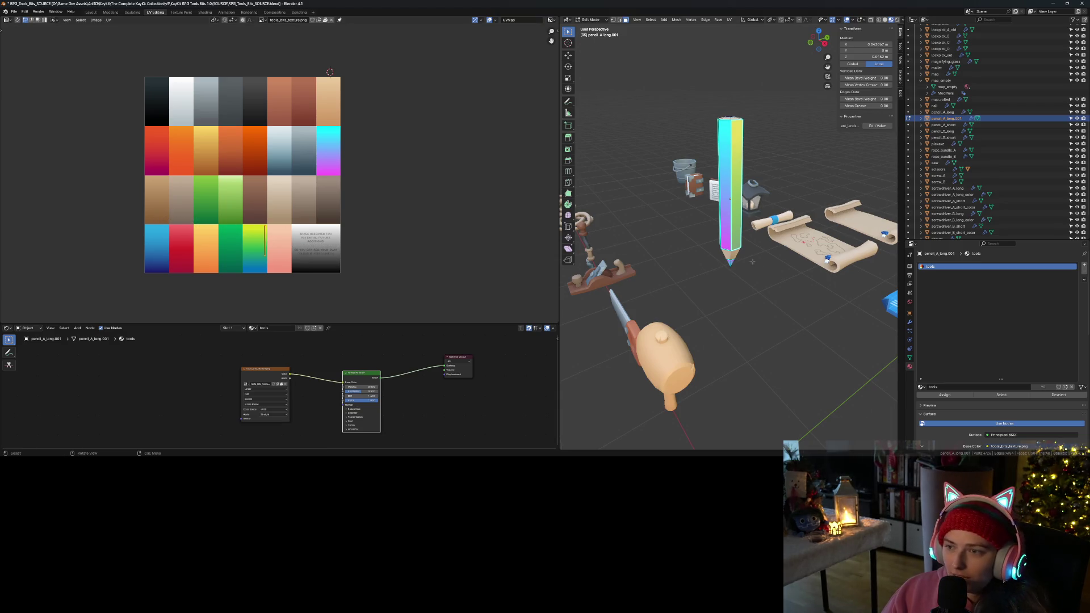
{"action": "scroll", "coordinate": [739, 256], "scroll_direction": "up", "scroll_amount": 3}
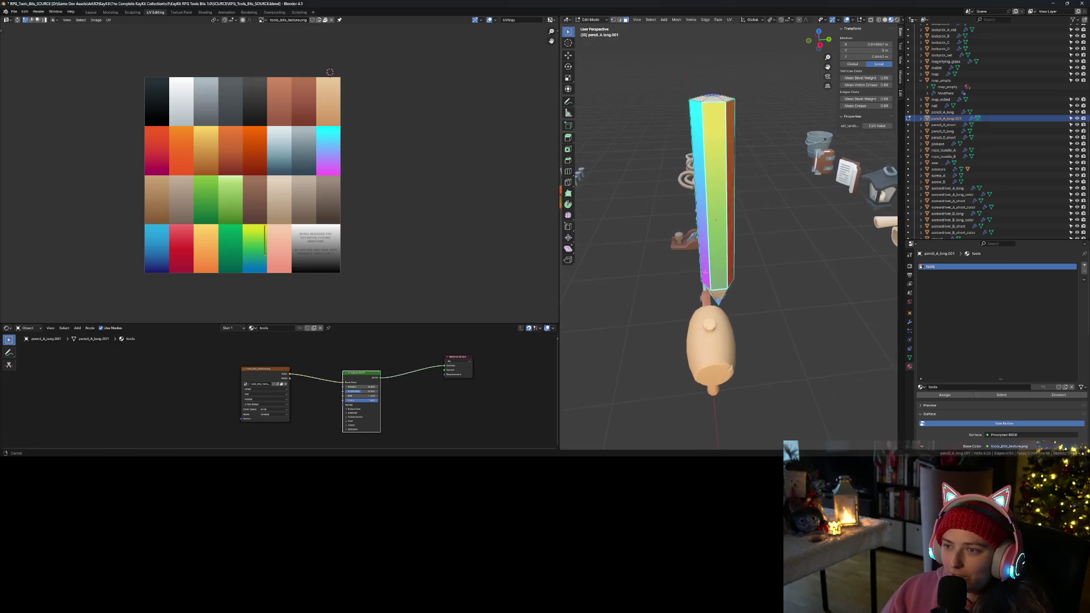
In vertex select mode, select the four corner vertices of a pencil side
{"action": "left_click", "coordinate": [613, 20]}
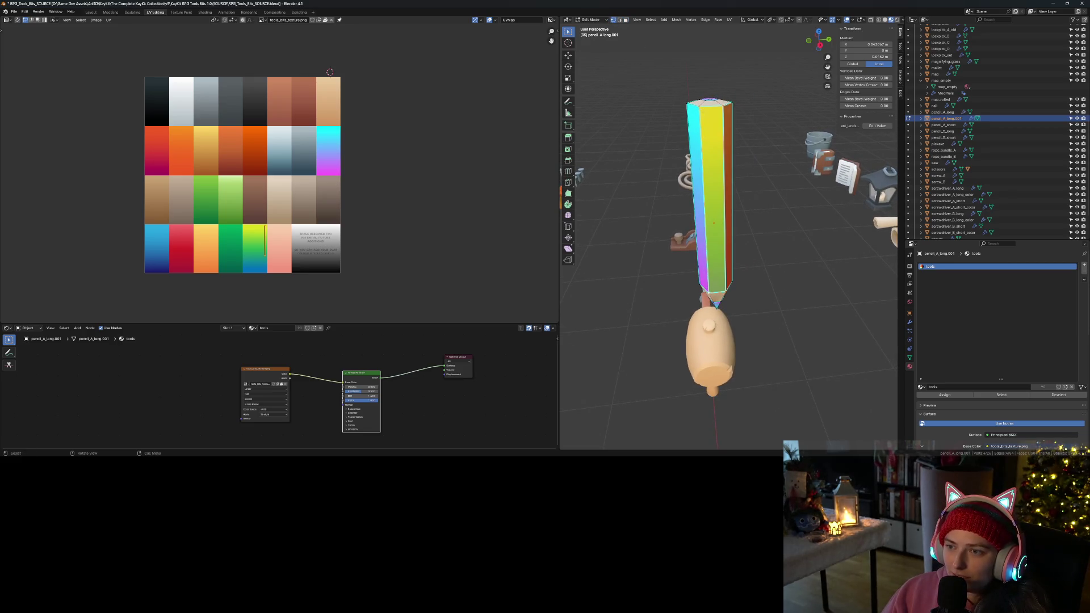
{"action": "left_click", "coordinate": [709, 101]}
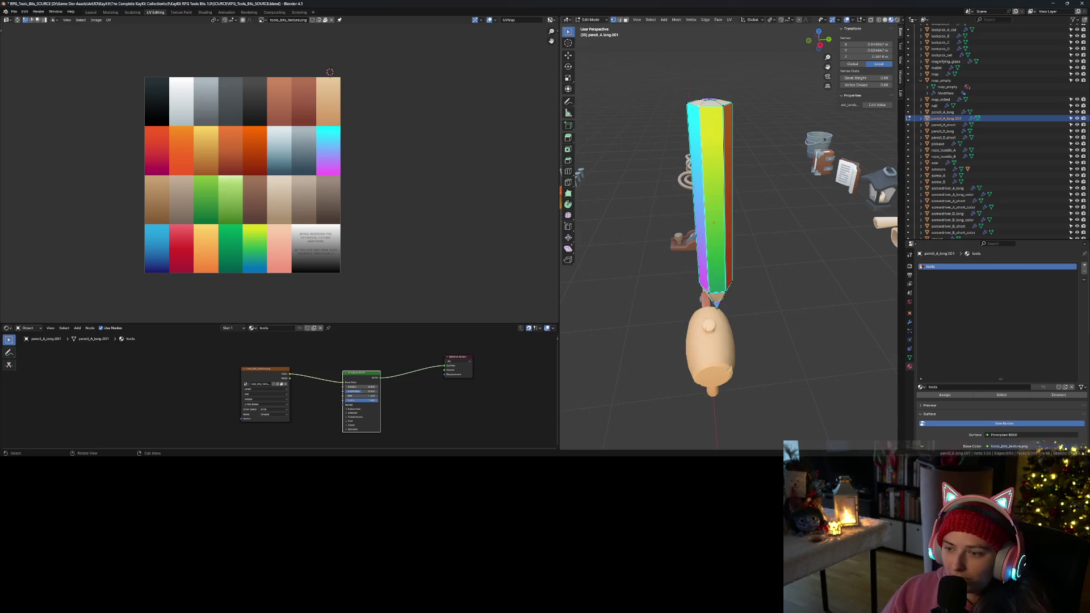
{"action": "left_click", "coordinate": [705, 293], "text": "shift"}
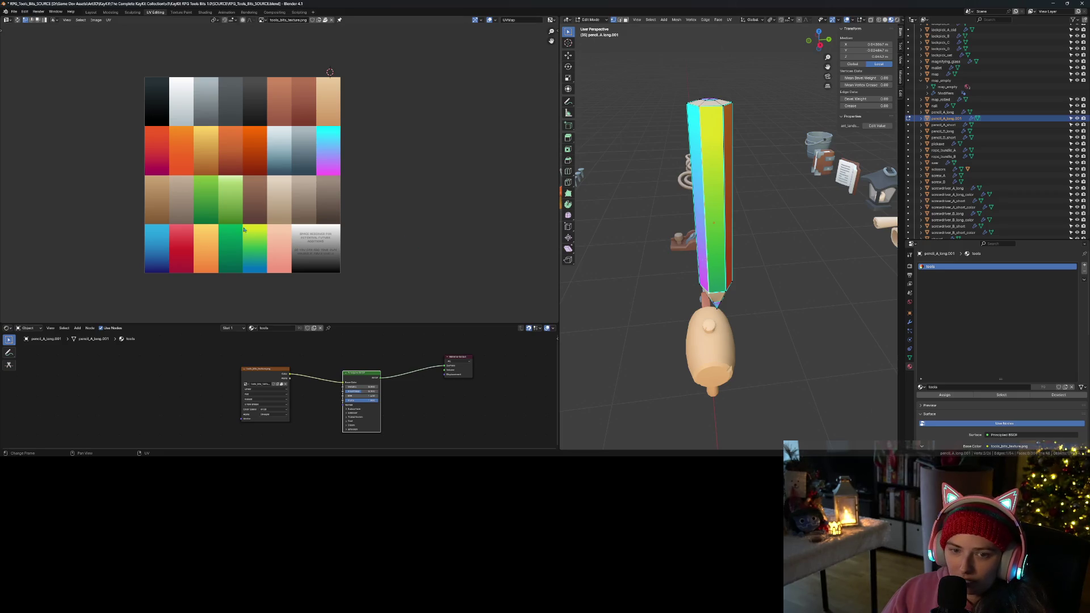
{"action": "scroll", "coordinate": [281, 255], "scroll_direction": "up", "scroll_amount": 1}
{"action": "left_click_drag", "start_coordinate": [280, 252], "coordinate": [282, 246]}
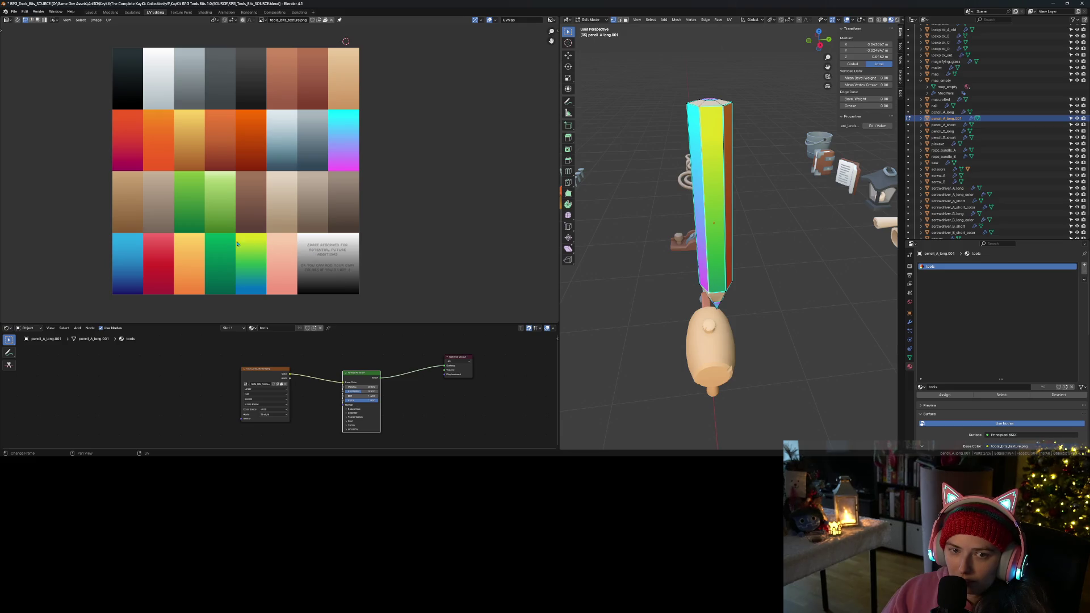
{"action": "key", "text": "alt+a"}
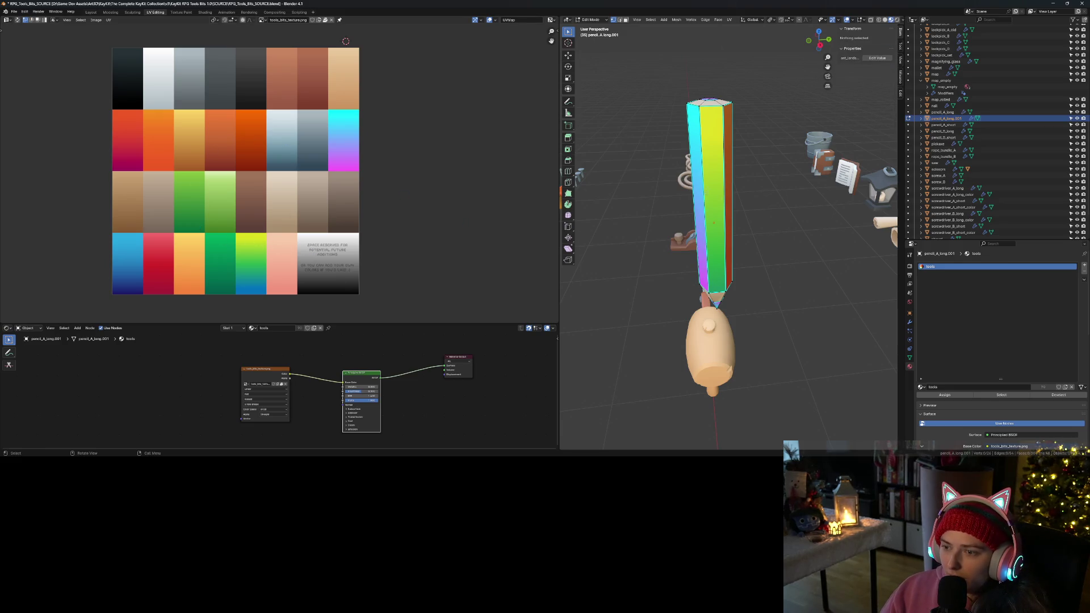
{"action": "left_click", "coordinate": [712, 281]}
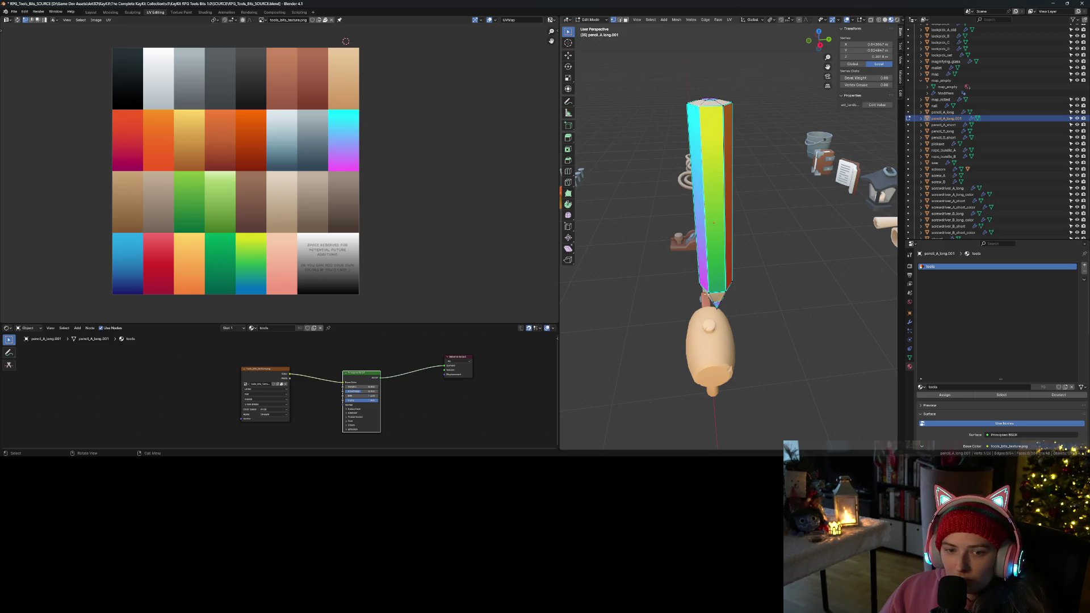
{"action": "left_click", "coordinate": [709, 101], "text": "shift"}
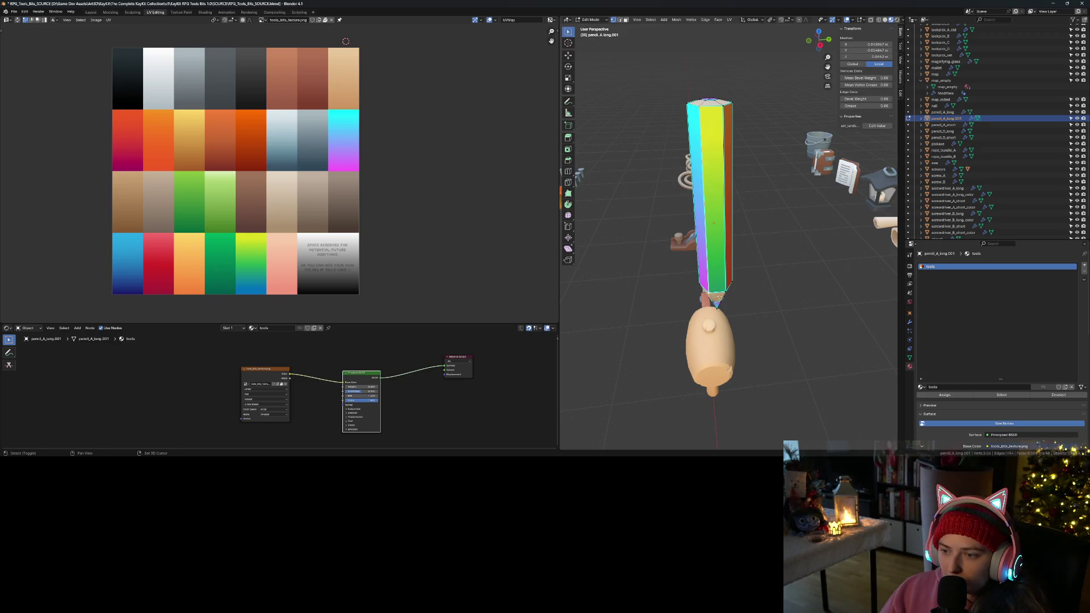
{"action": "left_click", "coordinate": [725, 286], "text": "shift"}
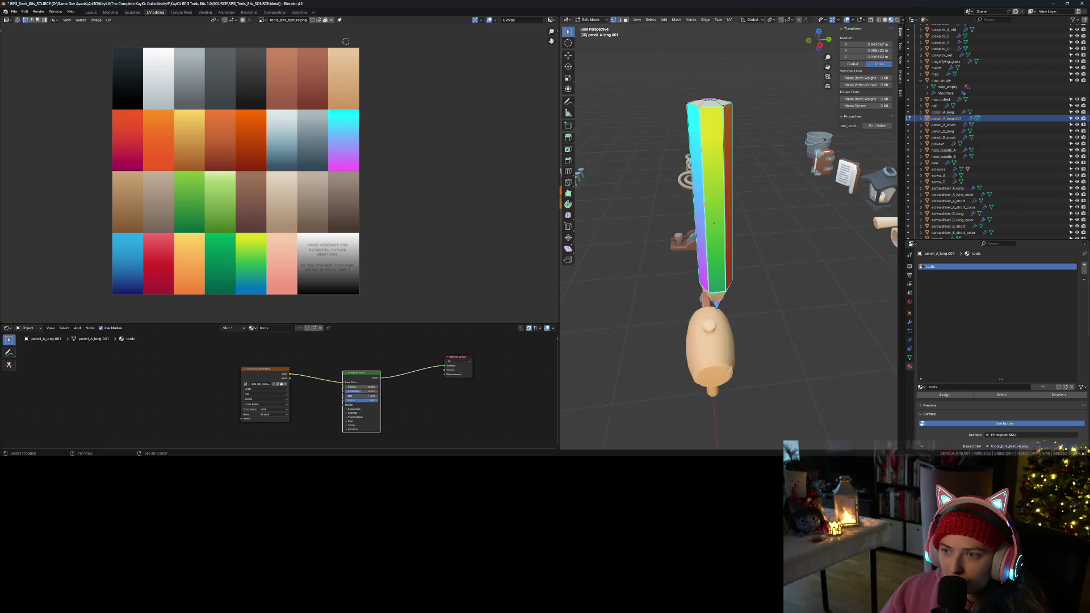
{"action": "left_click", "coordinate": [731, 104], "text": "shift"}
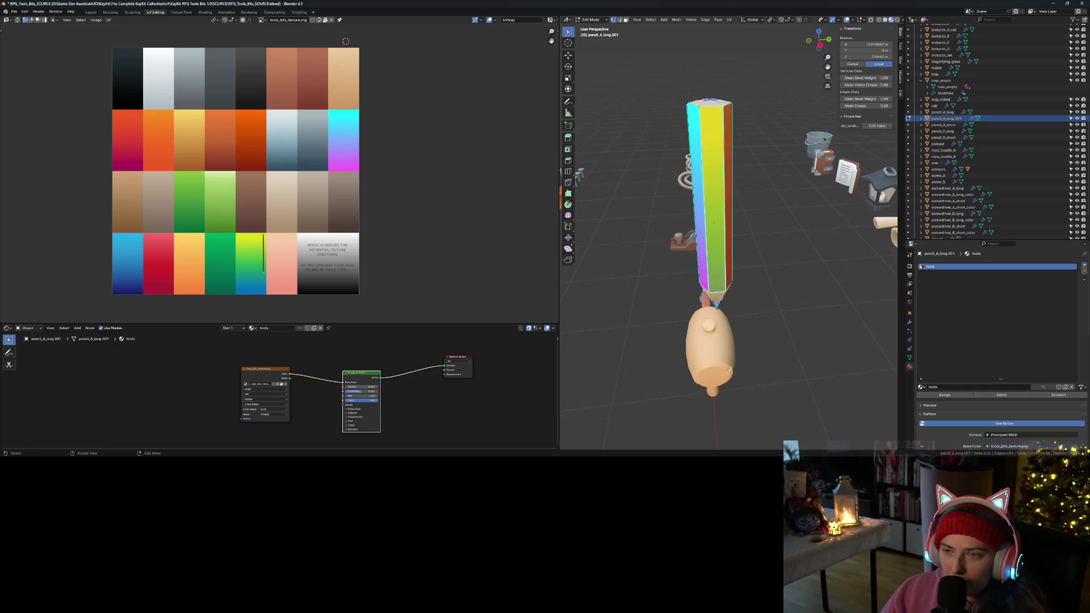
Select the edges outlining another pencil side face
{"action": "key", "text": "alt+a"}
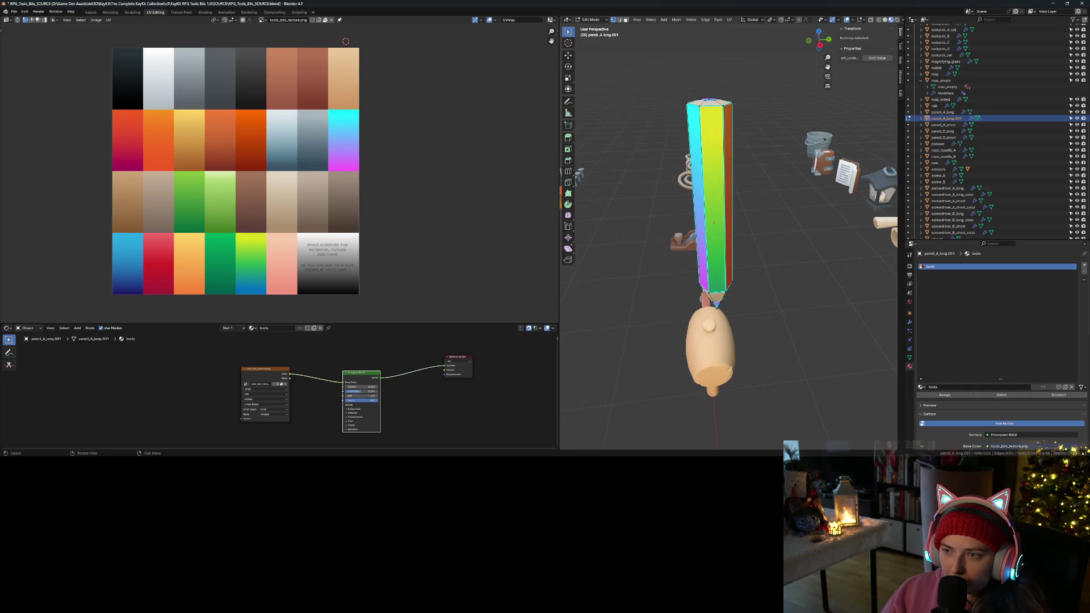
{"action": "left_click", "coordinate": [710, 102]}
{"action": "left_click", "coordinate": [732, 104], "text": "shift"}
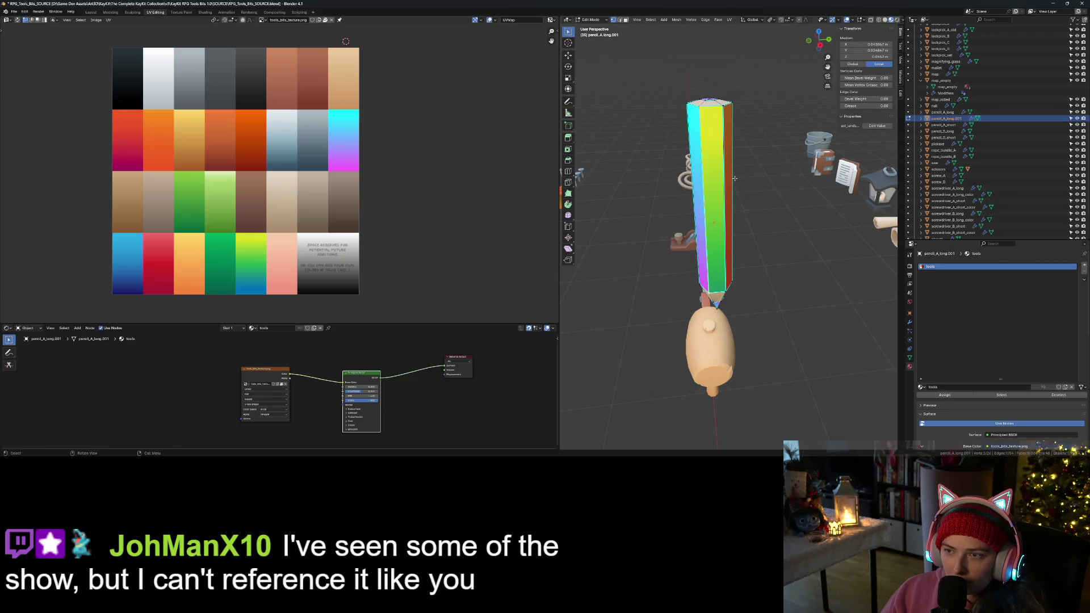
{"action": "left_click", "coordinate": [725, 210], "text": "shift"}
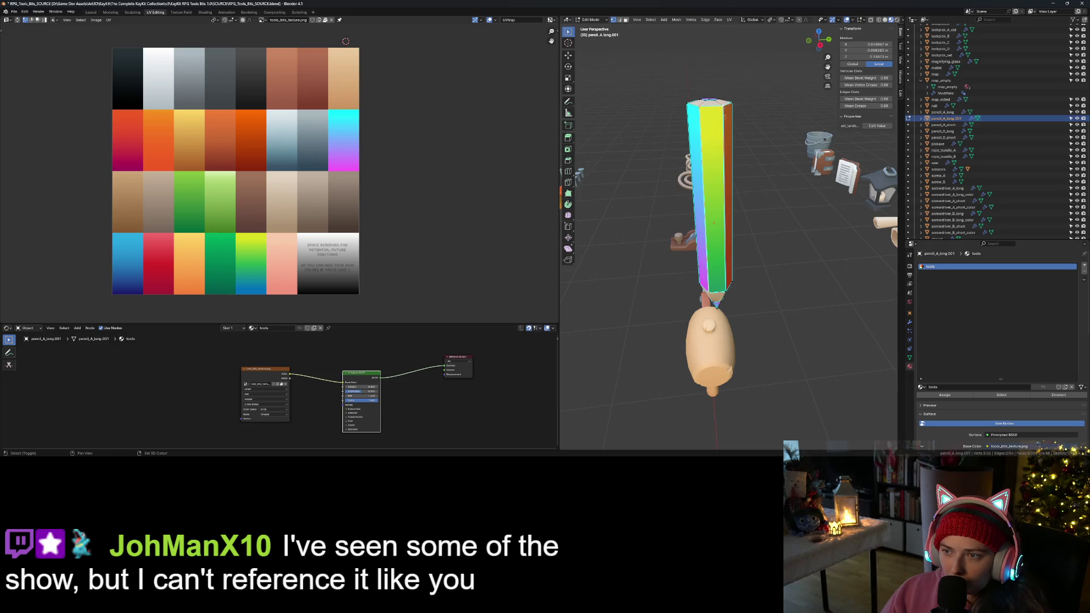
{"action": "left_click", "coordinate": [710, 249], "text": "shift"}
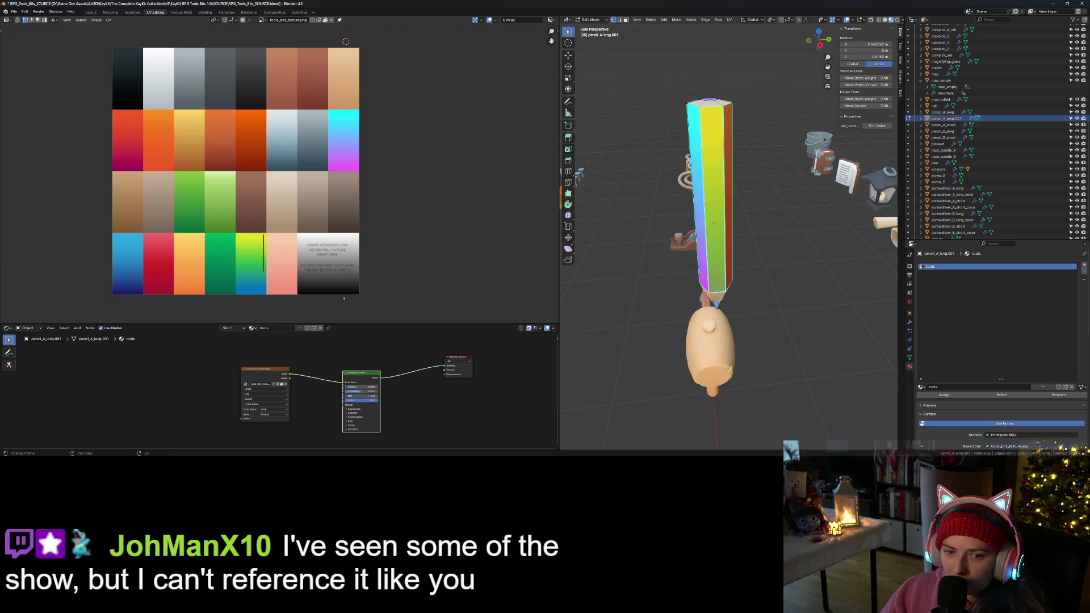
Move that face's UVs as a thin line into the yellow-green gradient swatch
{"action": "key", "text": "g"}
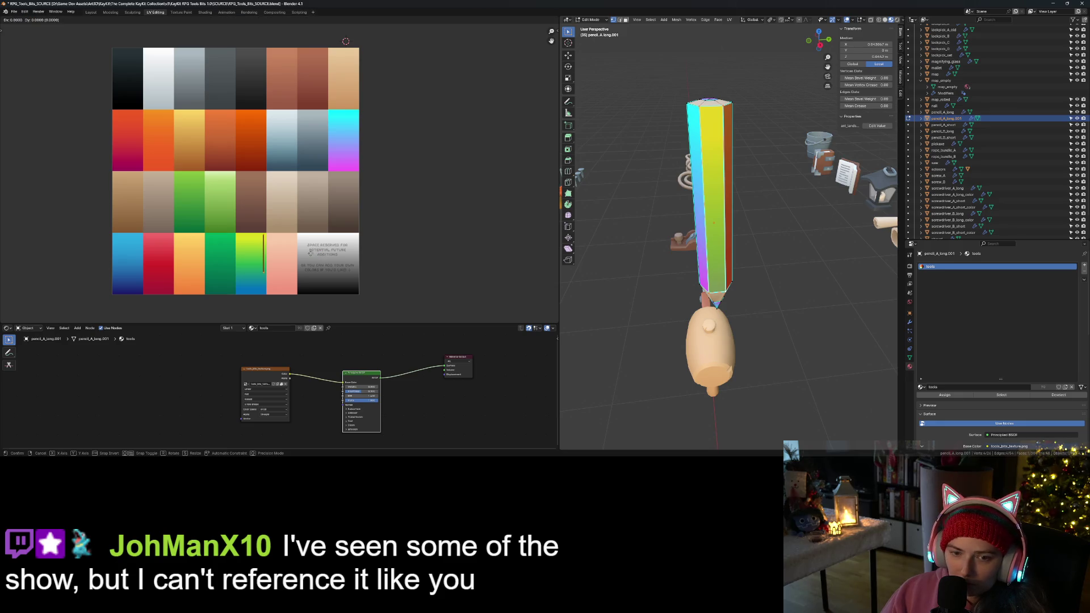
{"action": "left_click", "coordinate": [292, 261]}
{"action": "scroll", "coordinate": [213, 272], "scroll_direction": "up", "scroll_amount": 4}
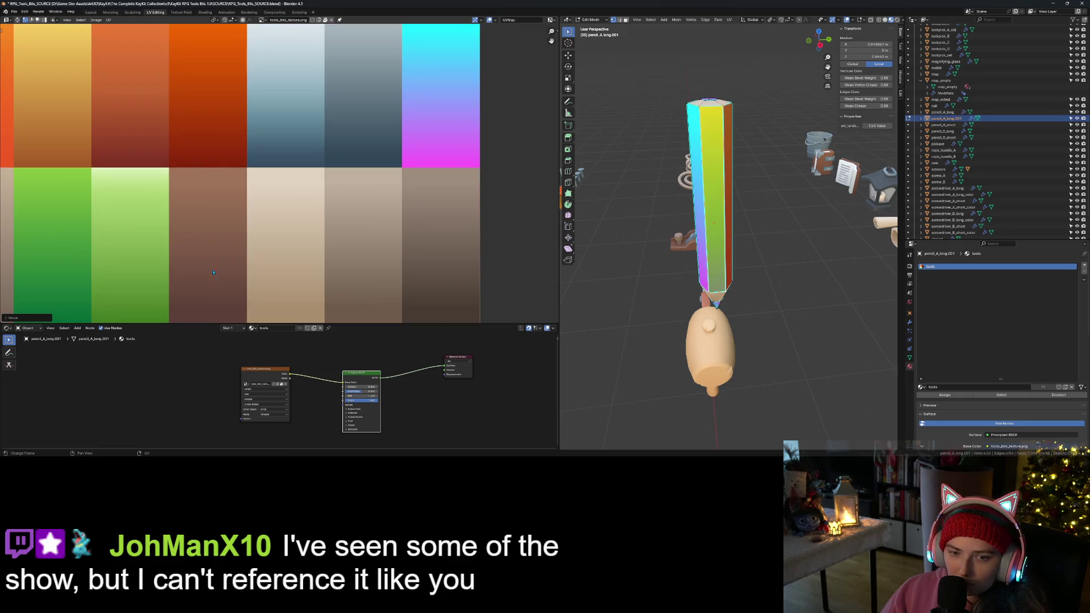
{"action": "scroll", "coordinate": [261, 303], "scroll_direction": "down", "scroll_amount": 5}
{"action": "scroll", "coordinate": [287, 250], "scroll_direction": "up", "scroll_amount": 2}
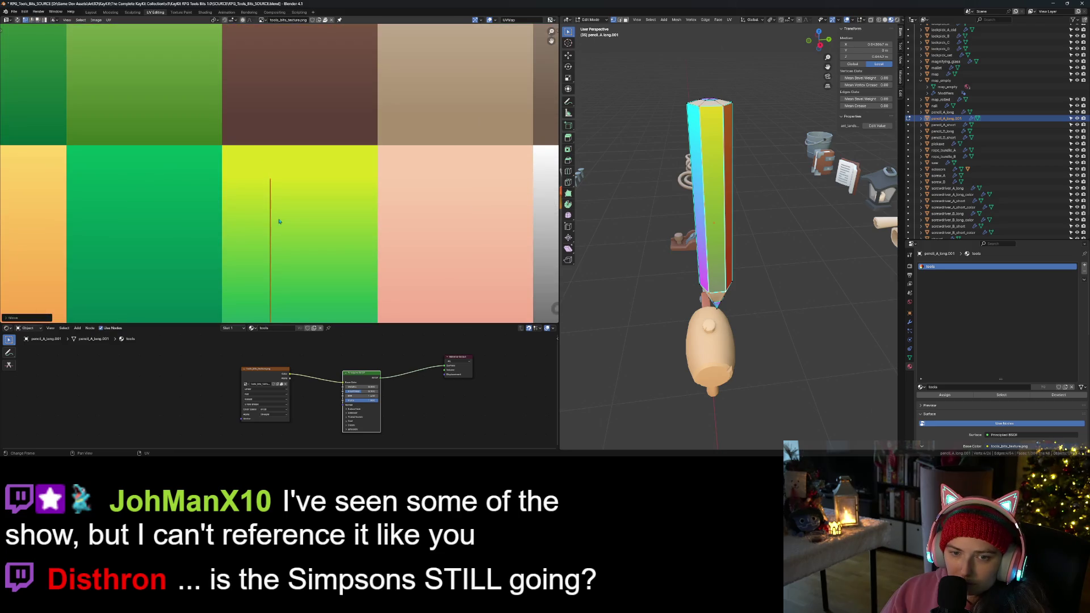
{"action": "scroll", "coordinate": [323, 242], "scroll_direction": "down", "scroll_amount": 4}
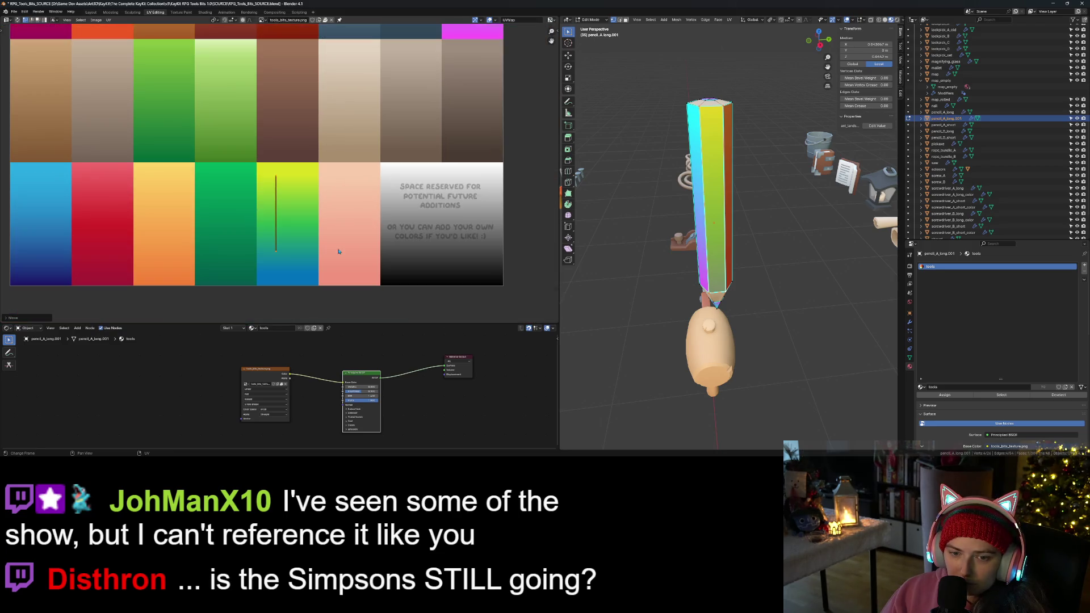
{"action": "key", "text": "g"}
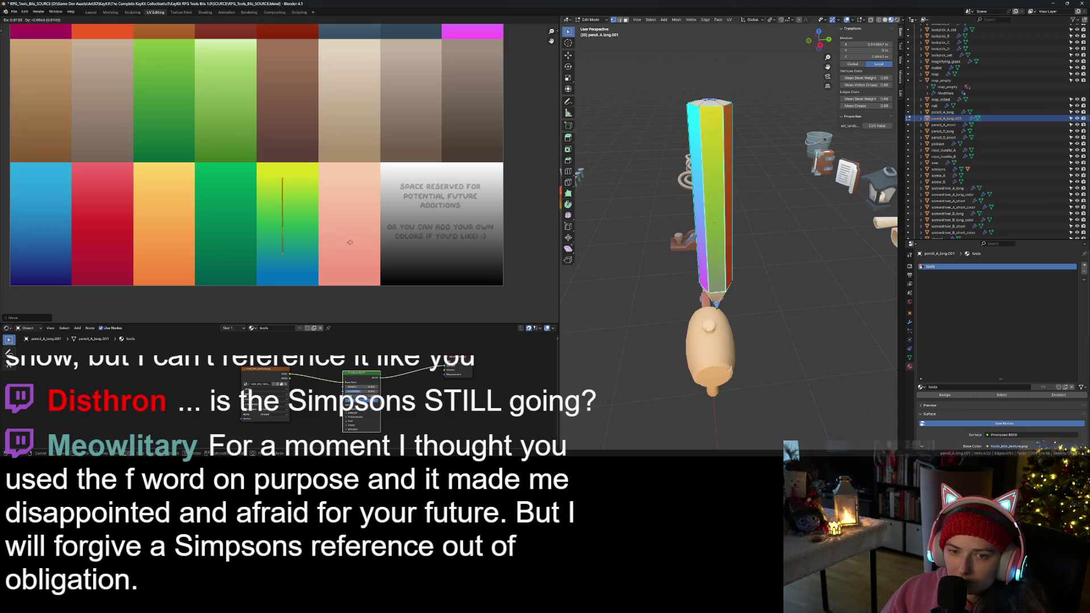
{"action": "left_click", "coordinate": [372, 248]}
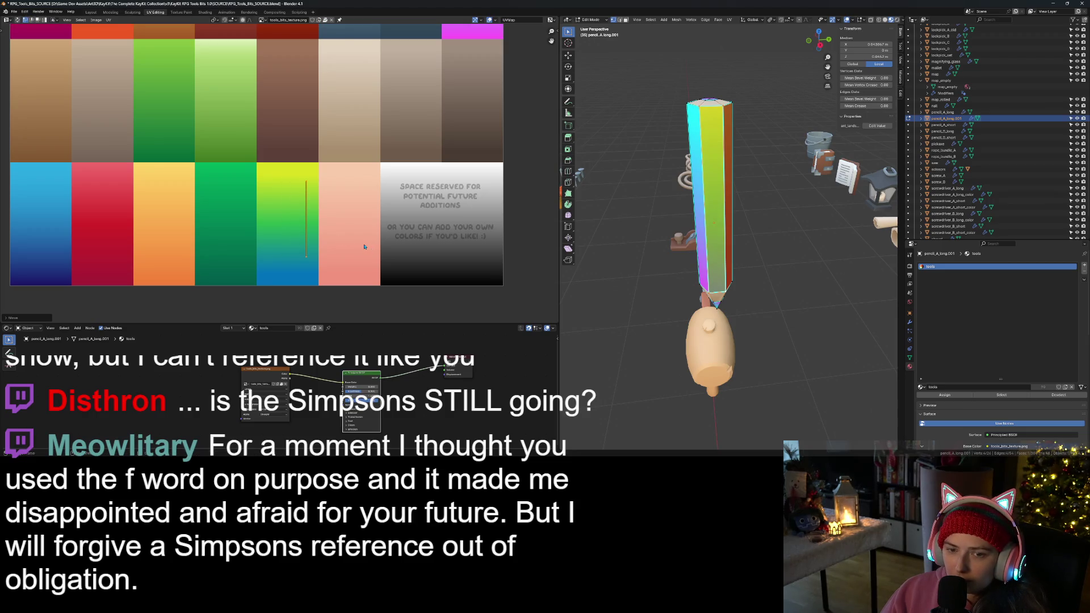
{"action": "scroll", "coordinate": [365, 246], "scroll_direction": "down", "scroll_amount": 5}
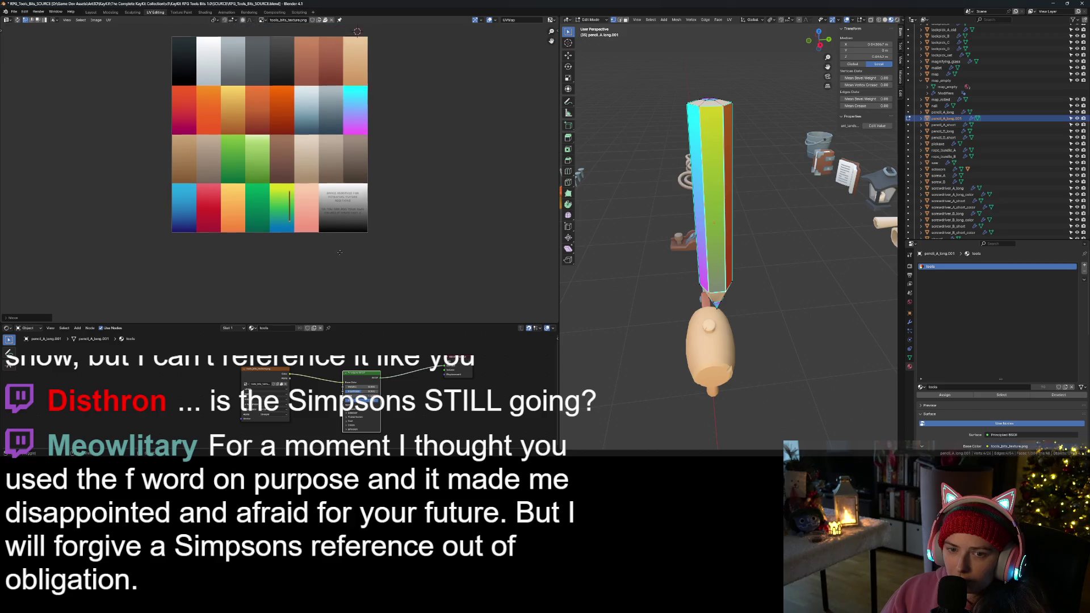
{"action": "left_click_drag", "start_coordinate": [340, 253], "coordinate": [340, 268]}
Scale the side's UVs and place them on the red swatch, then return to Object Mode
{"action": "key", "text": "g"}
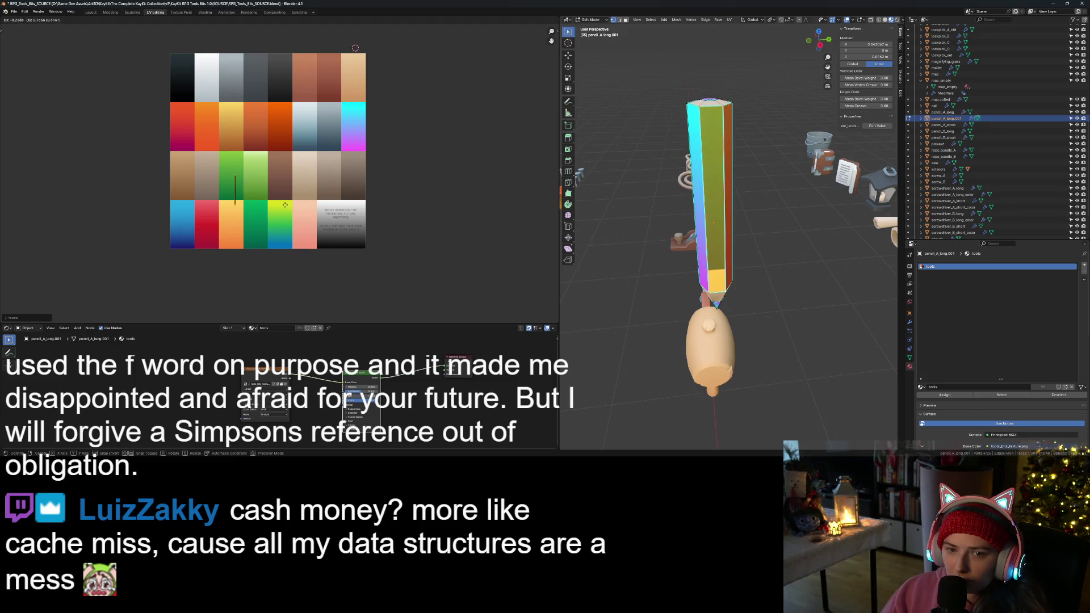
{"action": "key", "text": "s"}
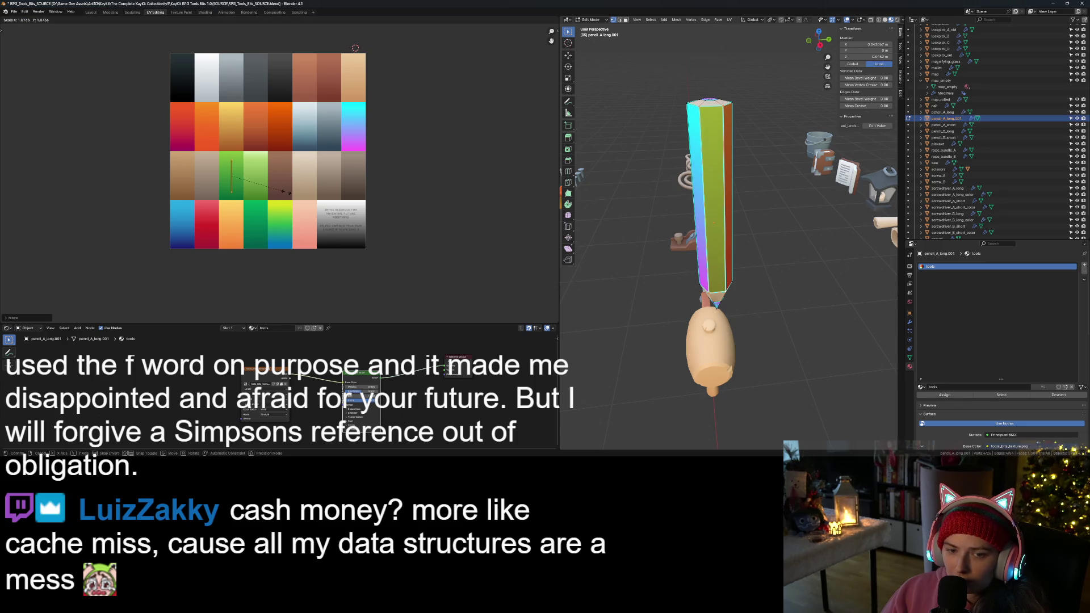
{"action": "left_click", "coordinate": [305, 199]}
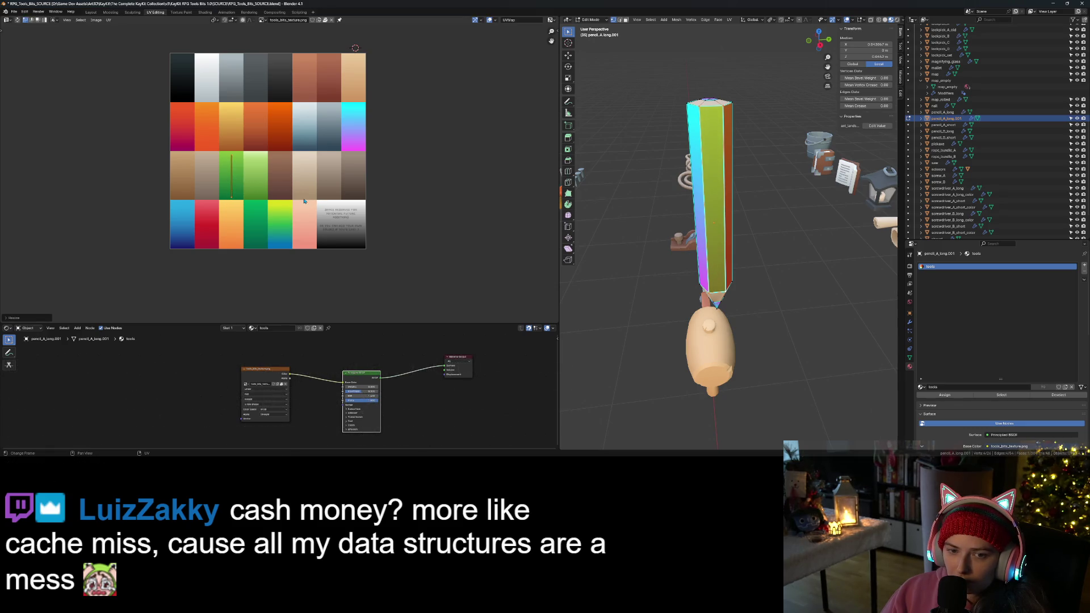
{"action": "key", "text": "g"}
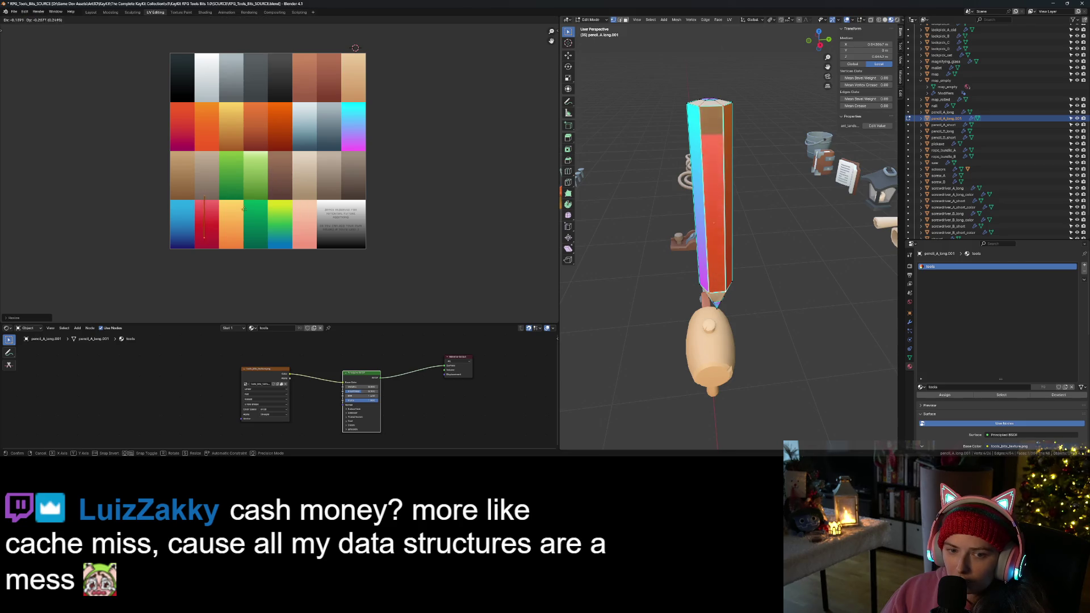
{"action": "left_click", "coordinate": [246, 220]}
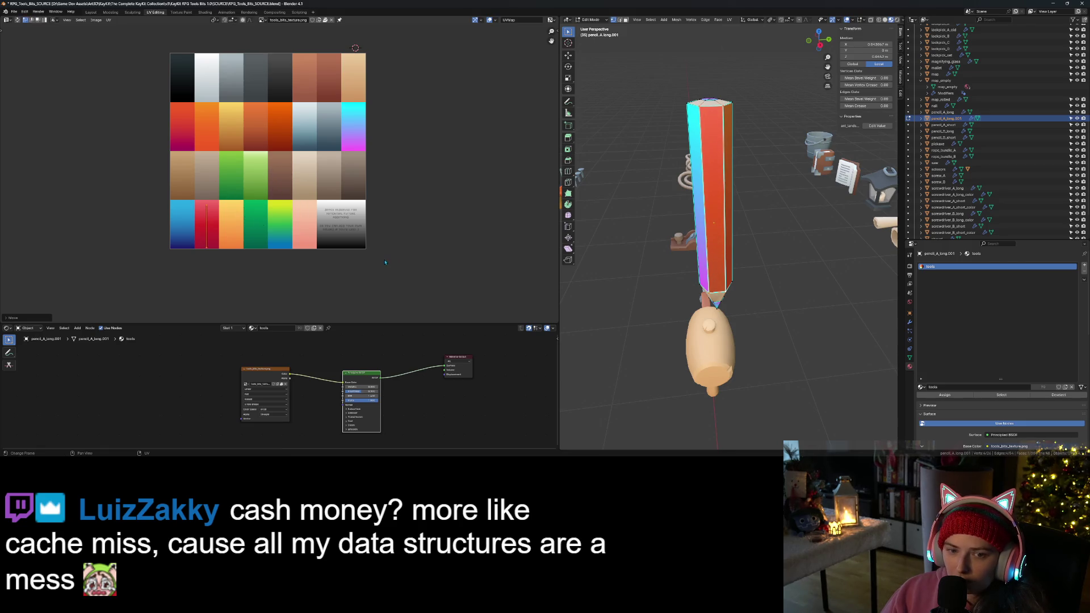
{"action": "key", "text": "Tab"}
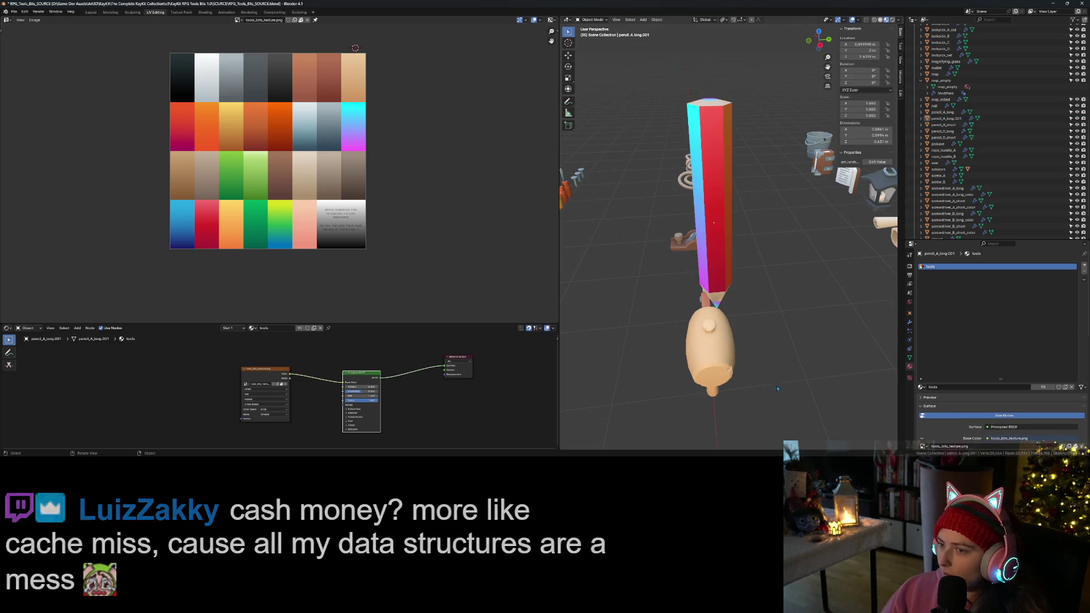
Save the blend file and orbit around the framed pencil to inspect its new colours
{"action": "key", "text": "ctrl+s"}
{"action": "left_click_drag", "start_coordinate": [777, 401], "coordinate": [700, 365]}
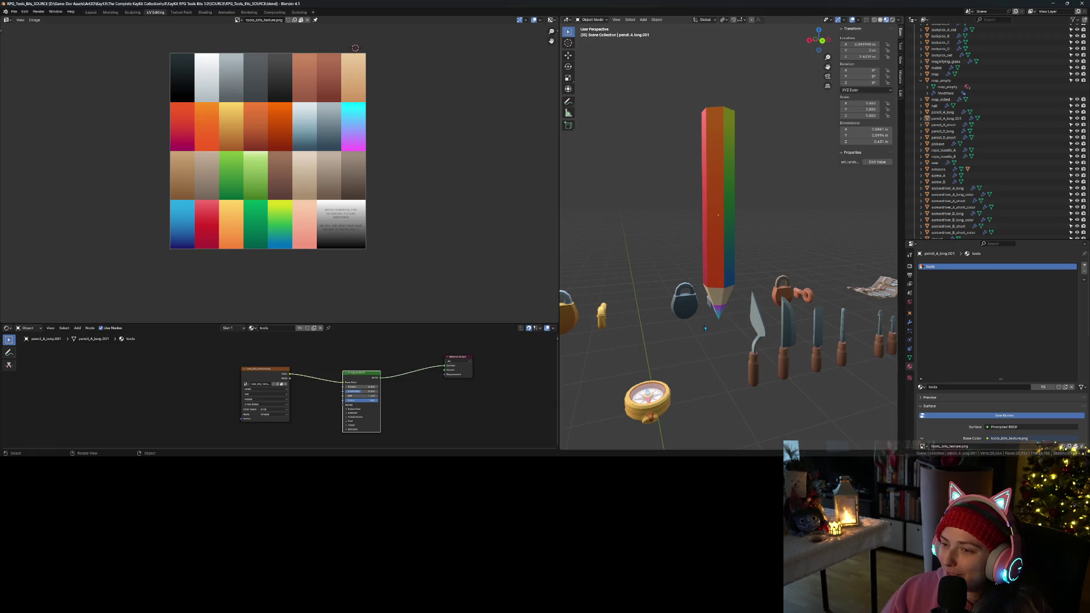
{"action": "key", "text": "KP_Decimal"}
{"action": "mouse_move", "coordinate": [705, 328]}
{"action": "left_mouse_down"}
{"action": "mouse_move", "coordinate": [779, 304]}
{"action": "mouse_move", "coordinate": [837, 343]}
{"action": "mouse_move", "coordinate": [802, 342]}
{"action": "mouse_move", "coordinate": [817, 340]}
{"action": "left_mouse_up"}
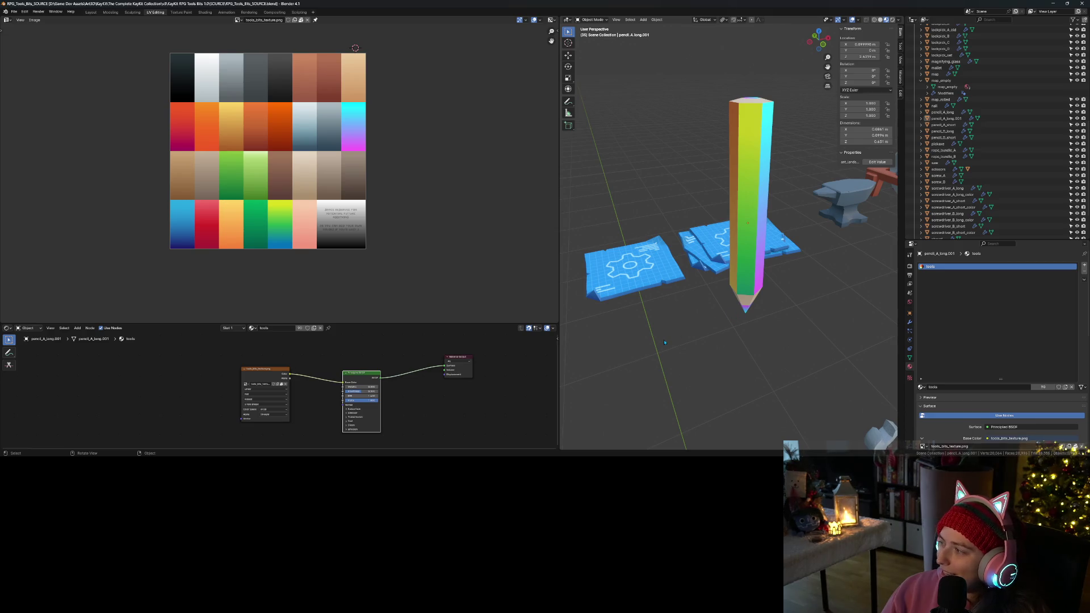
{"action": "mouse_move", "coordinate": [682, 361]}
{"action": "left_mouse_down"}
{"action": "mouse_move", "coordinate": [757, 291]}
{"action": "mouse_move", "coordinate": [878, 368]}
{"action": "mouse_move", "coordinate": [786, 377]}
{"action": "mouse_move", "coordinate": [699, 336]}
{"action": "mouse_move", "coordinate": [826, 373]}
{"action": "left_mouse_up"}
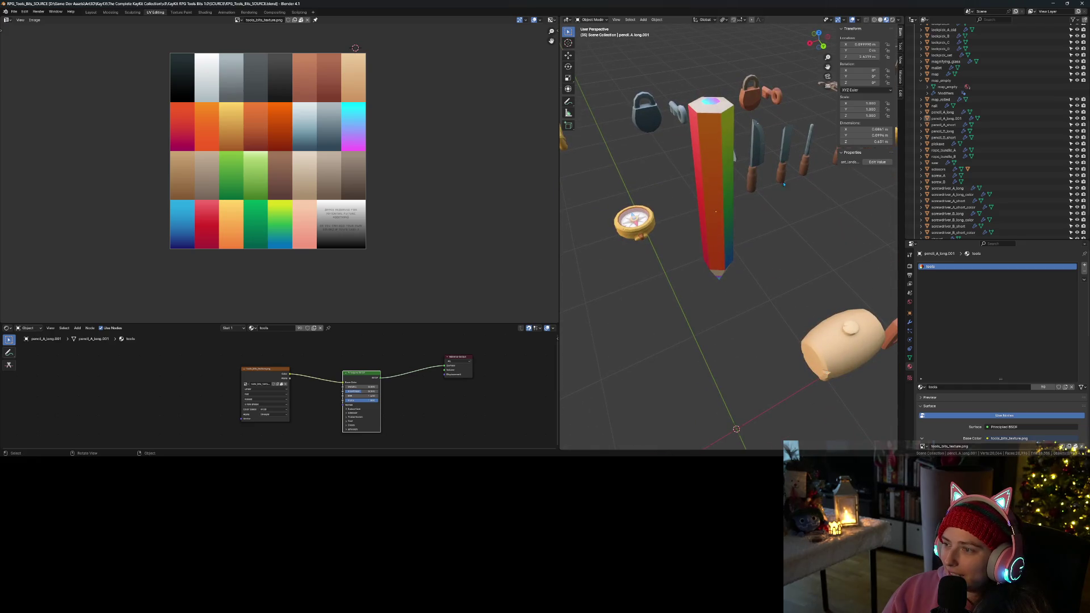
{"action": "left_click", "coordinate": [718, 134]}
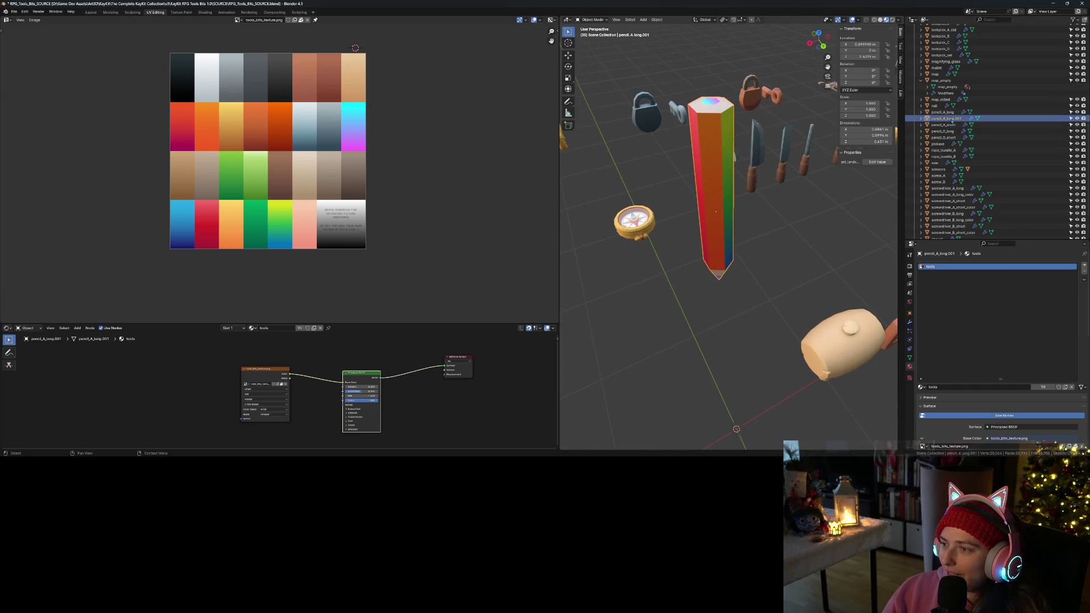
Rename the pencil object to colored_pencil and save the blend file
{"action": "scroll", "coordinate": [965, 125], "scroll_direction": "up", "scroll_amount": 1}
{"action": "double_click", "coordinate": [948, 129]}
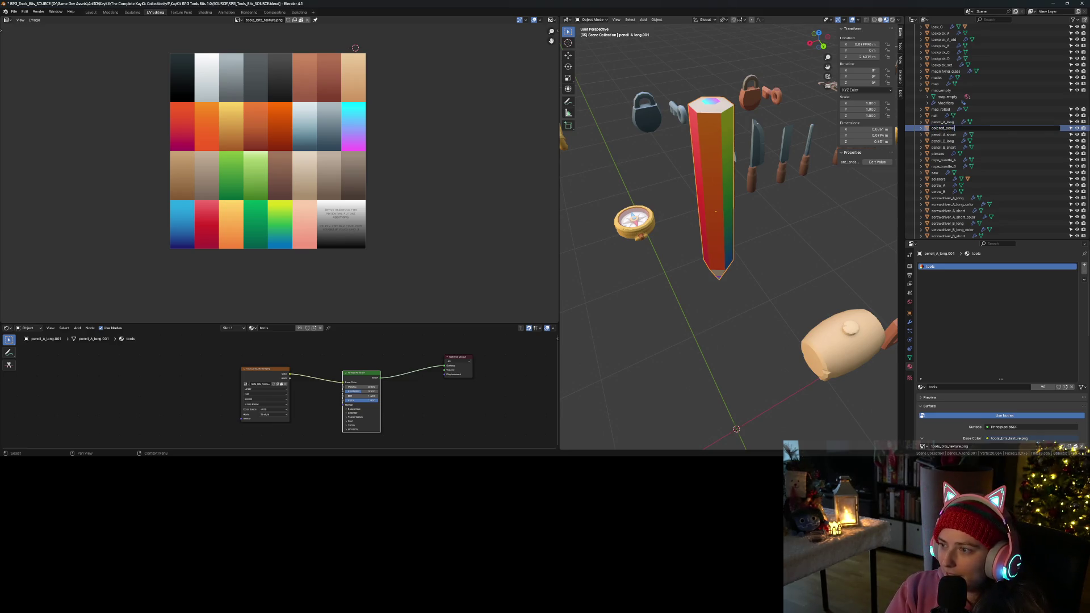
{"action": "key", "text": "Return"}
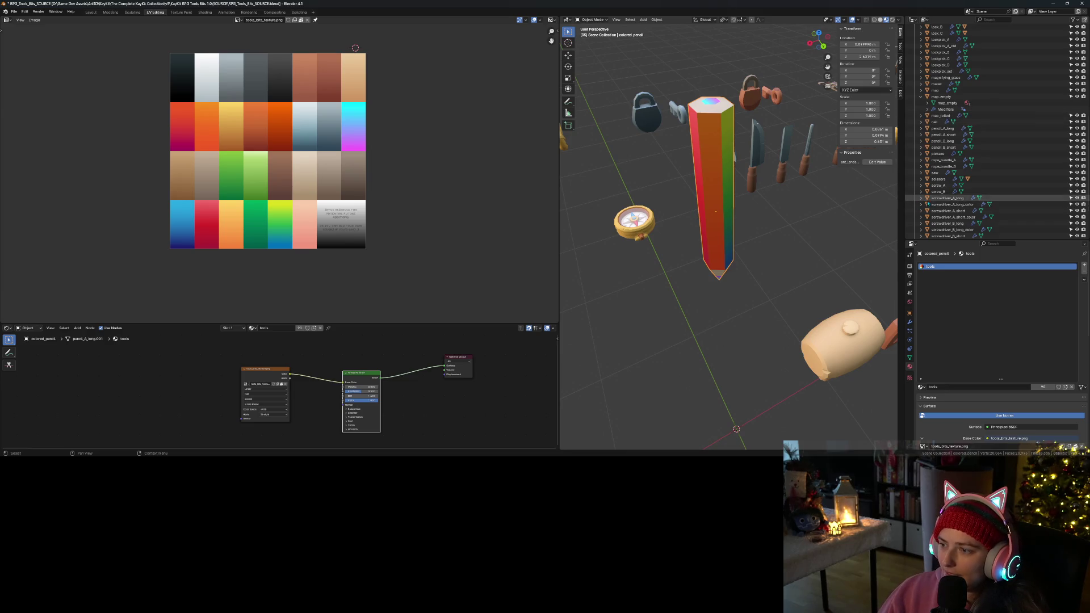
{"action": "scroll", "coordinate": [965, 200], "scroll_direction": "down", "scroll_amount": 4}
{"action": "scroll", "coordinate": [965, 171], "scroll_direction": "up", "scroll_amount": 15}
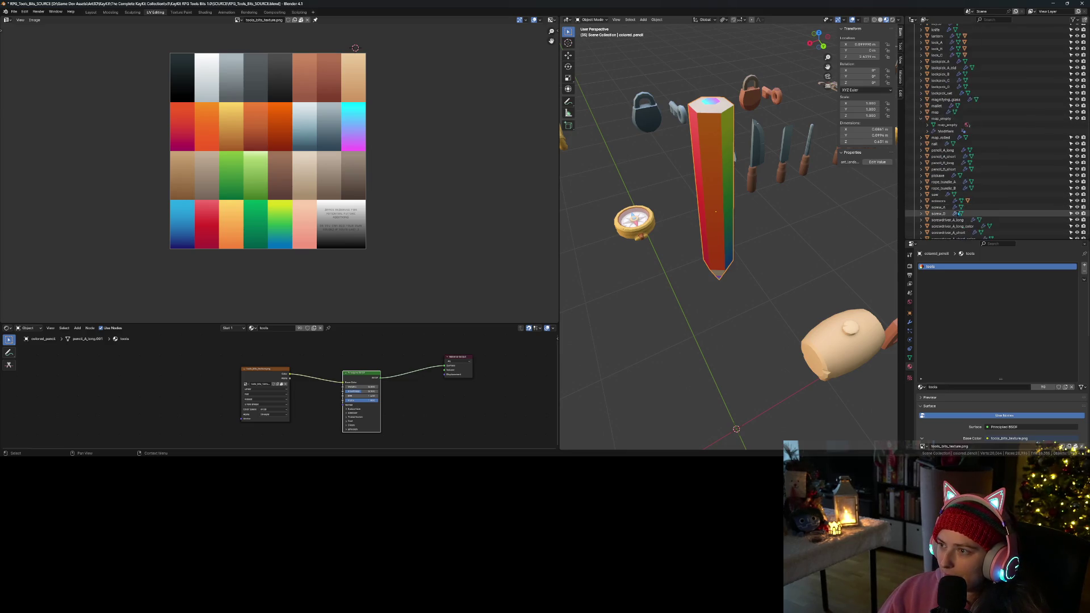
{"action": "key", "text": "ctrl+s"}
Export only the selected pencil as colored_pencil.obj, then minimize Blender
{"action": "left_click", "coordinate": [14, 11]}
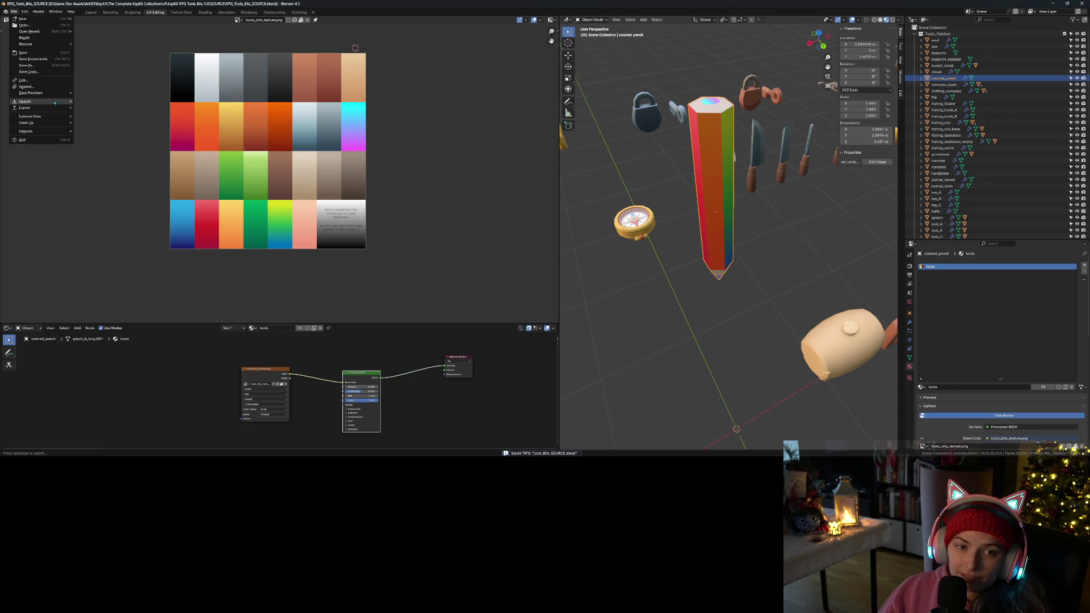
{"action": "mouse_move", "coordinate": [57, 107]}
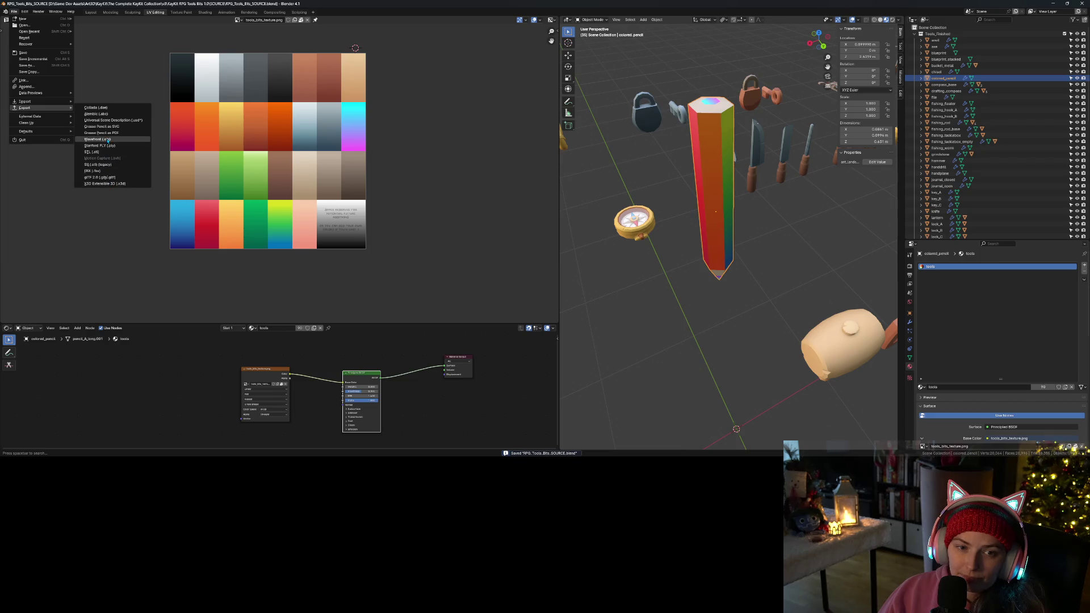
{"action": "left_click", "coordinate": [127, 140]}
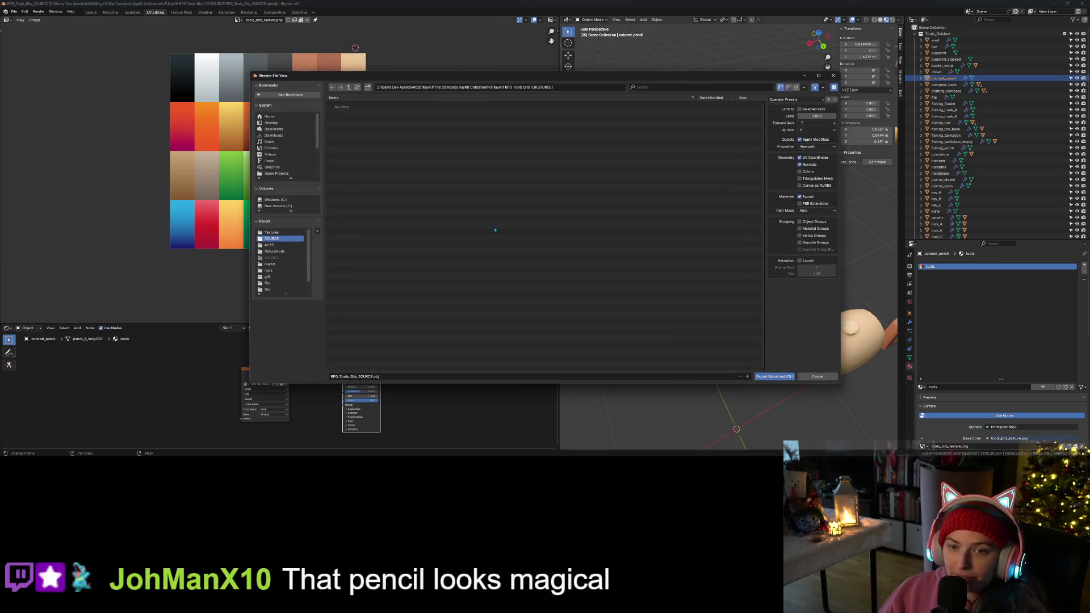
{"action": "left_click", "coordinate": [370, 376]}
{"action": "type", "text": "colored_pencil"}
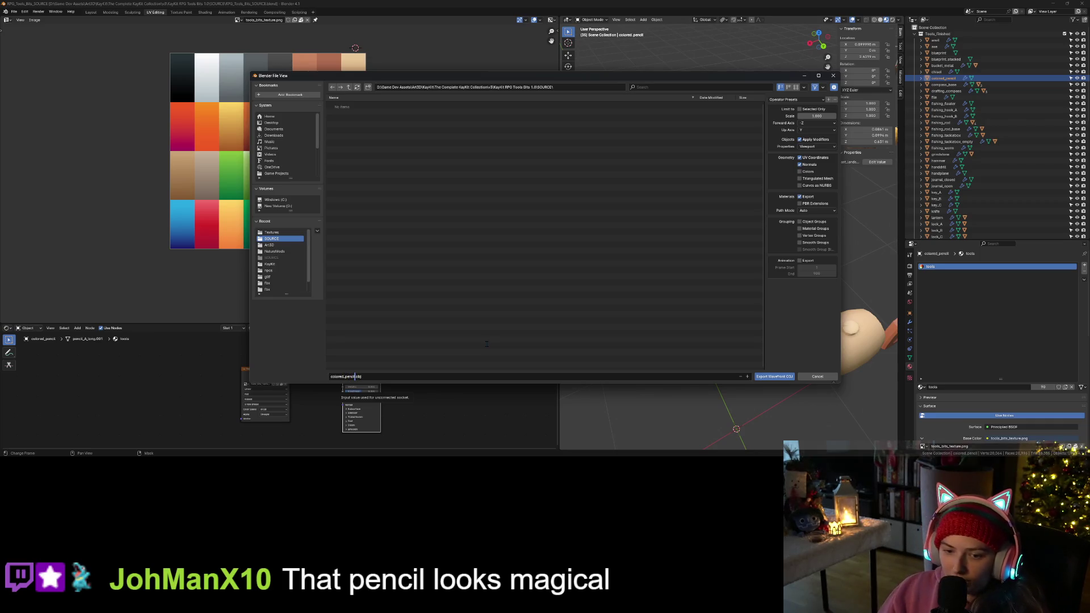
{"action": "left_click", "coordinate": [800, 110]}
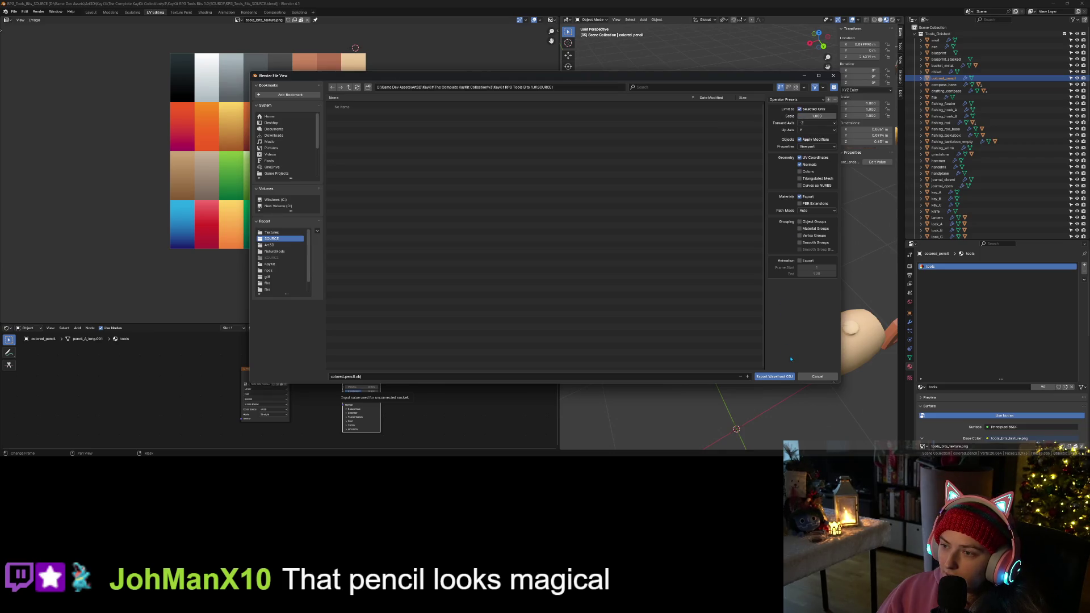
{"action": "left_click", "coordinate": [773, 377]}
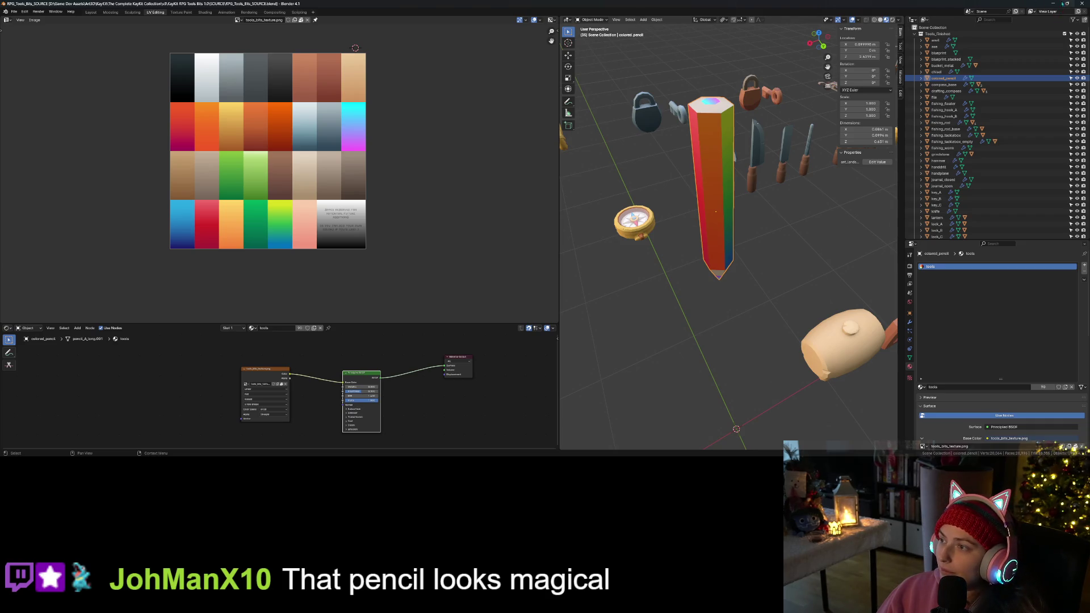
{"action": "left_click", "coordinate": [1054, 3]}
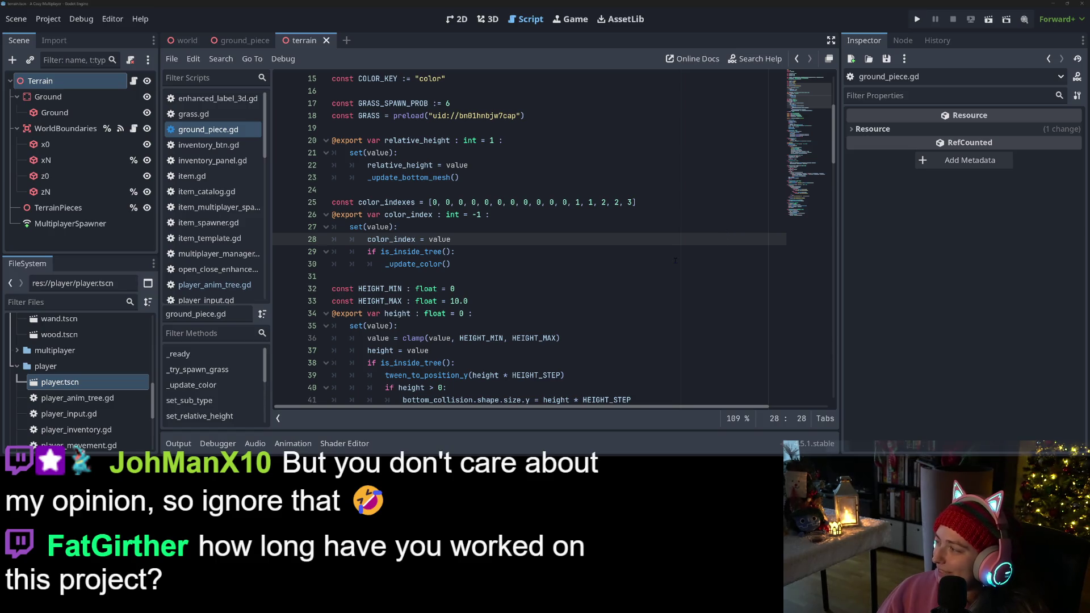
Find generic_equippable.tscn in the FileSystem items folder and bring up its context menu
{"action": "scroll", "coordinate": [554, 295], "scroll_direction": "down", "scroll_amount": 1}
{"action": "scroll", "coordinate": [511, 255], "scroll_direction": "up", "scroll_amount": 6}
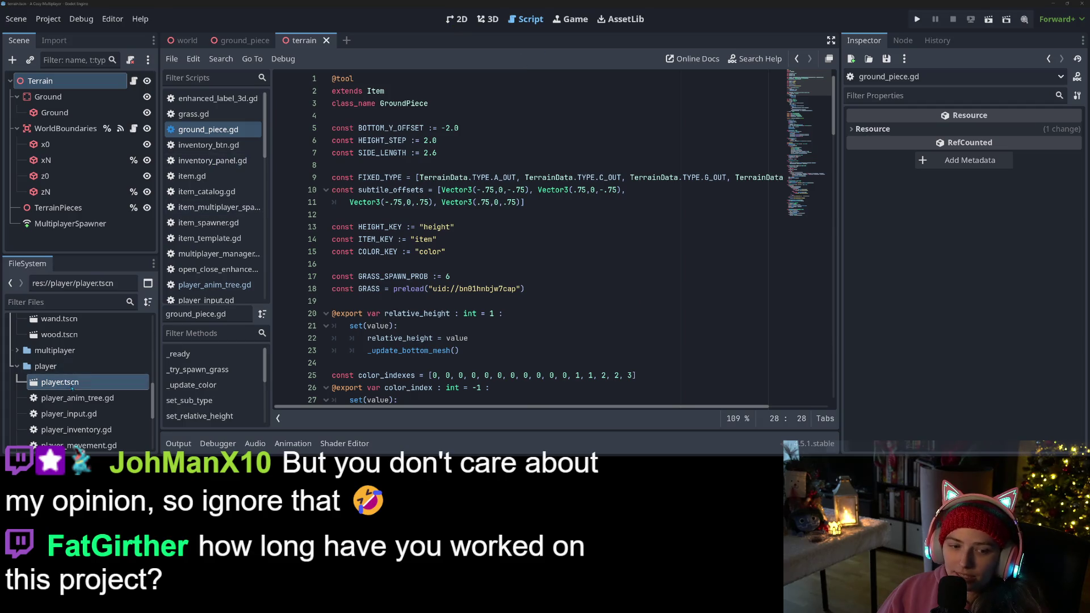
{"action": "scroll", "coordinate": [91, 381], "scroll_direction": "down", "scroll_amount": 5}
{"action": "scroll", "coordinate": [91, 398], "scroll_direction": "up", "scroll_amount": 4}
{"action": "scroll", "coordinate": [34, 431], "scroll_direction": "up", "scroll_amount": 5}
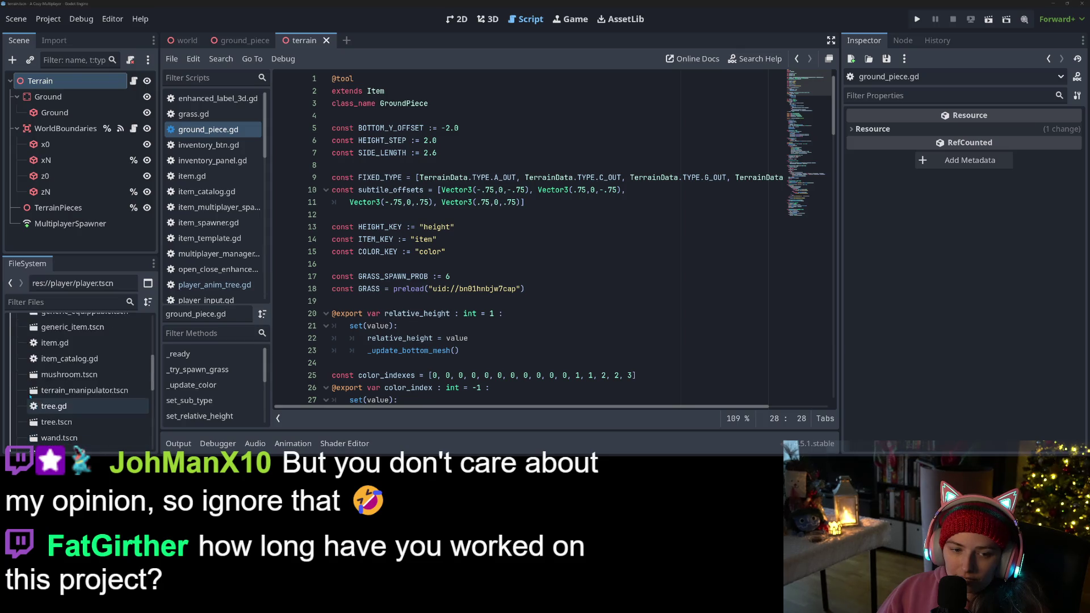
{"action": "scroll", "coordinate": [84, 409], "scroll_direction": "down", "scroll_amount": 4}
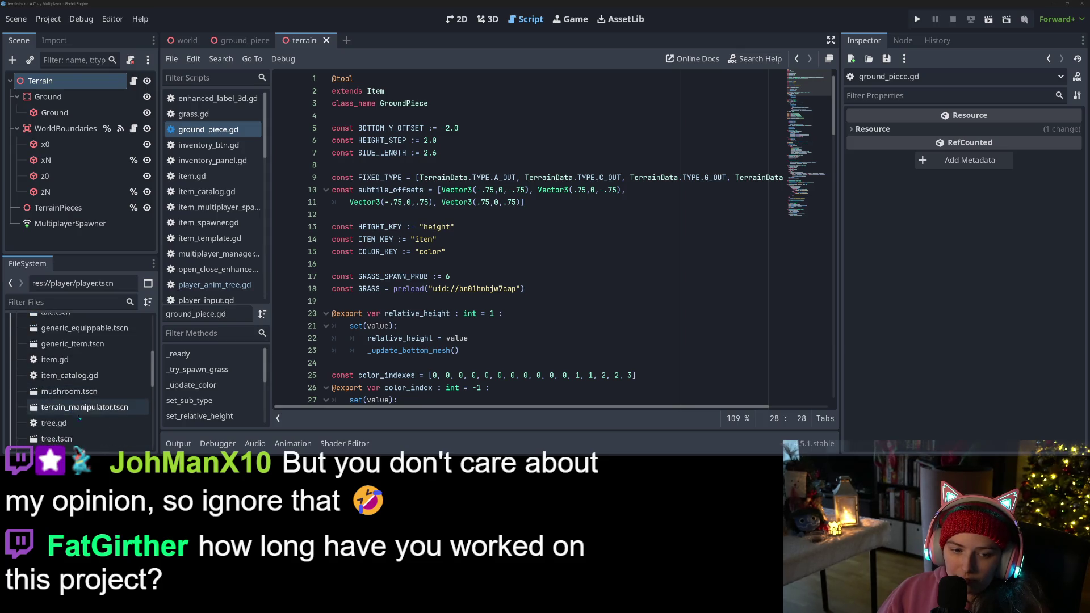
{"action": "scroll", "coordinate": [66, 421], "scroll_direction": "up", "scroll_amount": 3}
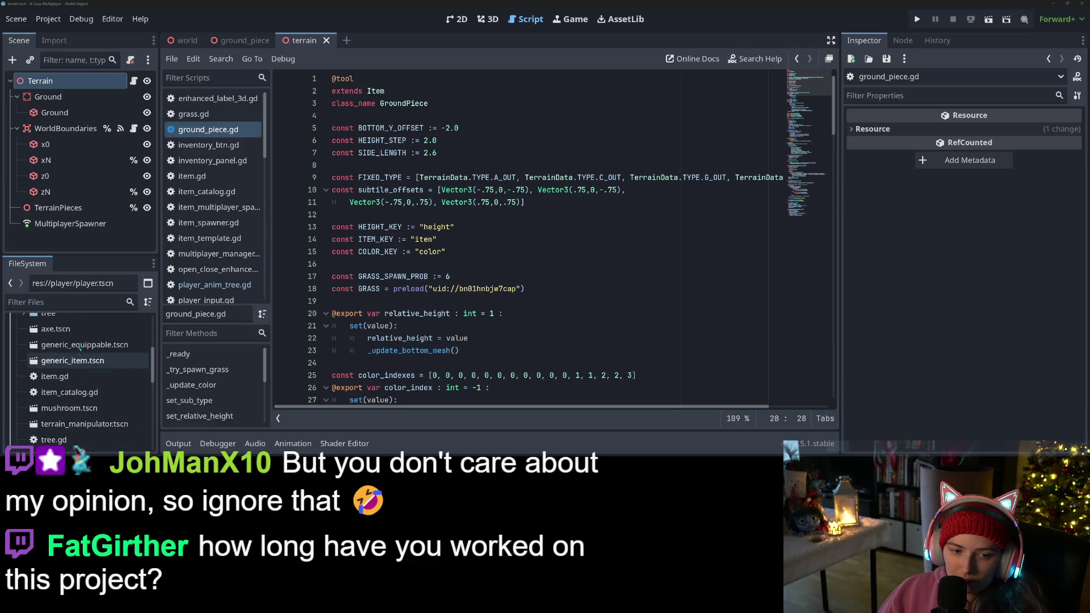
{"action": "left_click", "coordinate": [79, 346]}
{"action": "right_click", "coordinate": [79, 346]}
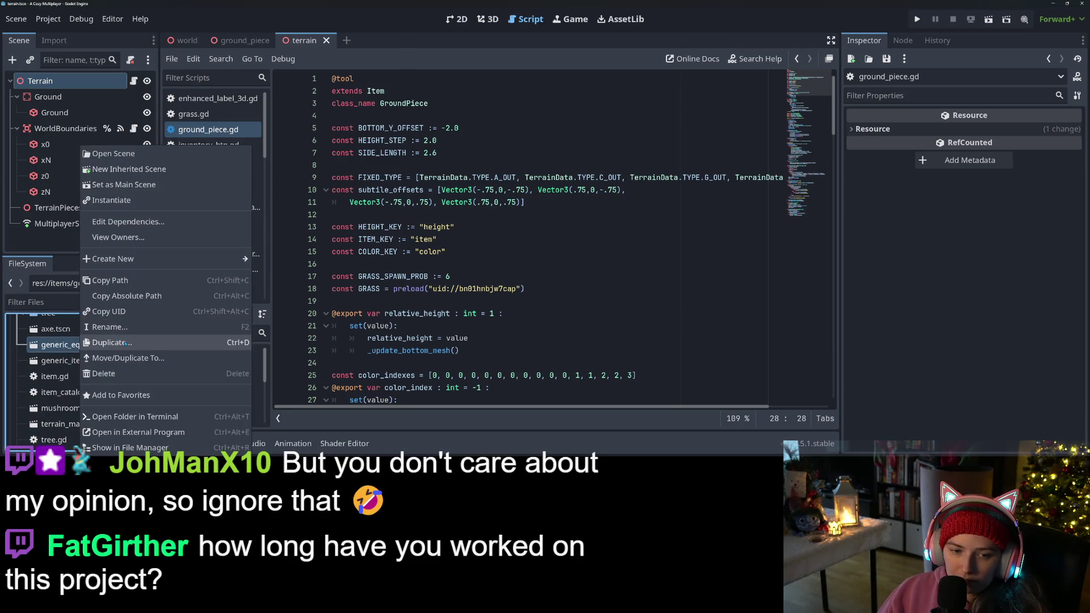
Create a new scene inheriting generic_equippable.tscn and rename its root node MagicPencil
{"action": "left_click", "coordinate": [129, 170]}
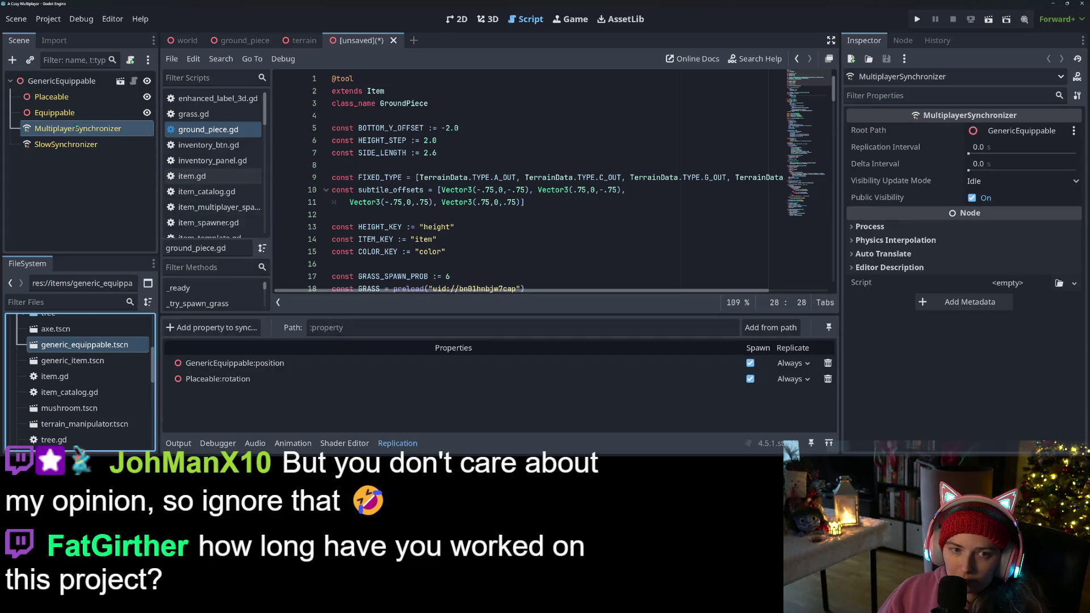
{"action": "right_click", "coordinate": [62, 85]}
{"action": "left_click", "coordinate": [94, 226]}
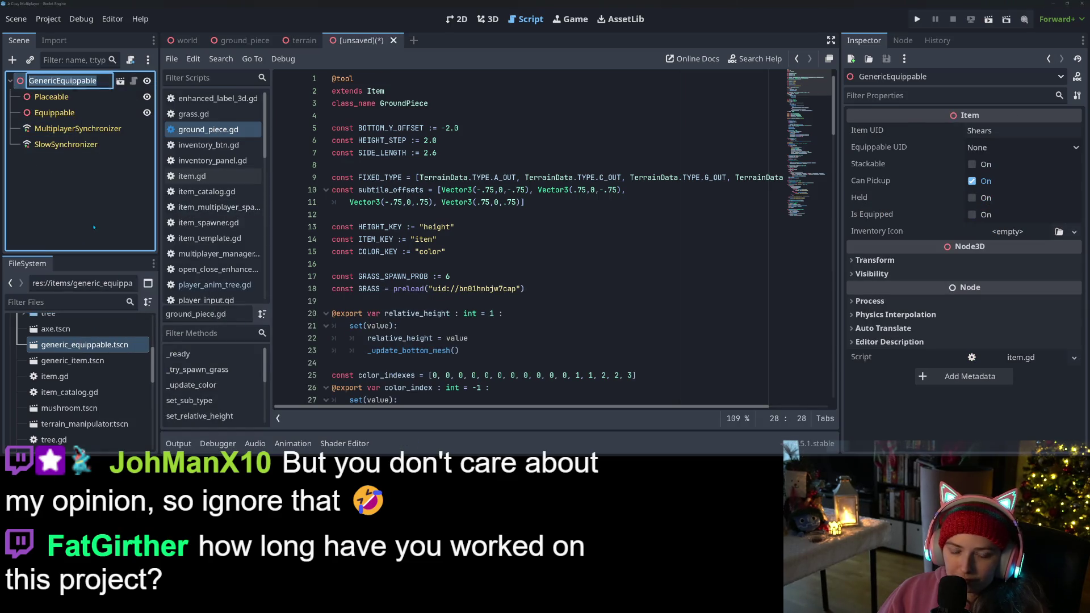
{"action": "type", "text": "MagicPencil"}
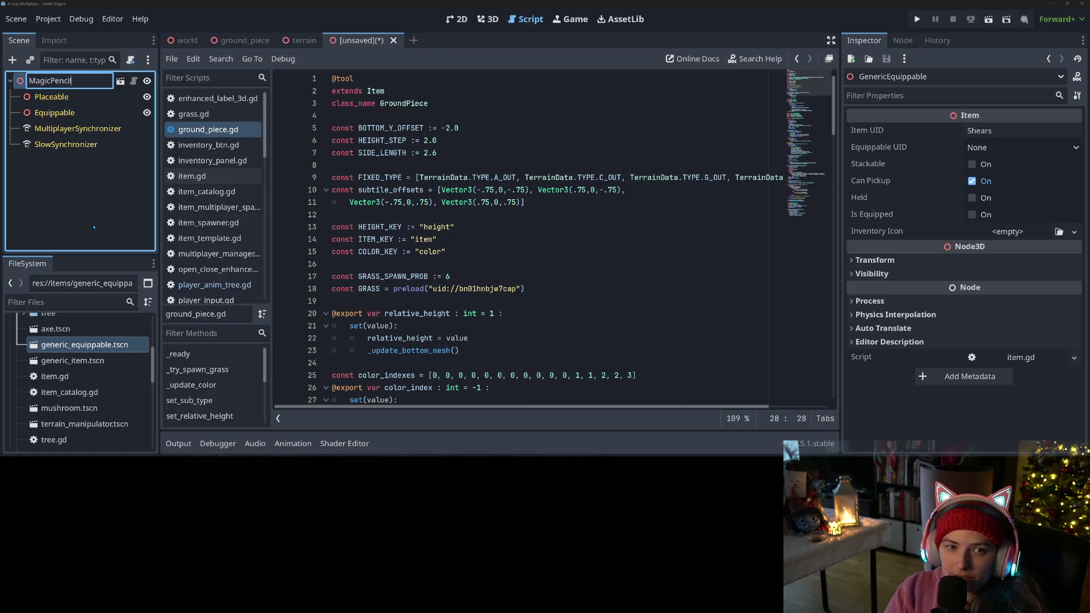
{"action": "key", "text": "Return"}
{"action": "key", "text": "Down"}
Save the scene as magic_pencil.tscn in the res://items folder
{"action": "key", "text": "ctrl+s"}
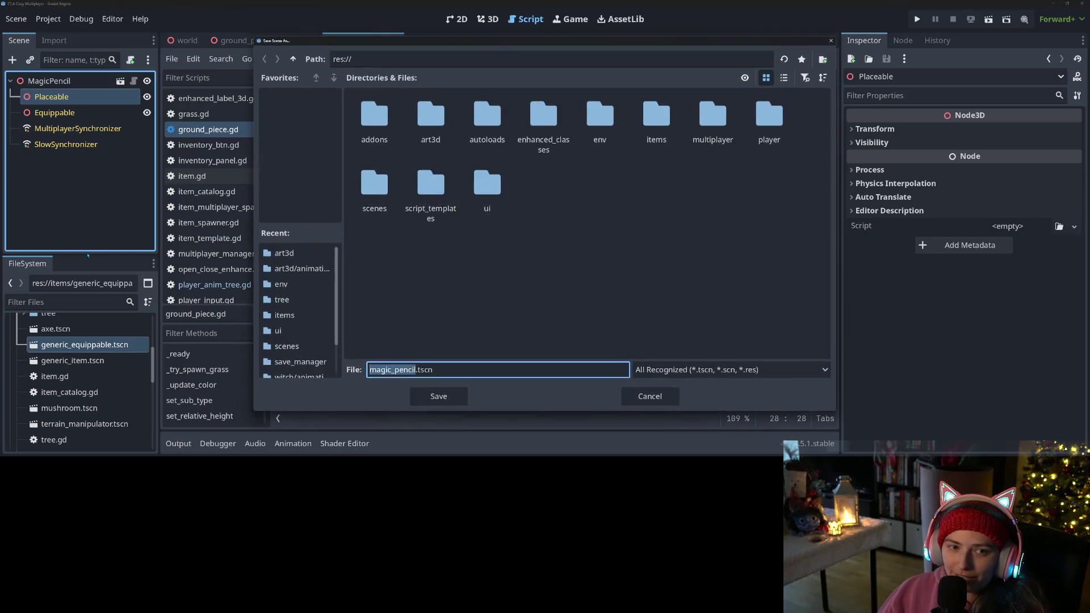
{"action": "double_click", "coordinate": [657, 116]}
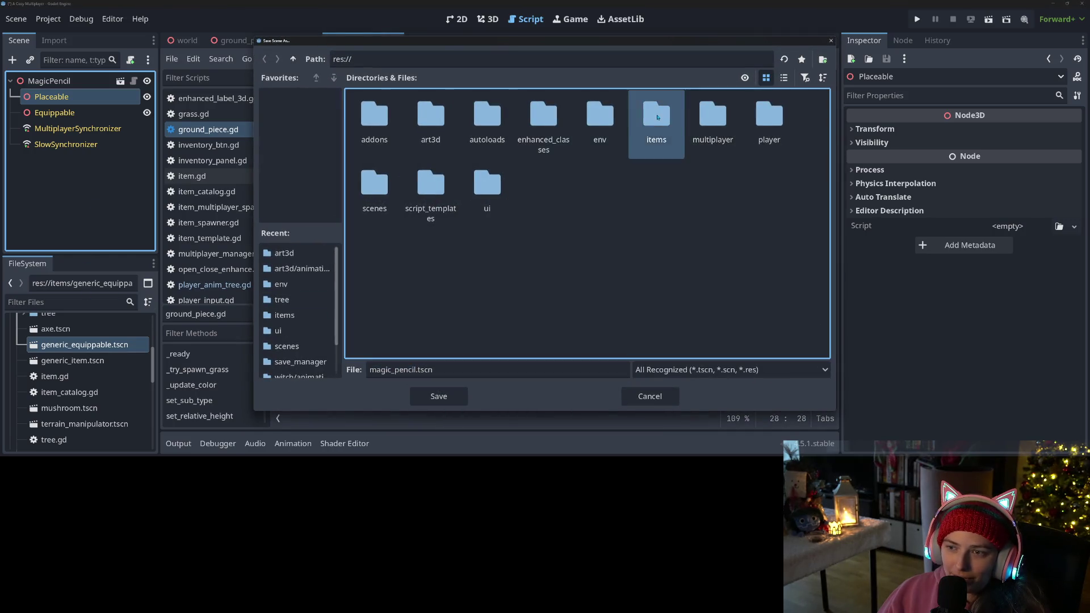
{"action": "left_click", "coordinate": [443, 396]}
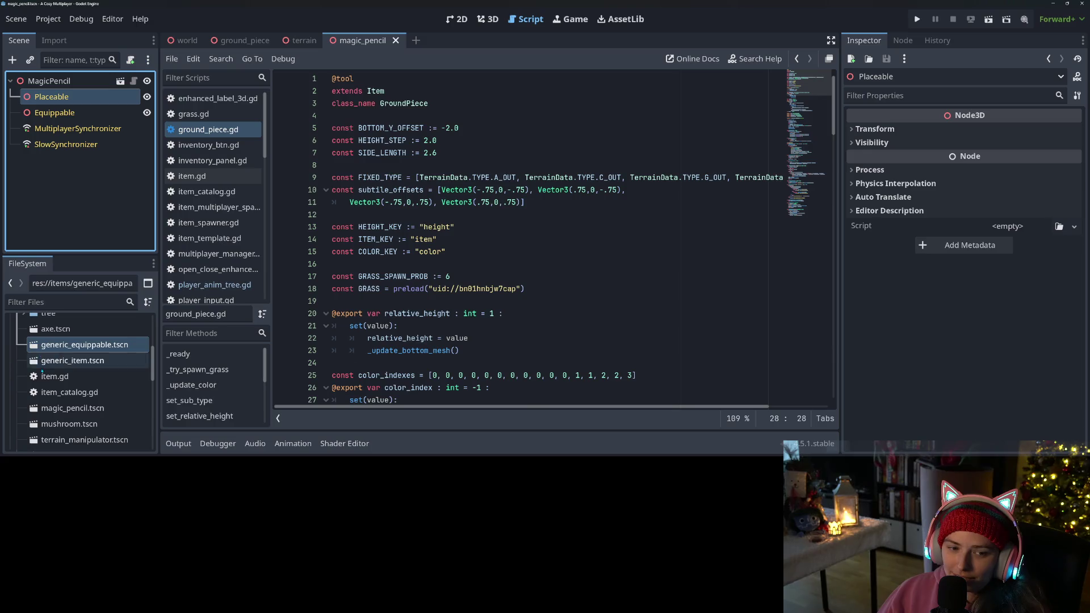
{"action": "right_click", "coordinate": [34, 370]}
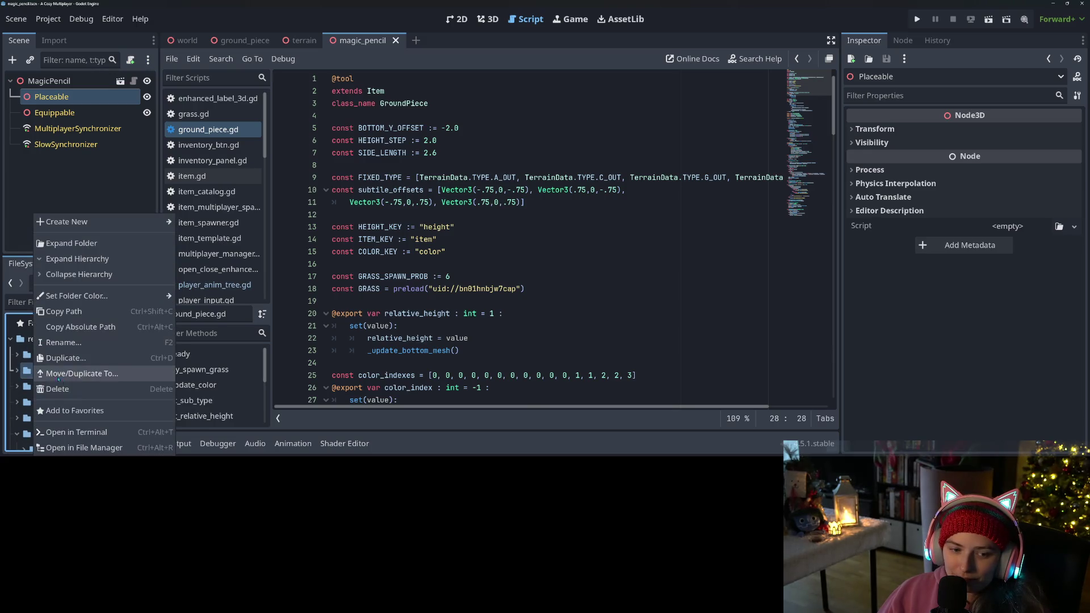
Open the project's art3d/accessories folder alongside the Game Dev Assets folder
{"action": "left_click", "coordinate": [88, 448]}
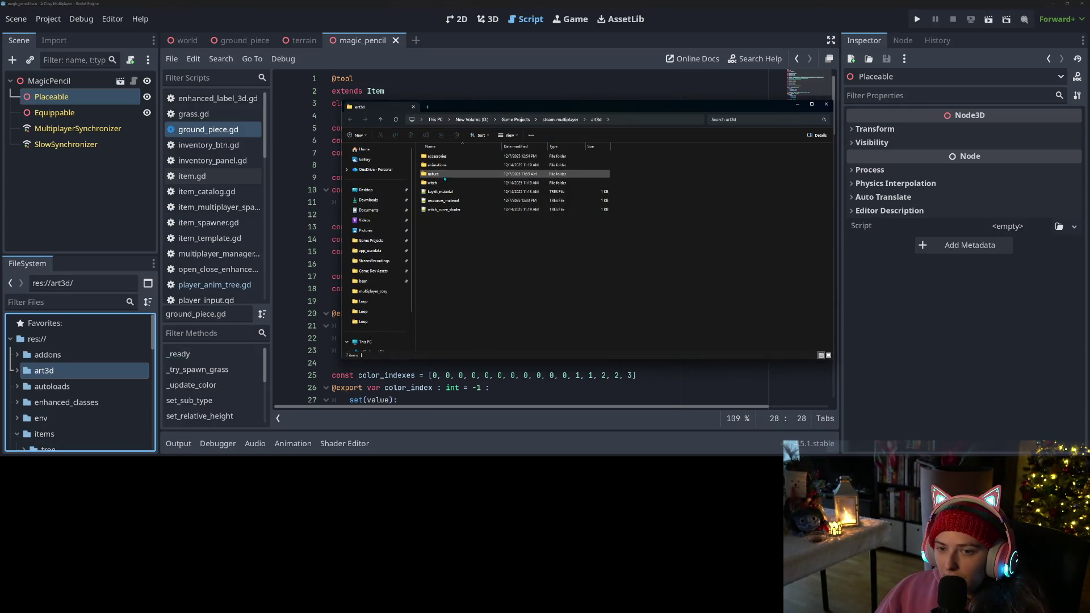
{"action": "left_click", "coordinate": [450, 159]}
{"action": "double_click", "coordinate": [449, 158]}
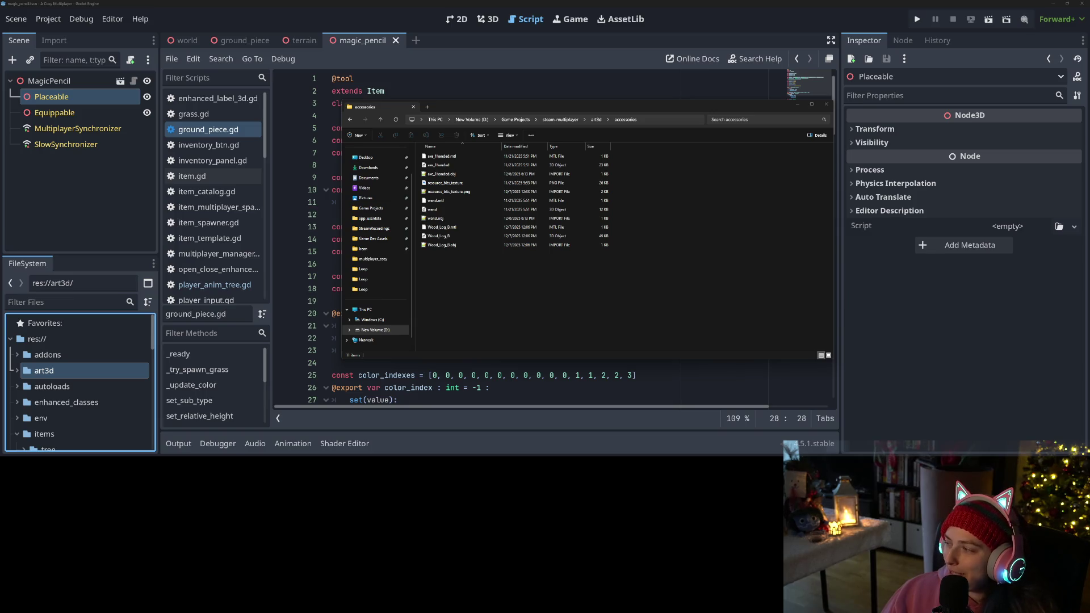
{"action": "left_click", "coordinate": [373, 239]}
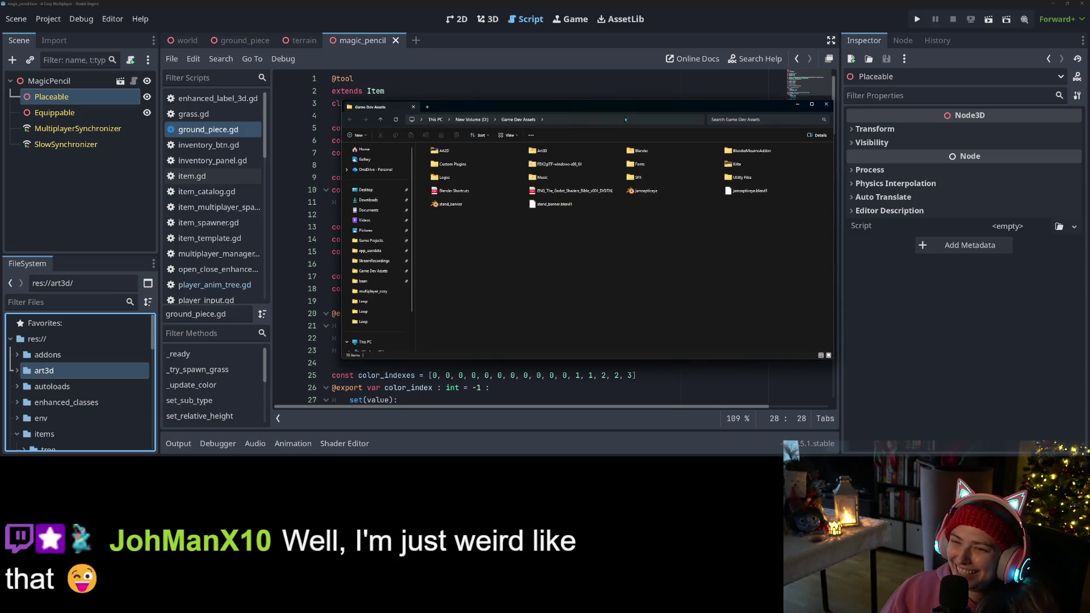
{"action": "left_click_drag", "start_coordinate": [626, 113], "coordinate": [819, 175]}
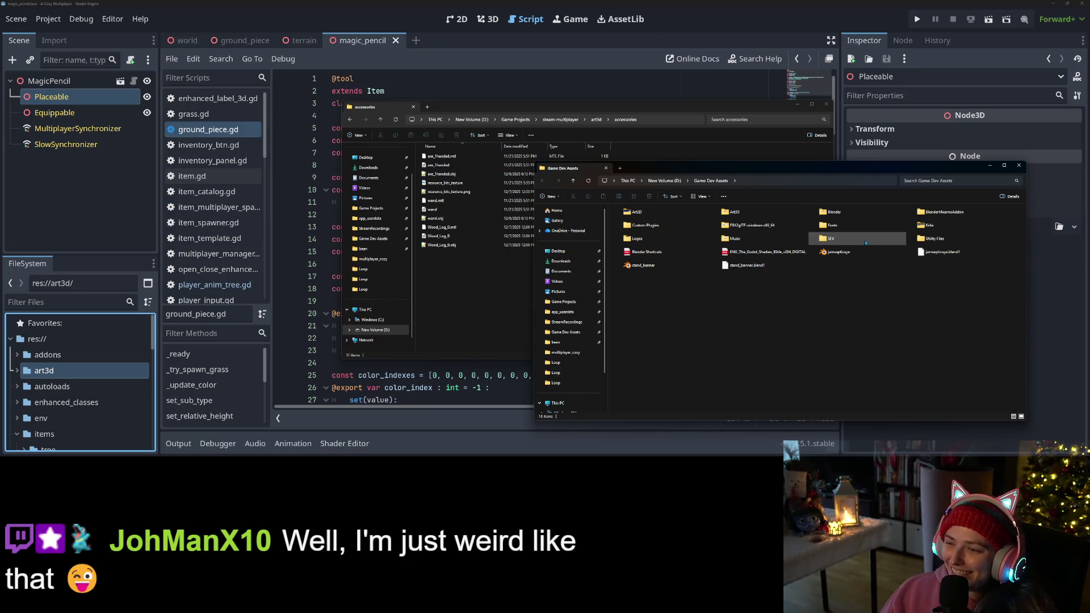
Browse Art3D > KayKit > The Complete KayKit Collection > v3 > KayKit RPG Tools Bits 1.0 > SOURCE
{"action": "double_click", "coordinate": [738, 213]}
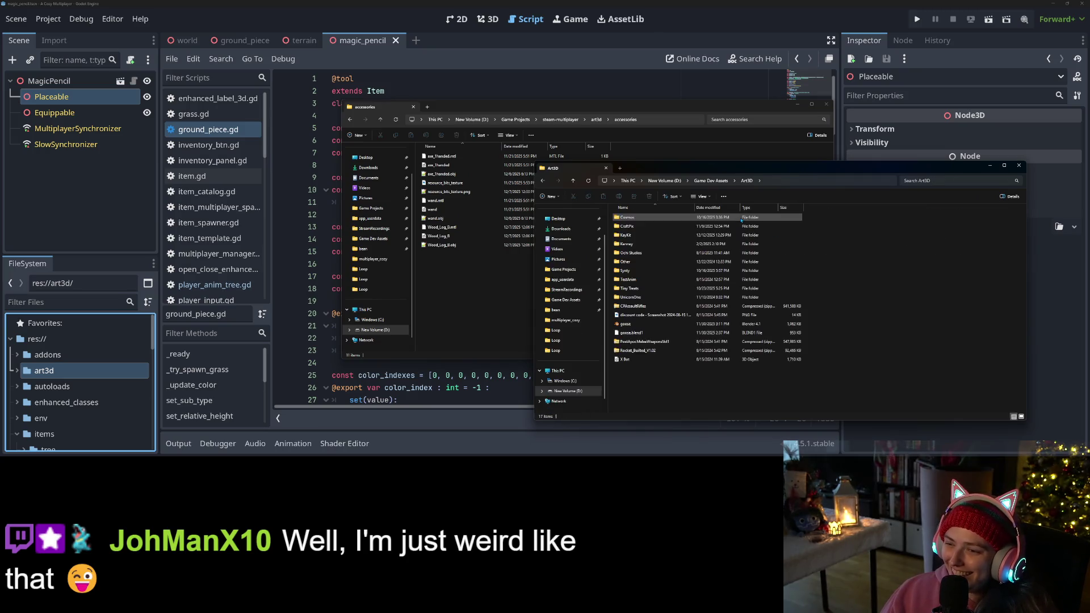
{"action": "double_click", "coordinate": [630, 235]}
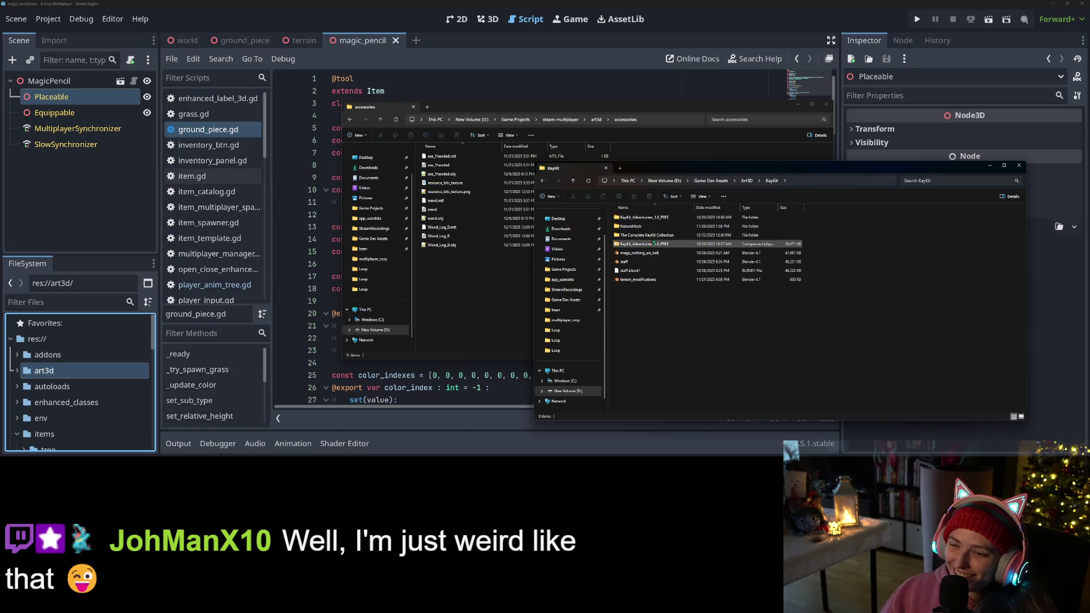
{"action": "left_click", "coordinate": [658, 236]}
{"action": "double_click", "coordinate": [660, 236]}
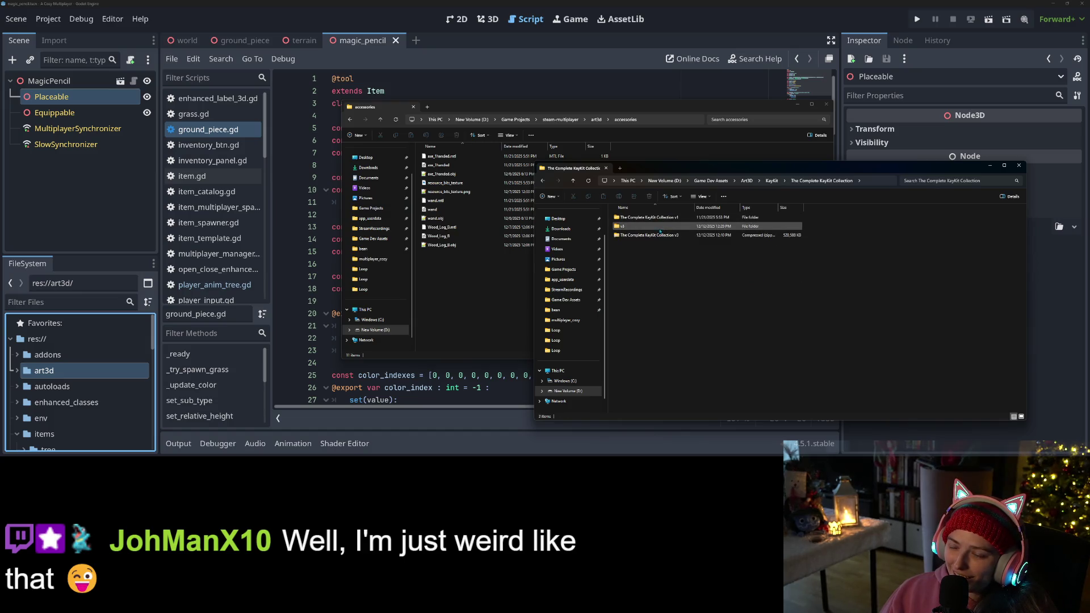
{"action": "double_click", "coordinate": [661, 227]}
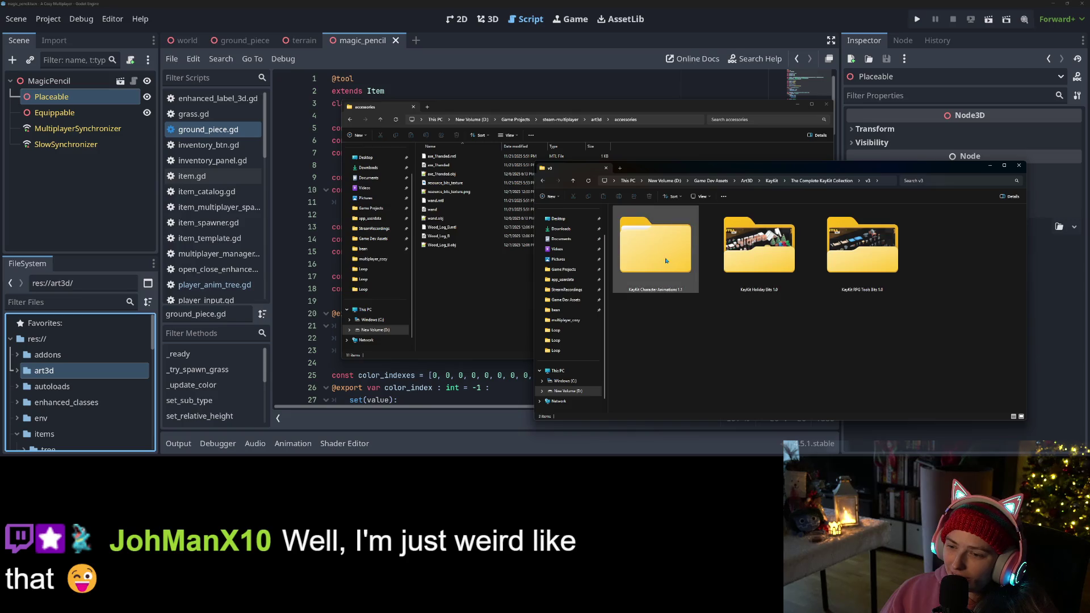
{"action": "double_click", "coordinate": [846, 250]}
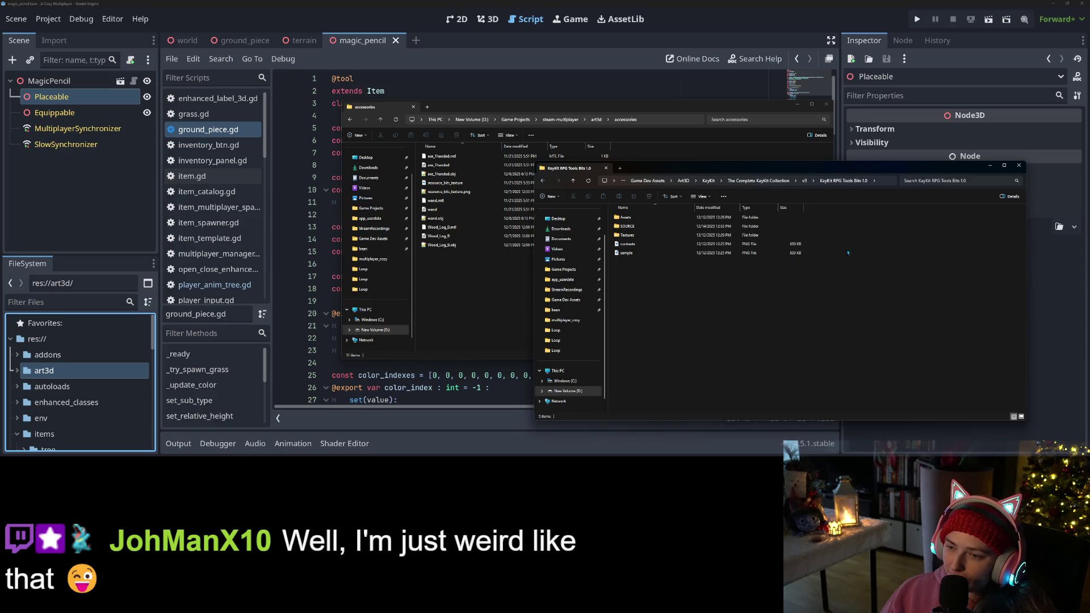
{"action": "double_click", "coordinate": [641, 226]}
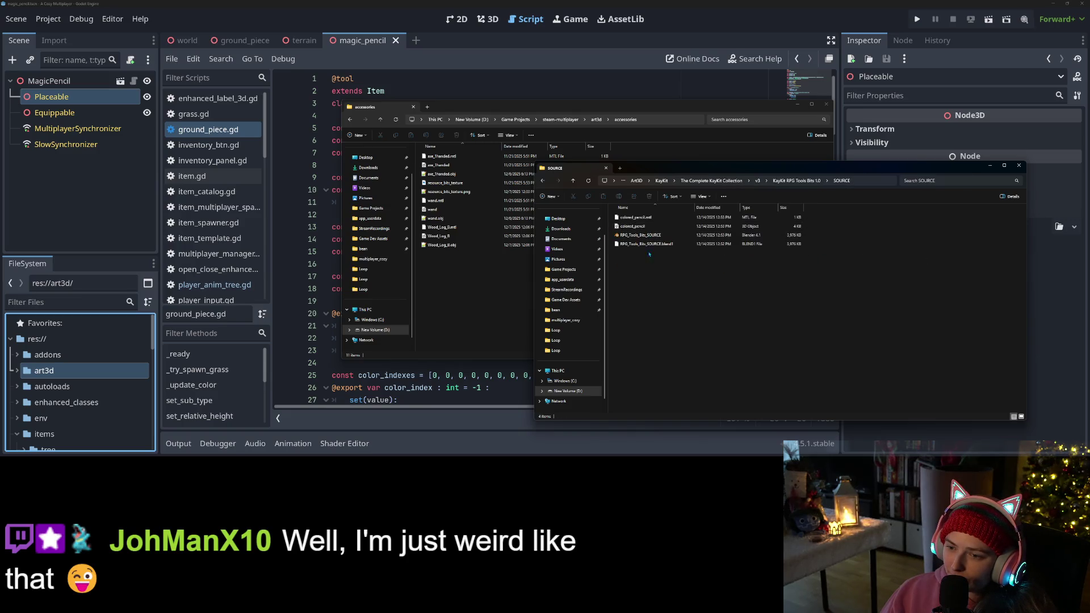
Copy both colored_pencil files from SOURCE into the accessories folder
{"action": "left_click", "coordinate": [641, 226]}
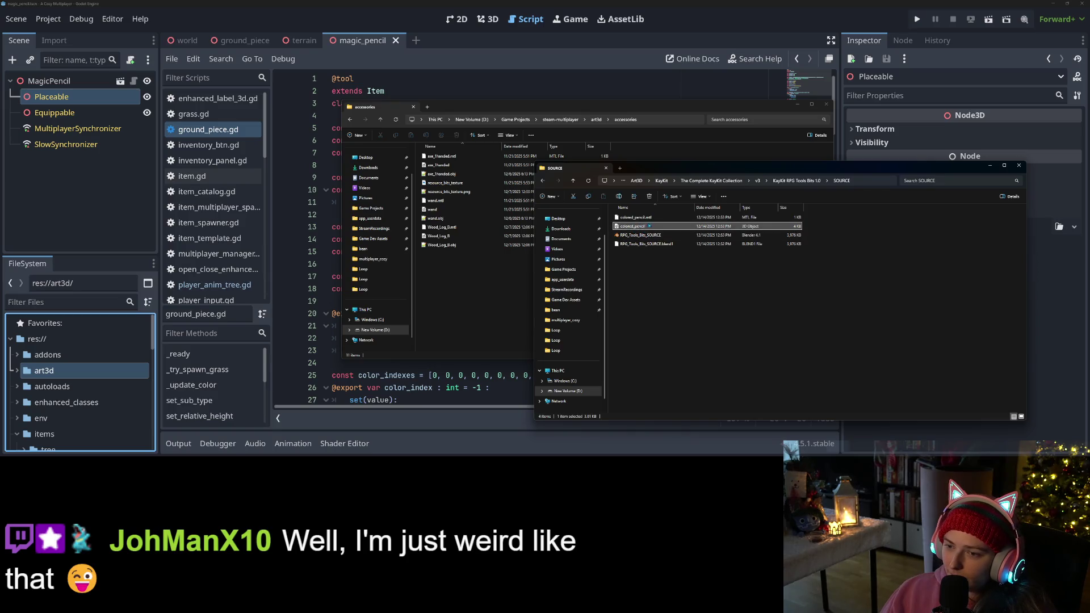
{"action": "left_click", "coordinate": [636, 217], "text": "ctrl"}
{"action": "left_click_drag", "start_coordinate": [636, 218], "coordinate": [480, 294]}
{"action": "left_click", "coordinate": [396, 22]}
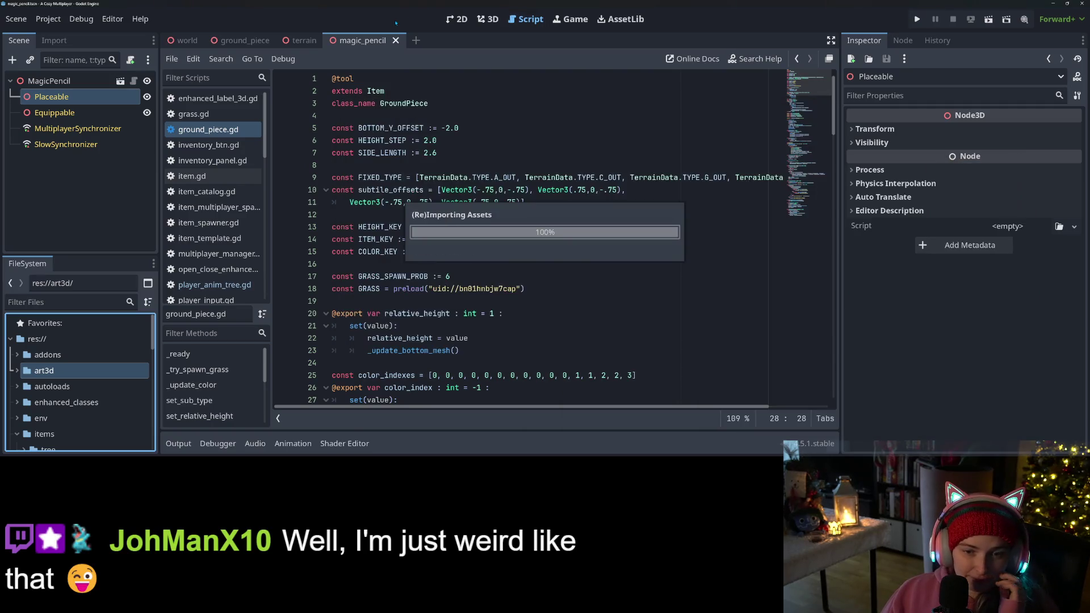
Add colored_pencil.obj to the 3D scene at the origin and parent it to Placeable
{"action": "left_click", "coordinate": [488, 18]}
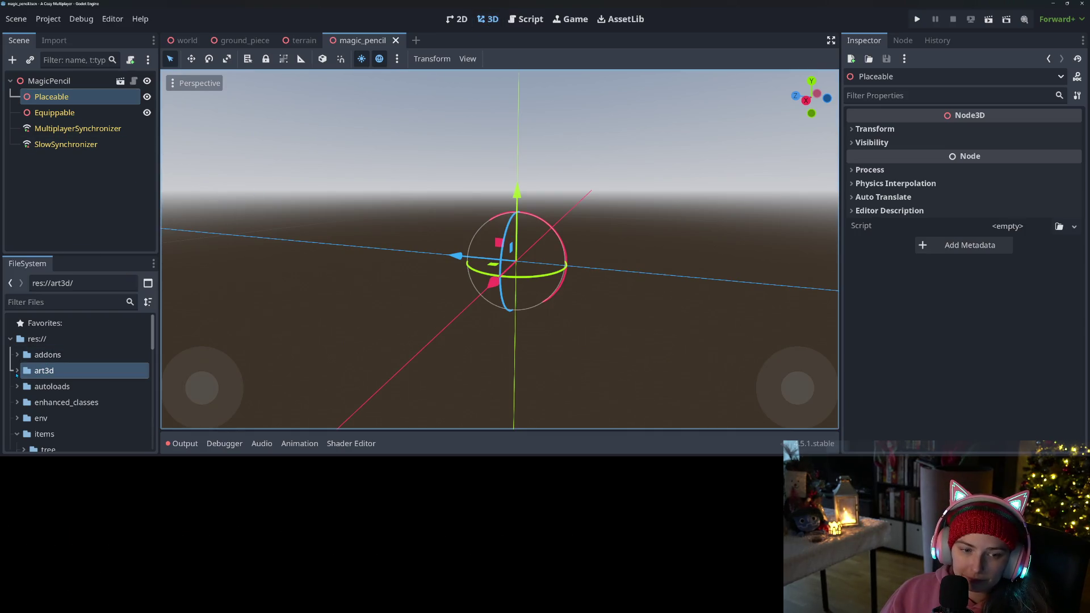
{"action": "left_click", "coordinate": [17, 370]}
{"action": "scroll", "coordinate": [79, 386], "scroll_direction": "down", "scroll_amount": 2}
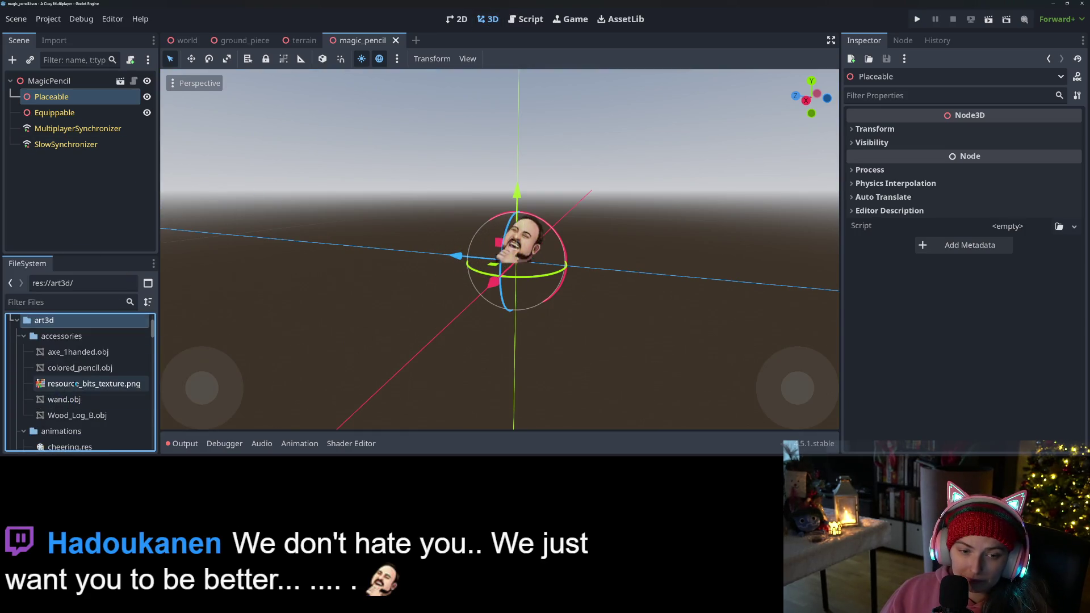
{"action": "mouse_move", "coordinate": [80, 374]}
{"action": "left_mouse_down"}
{"action": "mouse_move", "coordinate": [264, 181]}
{"action": "mouse_move", "coordinate": [496, 278]}
{"action": "left_mouse_up"}
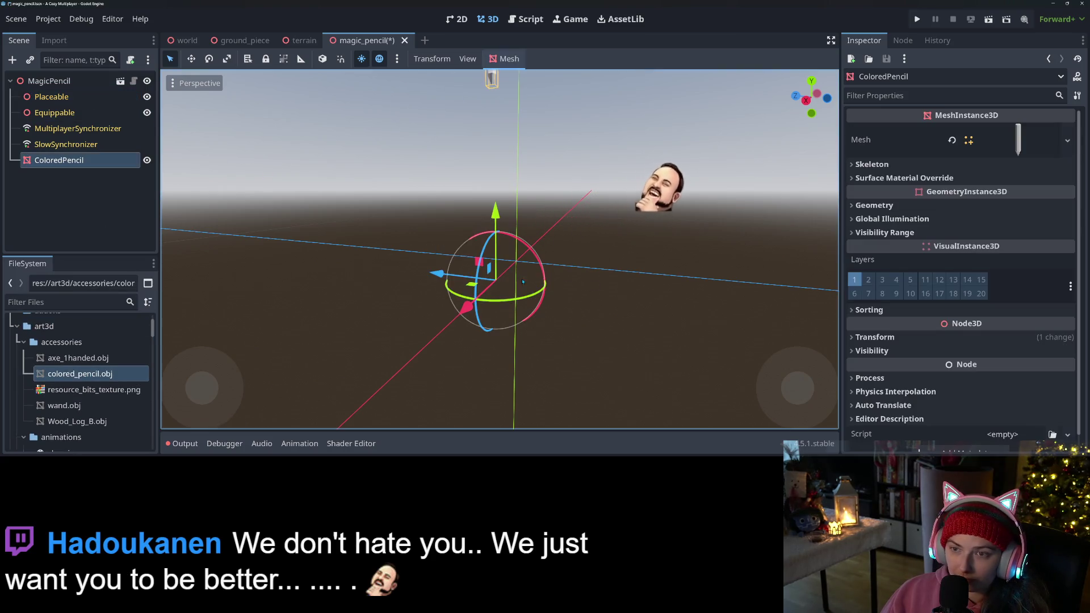
{"action": "left_click", "coordinate": [948, 337]}
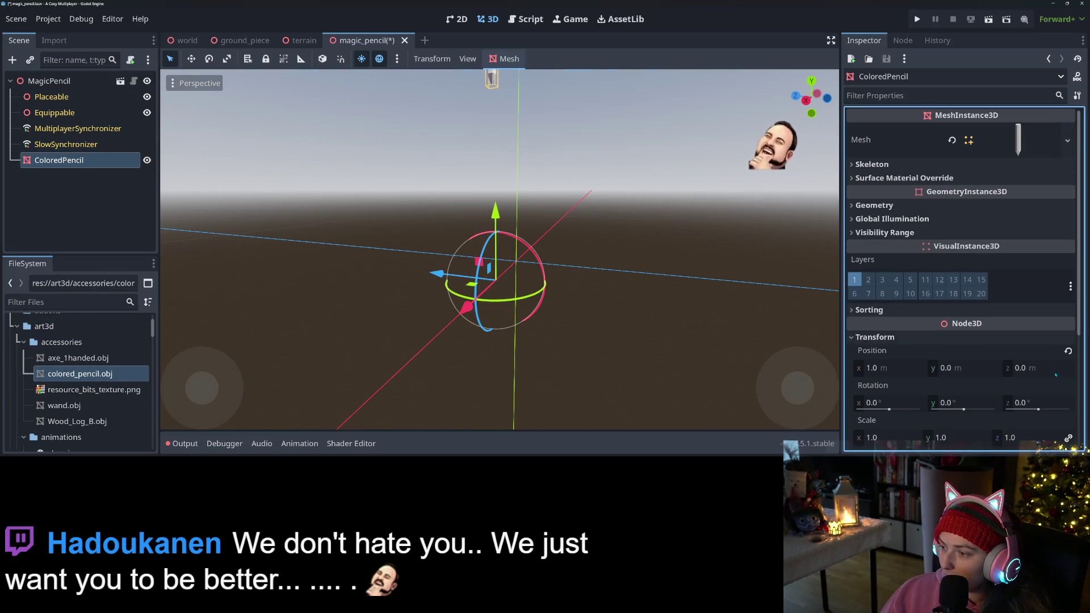
{"action": "left_click", "coordinate": [1074, 353]}
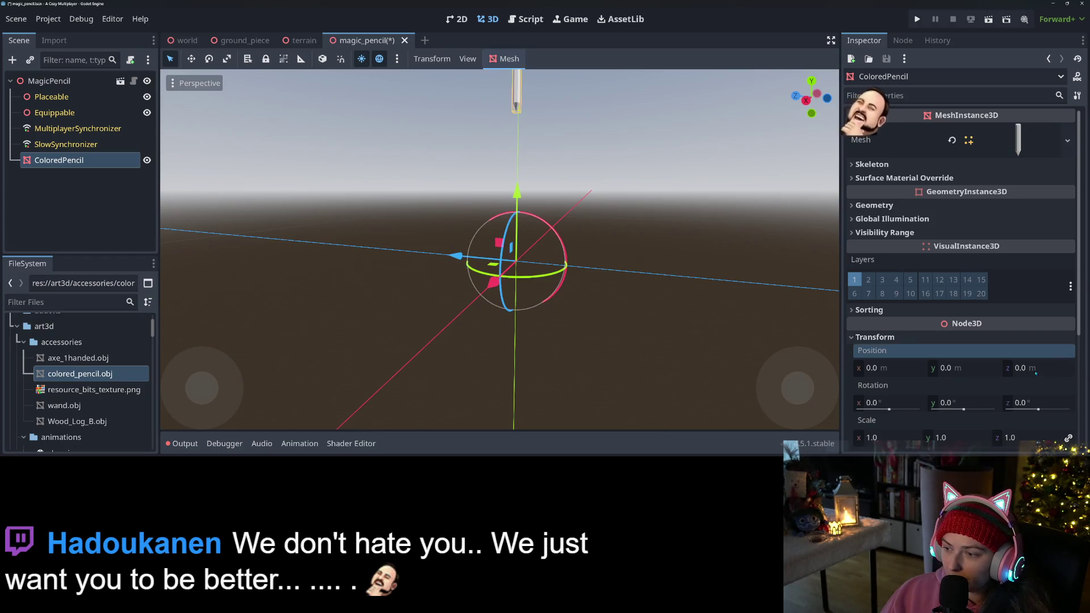
{"action": "left_click_drag", "start_coordinate": [58, 160], "coordinate": [68, 98]}
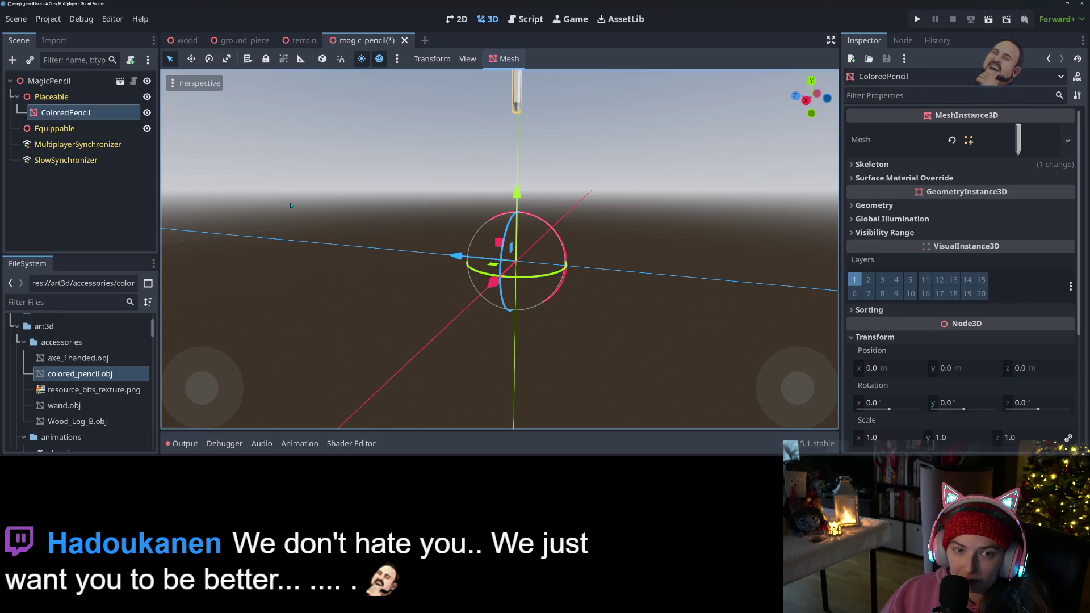
{"action": "scroll", "coordinate": [463, 328], "scroll_direction": "down", "scroll_amount": 2}
{"action": "left_click_drag", "start_coordinate": [462, 328], "coordinate": [509, 328]}
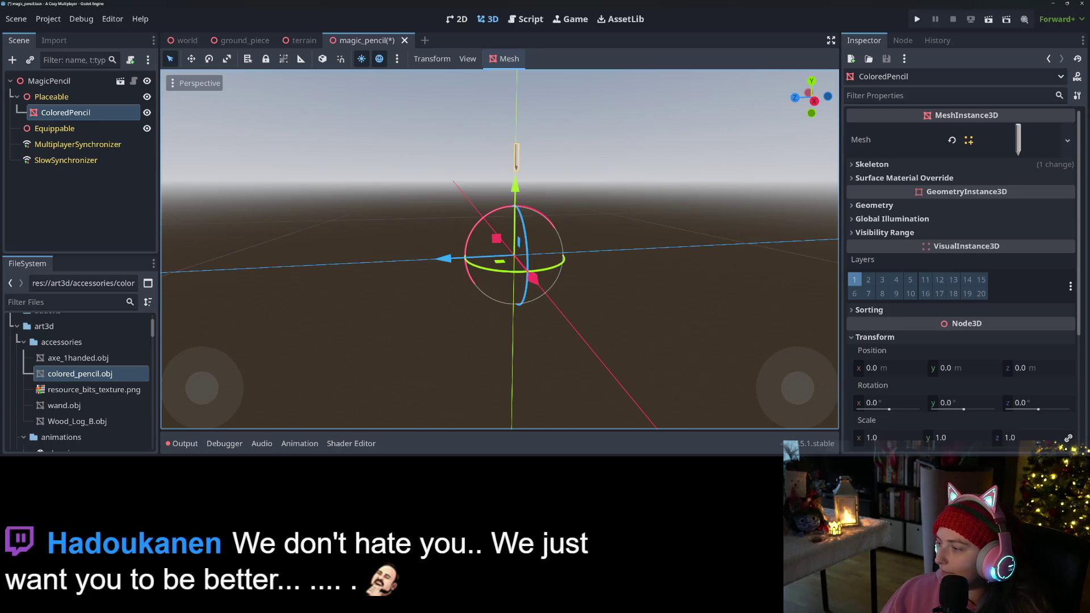
Delete the ColoredPencil node and colored_pencil.obj from the project, then save the scene
{"action": "mouse_move", "coordinate": [63, 405]}
{"action": "left_mouse_down"}
{"action": "mouse_move", "coordinate": [85, 112]}
{"action": "mouse_move", "coordinate": [155, 231]}
{"action": "left_mouse_up"}
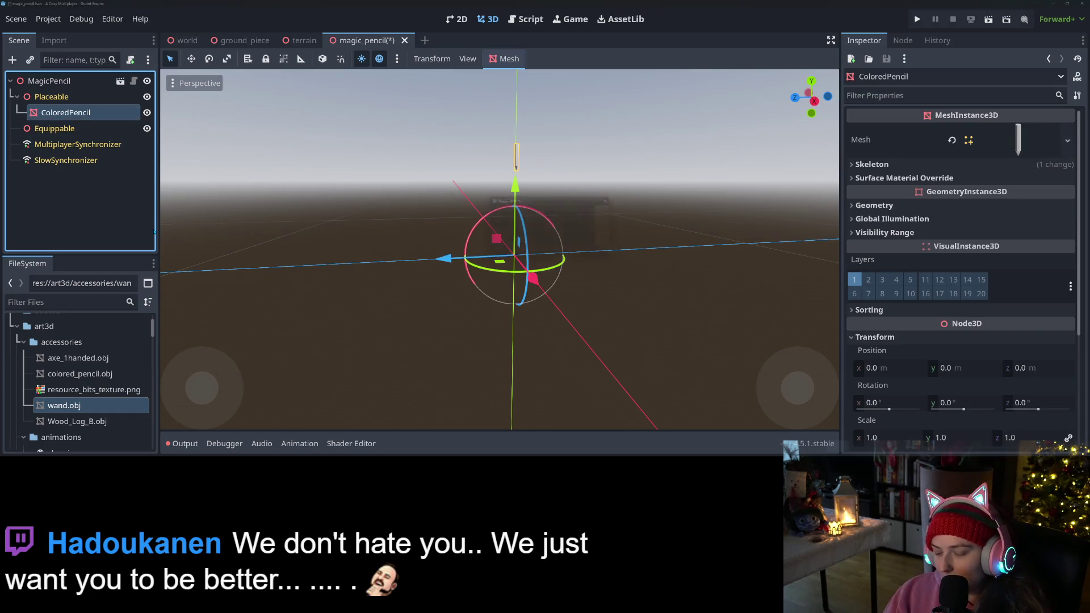
{"action": "key", "text": "Delete"}
{"action": "left_click", "coordinate": [83, 370]}
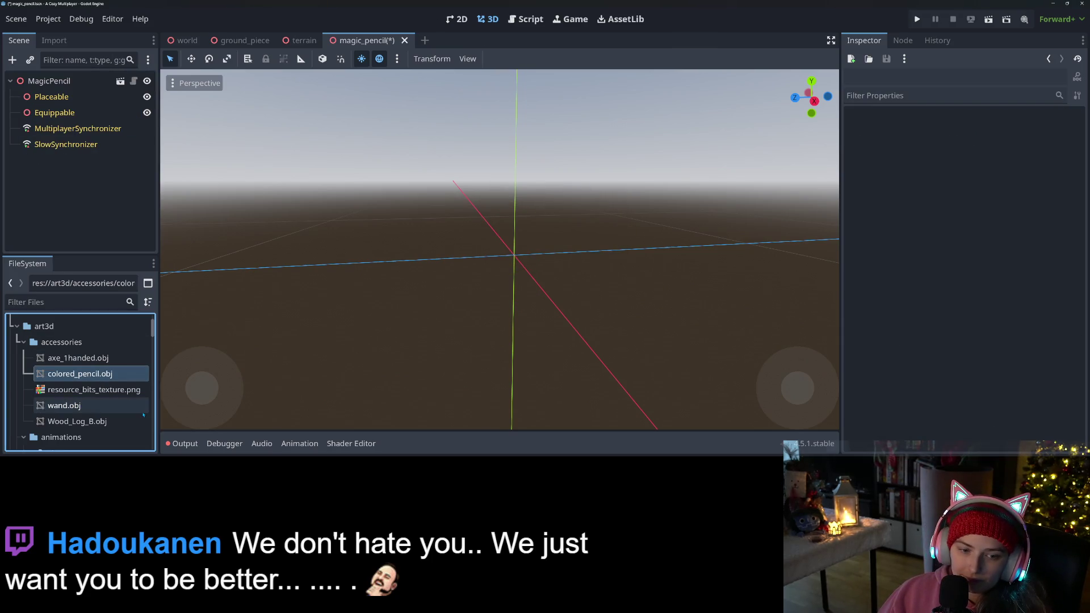
{"action": "key", "text": "Delete"}
{"action": "left_click", "coordinate": [462, 283]}
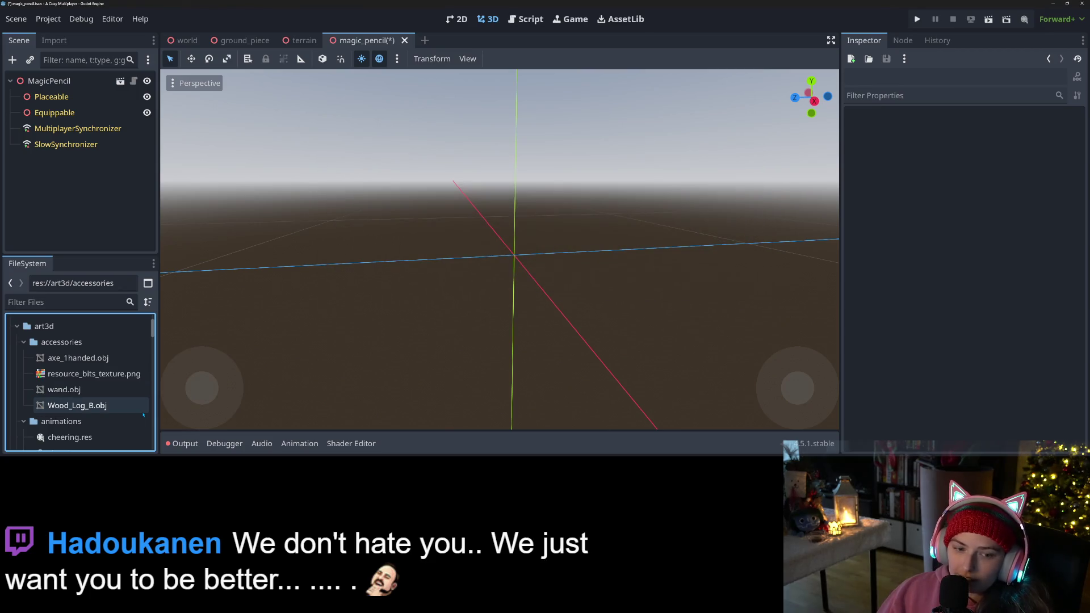
{"action": "key", "text": "ctrl+s"}
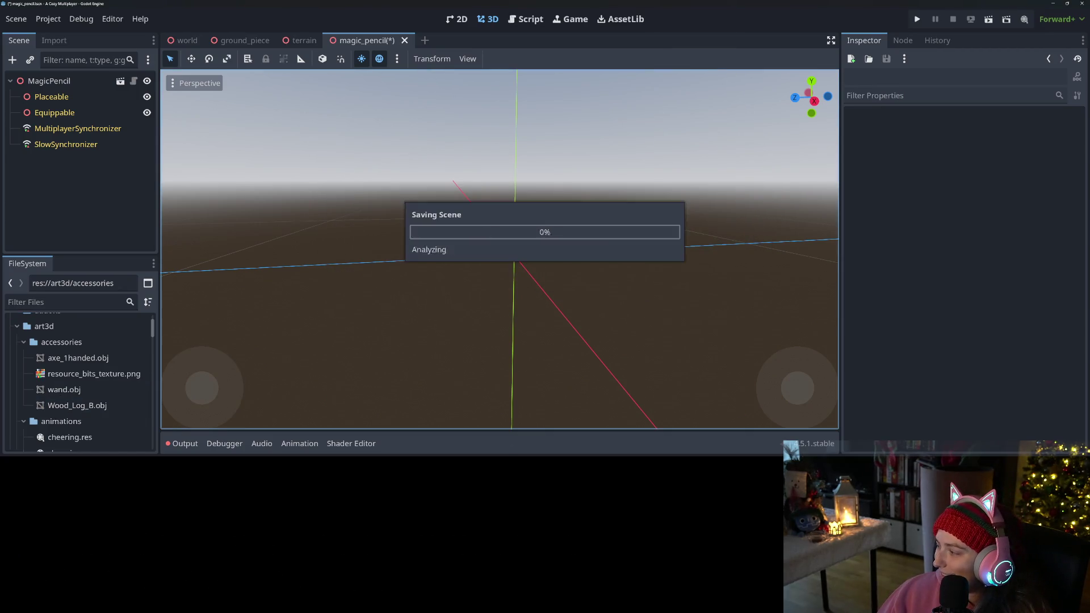
{"action": "key", "text": "alt+Tab"}
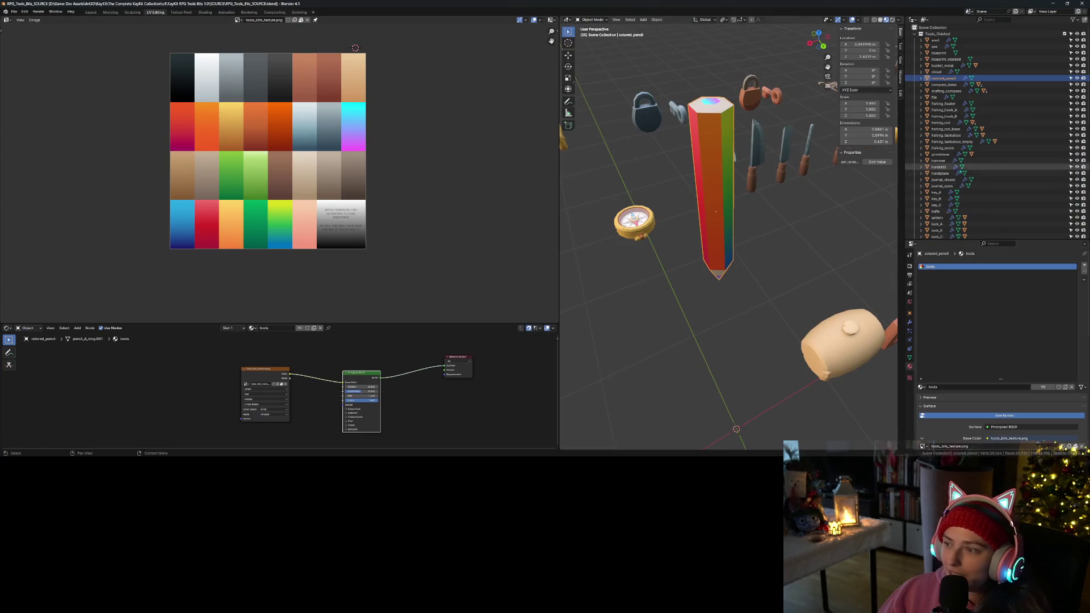
Export the pencil via File > Export > Wavefront (.obj) with Apply Modifiers unchecked
{"action": "left_click", "coordinate": [14, 11]}
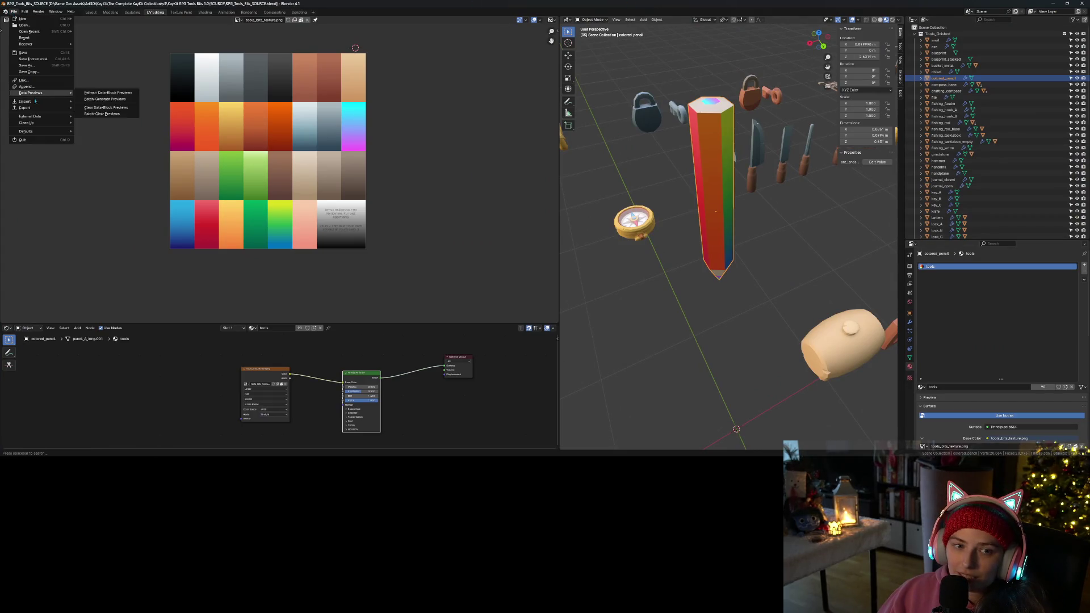
{"action": "mouse_move", "coordinate": [34, 107]}
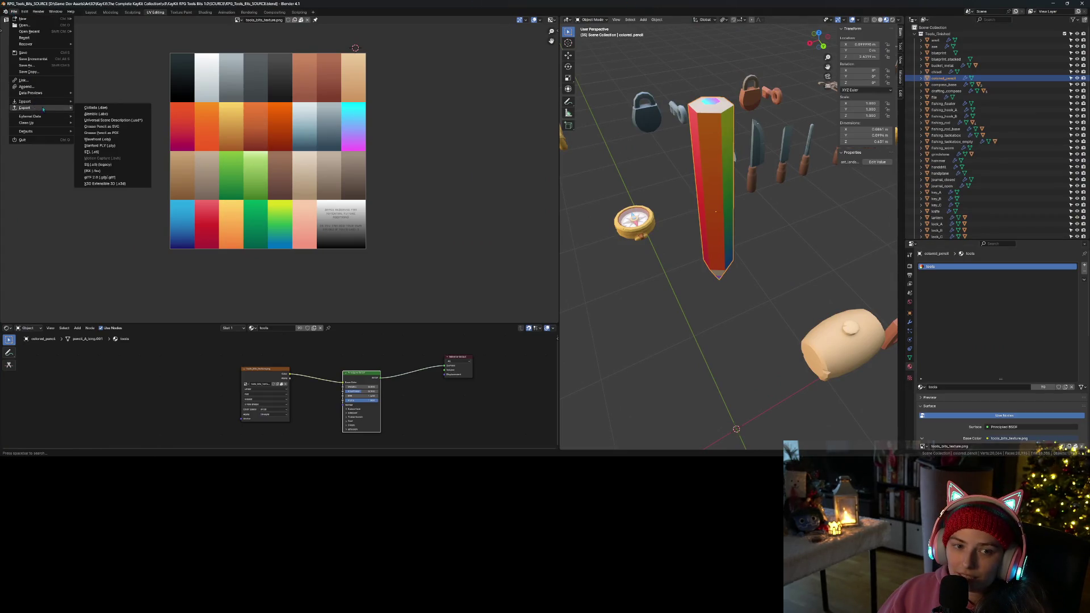
{"action": "left_click", "coordinate": [122, 140]}
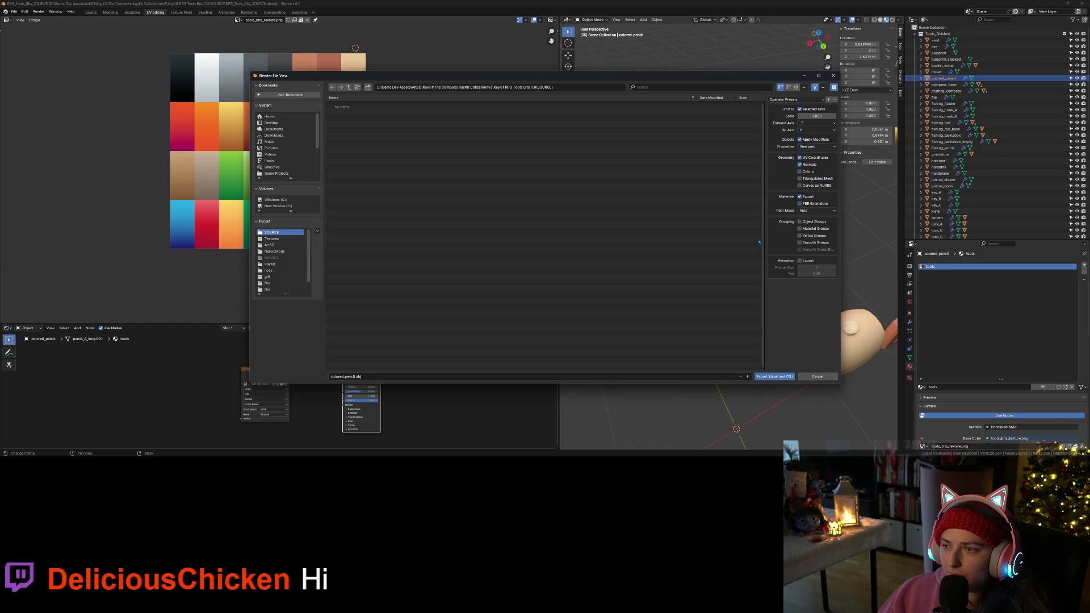
{"action": "left_click_drag", "start_coordinate": [765, 238], "coordinate": [684, 234]}
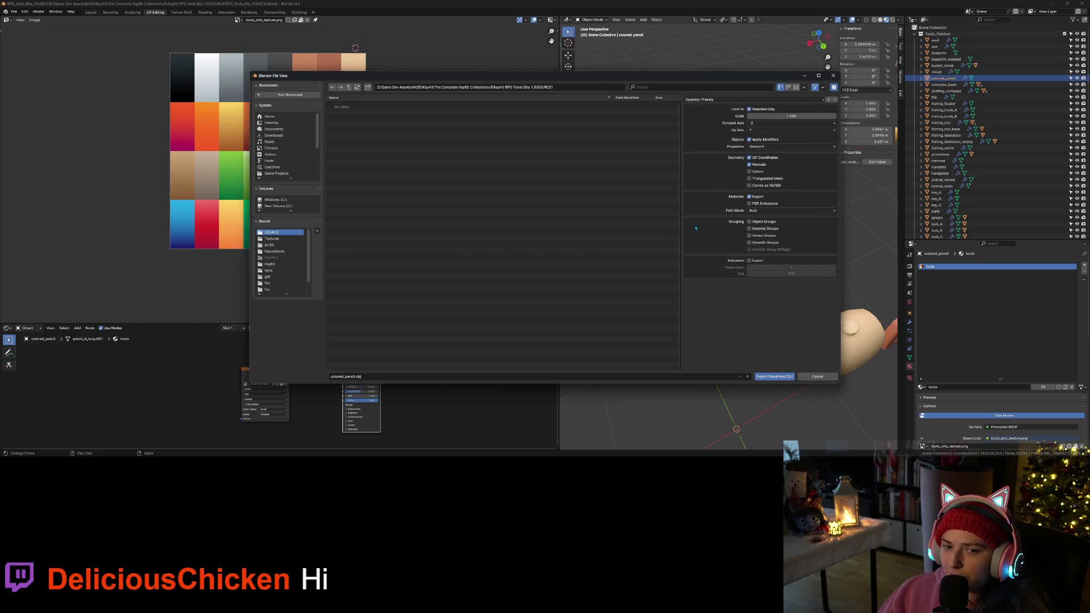
{"action": "left_click", "coordinate": [773, 140]}
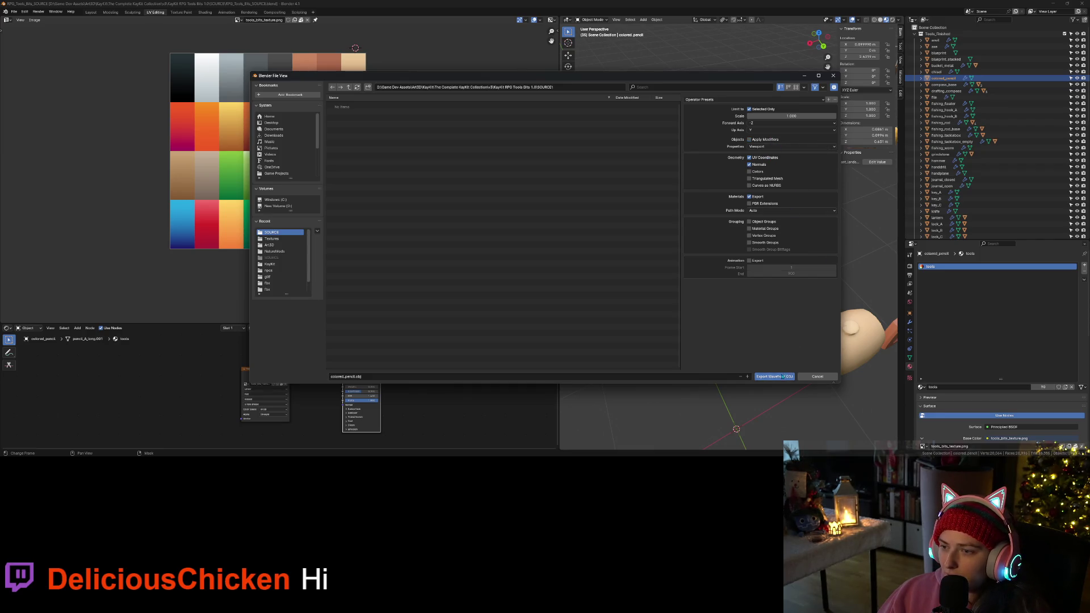
{"action": "left_click", "coordinate": [782, 376]}
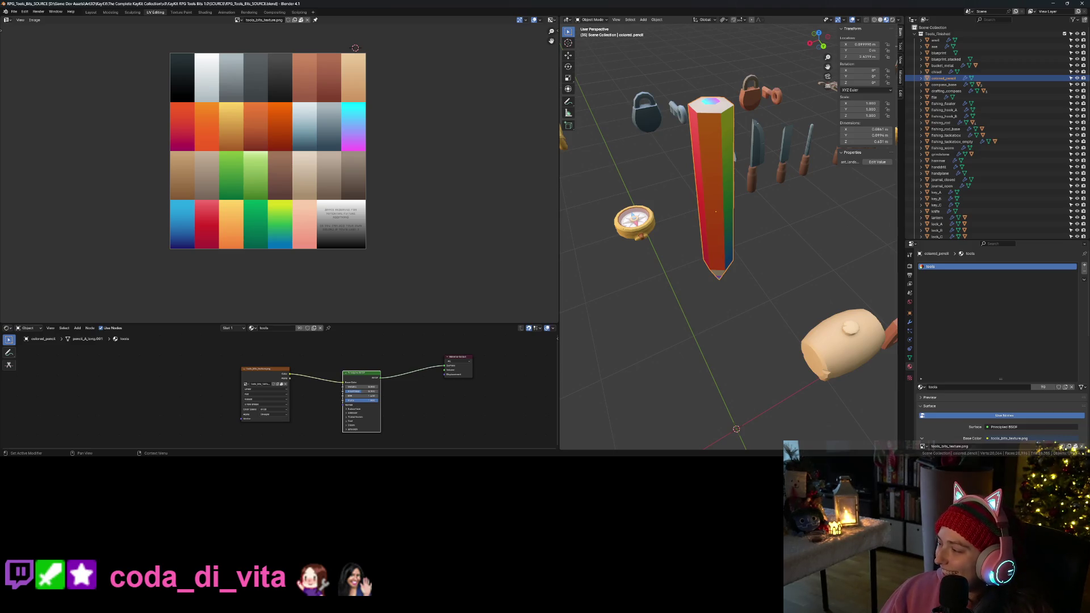
Copy colored_pencil and colored_pencil.mtl from SOURCE into accessories, replacing the existing files
{"action": "key", "text": "alt+Tab"}
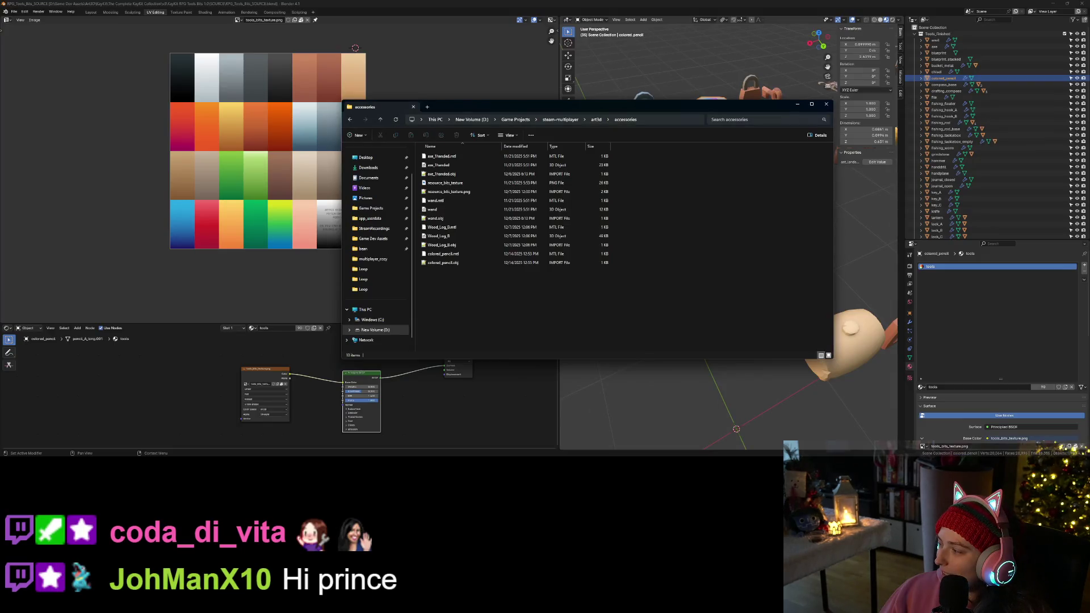
{"action": "key", "text": "alt+Tab"}
{"action": "key", "text": "Down"}
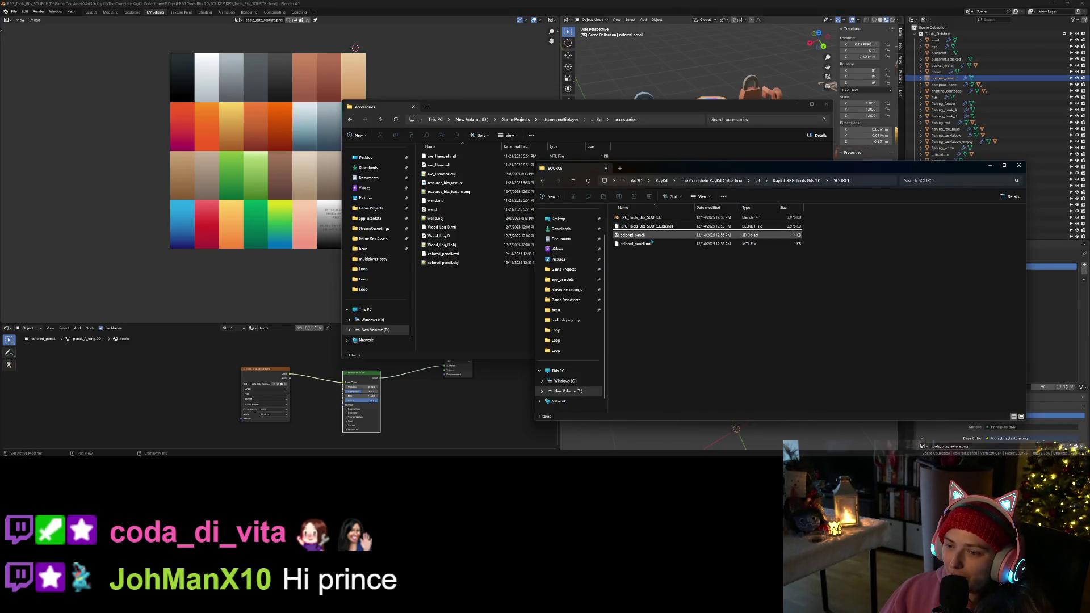
{"action": "key", "text": "Down"}
{"action": "key", "text": "shift+Up"}
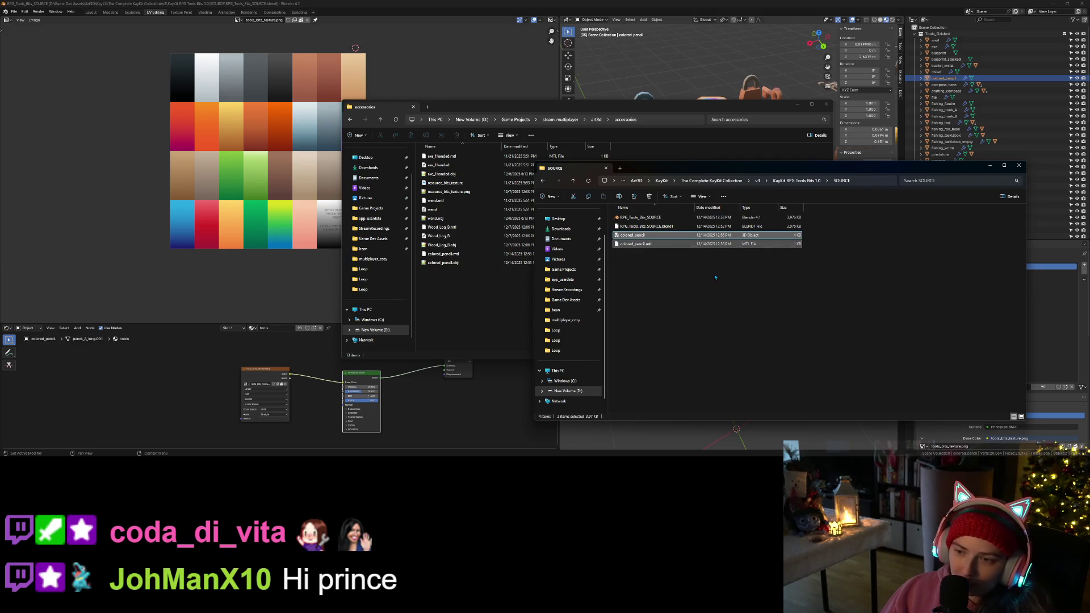
{"action": "key", "text": "ctrl+c"}
{"action": "key", "text": "alt+Tab"}
{"action": "key", "text": "ctrl+v"}
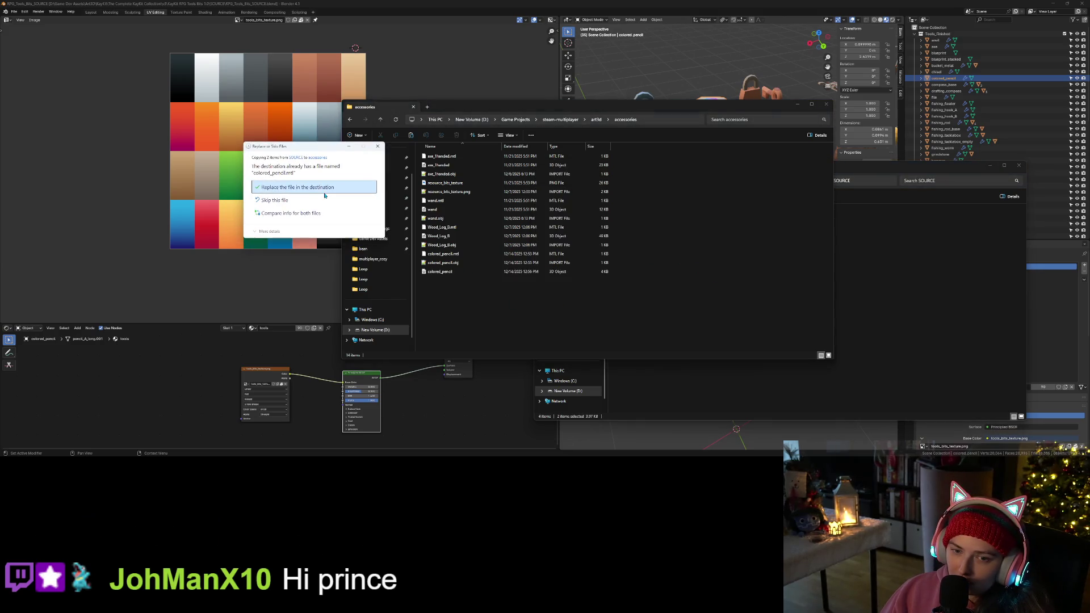
{"action": "left_click", "coordinate": [321, 188]}
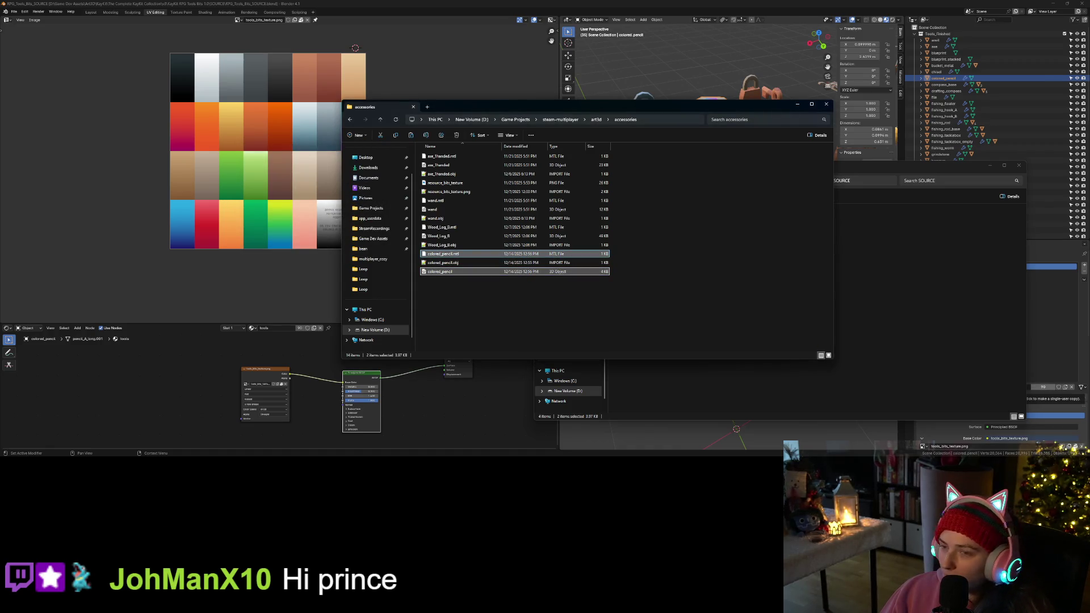
{"action": "key", "text": "alt+Tab"}
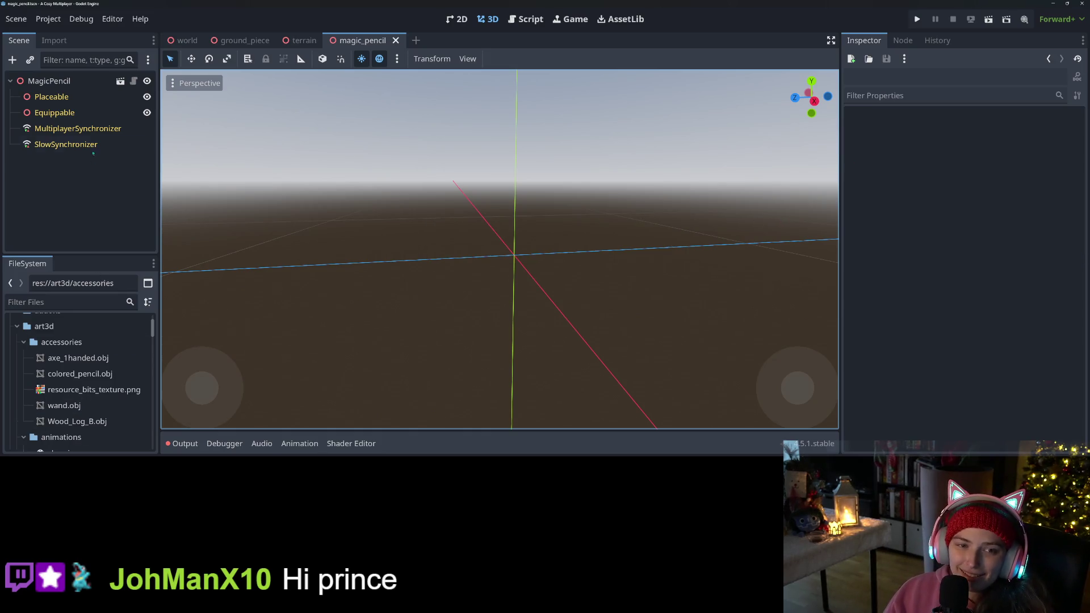
Drag colored_pencil.obj into the magic_pencil scene and reset its position to 0, 0, 0
{"action": "left_click", "coordinate": [51, 96]}
{"action": "left_click", "coordinate": [80, 374]}
{"action": "left_click_drag", "start_coordinate": [79, 374], "coordinate": [515, 260]}
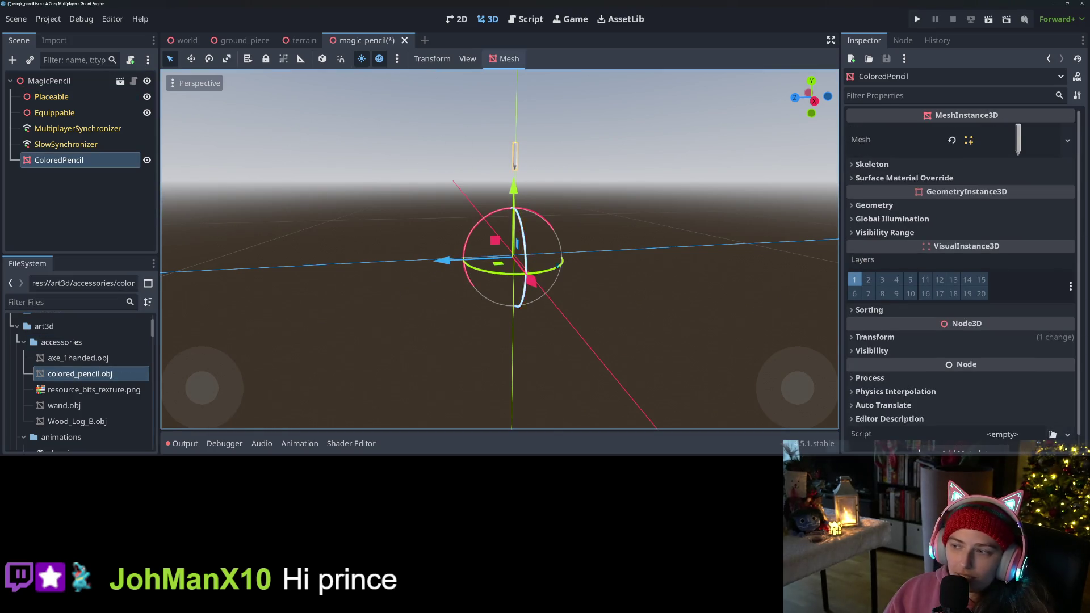
{"action": "left_click", "coordinate": [958, 337]}
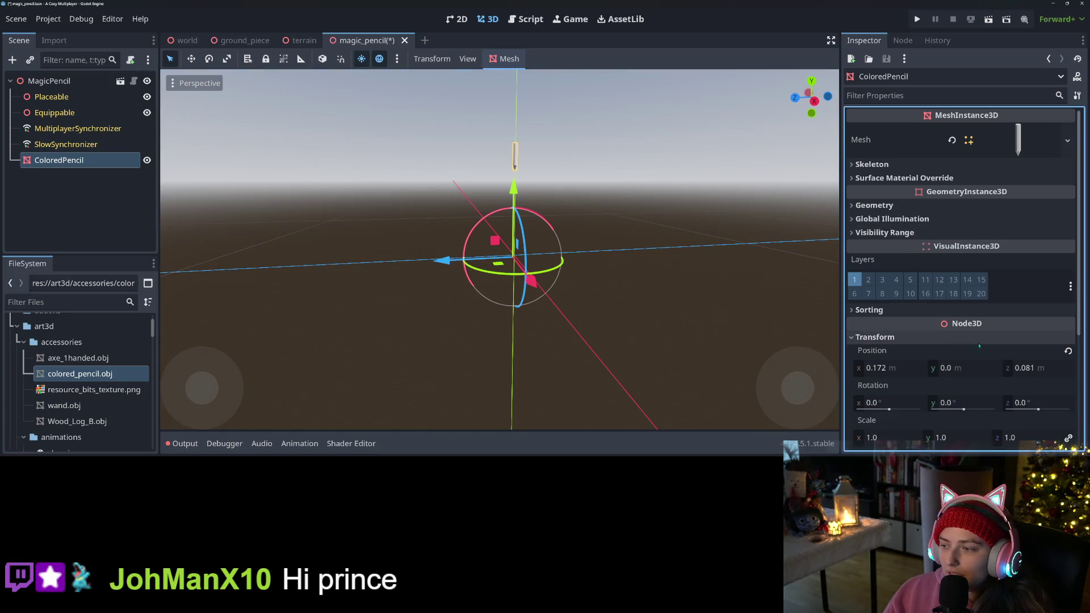
{"action": "left_click", "coordinate": [1067, 352]}
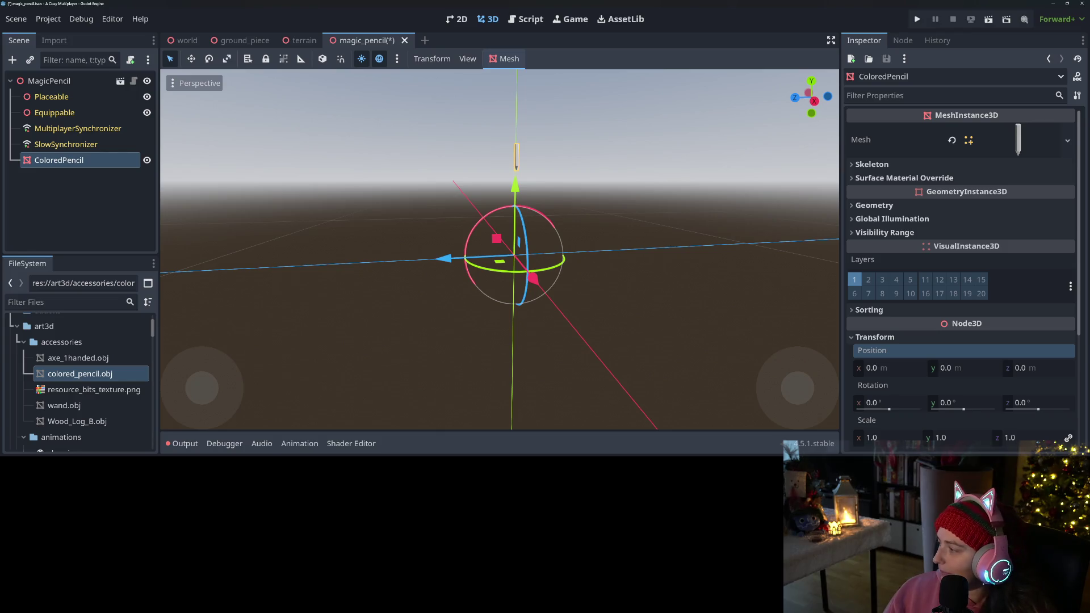
{"action": "key", "text": "alt+Tab"}
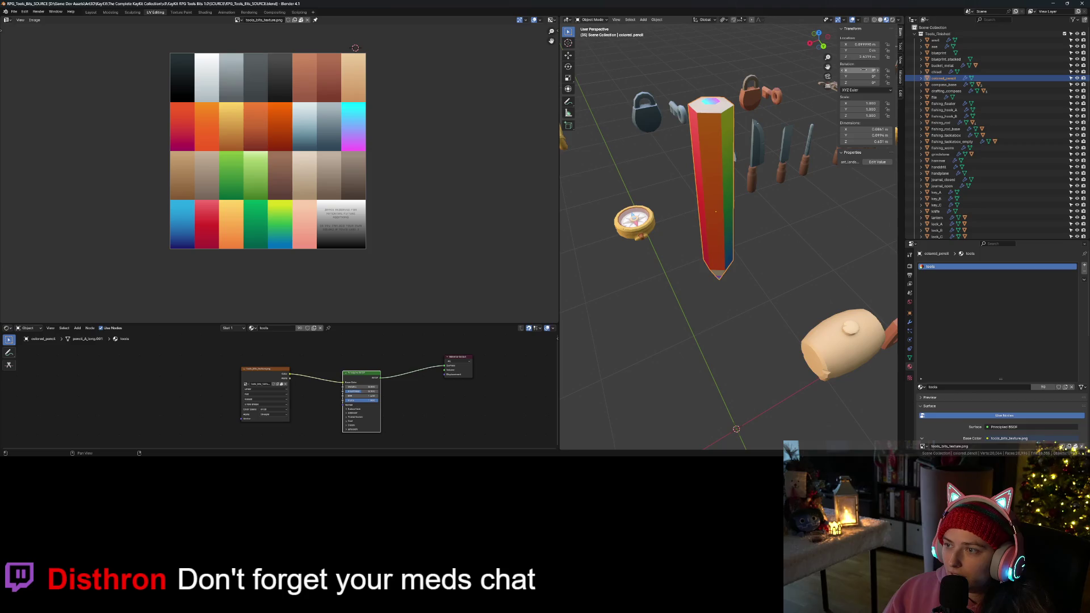
Set the pencil's Location X and Z to 0 and save the Blender file
{"action": "left_click", "coordinate": [862, 57]}
{"action": "type", "text": "0"}
{"action": "key", "text": "Return"}
{"action": "left_click", "coordinate": [860, 44]}
{"action": "type", "text": "0"}
{"action": "key", "text": "Return"}
{"action": "key", "text": "ctrl+s"}
Re-export the pencil as a Wavefront OBJ, backing out of the FBX exporter first
{"action": "left_click", "coordinate": [13, 11]}
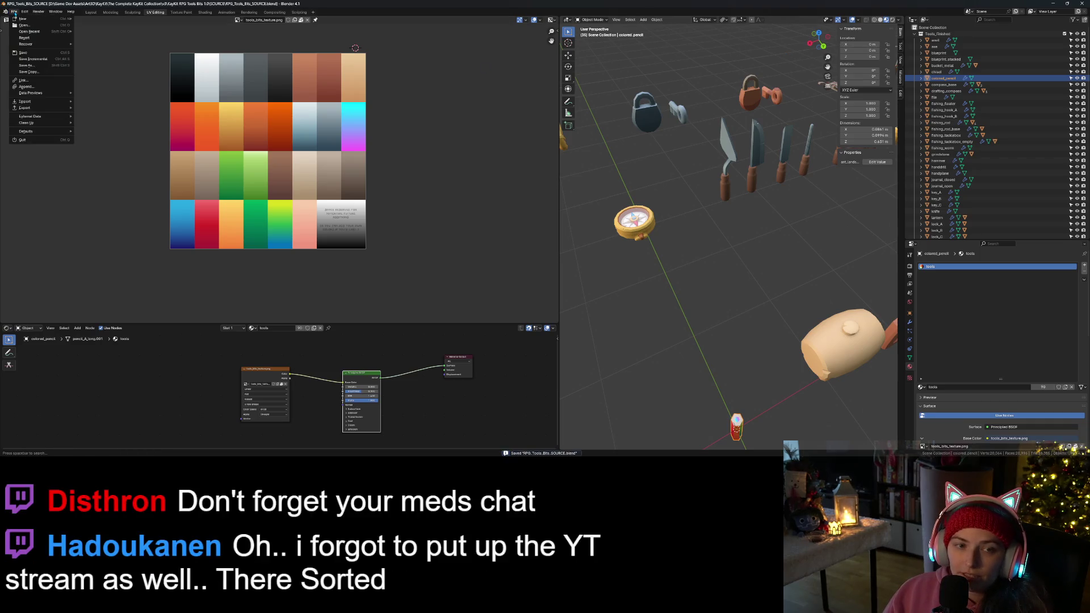
{"action": "mouse_move", "coordinate": [49, 117]}
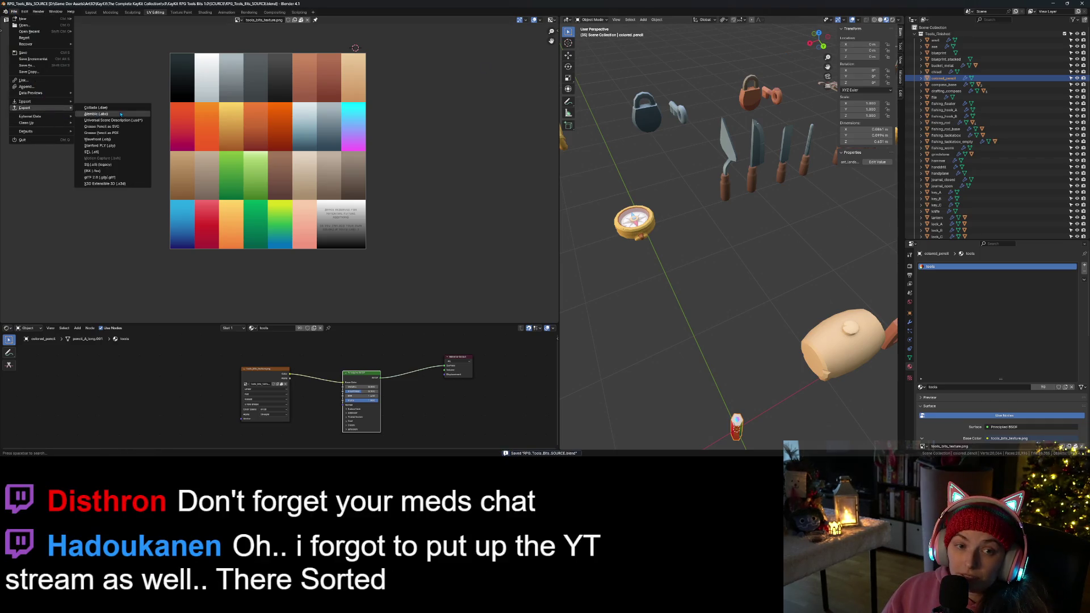
{"action": "left_click", "coordinate": [112, 172]}
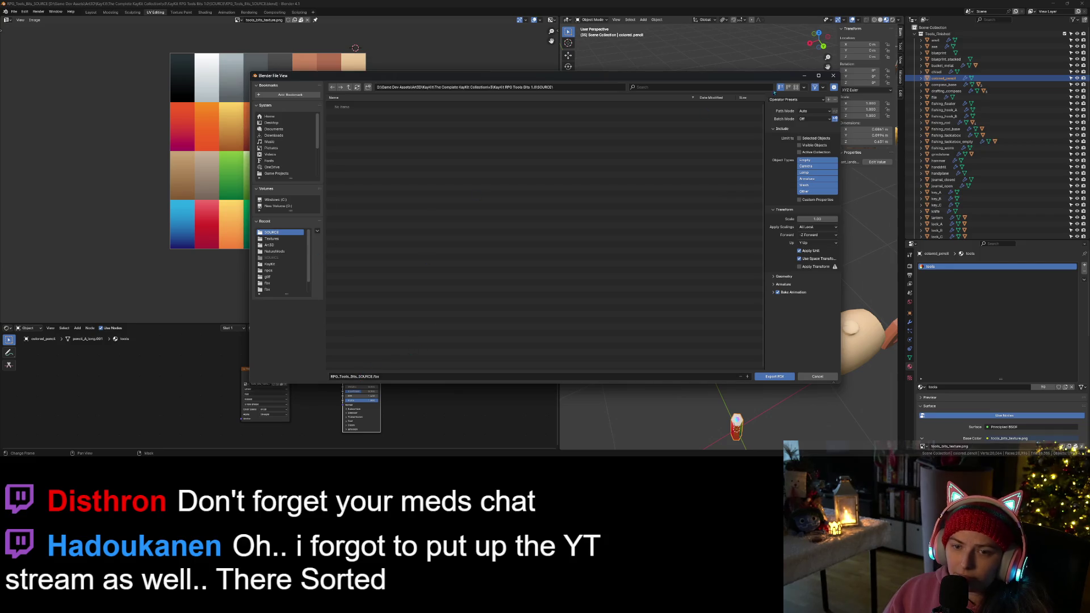
{"action": "left_click", "coordinate": [814, 376]}
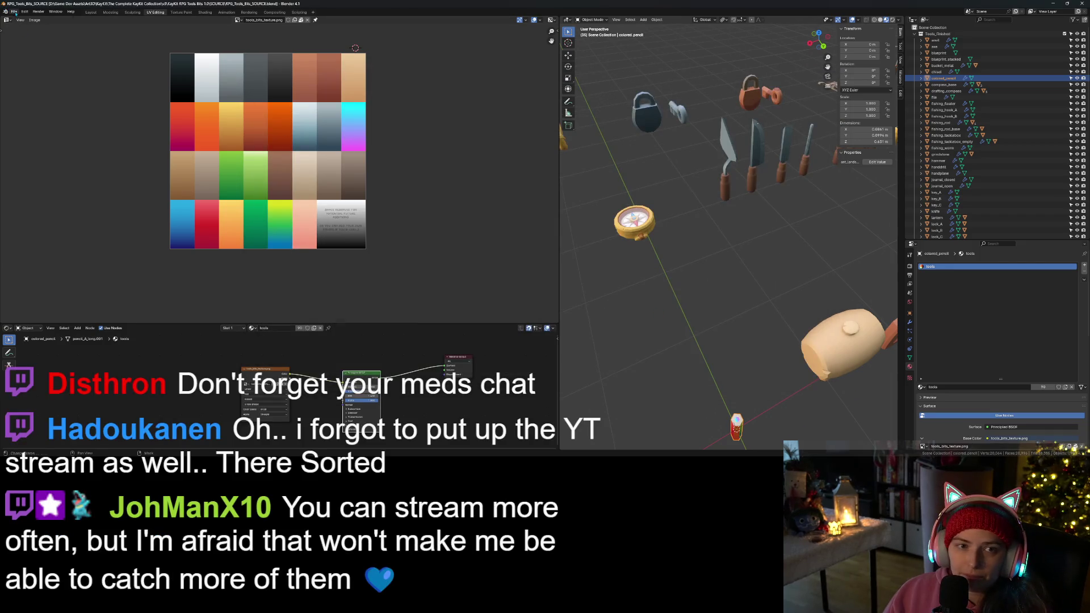
{"action": "left_click", "coordinate": [13, 11]}
{"action": "mouse_move", "coordinate": [45, 107]}
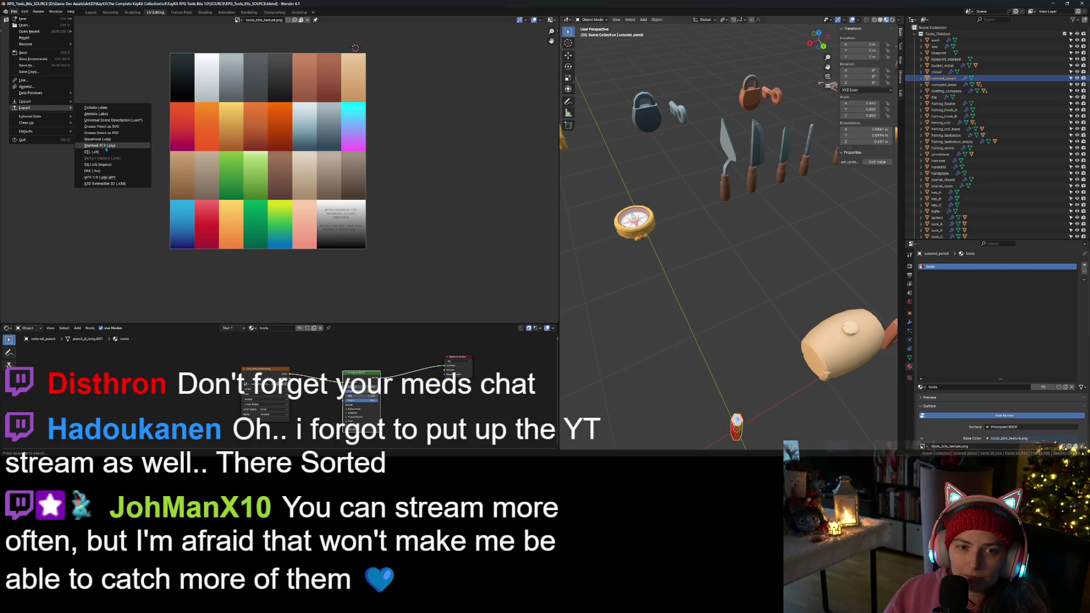
{"action": "left_click", "coordinate": [105, 140]}
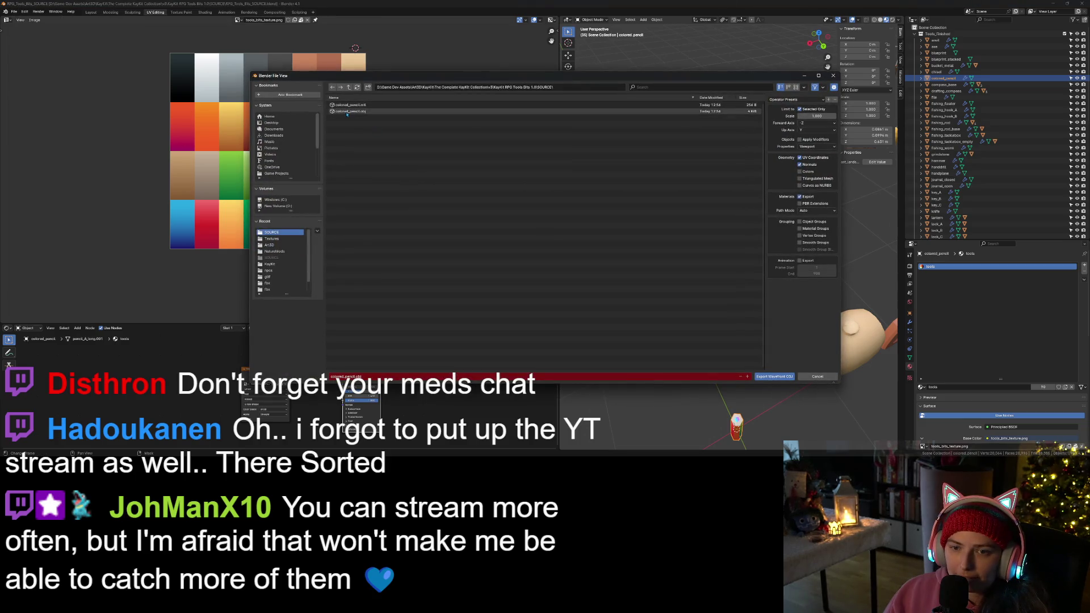
{"action": "left_click", "coordinate": [774, 377]}
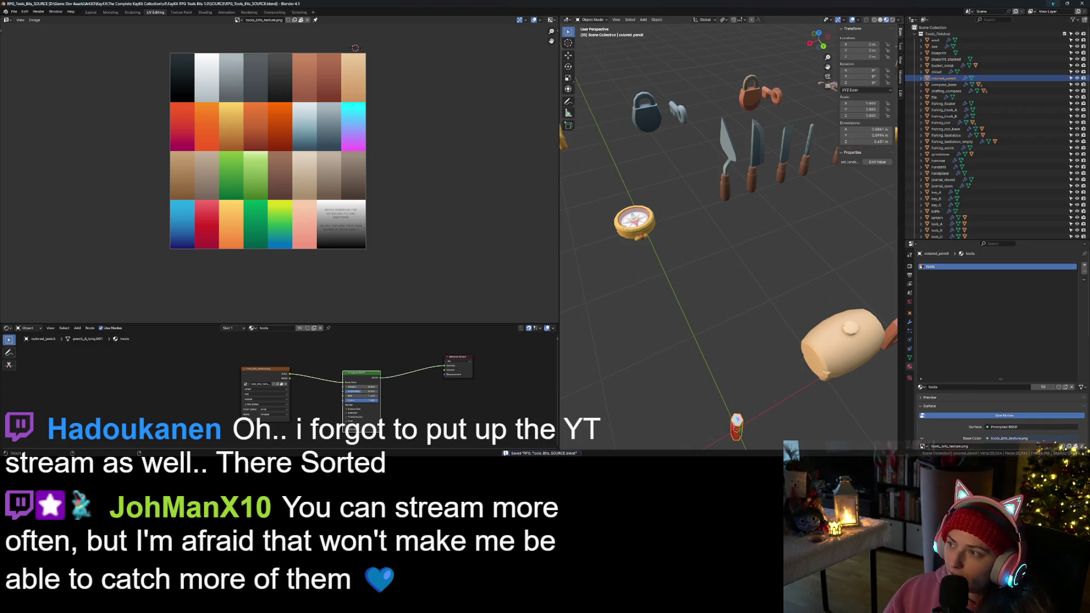
{"action": "key", "text": "alt+Tab"}
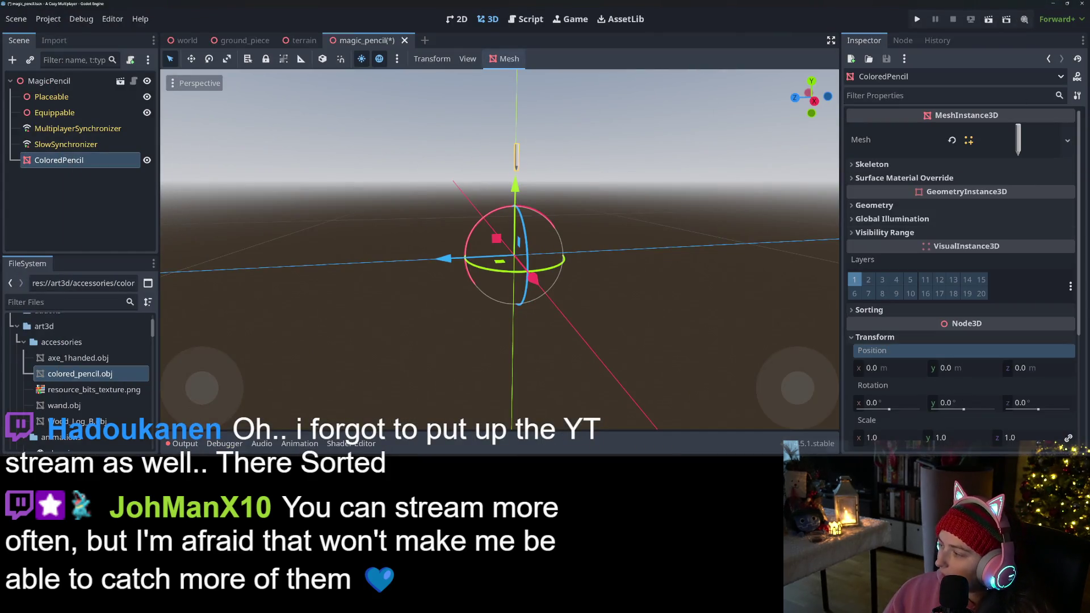
Drag the re-exported colored_pencil files from SOURCE into accessories, replacing the old ones
{"action": "key", "text": "alt+Tab"}
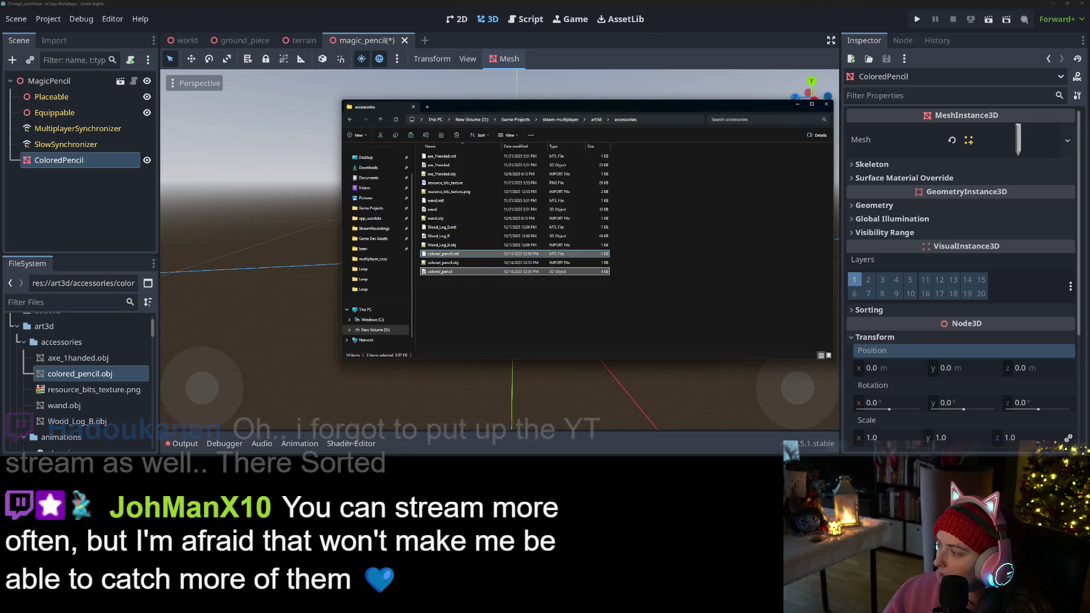
{"action": "key", "text": "alt+Tab"}
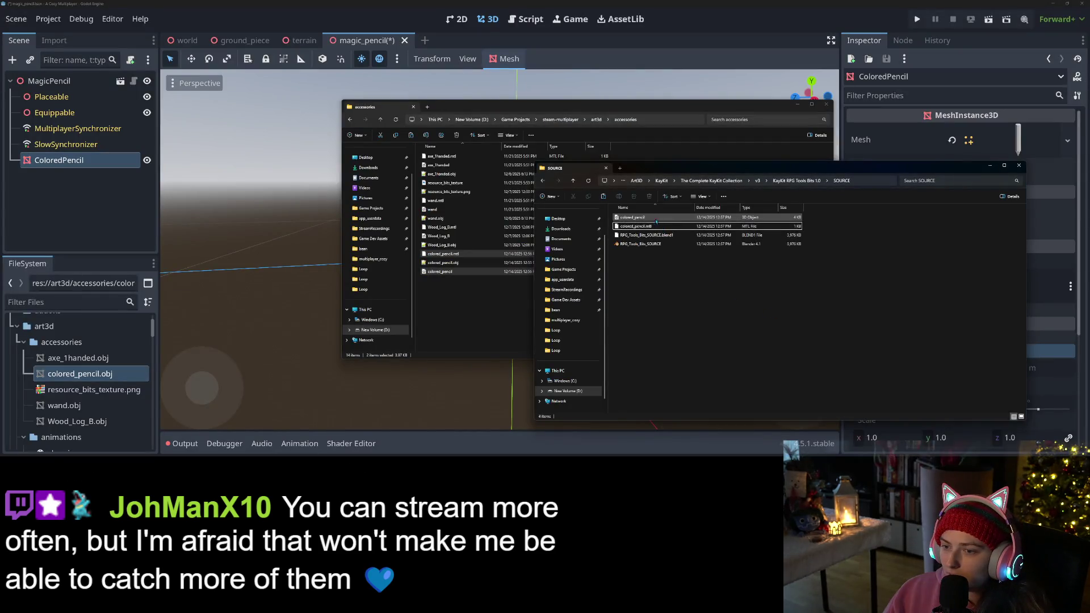
{"action": "left_click", "coordinate": [633, 217]}
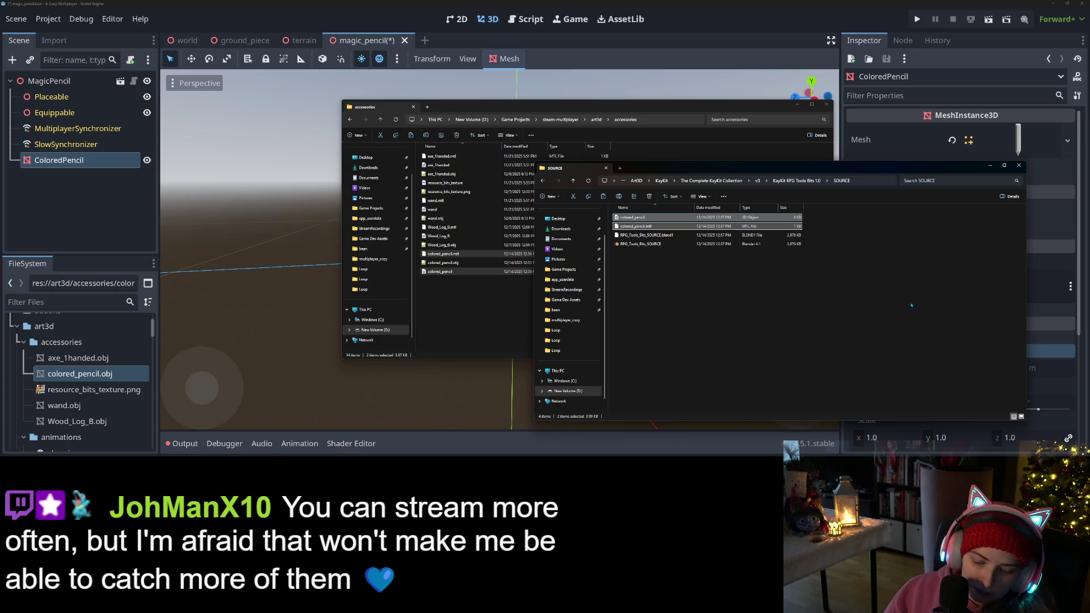
{"action": "left_click_drag", "start_coordinate": [633, 226], "coordinate": [477, 295]}
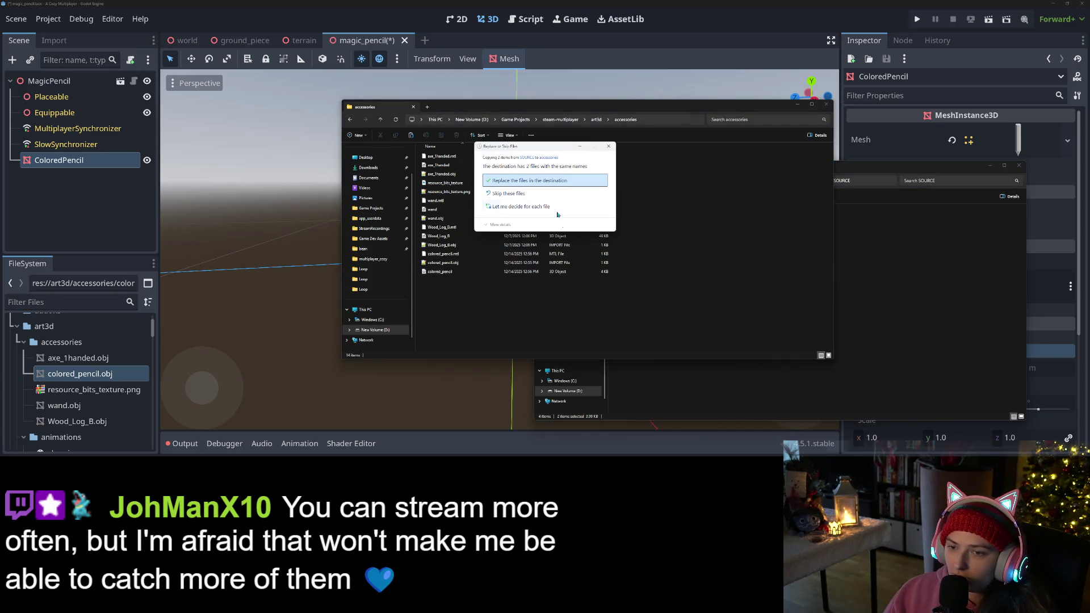
{"action": "left_click", "coordinate": [541, 182]}
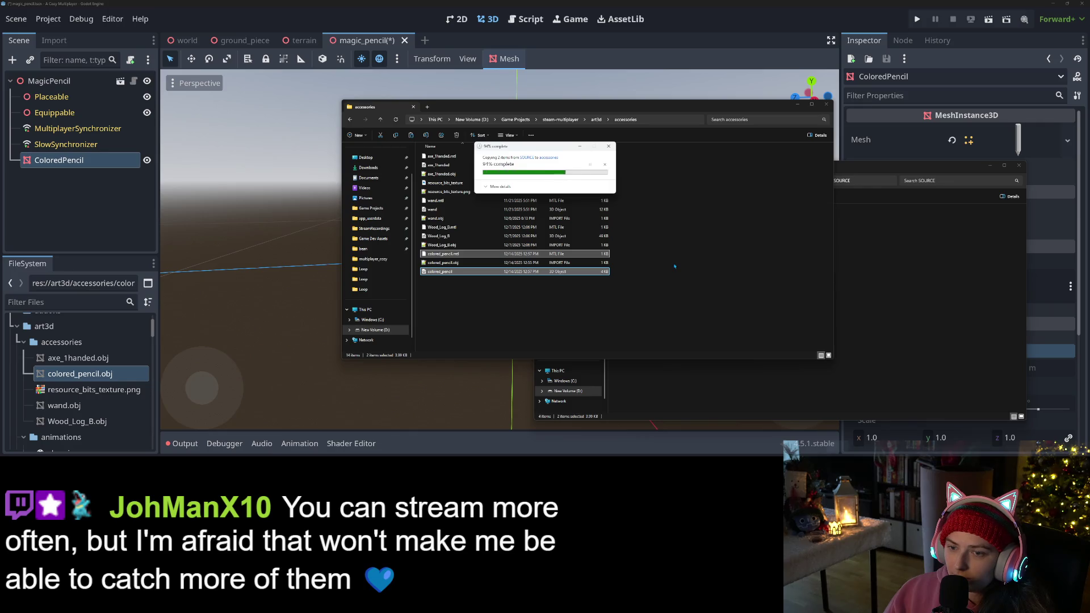
{"action": "left_click", "coordinate": [680, 2]}
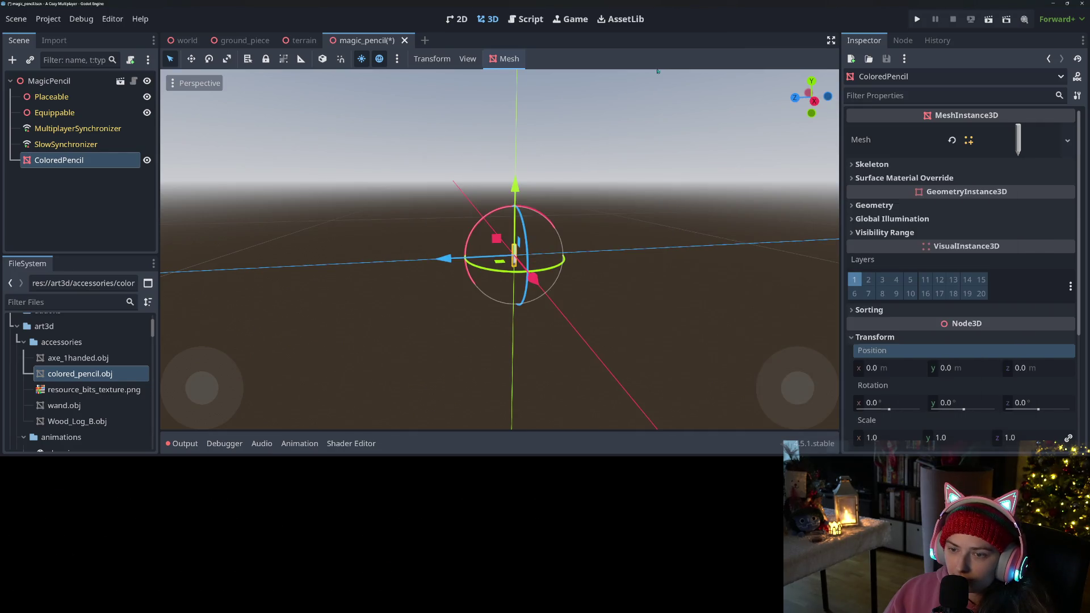
Assign kaykit_material.tres to ColoredPencil's surface material override slot 0
{"action": "scroll", "coordinate": [625, 170], "scroll_direction": "up", "scroll_amount": 5}
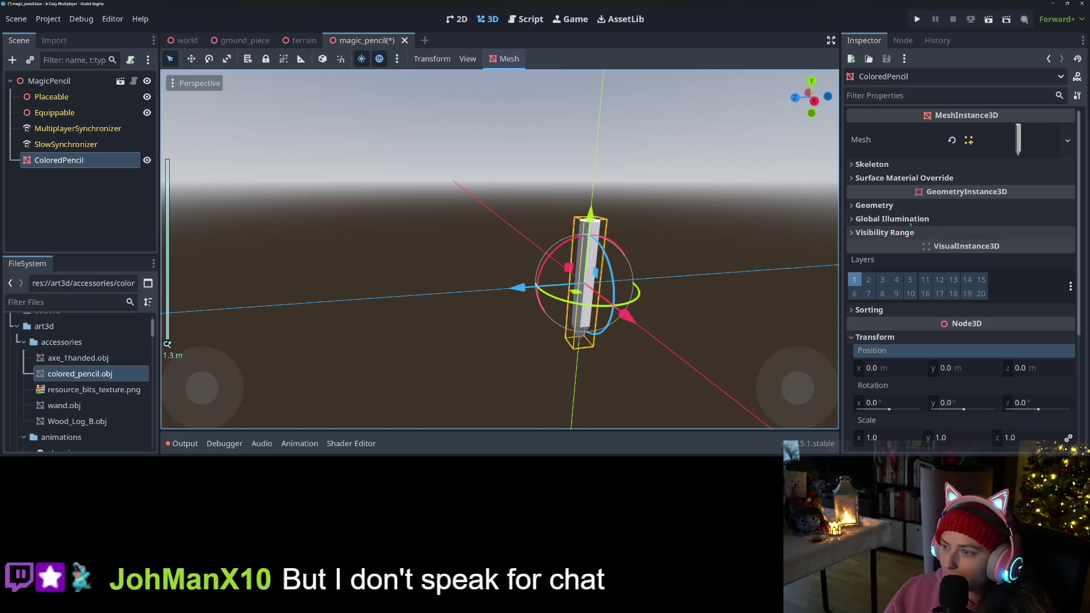
{"action": "left_click", "coordinate": [905, 178]}
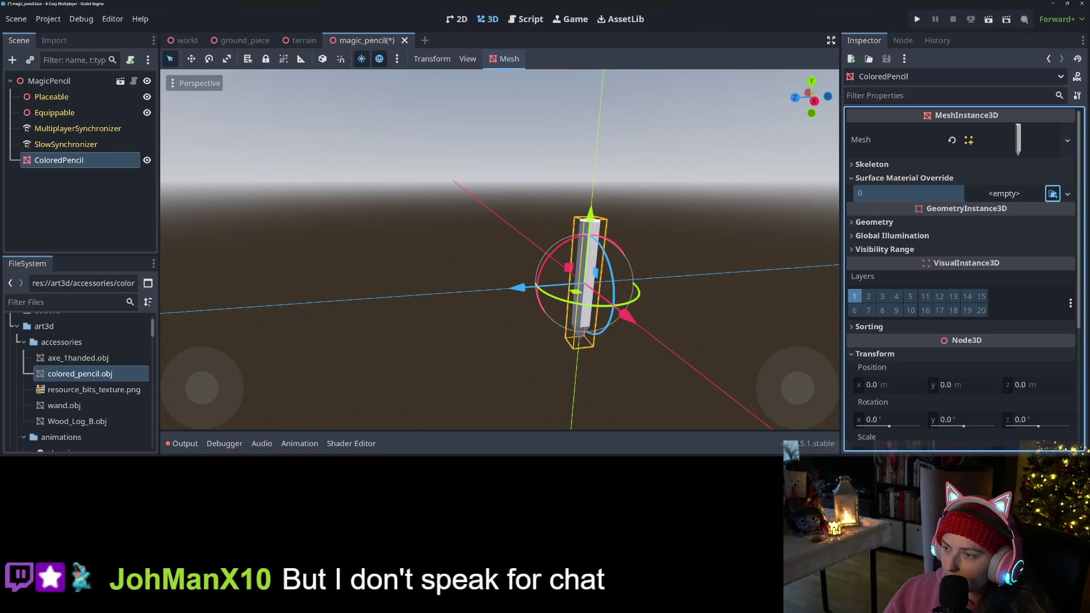
{"action": "left_click", "coordinate": [1053, 193]}
{"action": "double_click", "coordinate": [506, 92]}
{"action": "scroll", "coordinate": [689, 316], "scroll_direction": "down", "scroll_amount": 5}
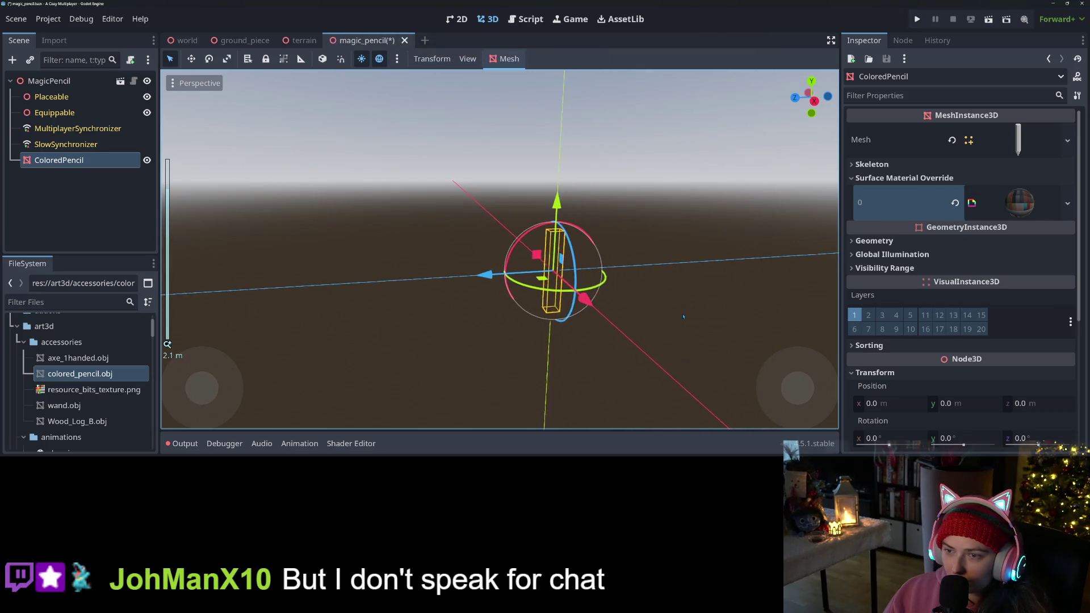
Save the scene and place ColoredPencil nodes under both Placeable and Equippable
{"action": "key", "text": "ctrl+s"}
{"action": "left_click_drag", "start_coordinate": [62, 160], "coordinate": [57, 100]}
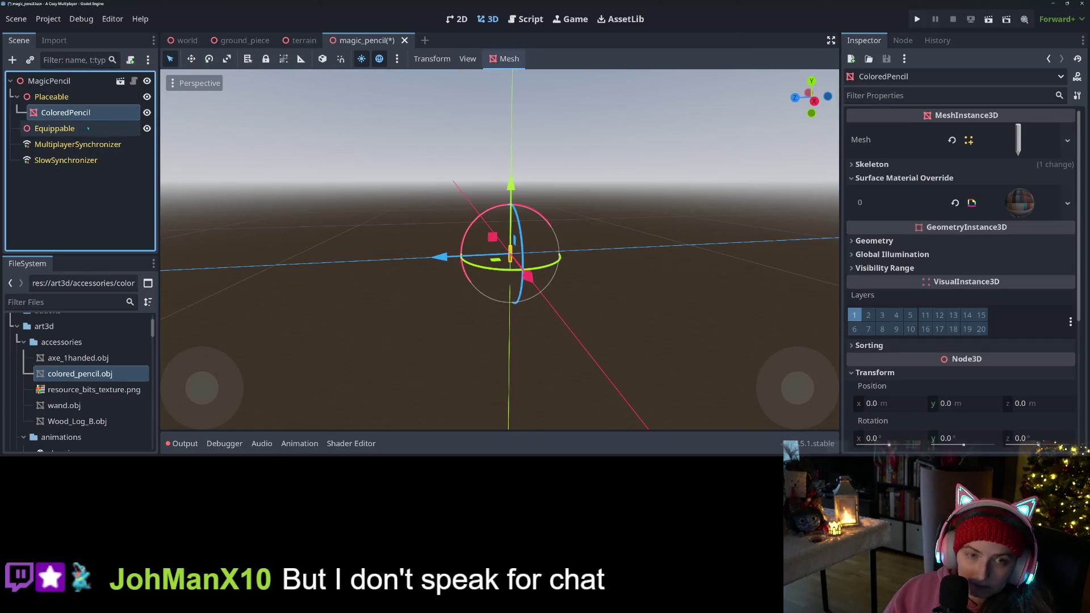
{"action": "left_click_drag", "start_coordinate": [65, 136], "coordinate": [63, 129], "text": "ctrl"}
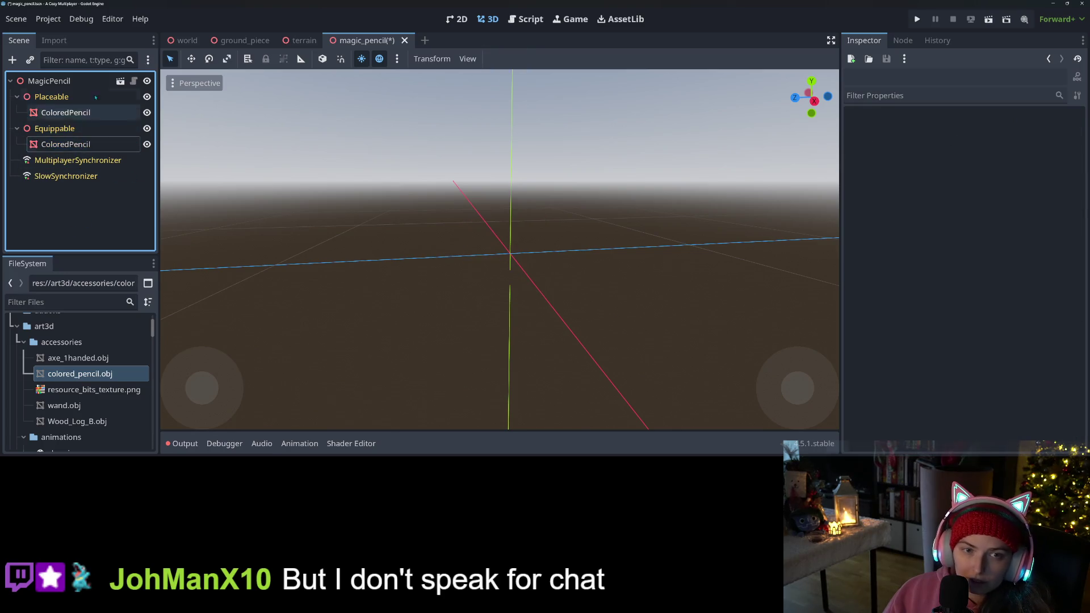
Set MagicPencil's Item UID to TerrainPainter and save the scene
{"action": "left_click", "coordinate": [103, 76]}
{"action": "left_click", "coordinate": [1015, 131]}
{"action": "type", "text": "MagicPencil"}
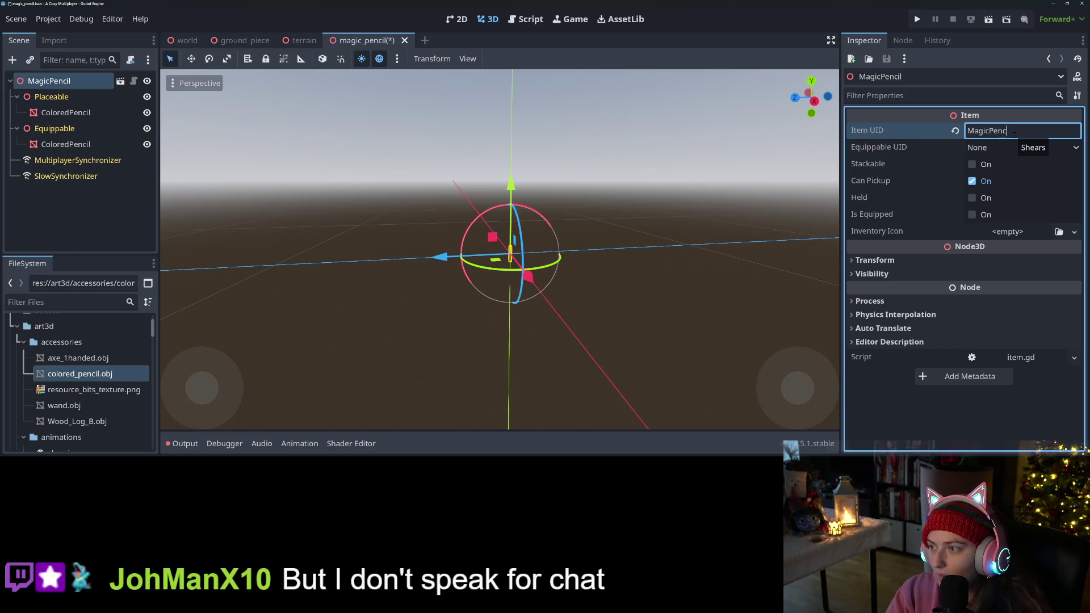
{"action": "key", "text": "Return"}
{"action": "key", "text": "ctrl+s"}
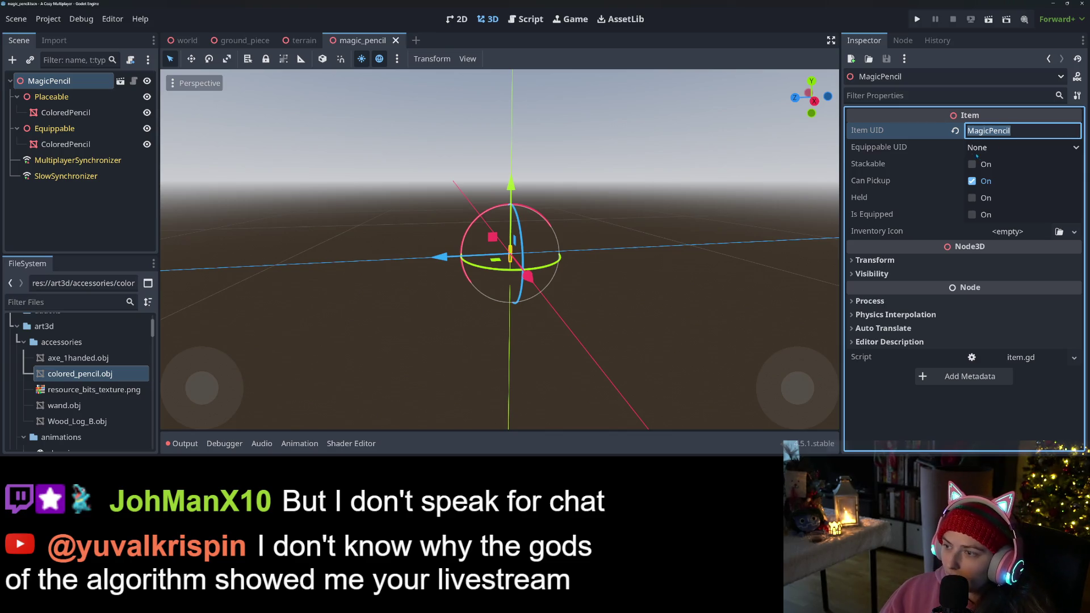
{"action": "type", "text": "Terrai"}
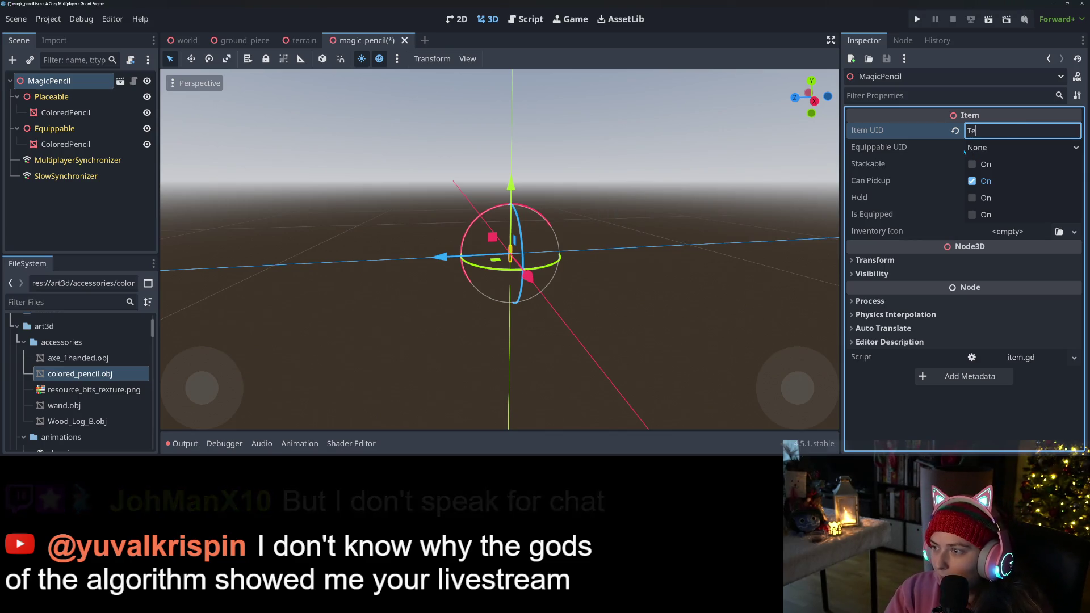
{"action": "type", "text": "nPainter"}
{"action": "key", "text": "ctrl+s"}
{"action": "key", "text": "ctrl+a"}
{"action": "key", "text": "ctrl+s"}
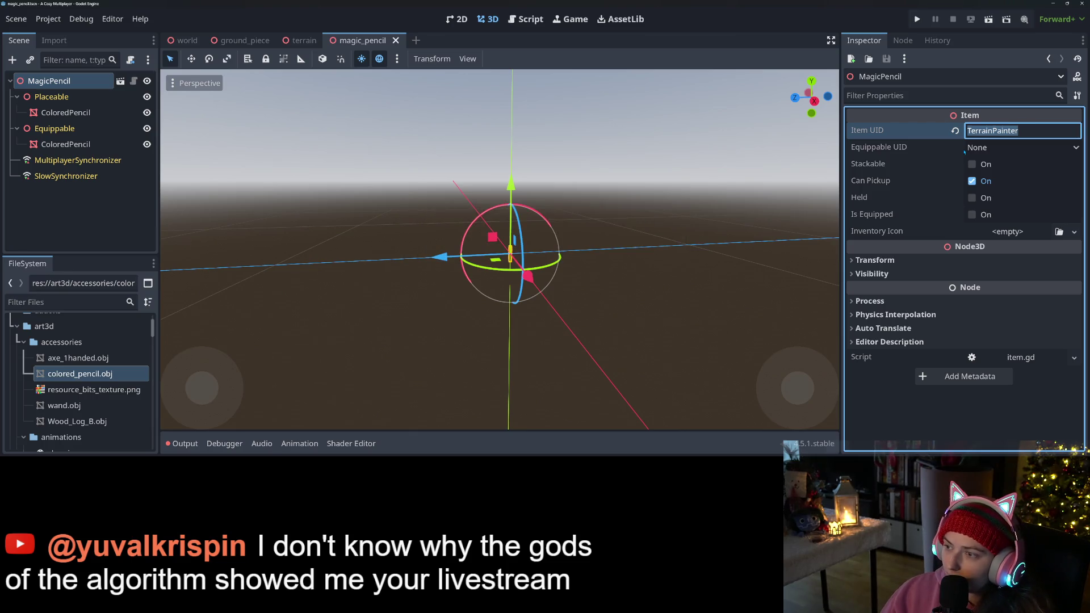
Leave the equippable type at None and open MagicPencil's item.gd script
{"action": "left_click", "coordinate": [985, 148]}
{"action": "left_click", "coordinate": [988, 159]}
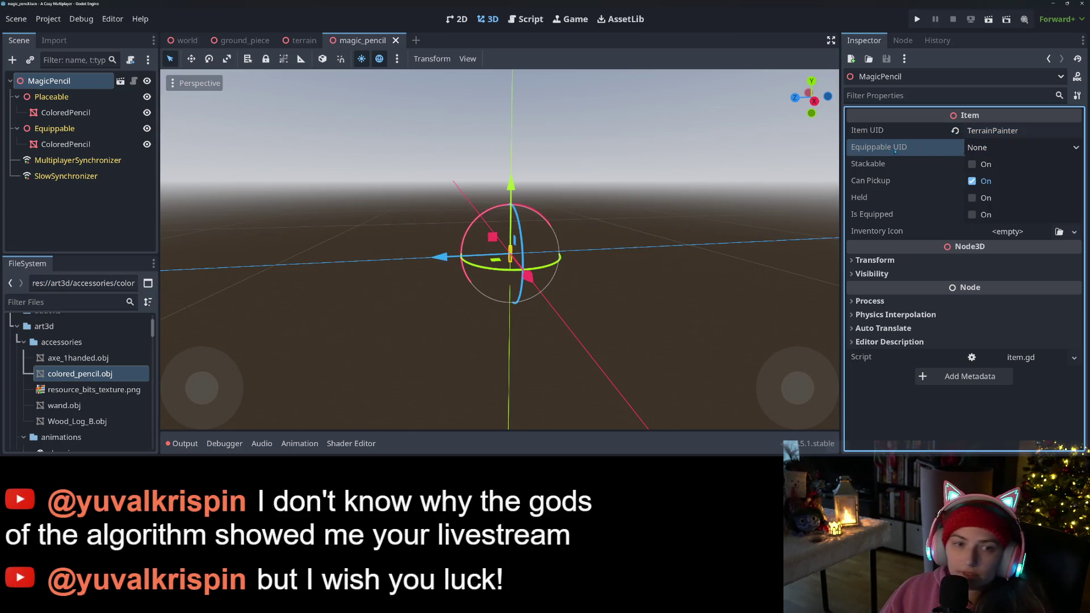
{"action": "left_click", "coordinate": [135, 83]}
{"action": "scroll", "coordinate": [523, 276], "scroll_direction": "up", "scroll_amount": 10}
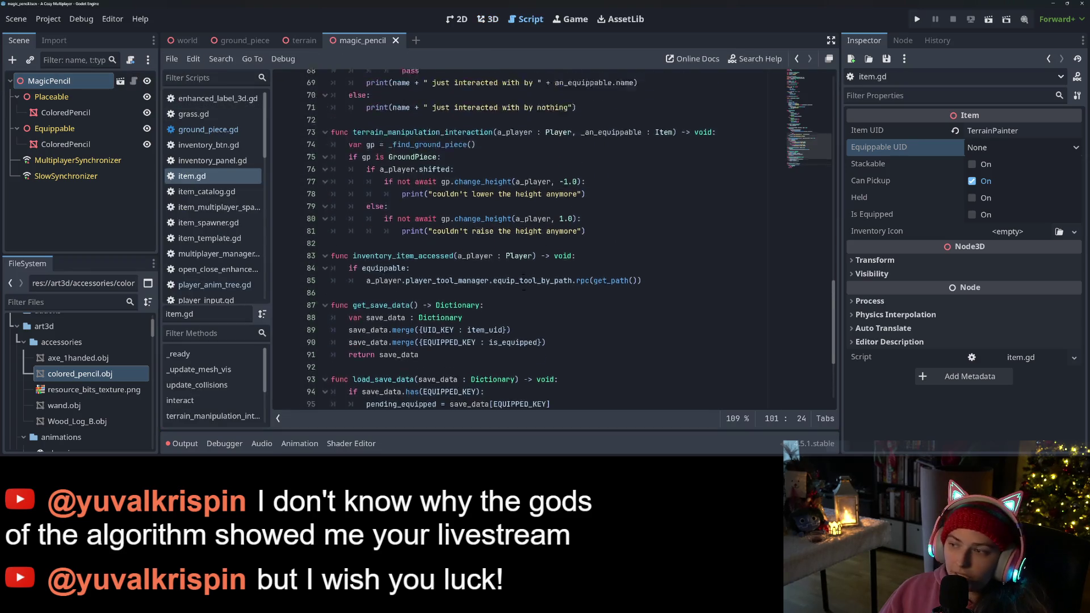
Append ', TERRAIN_PAINTER' after WAND in item.gd's EQUIPMENT enum on line 9
{"action": "scroll", "coordinate": [523, 276], "scroll_direction": "up", "scroll_amount": 10}
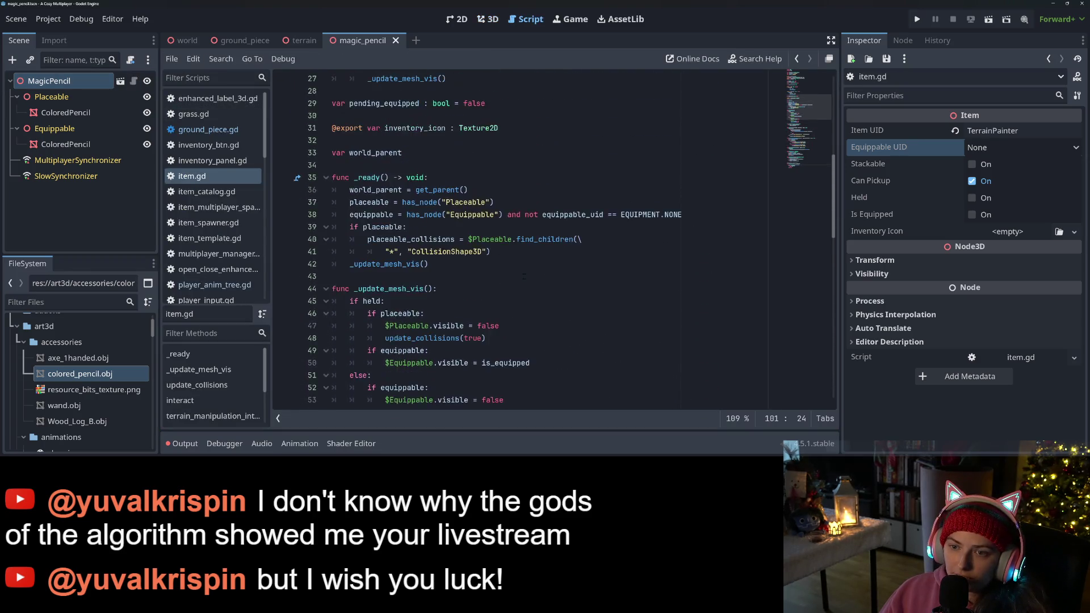
{"action": "scroll", "coordinate": [526, 279], "scroll_direction": "up", "scroll_amount": 6}
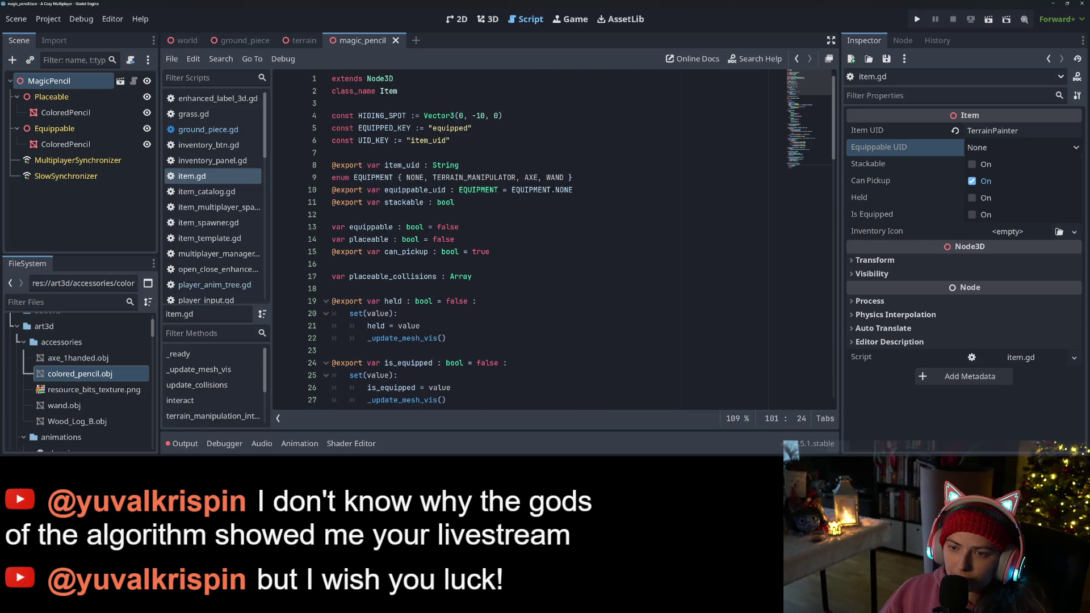
{"action": "left_click", "coordinate": [566, 177]}
{"action": "type", "text": ", T"}
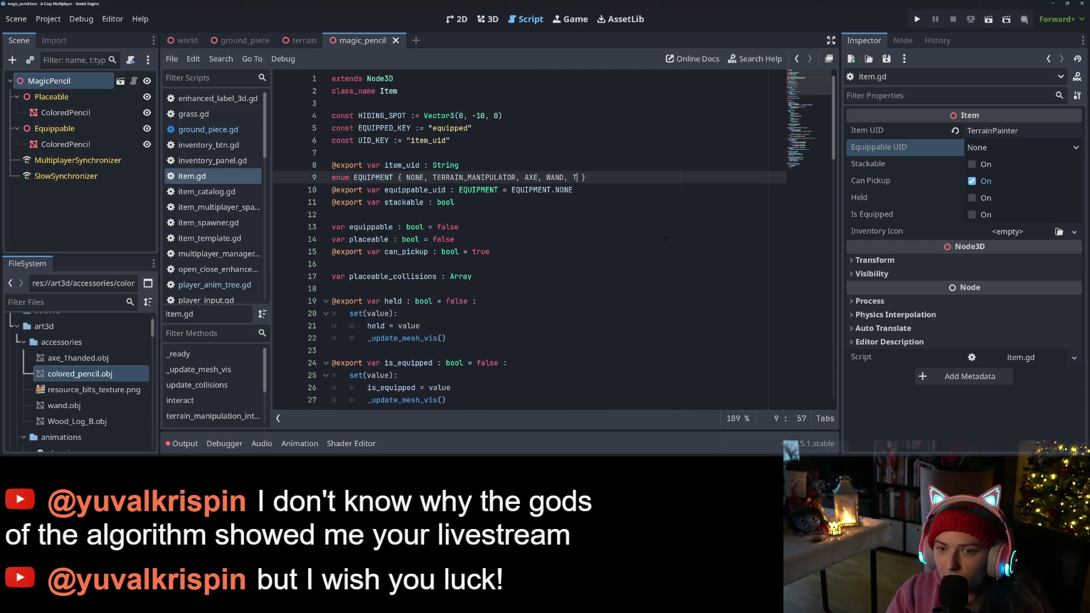
{"action": "type", "text": "ERRAIN_"}
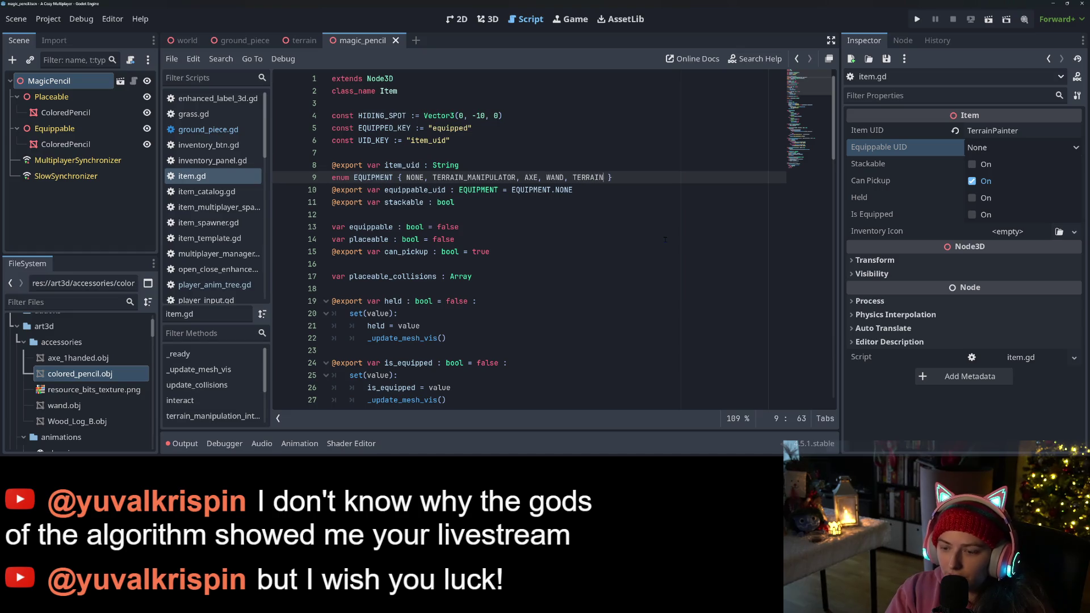
{"action": "type", "text": "PAINTER"}
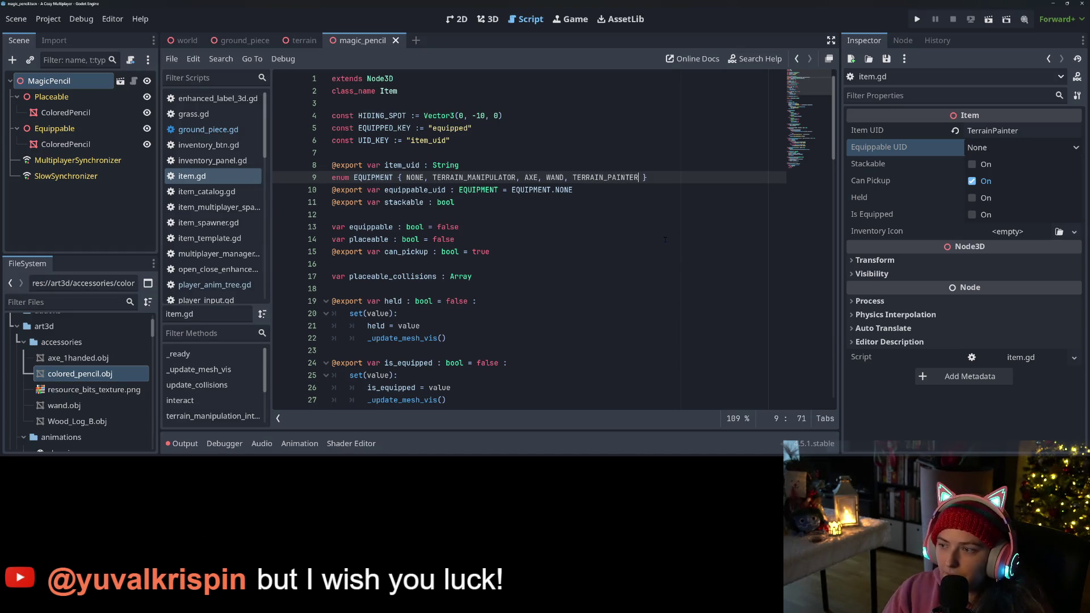
Set MagicPencil's Equippable UID to Terrain Painter and save the scene
{"action": "left_click", "coordinate": [1062, 149]}
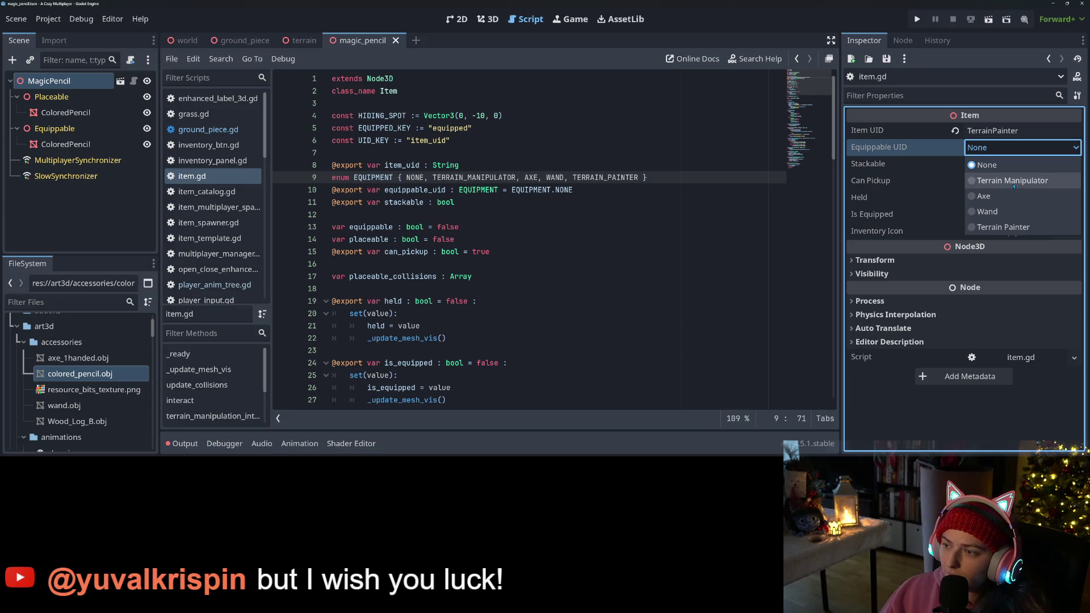
{"action": "left_click", "coordinate": [999, 227]}
{"action": "key", "text": "ctrl+s"}
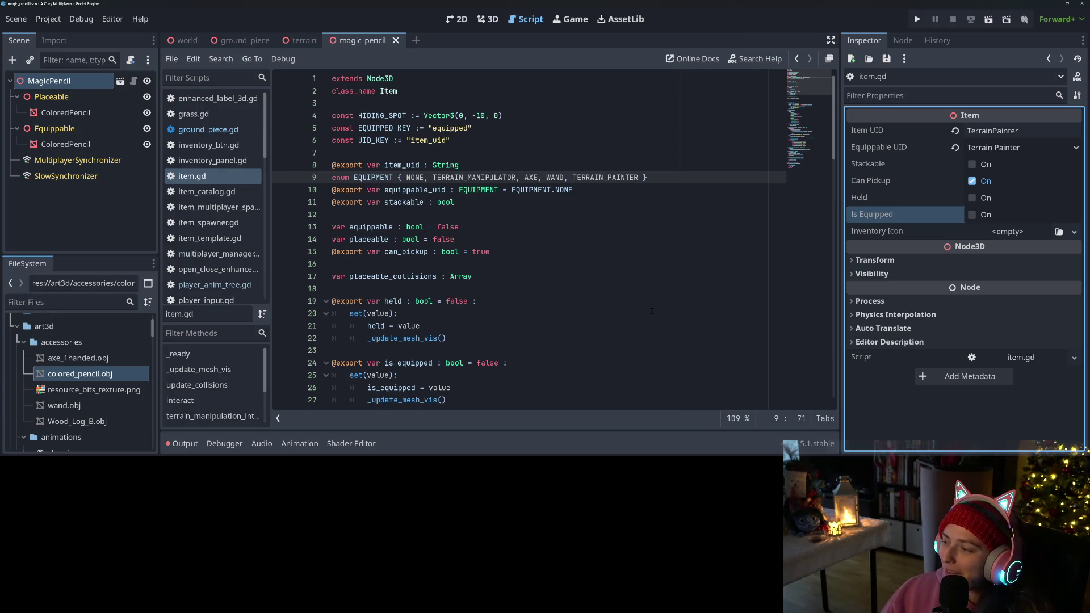
Save item.gd with the new TERRAIN_PAINTER enum entry, then switch to item_catalog.gd
{"action": "left_click", "coordinate": [641, 303]}
{"action": "key", "text": "ctrl+s"}
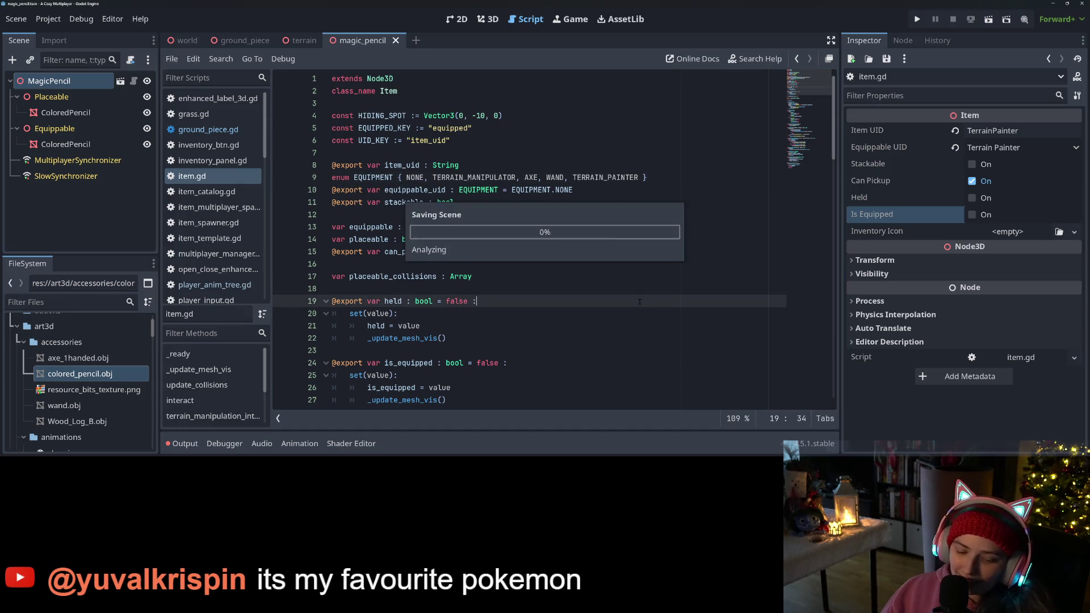
{"action": "left_click", "coordinate": [419, 252]}
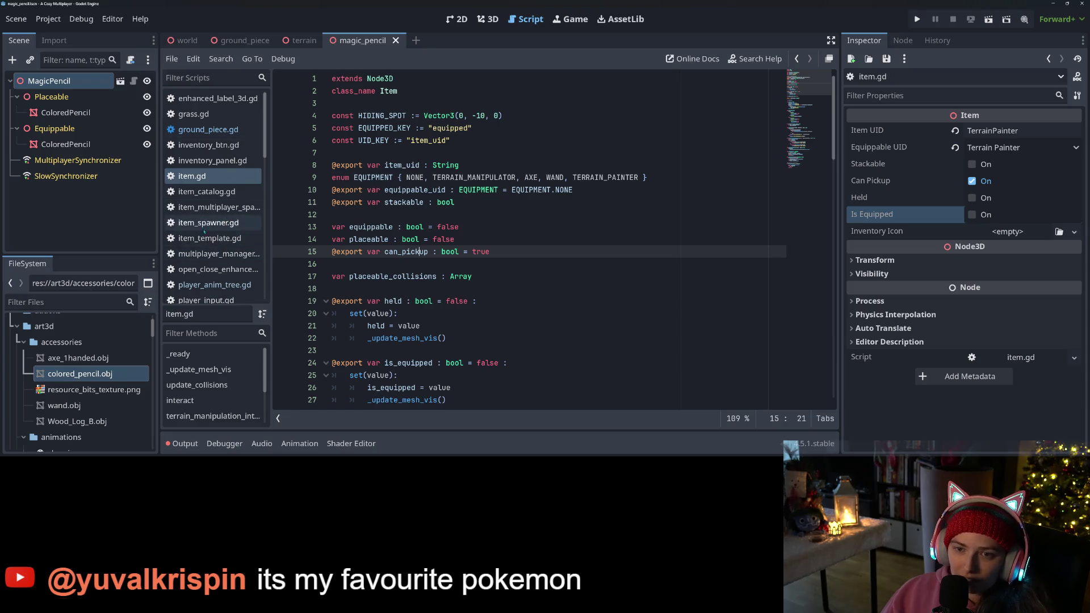
{"action": "scroll", "coordinate": [217, 284], "scroll_direction": "down", "scroll_amount": 5}
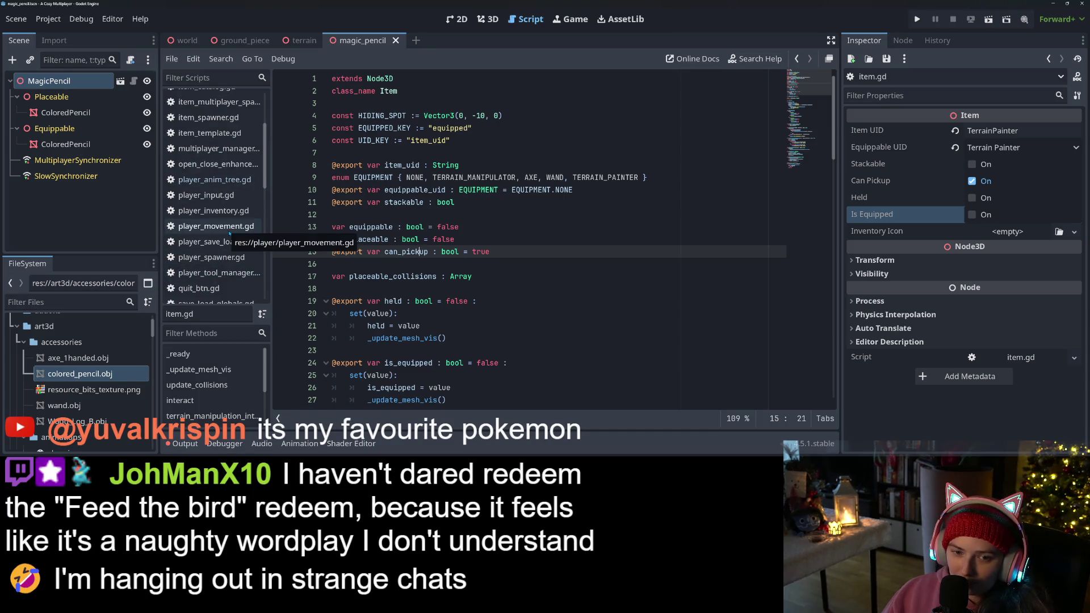
{"action": "scroll", "coordinate": [224, 244], "scroll_direction": "down", "scroll_amount": 5}
{"action": "scroll", "coordinate": [220, 254], "scroll_direction": "up", "scroll_amount": 10}
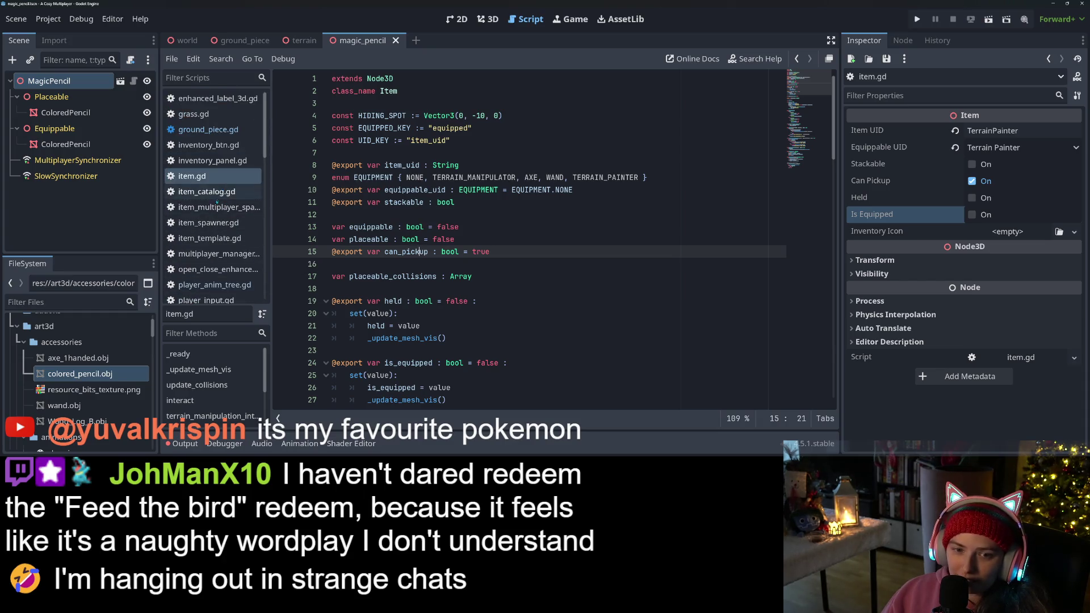
{"action": "left_click", "coordinate": [218, 193]}
Add "TerrainPainter" : preload("res://items/magic_pencil.tscn") after the Wand entry in item_dict and save
{"action": "left_click", "coordinate": [448, 353]}
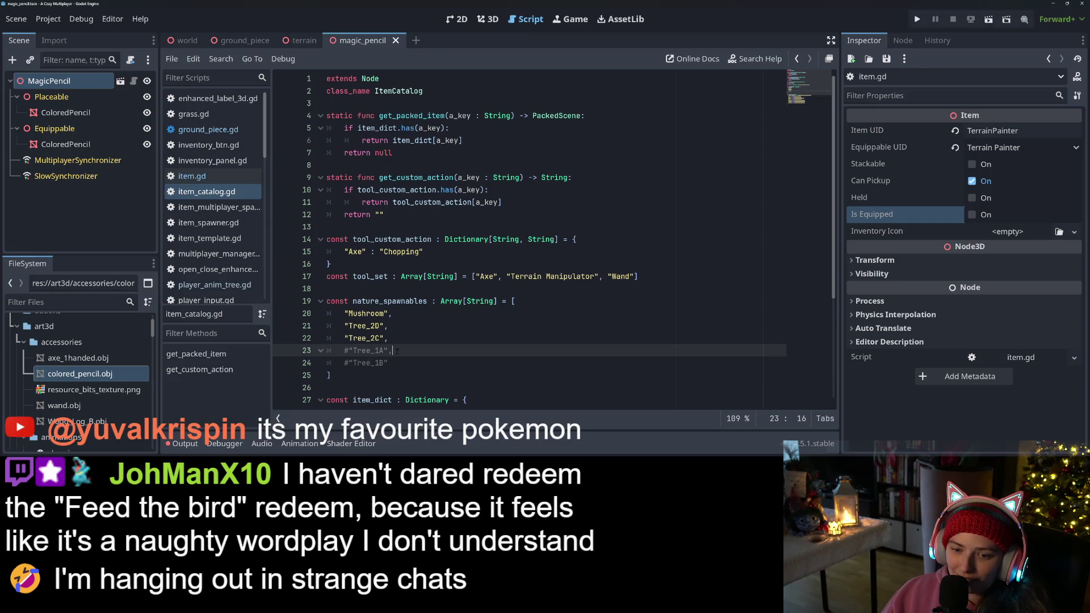
{"action": "scroll", "coordinate": [448, 353], "scroll_direction": "down", "scroll_amount": 4}
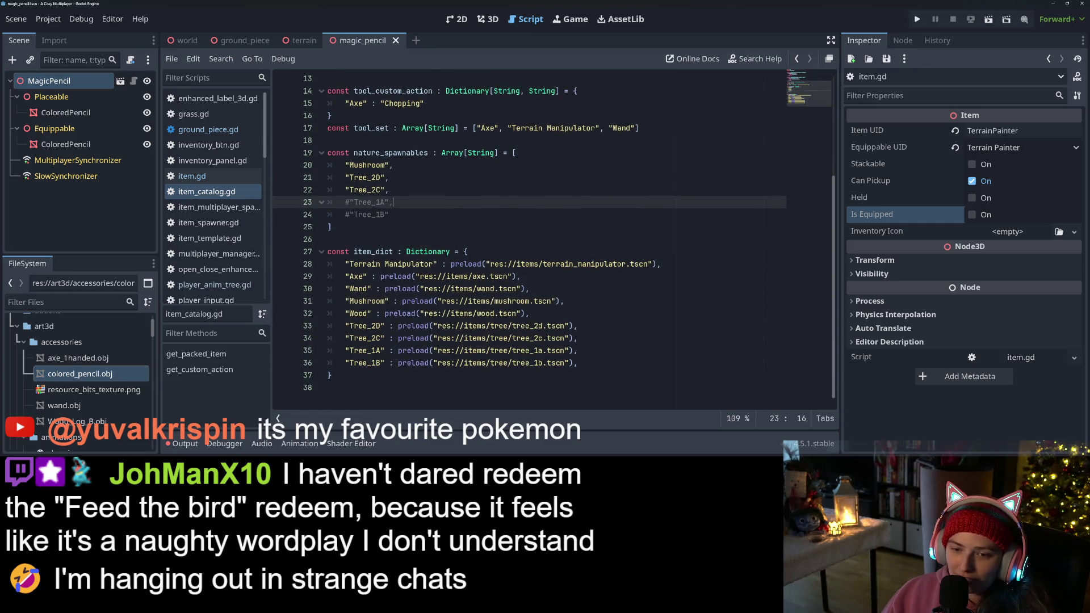
{"action": "left_click", "coordinate": [565, 289]}
{"action": "key", "text": "Return"}
{"action": "type", "text": "\"TerrainPainter\" : preload("}
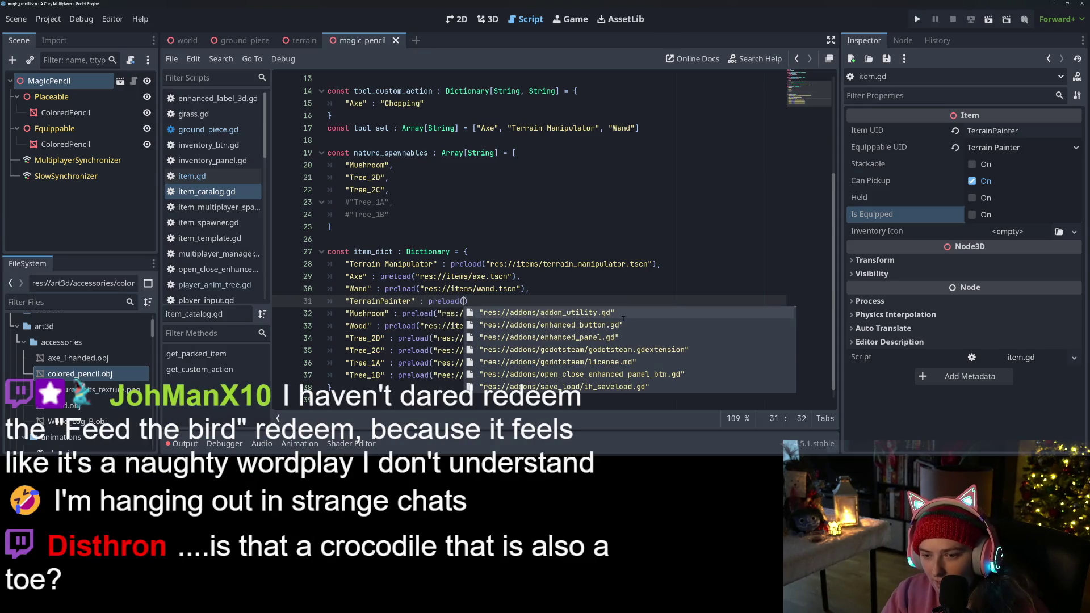
{"action": "type", "text": "\"res://items/magic_pencil.tscn\""}
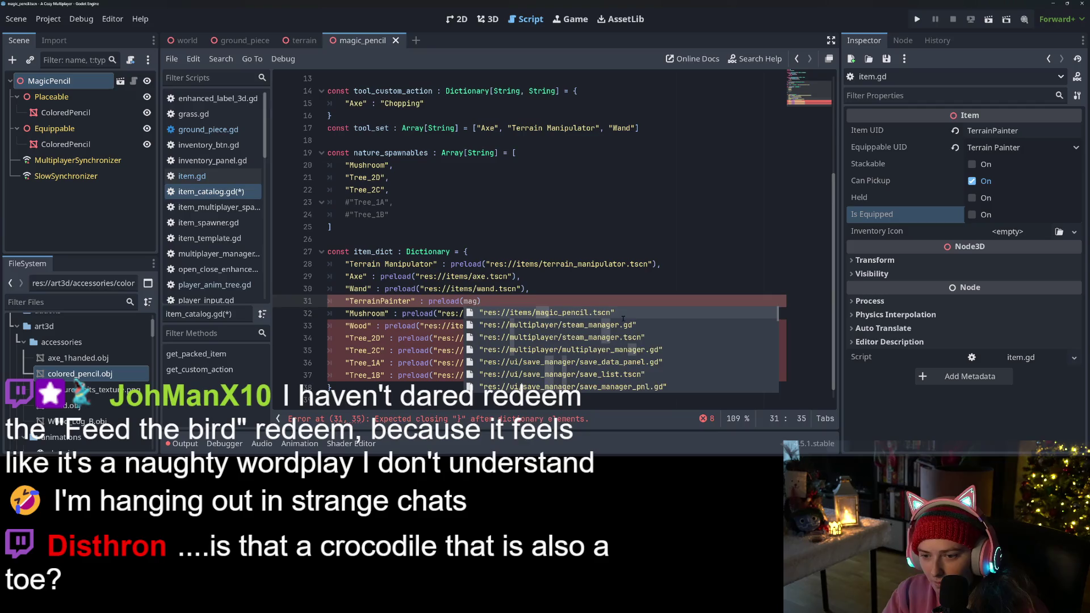
{"action": "type", "text": ","}
{"action": "key", "text": "ctrl+s"}
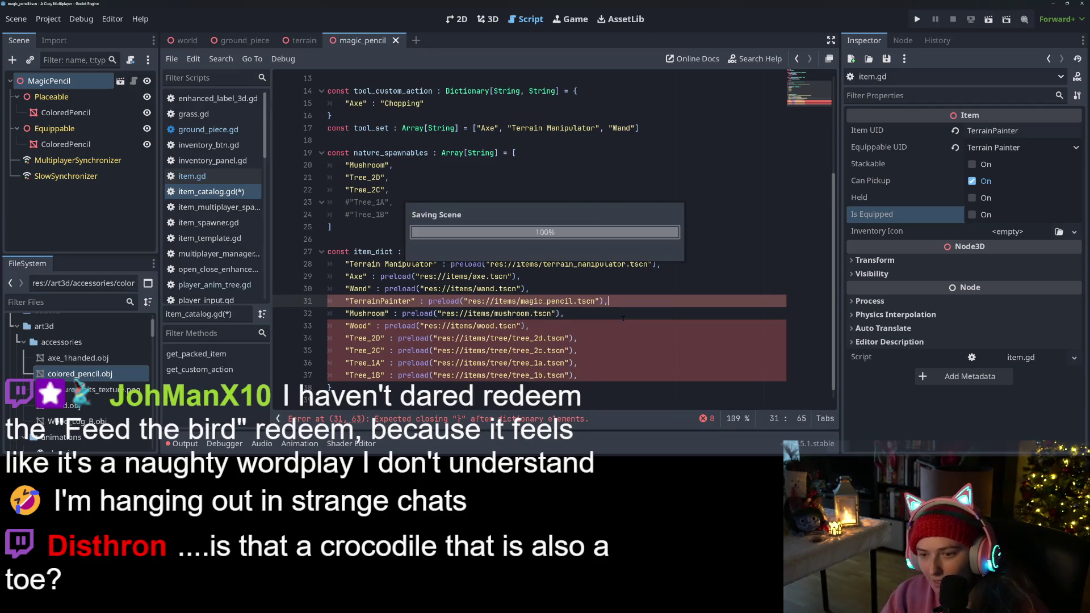
{"action": "left_click", "coordinate": [489, 302]}
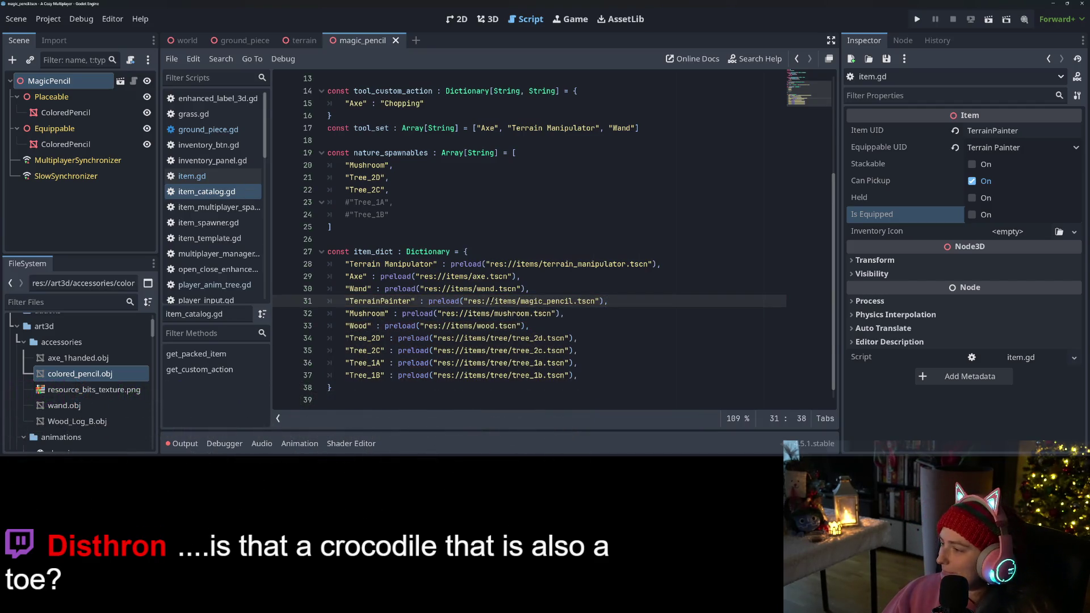
{"action": "key", "text": "Up"}
{"action": "key", "text": "Up"}
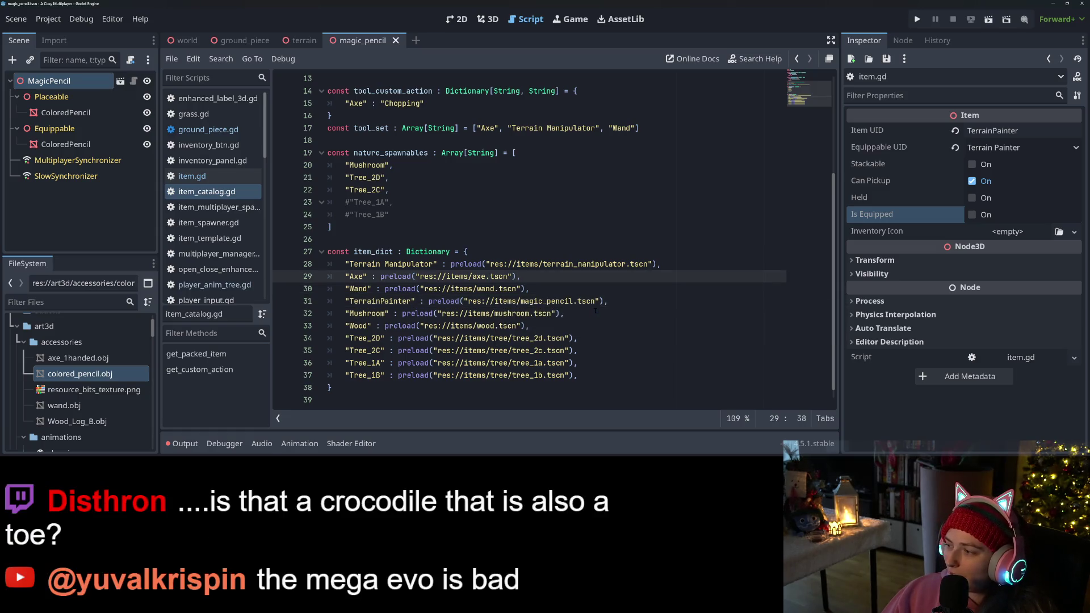
{"action": "left_click", "coordinate": [665, 328]}
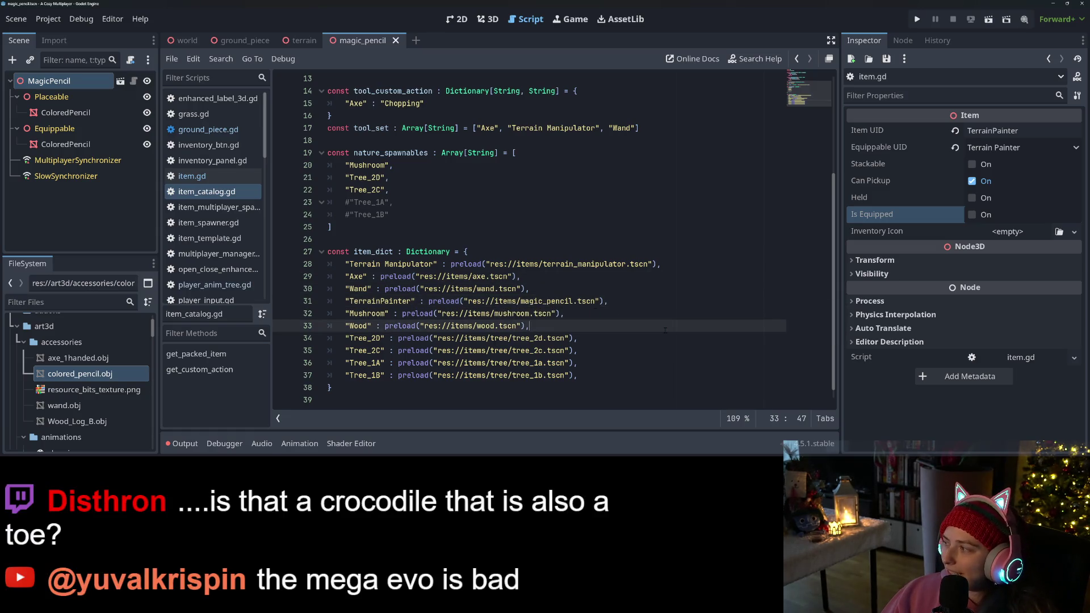
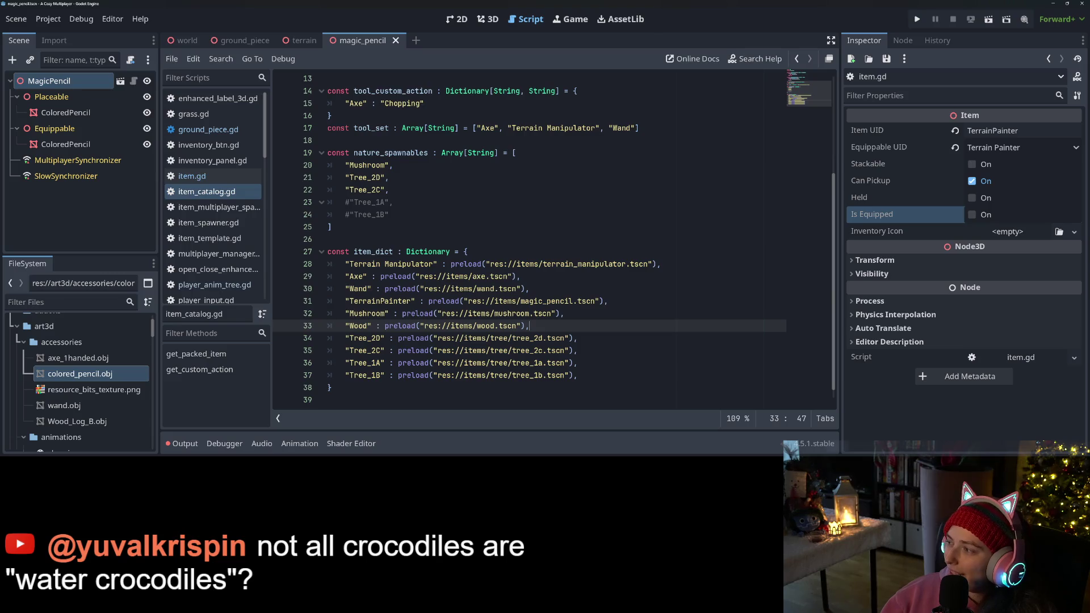
Append "TerrainPainter" to the tool_set array on line 17 and save item_catalog.gd
{"action": "left_click", "coordinate": [502, 325]}
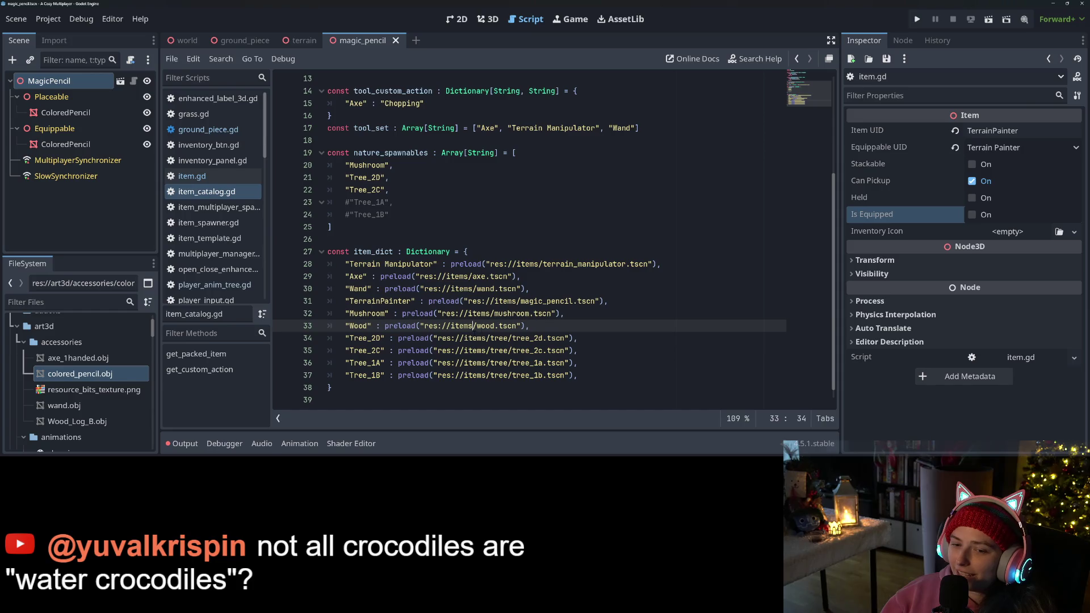
{"action": "double_click", "coordinate": [546, 301]}
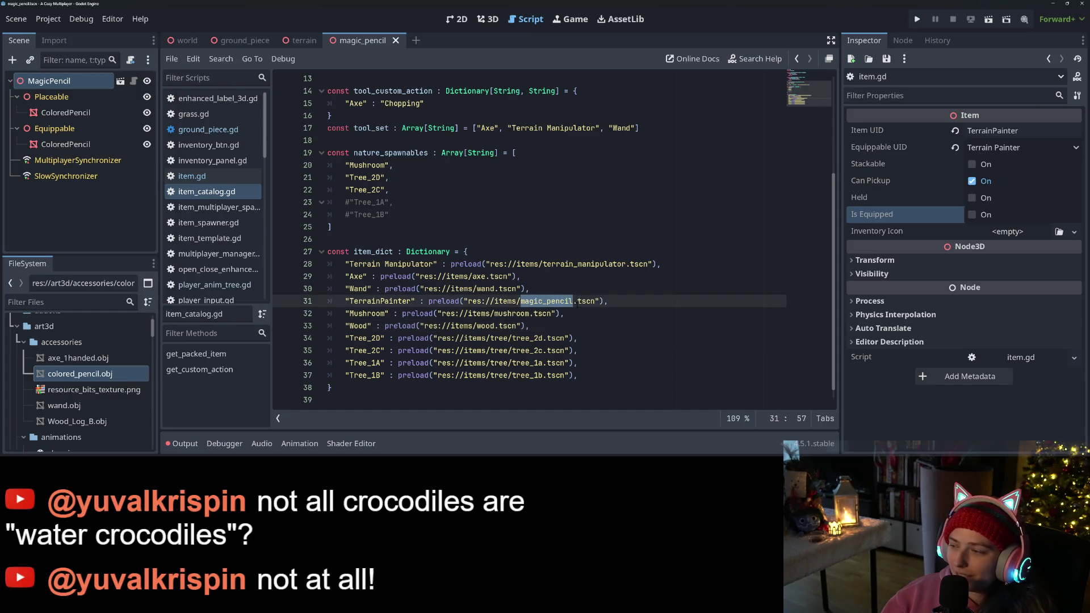
{"action": "left_click", "coordinate": [576, 301]}
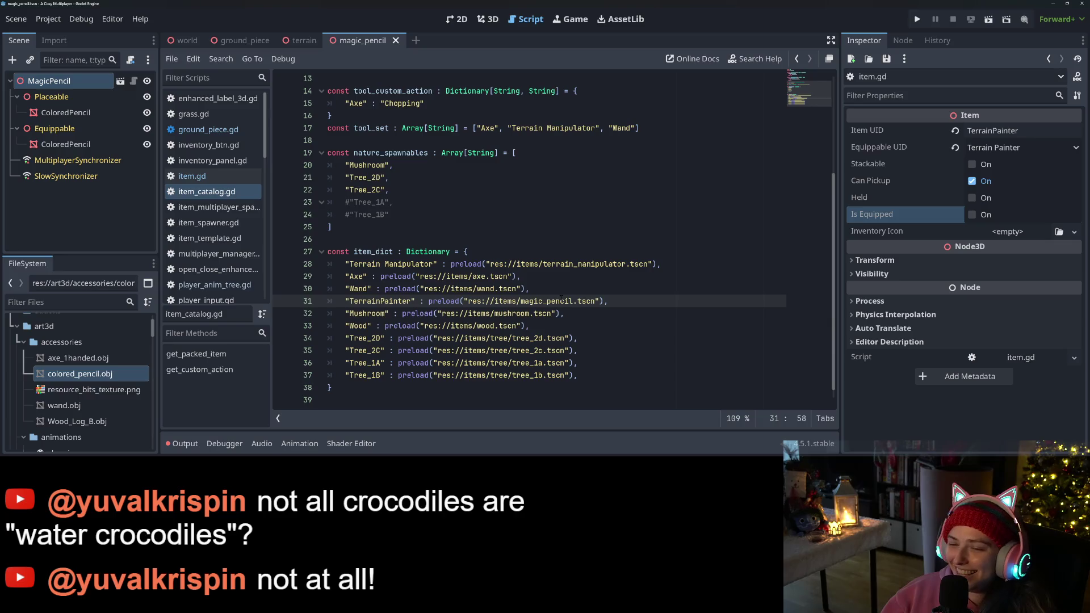
{"action": "left_click_drag", "start_coordinate": [345, 301], "coordinate": [415, 301]}
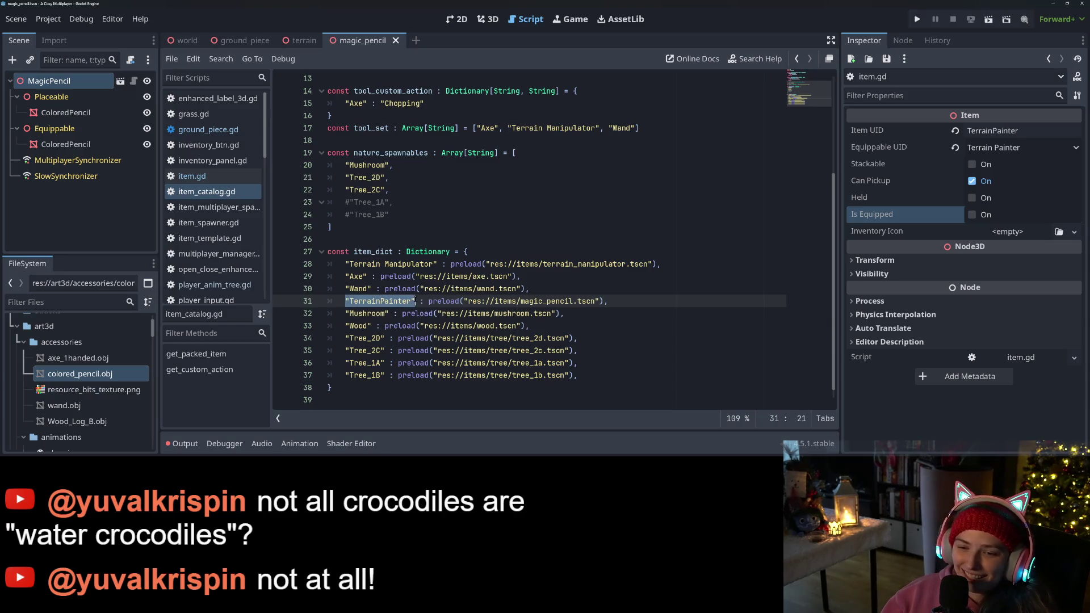
{"action": "scroll", "coordinate": [603, 248], "scroll_direction": "up", "scroll_amount": 3}
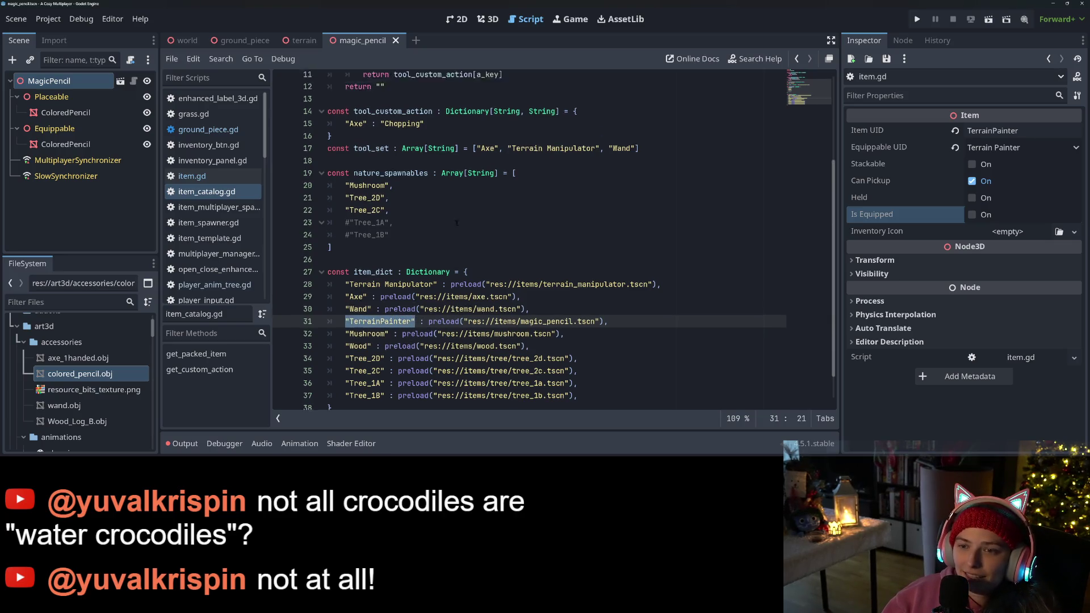
{"action": "left_click", "coordinate": [636, 239]}
{"action": "type", "text": ","}
{"action": "type", "text": "\"TerrainPainter\""}
{"action": "key", "text": "ctrl+s"}
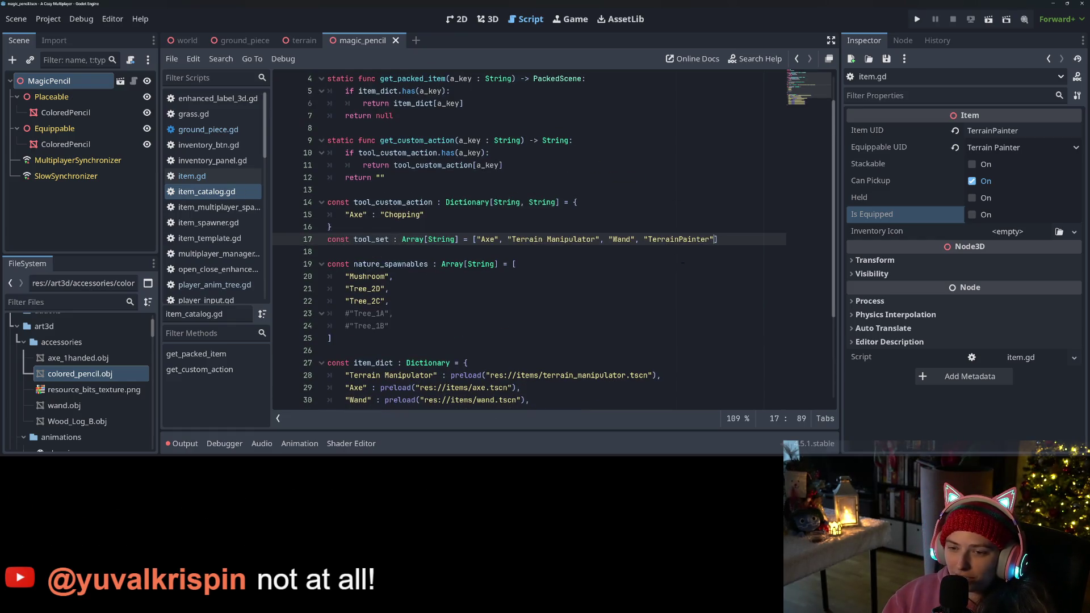
{"action": "left_click", "coordinate": [673, 260]}
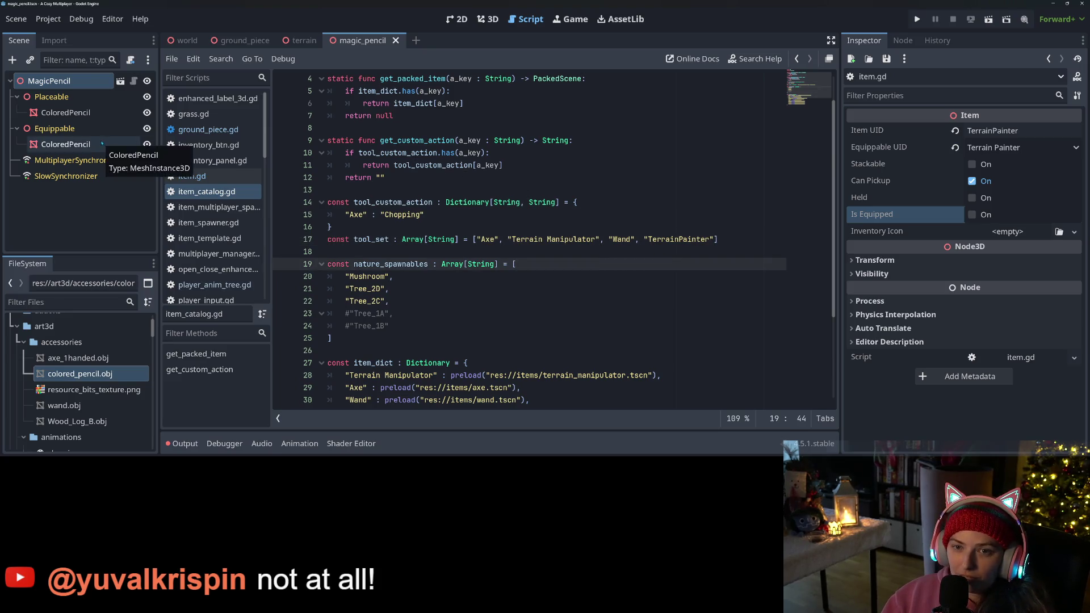
Run the game fullscreen, load the first save, switch tools with T, and walk around with W, D, S
{"action": "left_click", "coordinate": [917, 18]}
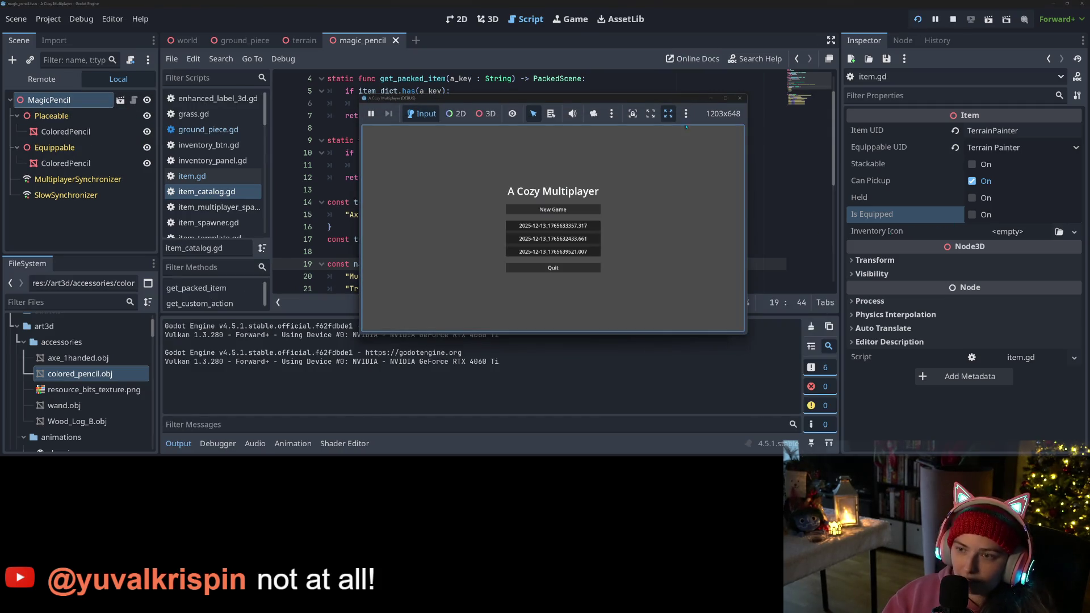
{"action": "left_click", "coordinate": [726, 98]}
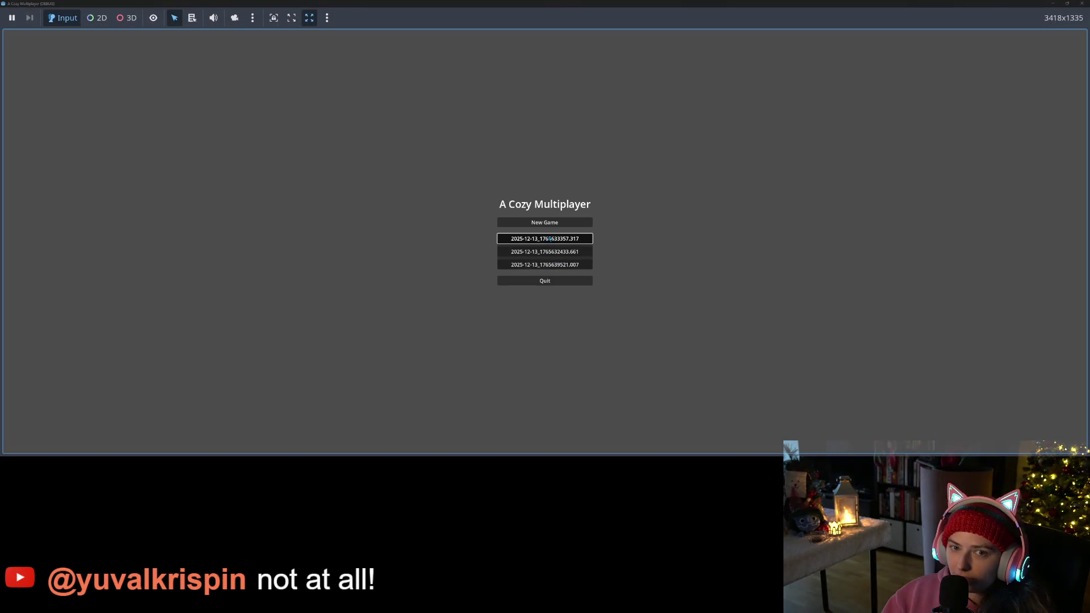
{"action": "left_click", "coordinate": [568, 238]}
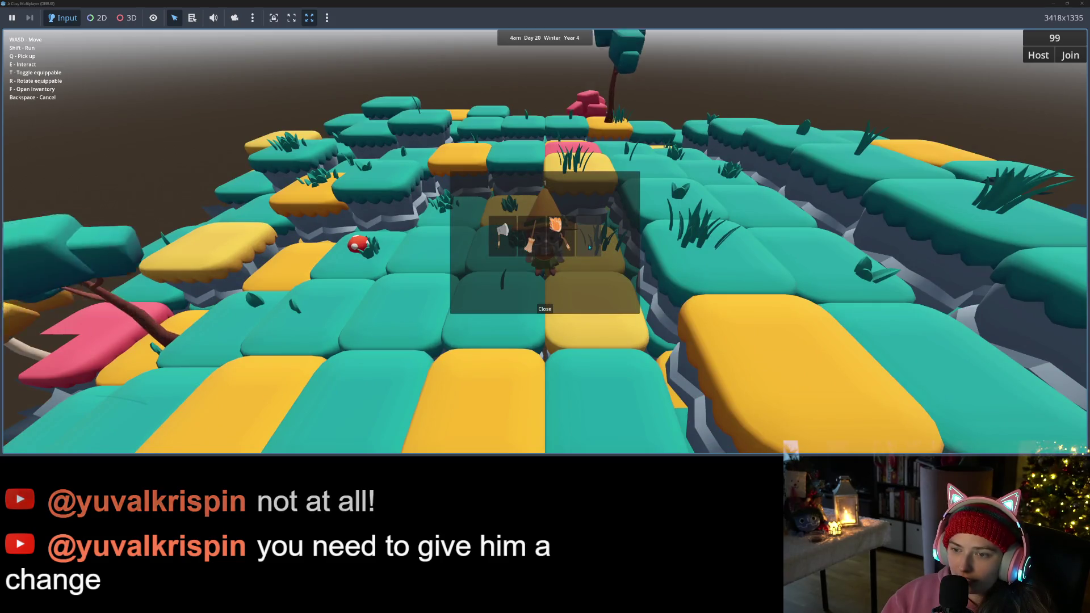
{"action": "key", "text": "t"}
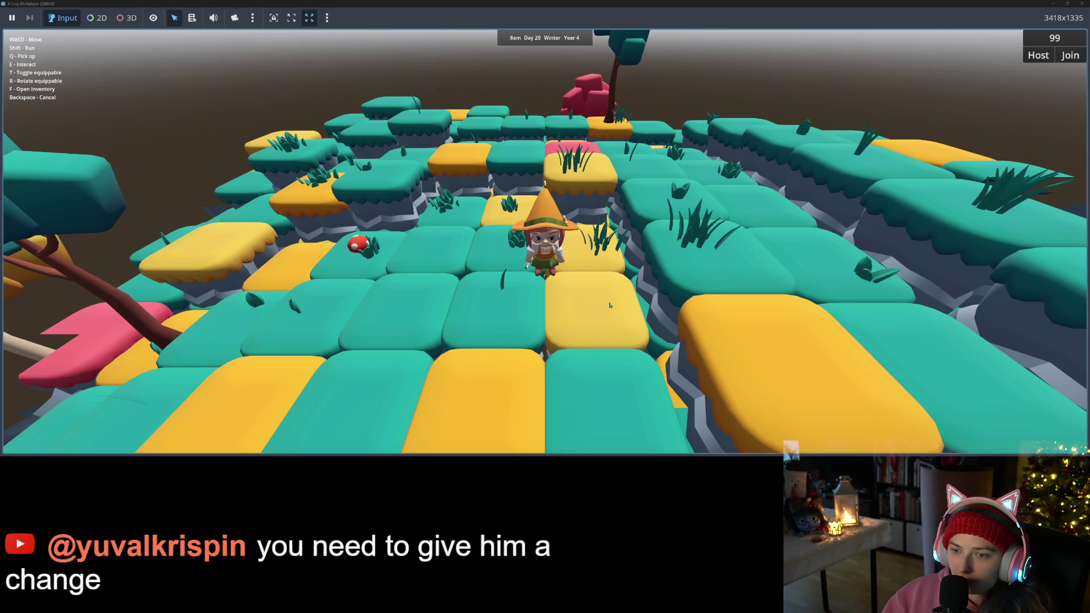
{"action": "key", "text": "w"}
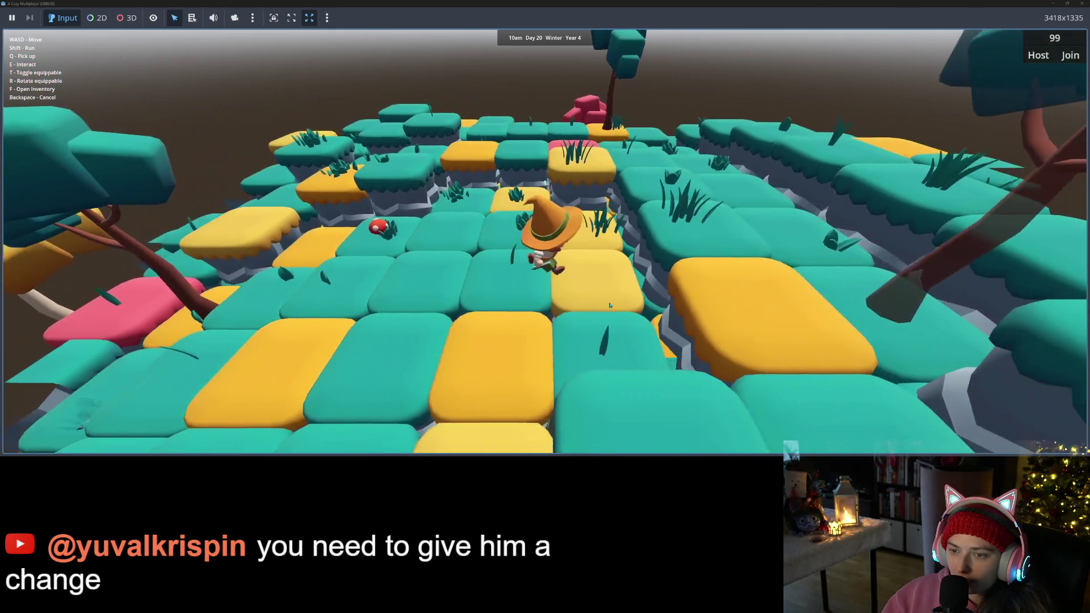
{"action": "key", "text": "d"}
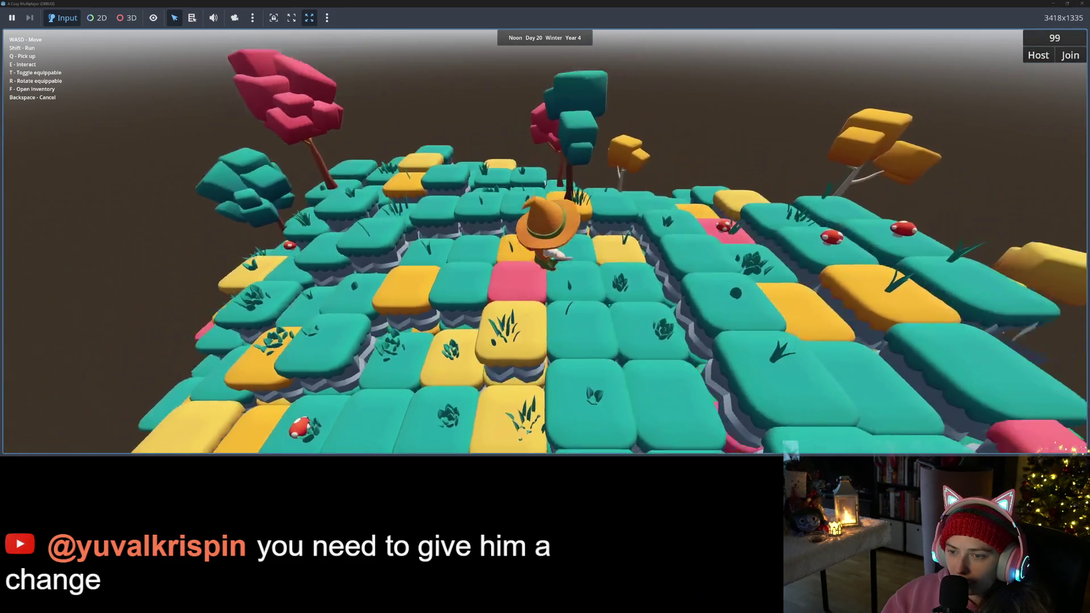
{"action": "key", "text": "s"}
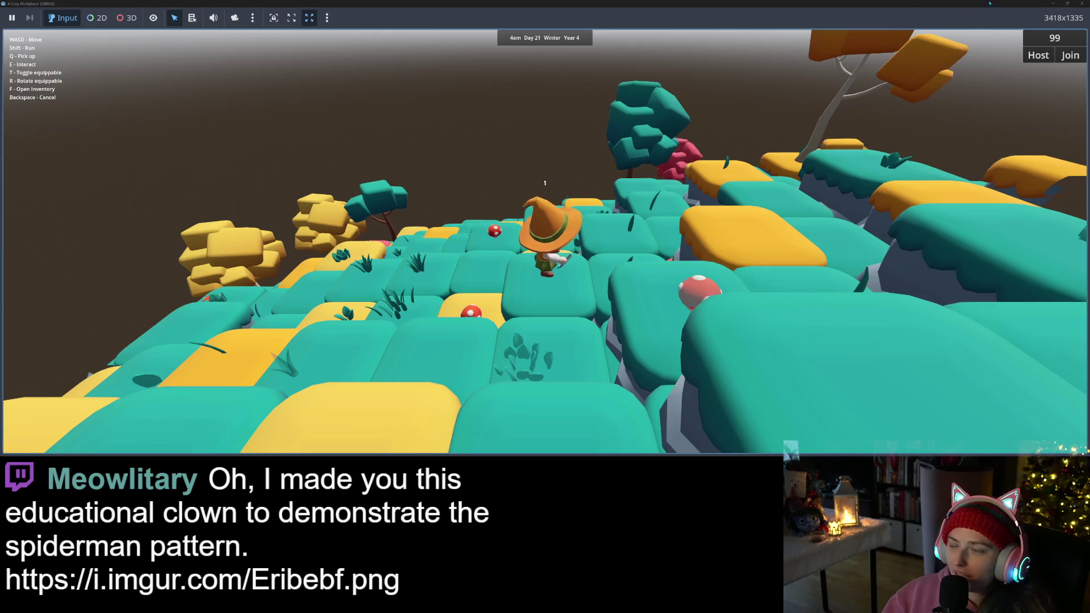
{"action": "key", "text": "F5"}
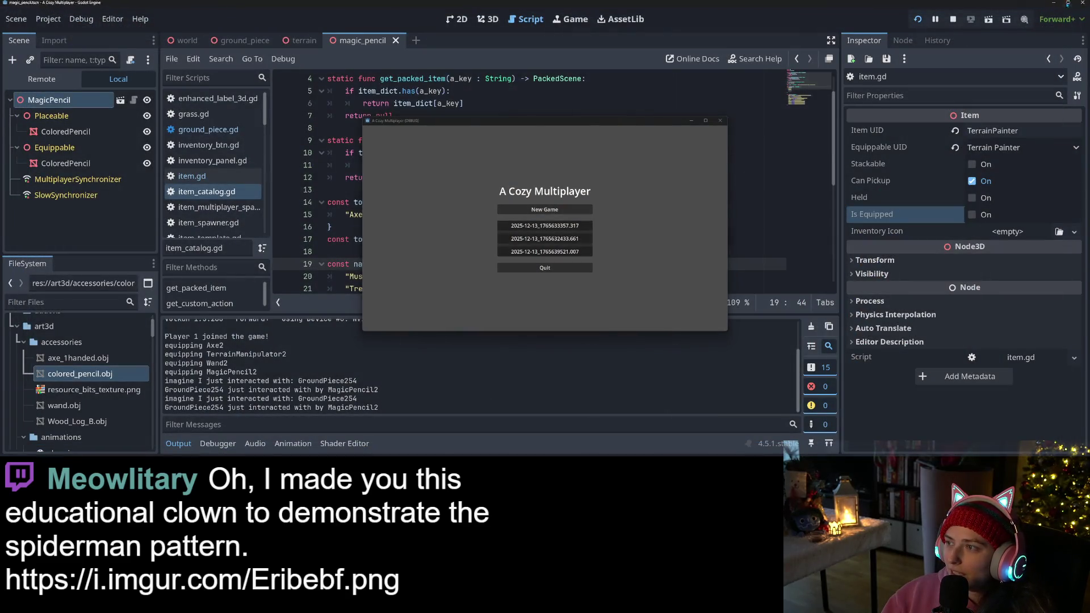
Stop the running game and return to the script editor
{"action": "left_click", "coordinate": [1068, 4]}
{"action": "left_click", "coordinate": [909, 121]}
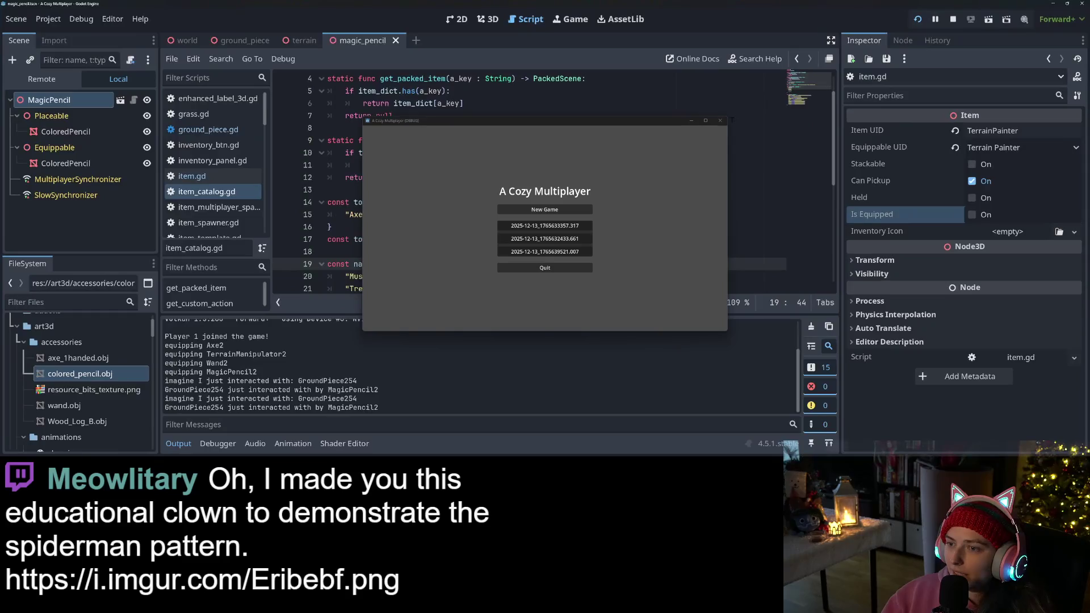
{"action": "left_click", "coordinate": [721, 121]}
{"action": "left_click", "coordinate": [511, 229]}
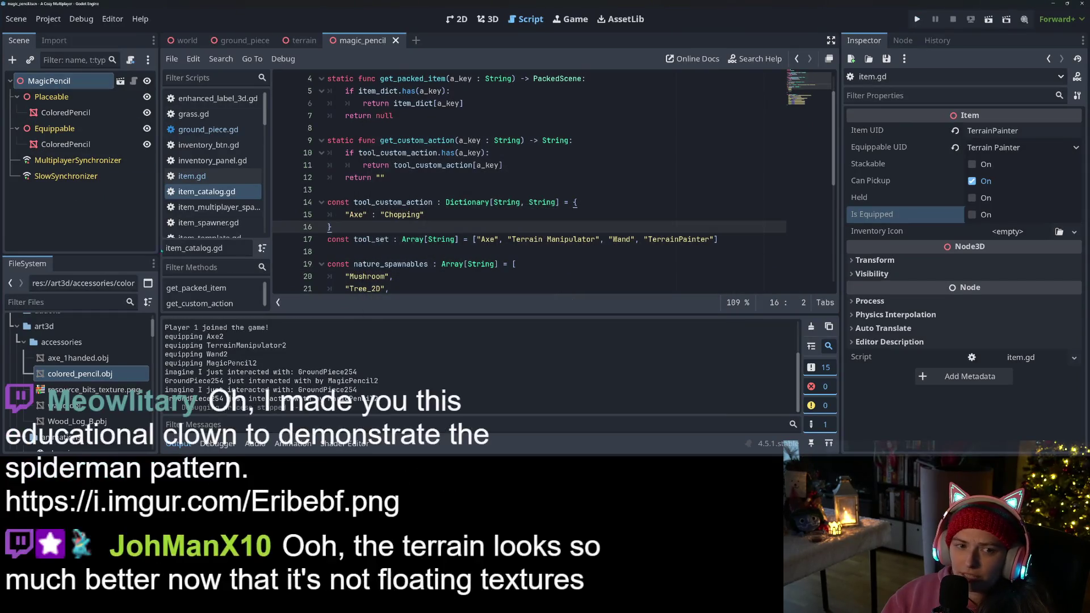
Select the placeable ColoredPencil and make its Surface Material Override unique
{"action": "mouse_move", "coordinate": [94, 390]}
{"action": "left_mouse_down"}
{"action": "mouse_move", "coordinate": [170, 284]}
{"action": "mouse_move", "coordinate": [142, 148]}
{"action": "mouse_move", "coordinate": [66, 112]}
{"action": "left_mouse_up"}
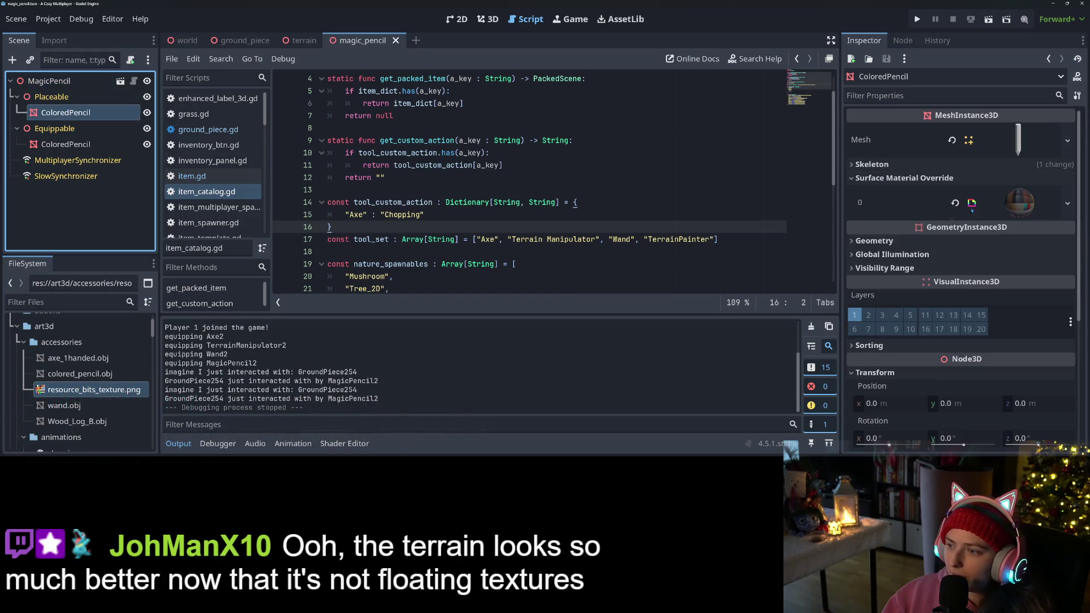
{"action": "left_click", "coordinate": [1006, 198]}
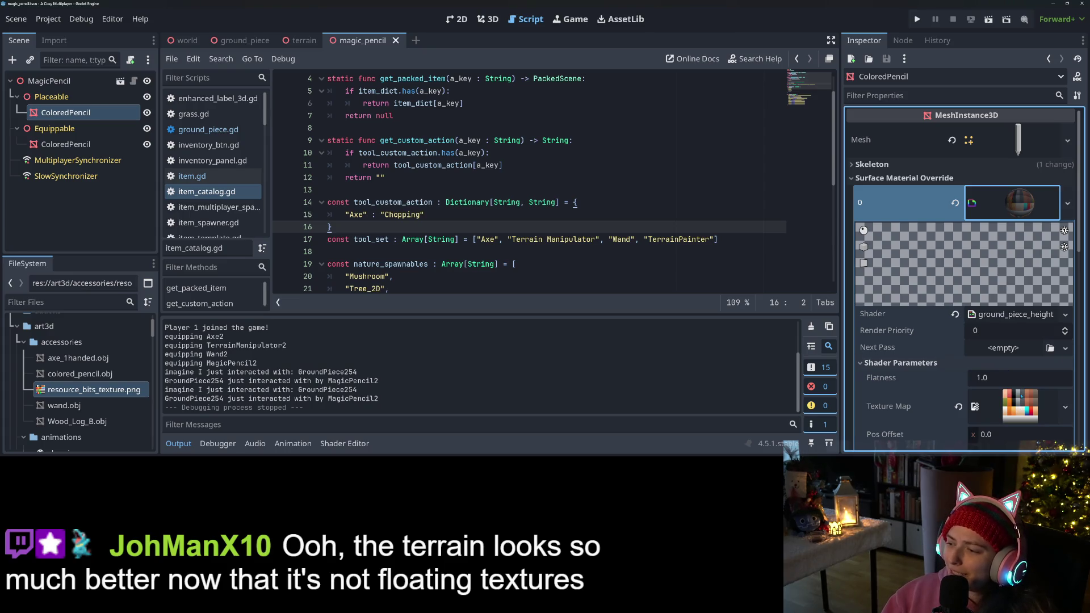
{"action": "mouse_move", "coordinate": [1019, 397]}
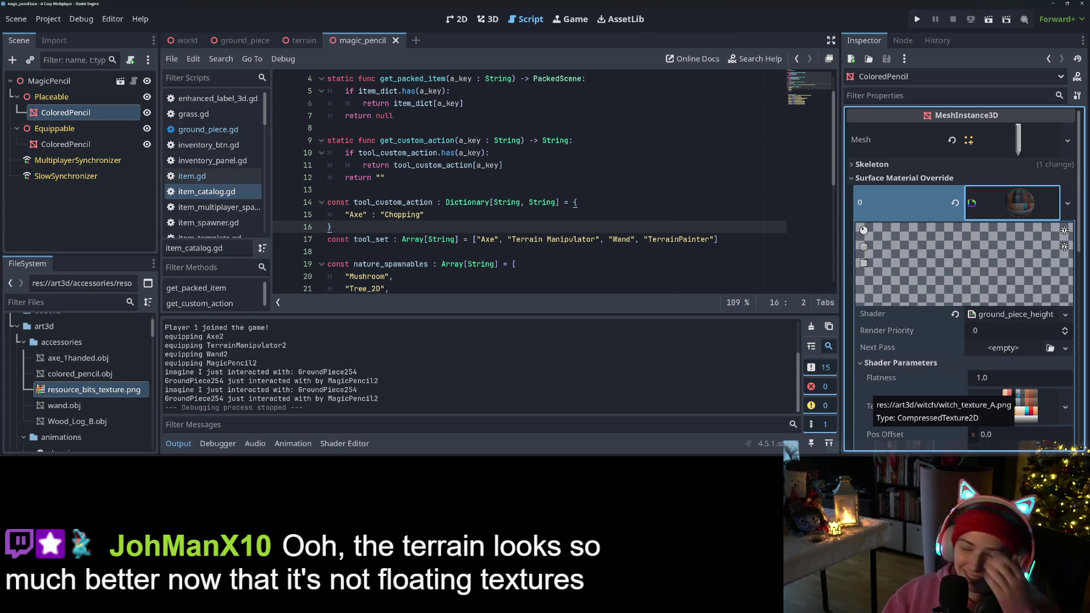
{"action": "left_click", "coordinate": [1068, 204]}
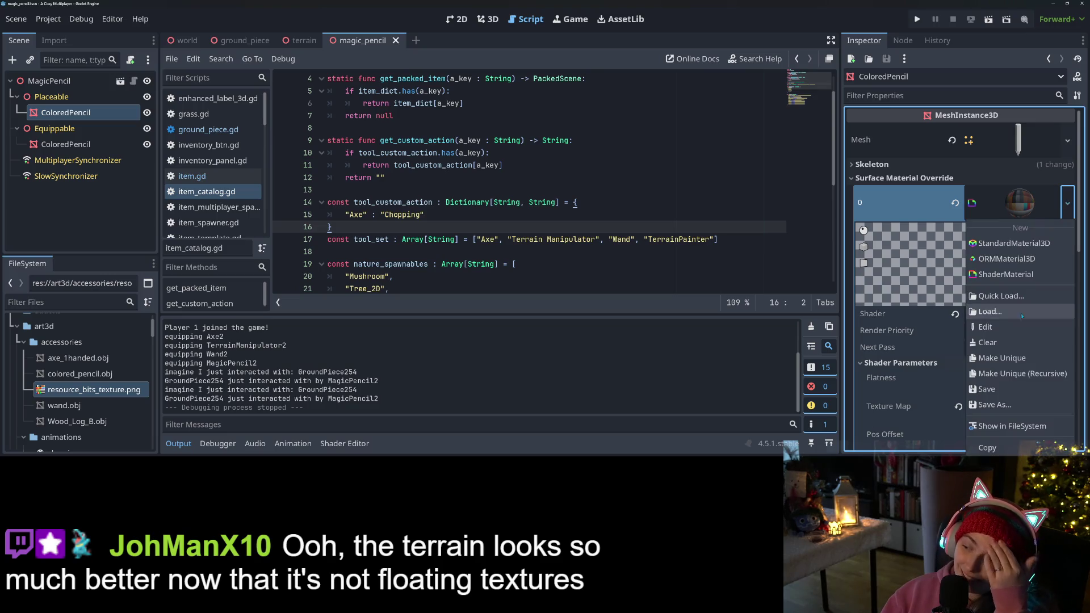
{"action": "left_click", "coordinate": [1015, 363]}
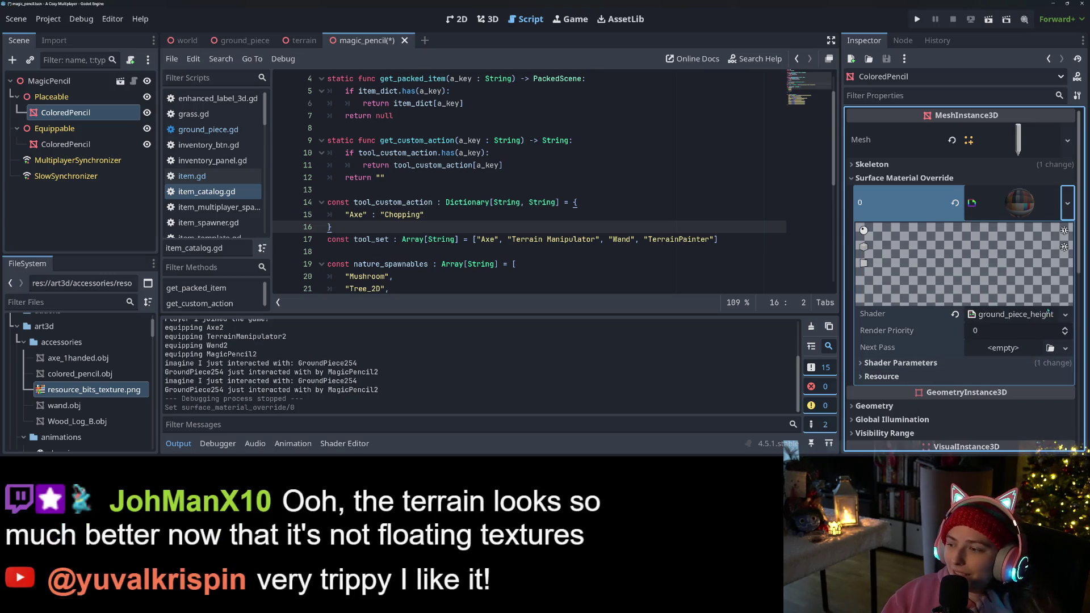
Set the material's Texture Map to resource_bits_texture.png, save the scene, and save the material as a resource
{"action": "left_click", "coordinate": [899, 363]}
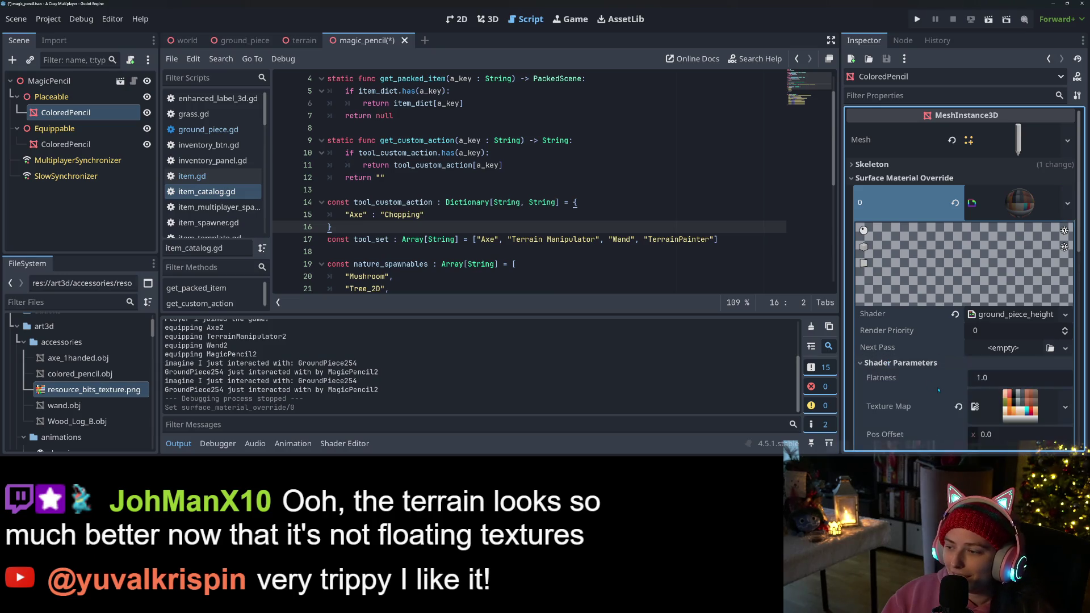
{"action": "scroll", "coordinate": [897, 375], "scroll_direction": "down", "scroll_amount": 3}
{"action": "mouse_move", "coordinate": [91, 390]}
{"action": "left_mouse_down"}
{"action": "mouse_move", "coordinate": [991, 376]}
{"action": "mouse_move", "coordinate": [1011, 323]}
{"action": "left_mouse_up"}
{"action": "key", "text": "ctrl+s"}
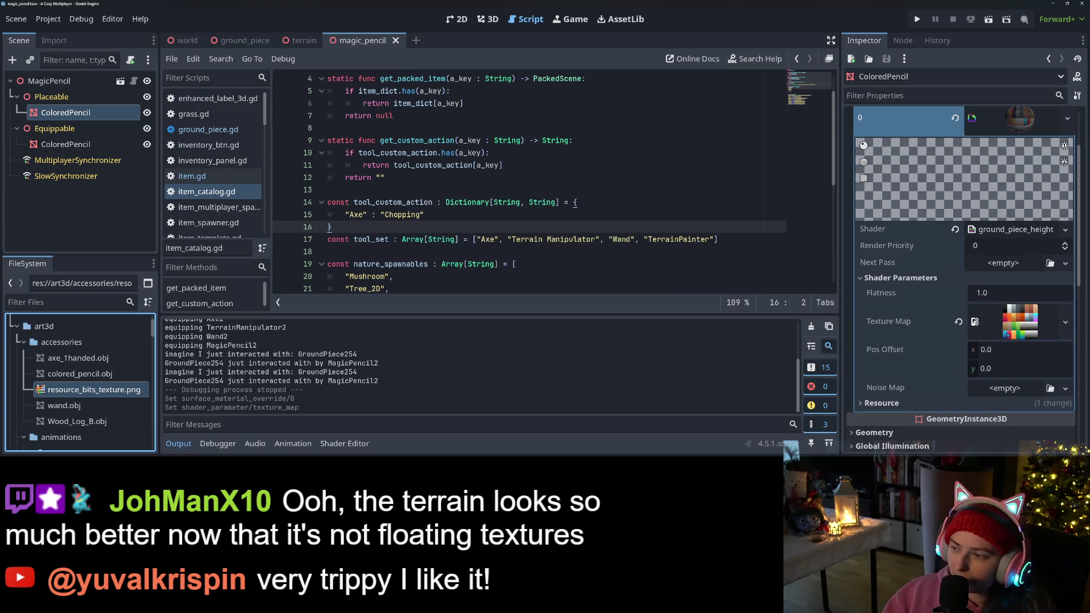
{"action": "scroll", "coordinate": [1017, 227], "scroll_direction": "up", "scroll_amount": 3}
{"action": "left_click", "coordinate": [1068, 203]}
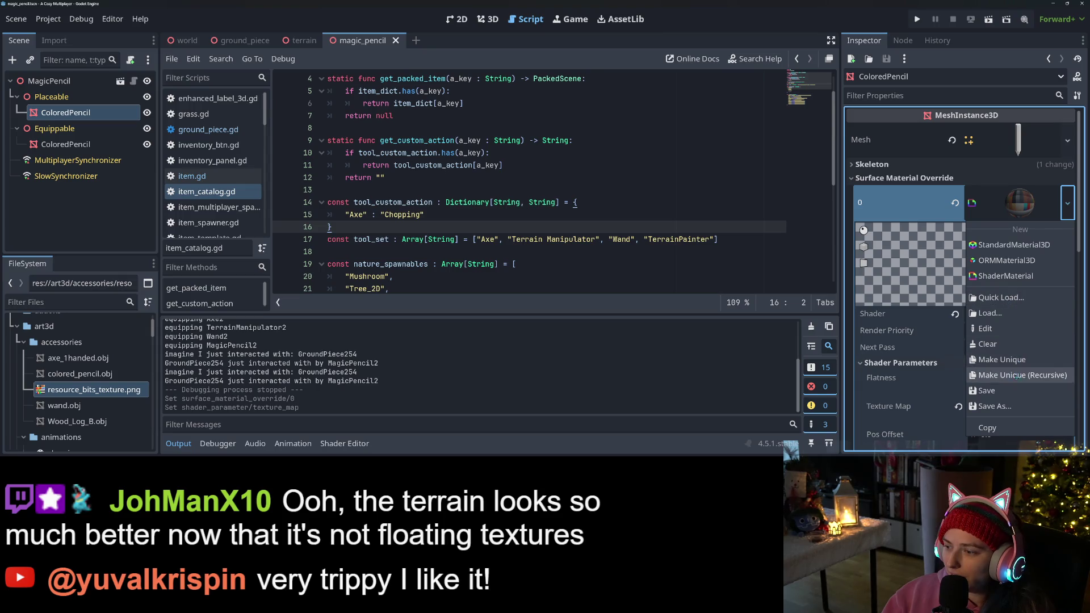
{"action": "left_click", "coordinate": [1000, 406]}
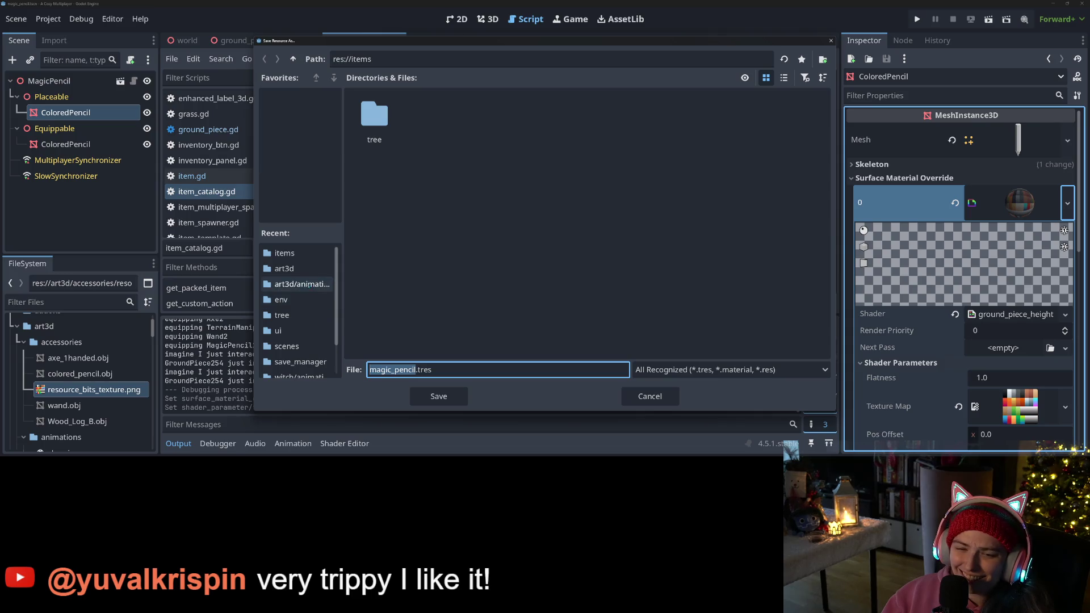
Save the pencil material in res://art3d as rpg_curve_shader.tres
{"action": "left_click", "coordinate": [301, 269]}
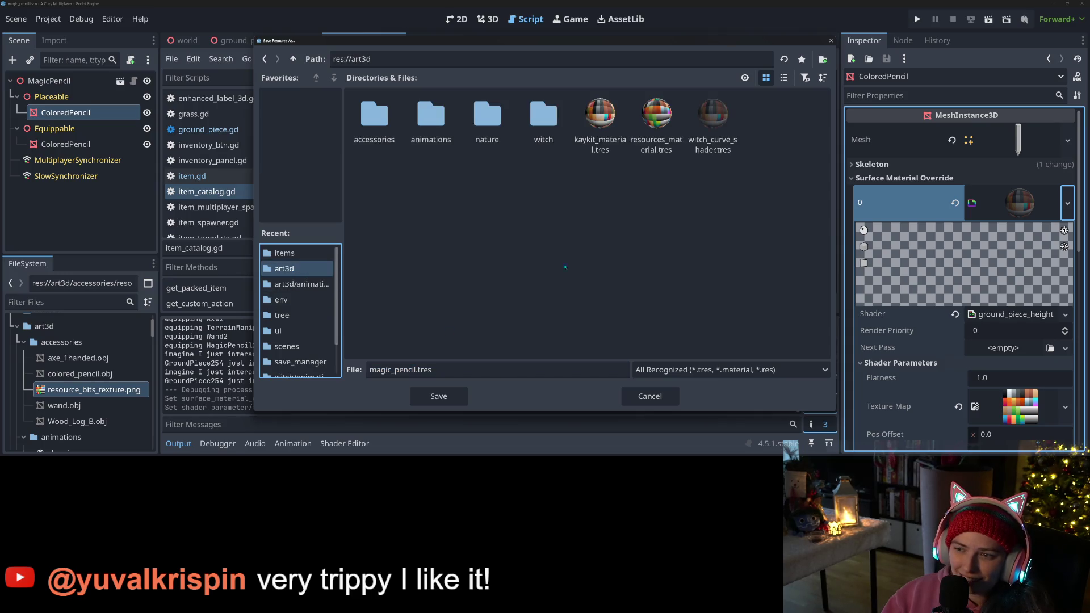
{"action": "left_click", "coordinate": [713, 122]}
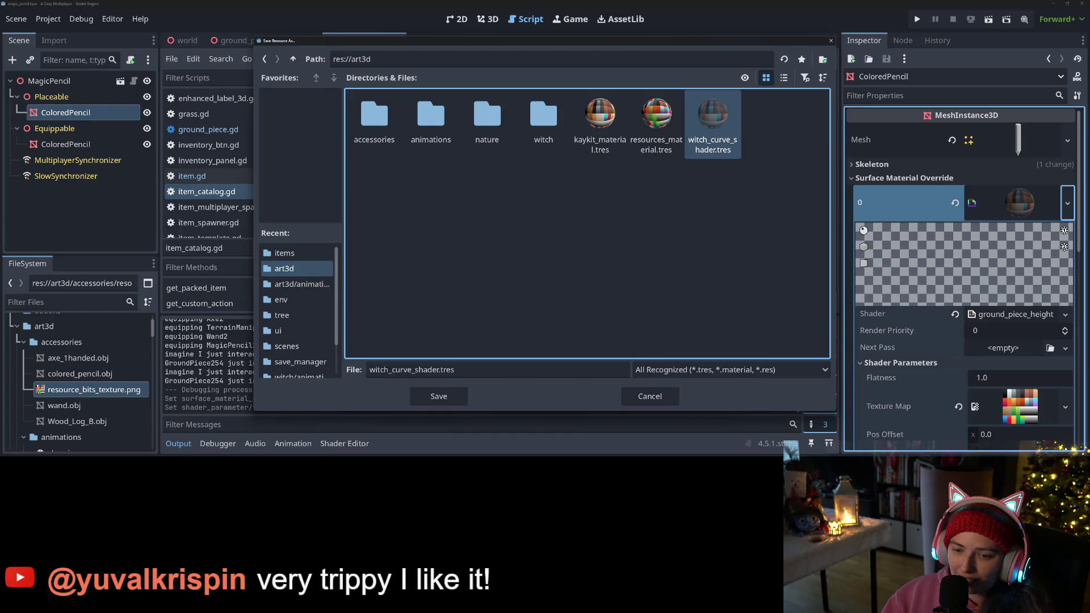
{"action": "left_click_drag", "start_coordinate": [370, 370], "coordinate": [391, 370]}
{"action": "type", "text": "r"}
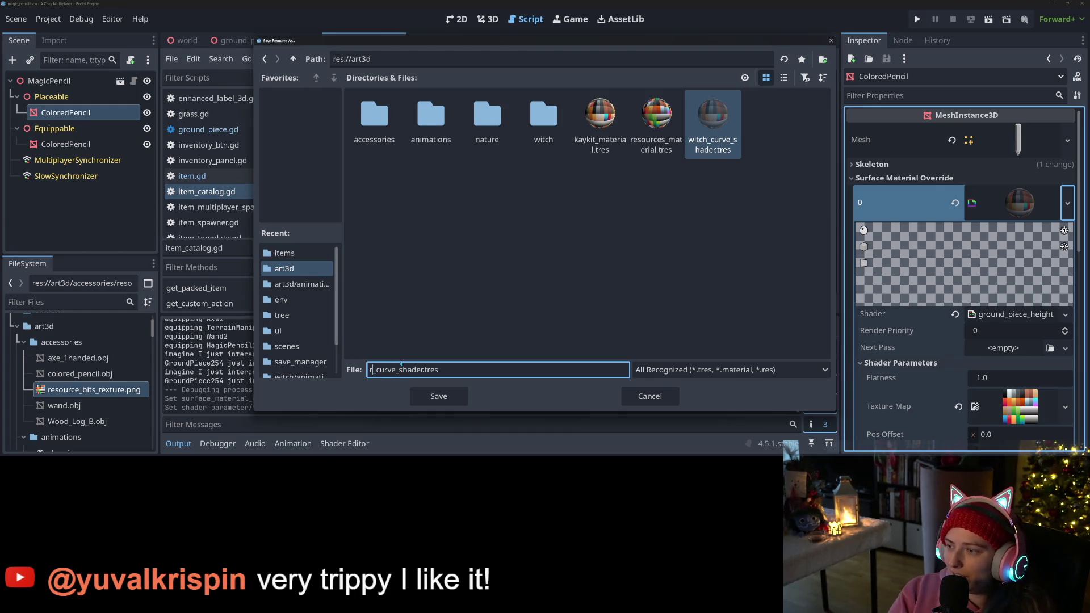
{"action": "type", "text": "pg"}
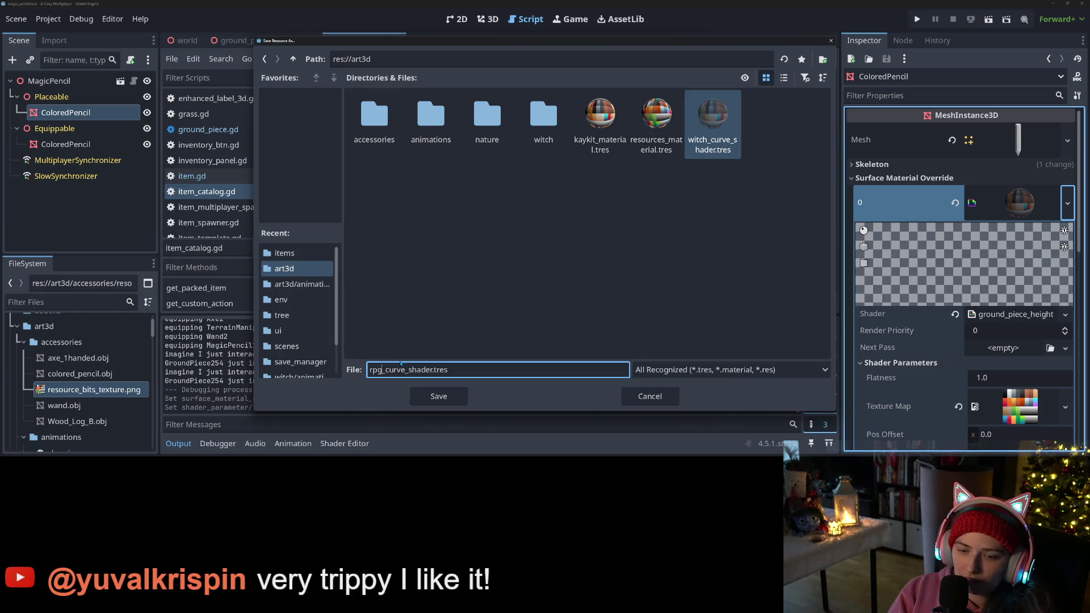
{"action": "key", "text": "Return"}
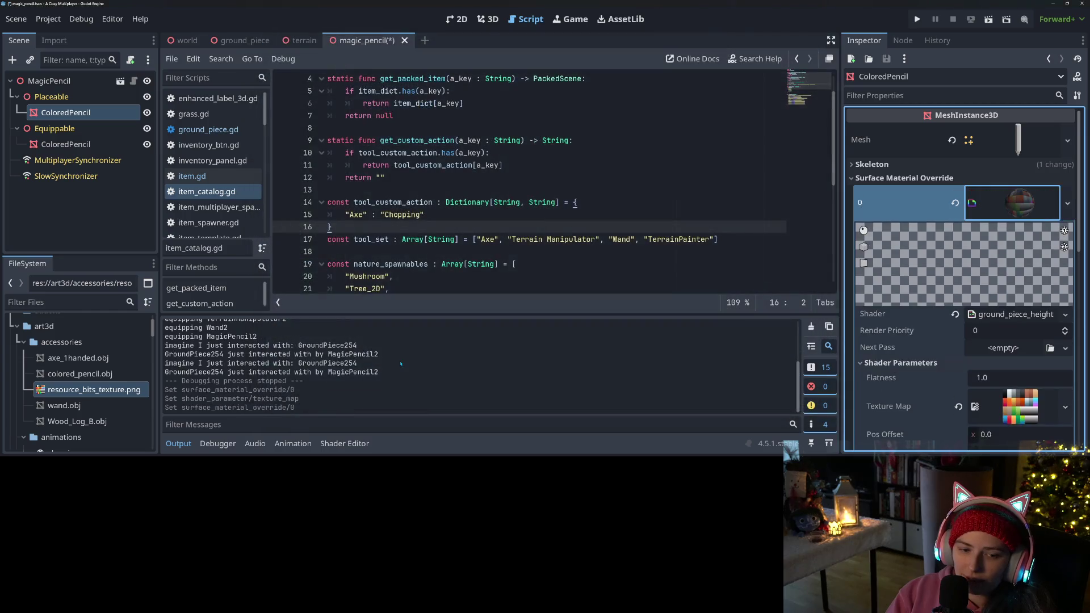
Run the project, load the first saved world, then stop the game
{"action": "left_click", "coordinate": [917, 19]}
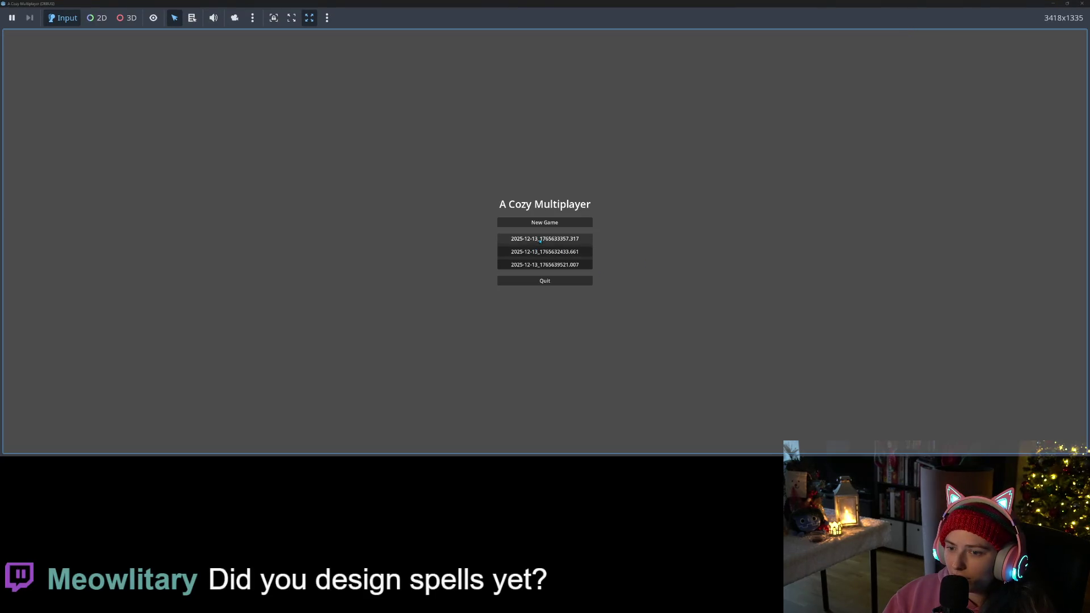
{"action": "left_click", "coordinate": [543, 240]}
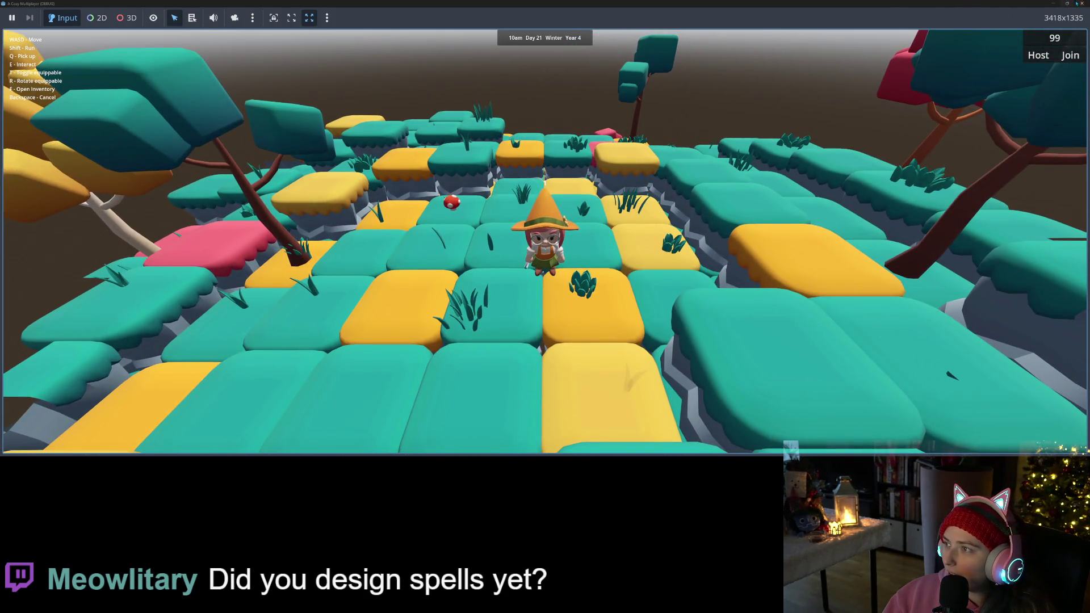
{"action": "key", "text": "alt+Tab"}
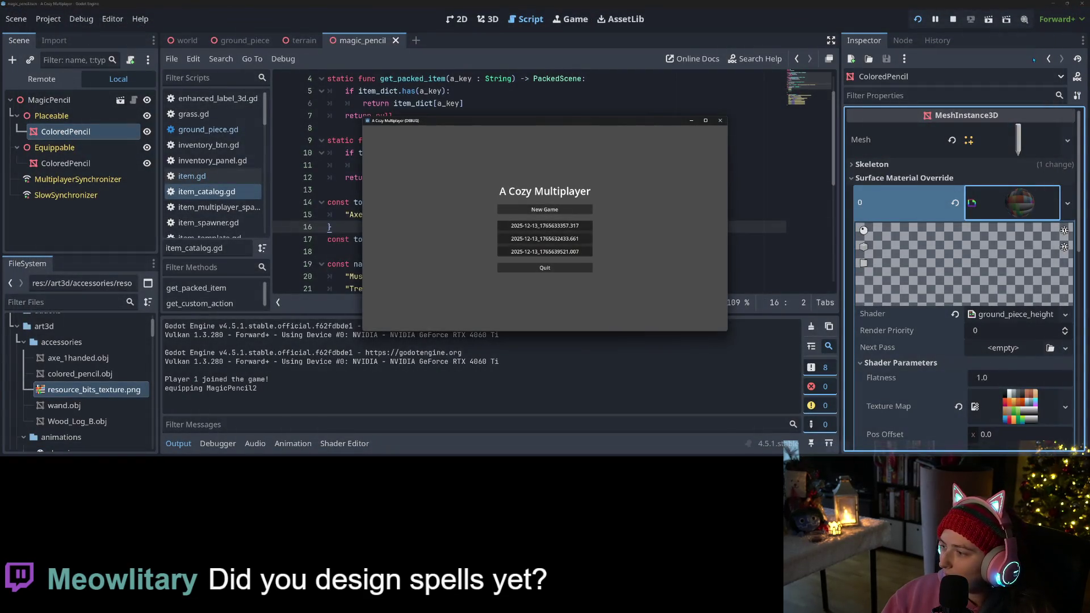
{"action": "left_click", "coordinate": [953, 19]}
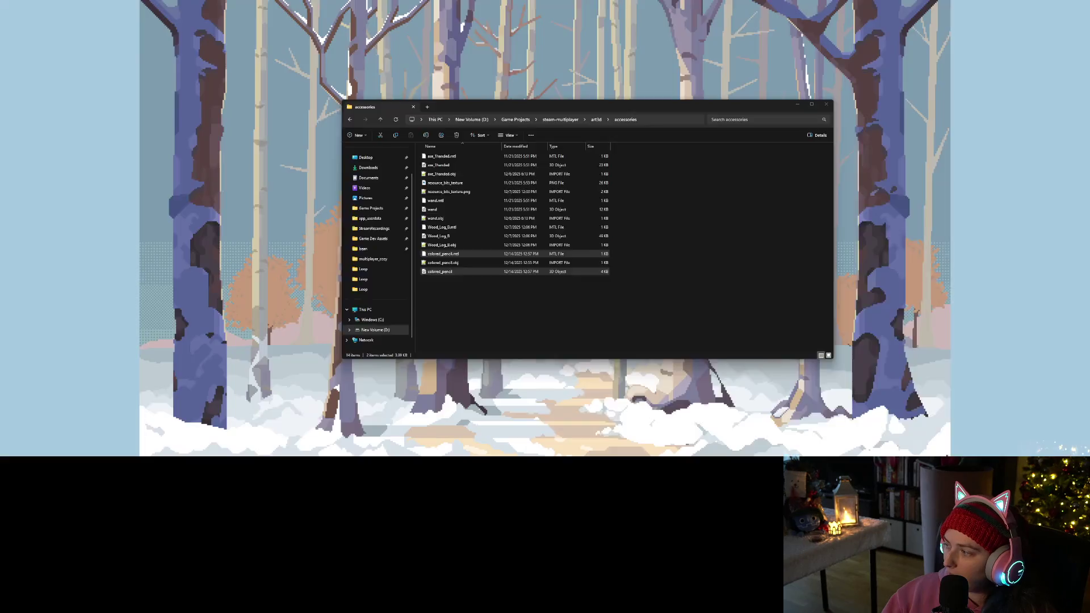
Copy tools_bits_texture from KayKit RPG Tools Bits 1.0 > Textures into the project's art3d/accessories folder
{"action": "key", "text": "alt+Up"}
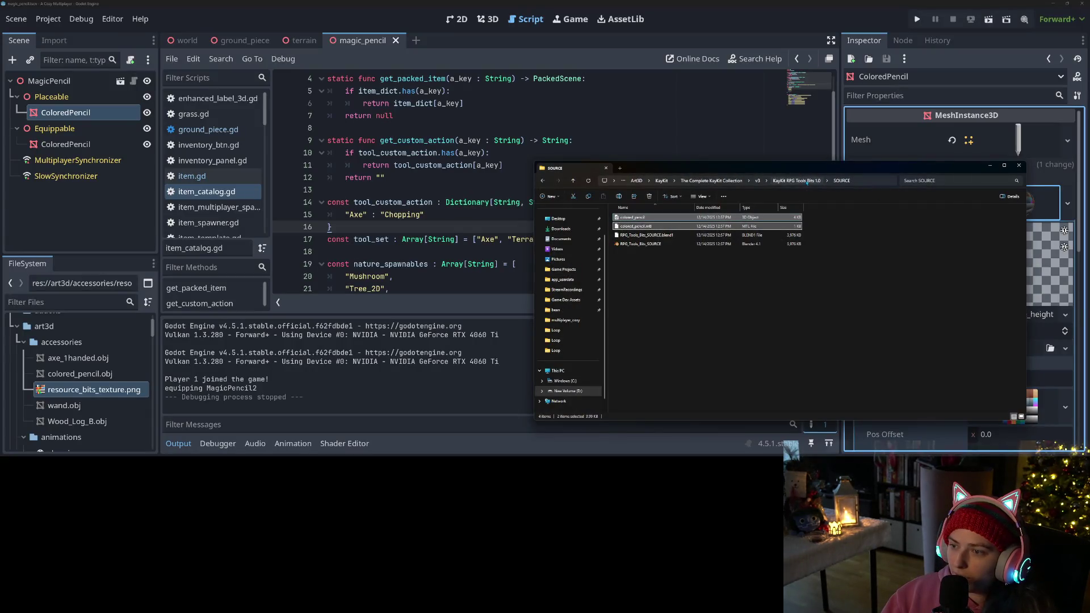
{"action": "double_click", "coordinate": [725, 235]}
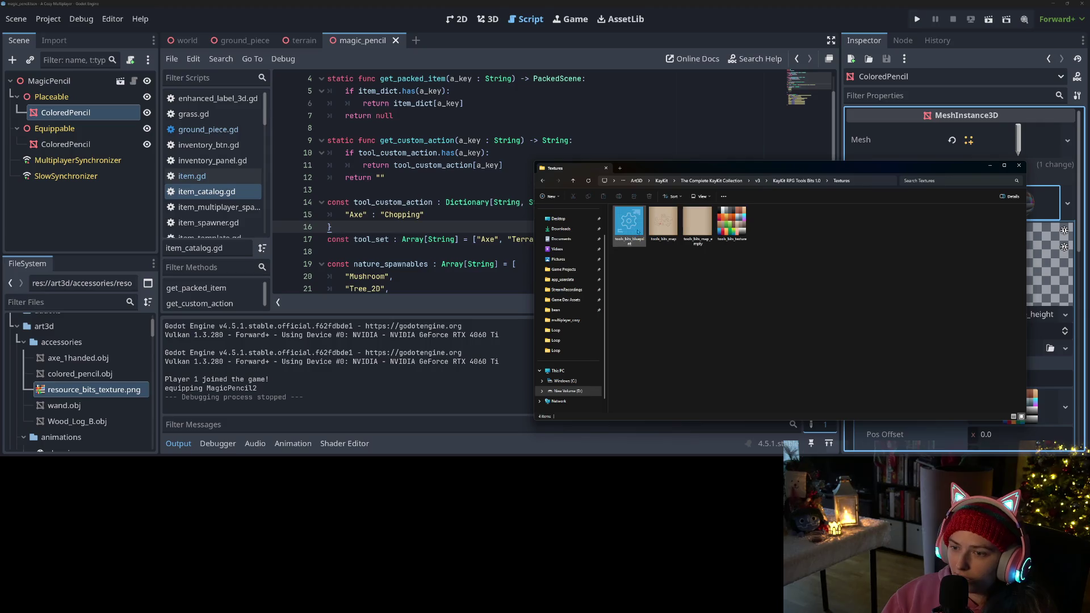
{"action": "left_click", "coordinate": [730, 227]}
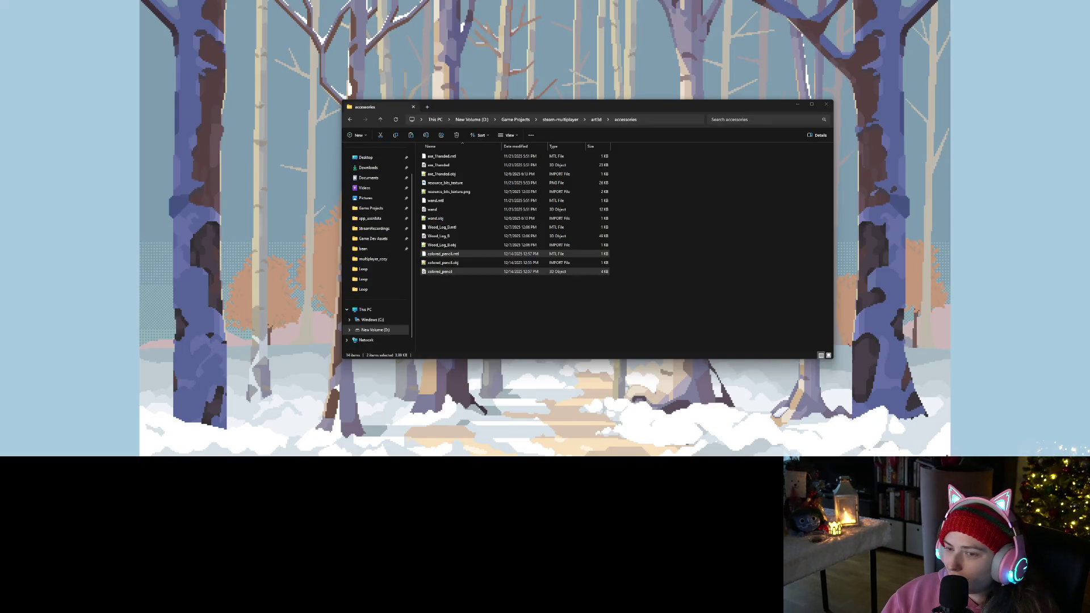
{"action": "left_click", "coordinate": [440, 271], "text": "ctrl"}
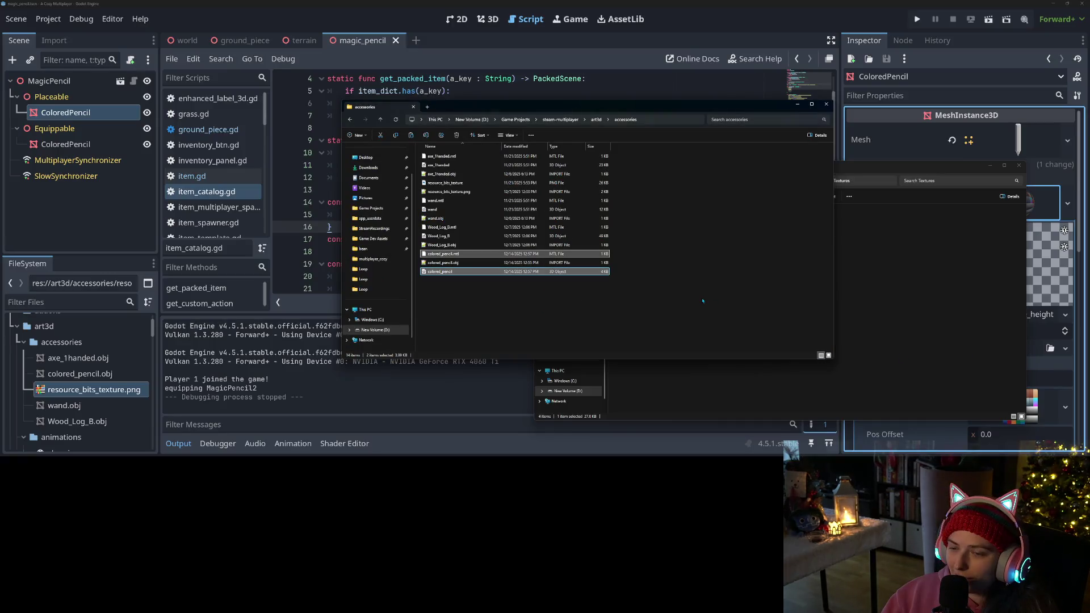
{"action": "left_click", "coordinate": [762, 319]}
{"action": "key", "text": "ctrl+v"}
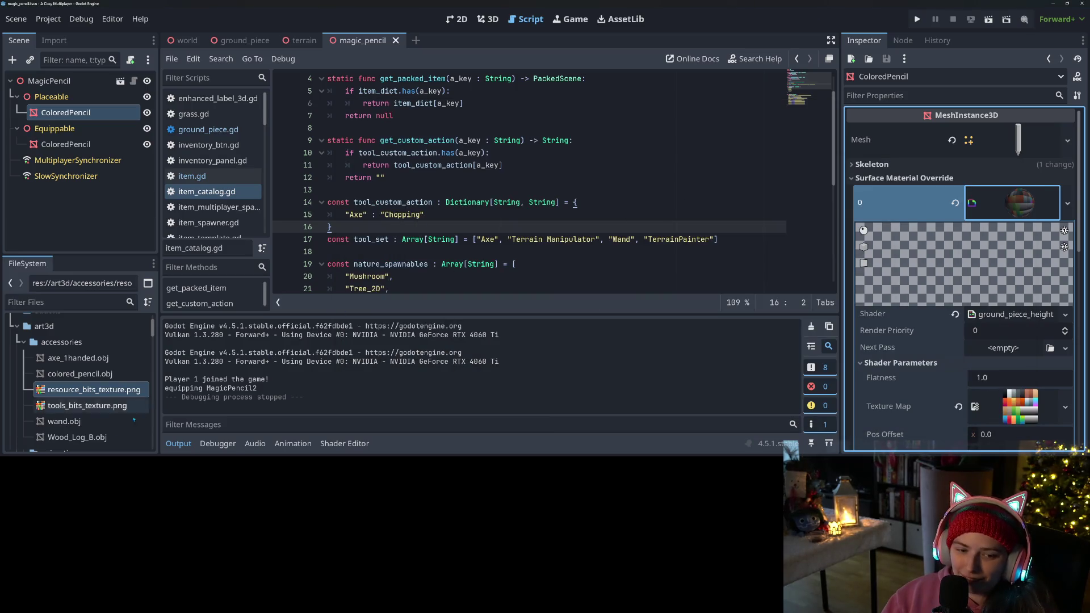
Set tools_bits_texture.png as Texture Map, then paste the surface material into the equippable ColoredPencil's Material Override
{"action": "left_click_drag", "start_coordinate": [77, 408], "coordinate": [1022, 403]}
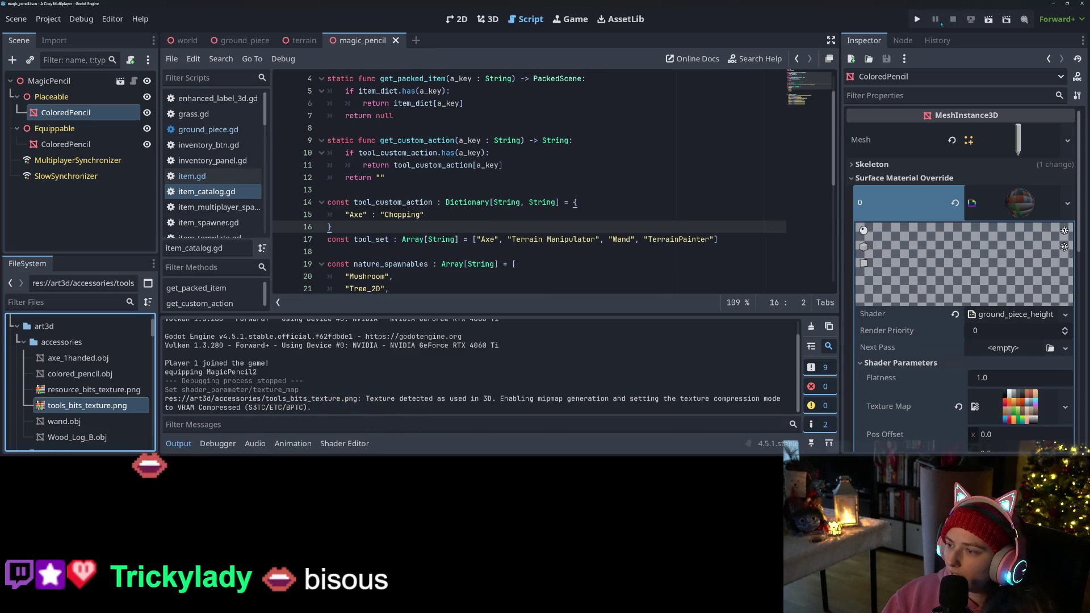
{"action": "right_click", "coordinate": [903, 200]}
{"action": "left_click", "coordinate": [934, 207]}
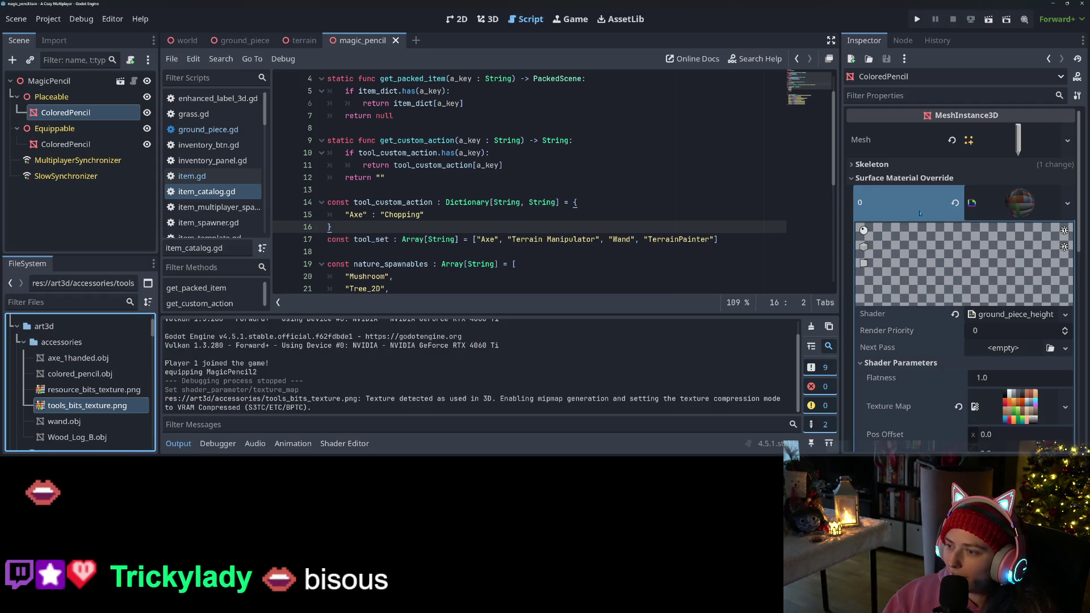
{"action": "left_click", "coordinate": [65, 144]}
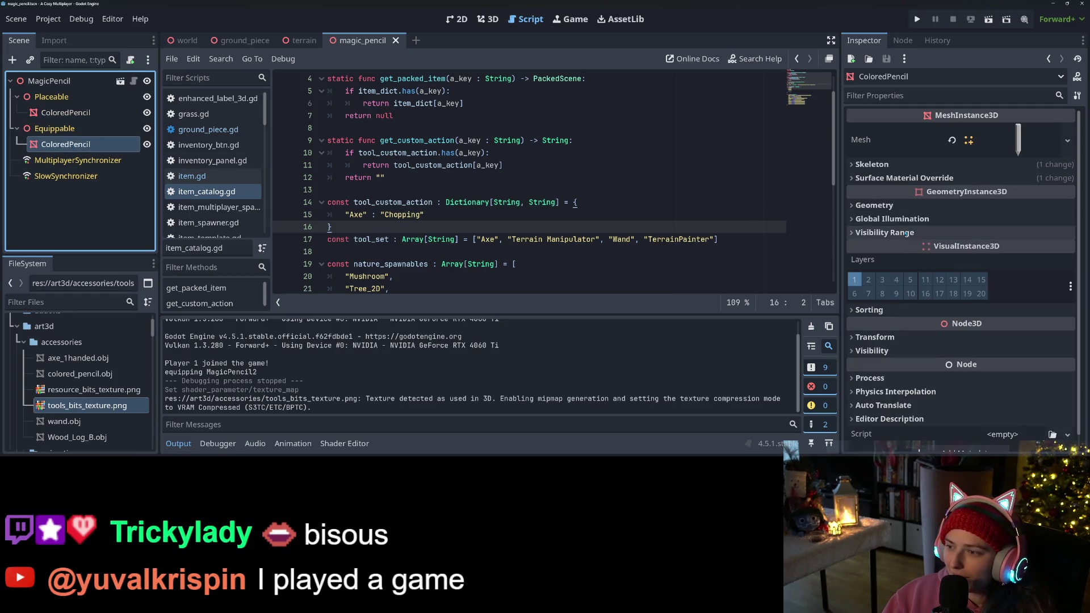
{"action": "left_click", "coordinate": [900, 178]}
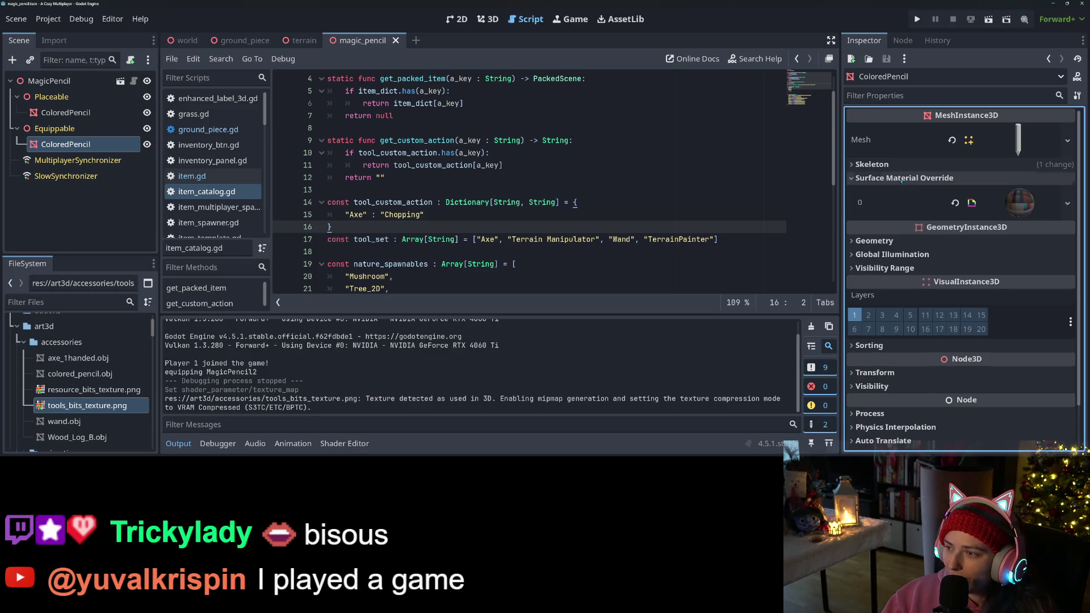
{"action": "left_click", "coordinate": [906, 223]}
{"action": "right_click", "coordinate": [907, 237]}
{"action": "left_click", "coordinate": [937, 258]}
{"action": "key", "text": "ctrl+s"}
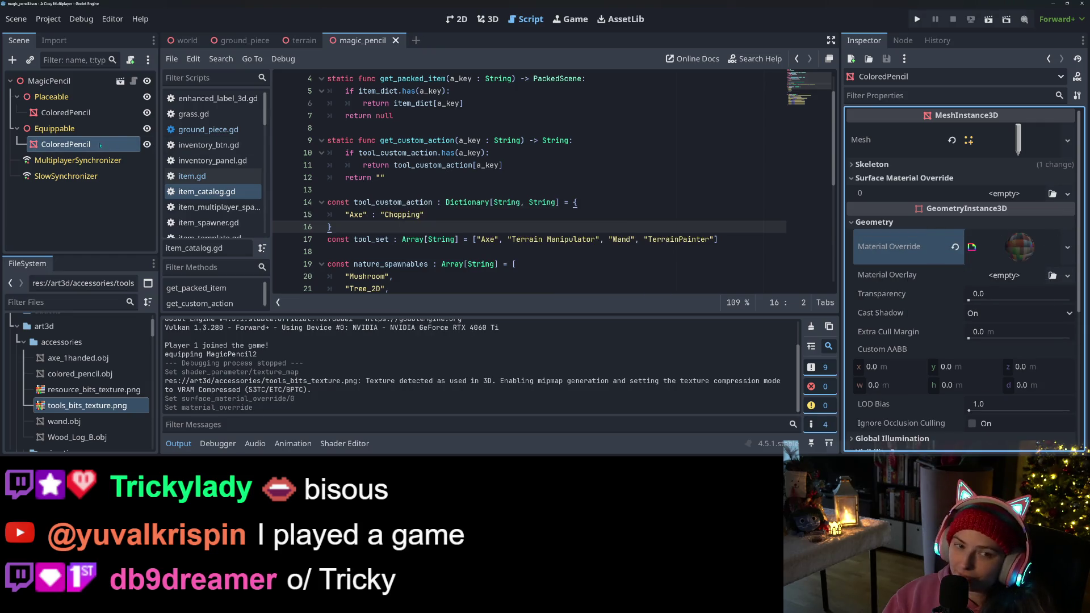
Clear the surface material override slot and paste the copied material into Geometry > Material Override
{"action": "left_click", "coordinate": [955, 204]}
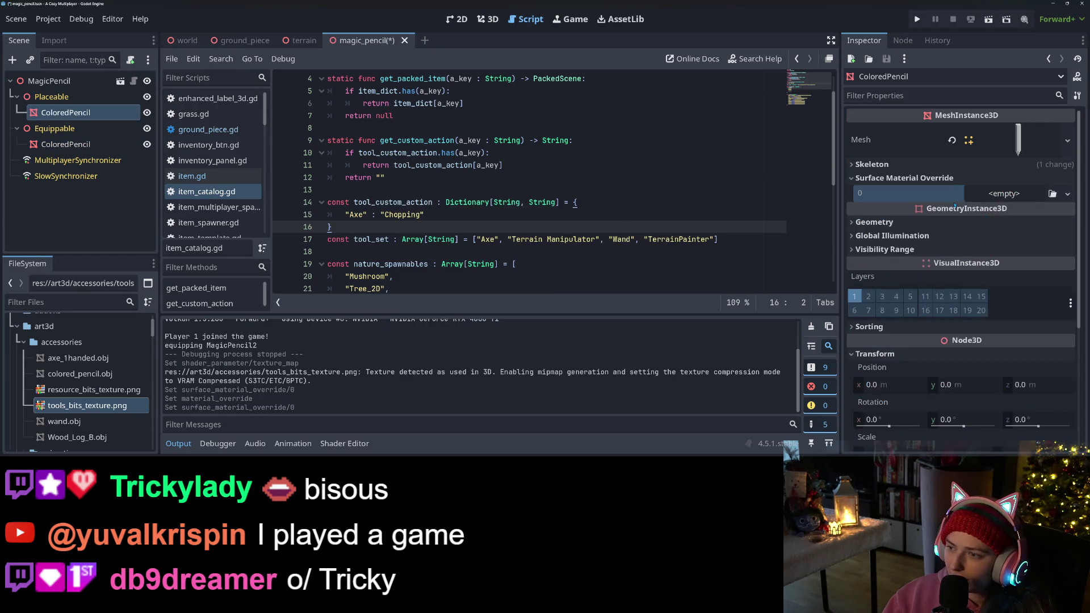
{"action": "left_click", "coordinate": [895, 236]}
{"action": "right_click", "coordinate": [896, 238]}
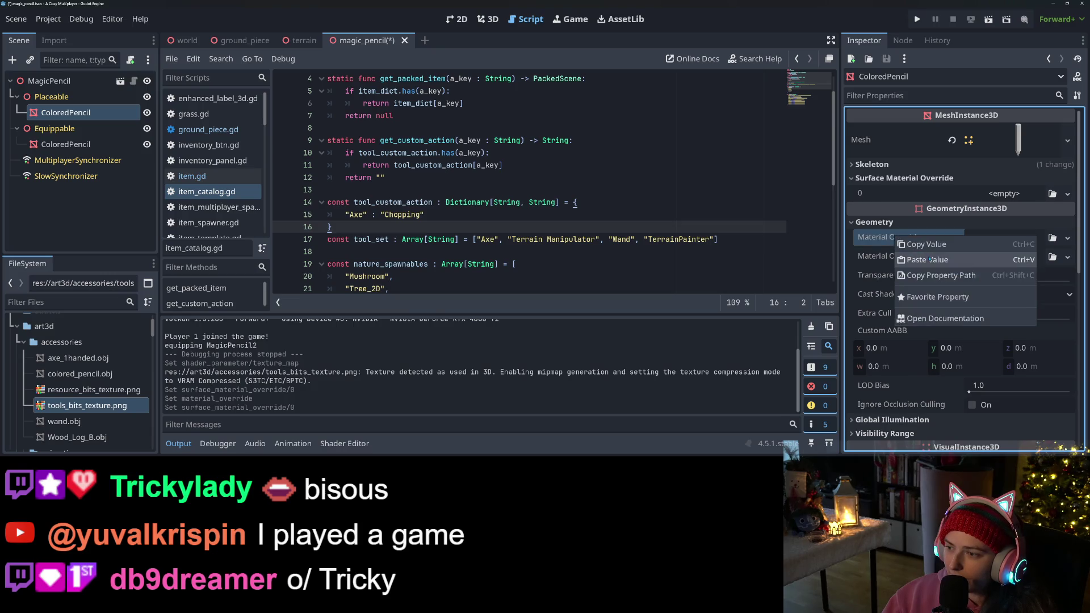
{"action": "left_click", "coordinate": [937, 257]}
{"action": "key", "text": "ctrl+s"}
Set the override material's Texture Map, trying tools_bits_texture.png and then resource_bits_texture.png
{"action": "left_click", "coordinate": [65, 144]}
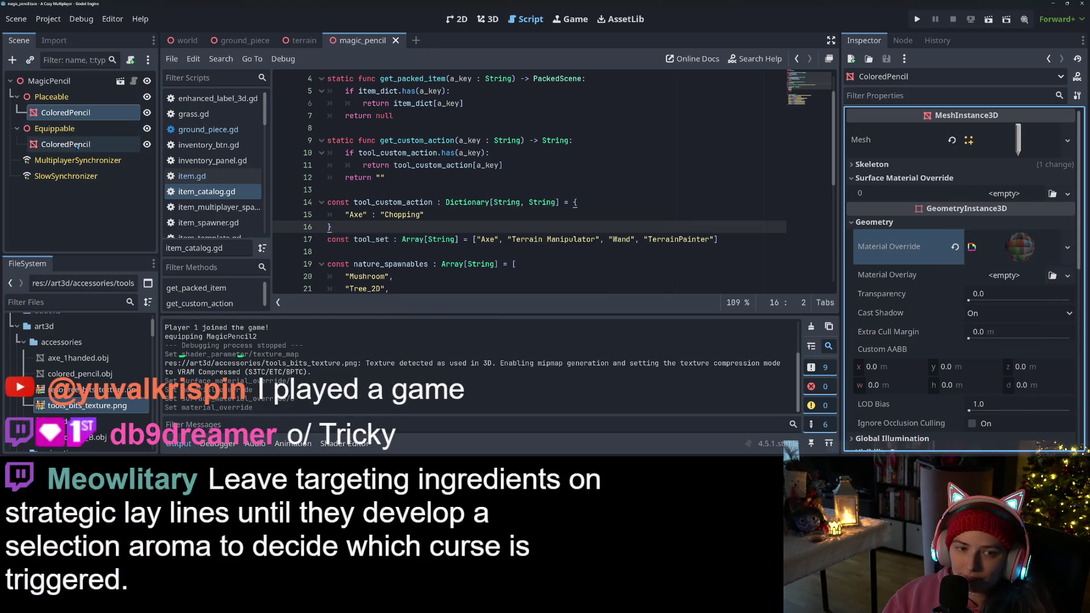
{"action": "left_click", "coordinate": [1031, 260]}
{"action": "scroll", "coordinate": [964, 278], "scroll_direction": "down", "scroll_amount": 5}
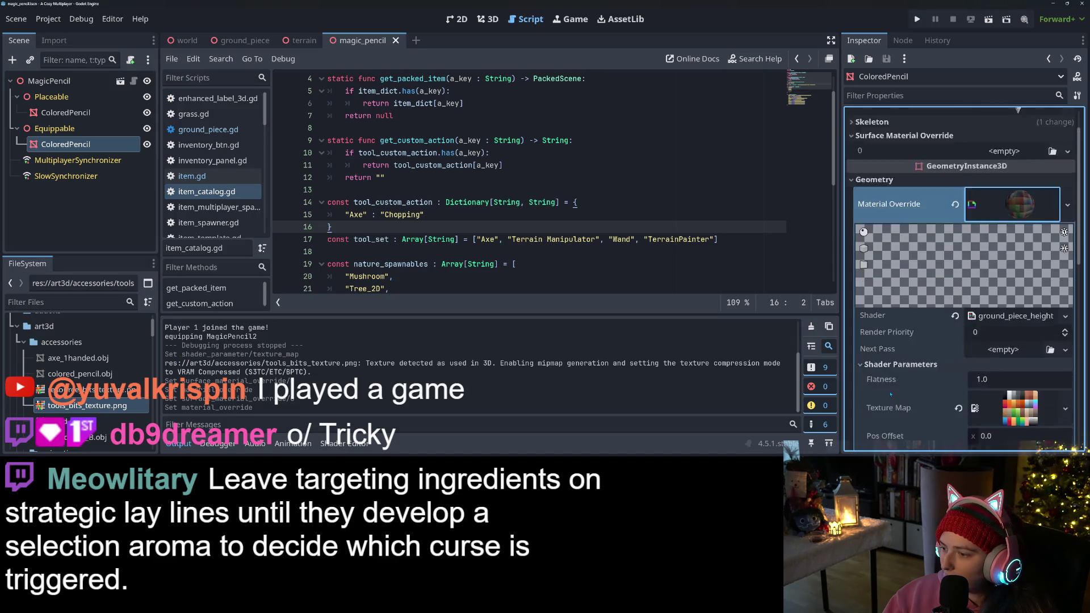
{"action": "mouse_move", "coordinate": [67, 391]}
{"action": "left_mouse_down"}
{"action": "mouse_move", "coordinate": [1057, 358]}
{"action": "mouse_move", "coordinate": [1038, 331]}
{"action": "left_mouse_up"}
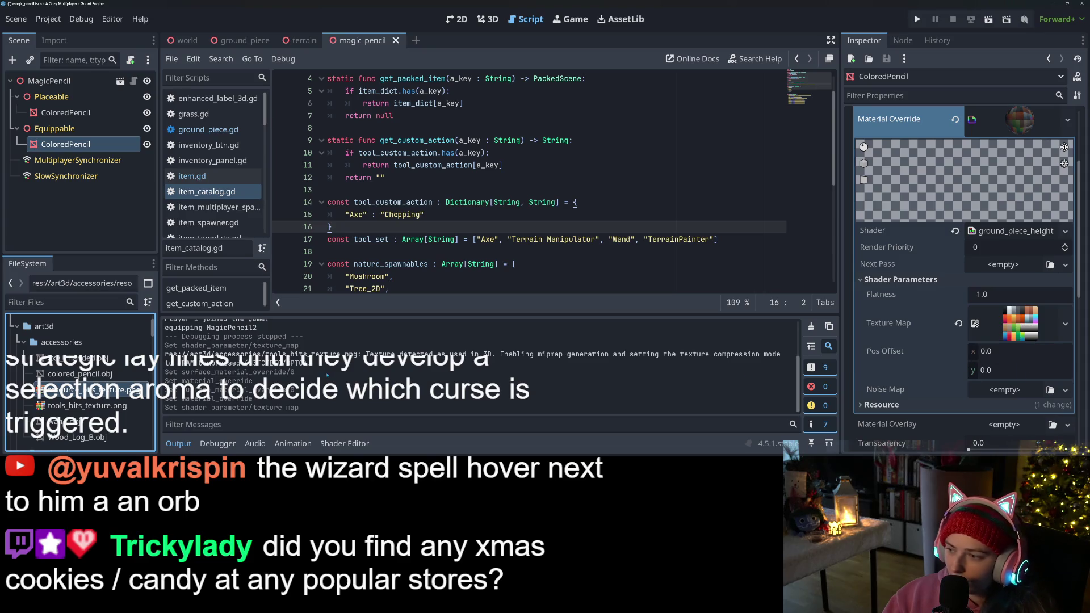
{"action": "mouse_move", "coordinate": [86, 405]}
{"action": "left_mouse_down"}
{"action": "mouse_move", "coordinate": [1022, 341]}
{"action": "mouse_move", "coordinate": [1037, 315]}
{"action": "left_mouse_up"}
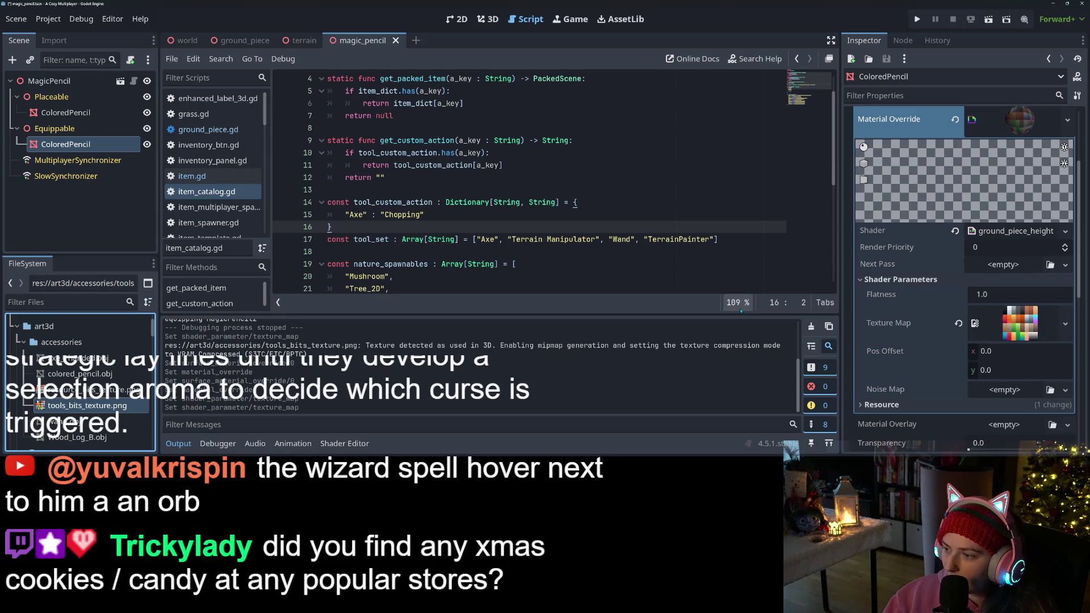
{"action": "mouse_move", "coordinate": [85, 390]}
{"action": "left_mouse_down"}
{"action": "mouse_move", "coordinate": [341, 383]}
{"action": "mouse_move", "coordinate": [1033, 330]}
{"action": "left_mouse_up"}
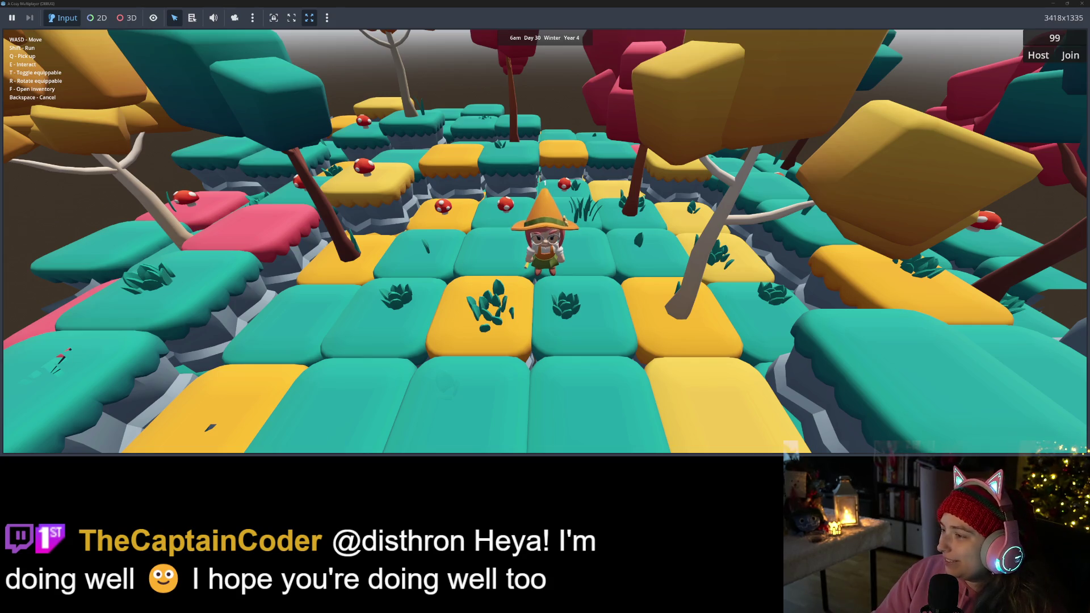
Exit the game world back to the main menu
{"action": "left_click", "coordinate": [1055, 9]}
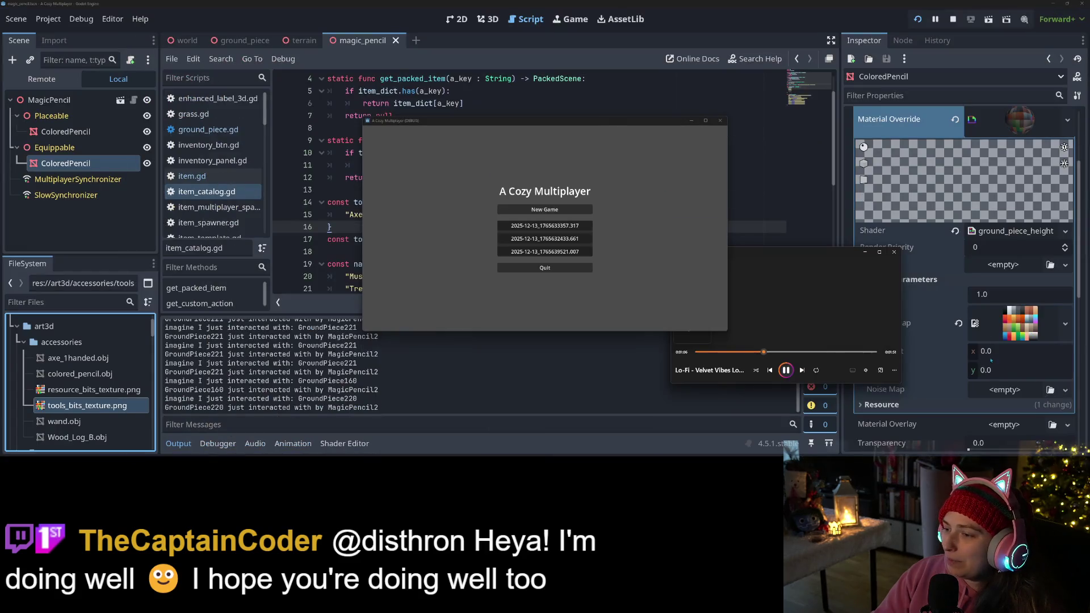
Adjust the music volume, walk the wizard onto the yellow tile, orbit the camera, then stop the game
{"action": "left_click", "coordinate": [872, 371]}
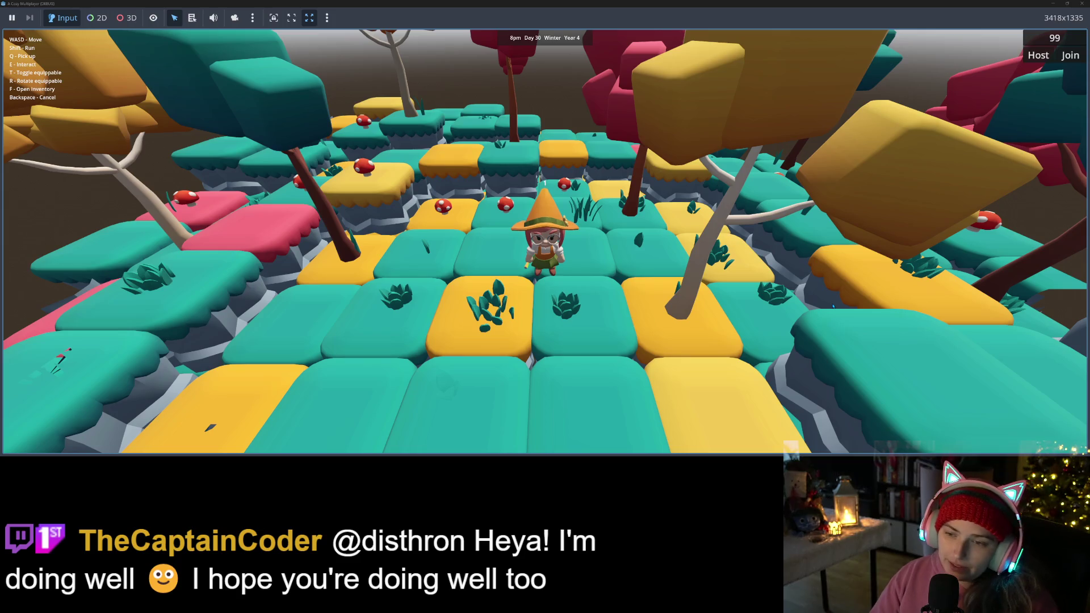
{"action": "key", "text": "w"}
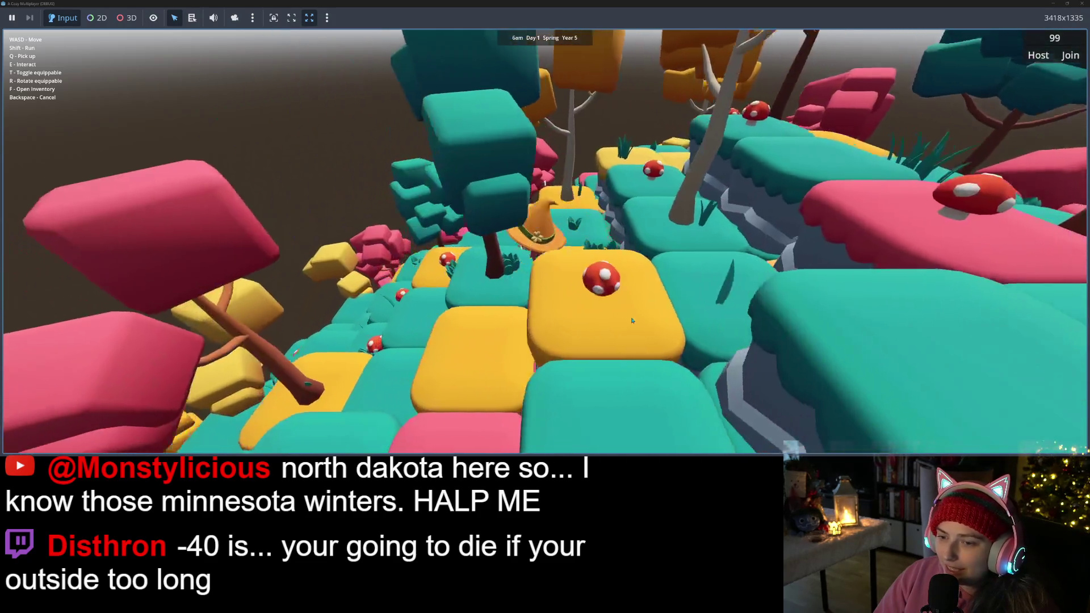
{"action": "key", "text": "w"}
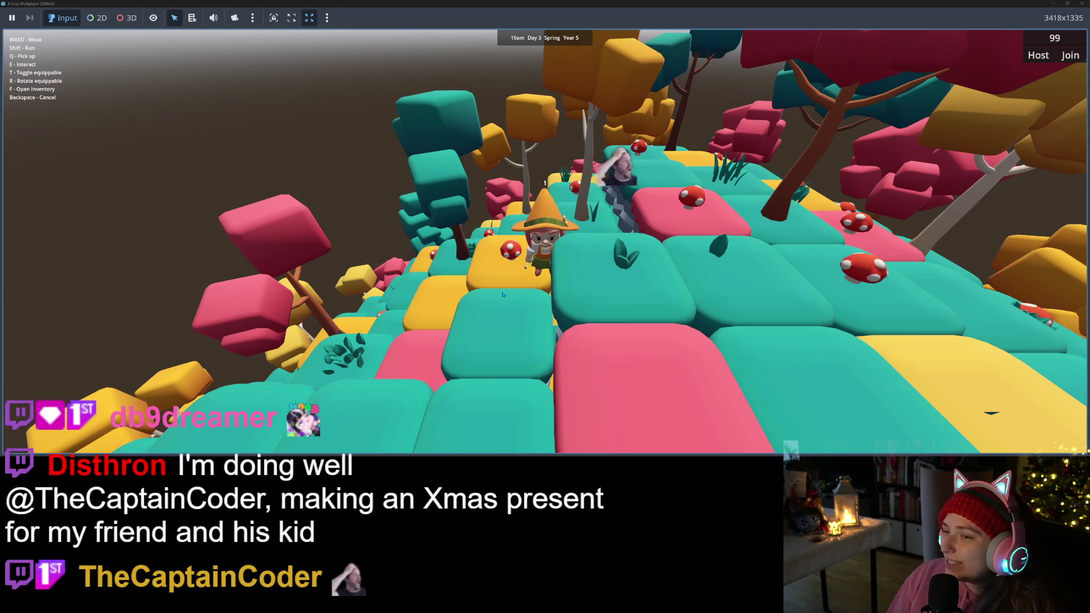
{"action": "key", "text": "Right"}
{"action": "key", "text": "Right"}
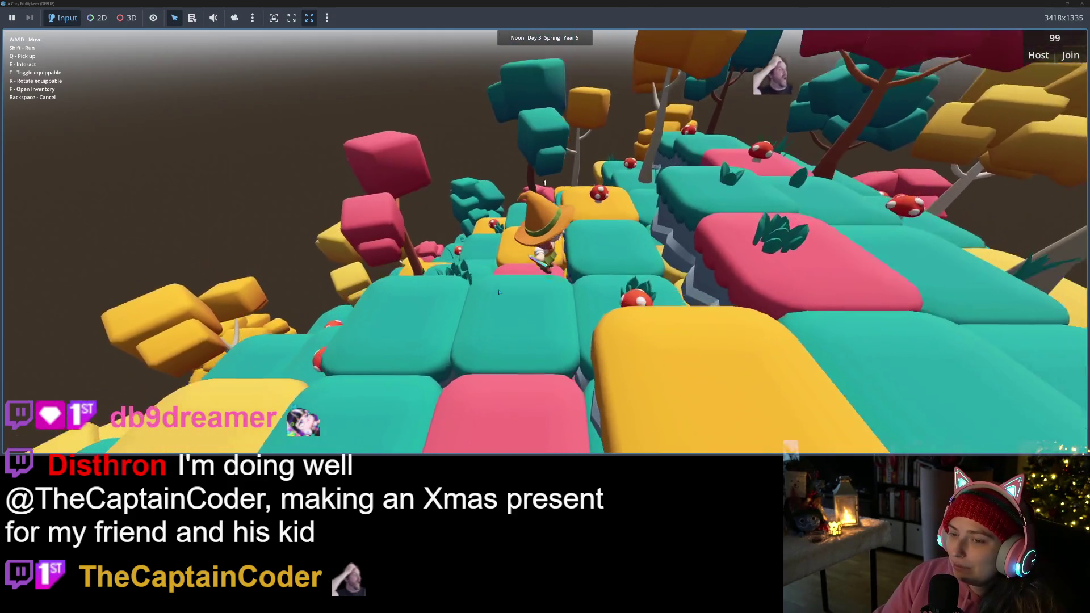
{"action": "key", "text": "Right"}
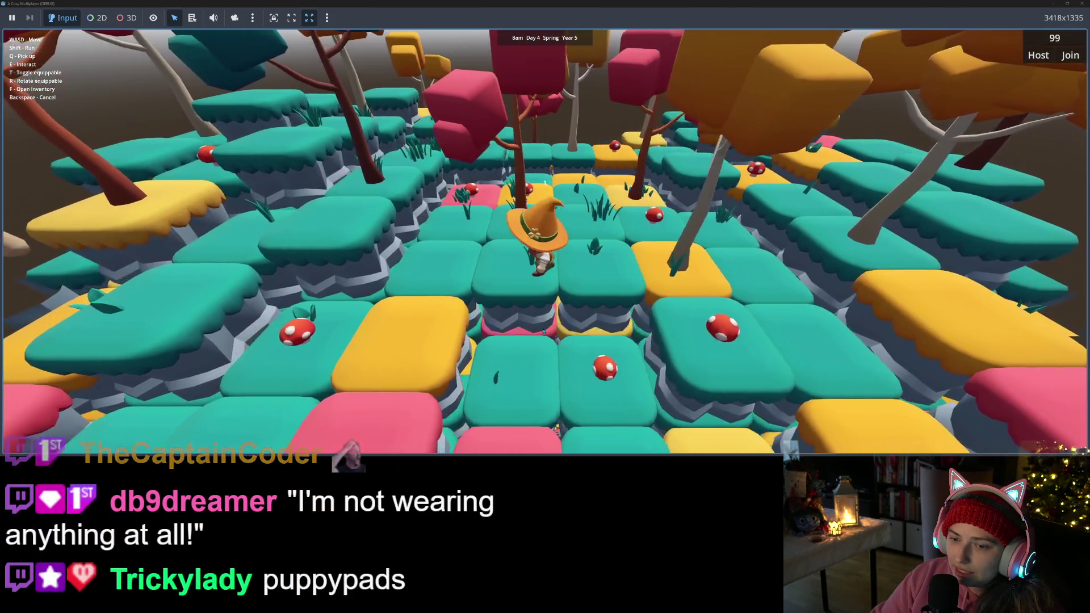
{"action": "left_click", "coordinate": [1082, 3]}
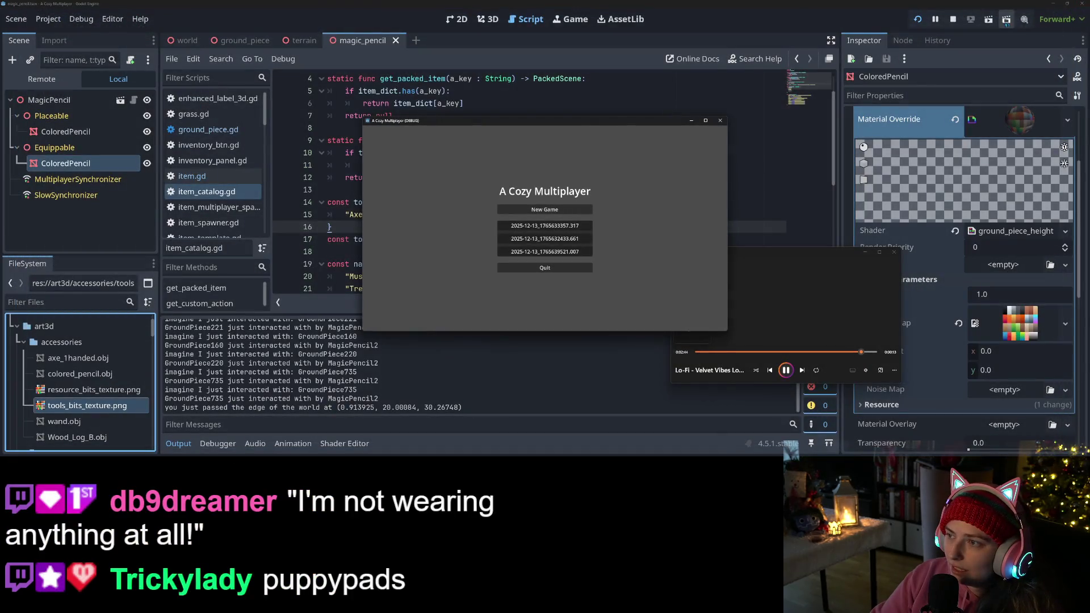
{"action": "left_click", "coordinate": [953, 20]}
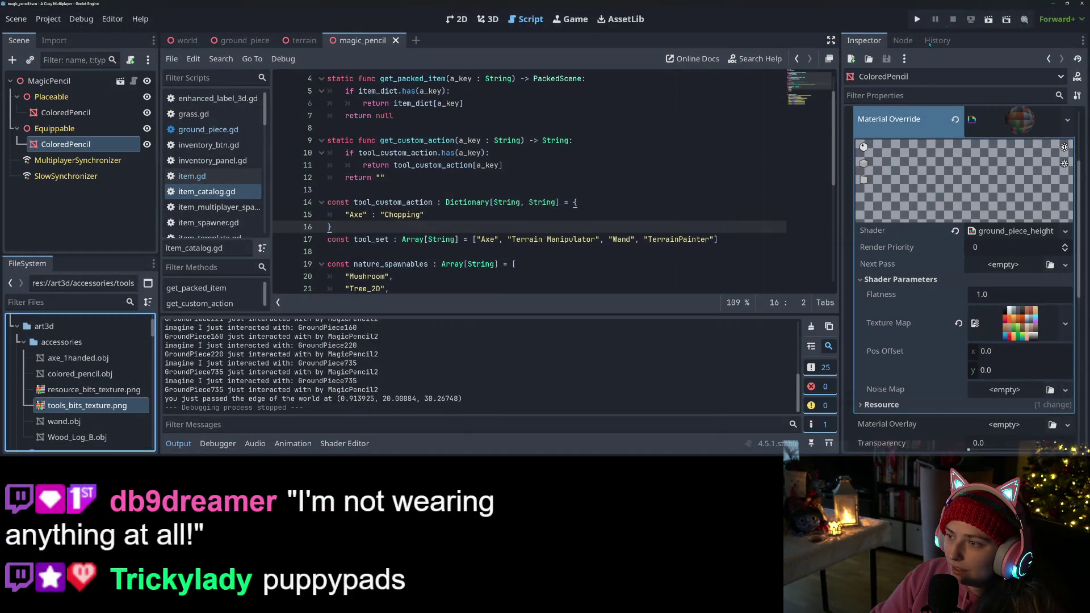
Go to line 17 and hide the Output panel to enlarge the code view
{"action": "left_click", "coordinate": [511, 239]}
{"action": "left_click", "coordinate": [178, 443]}
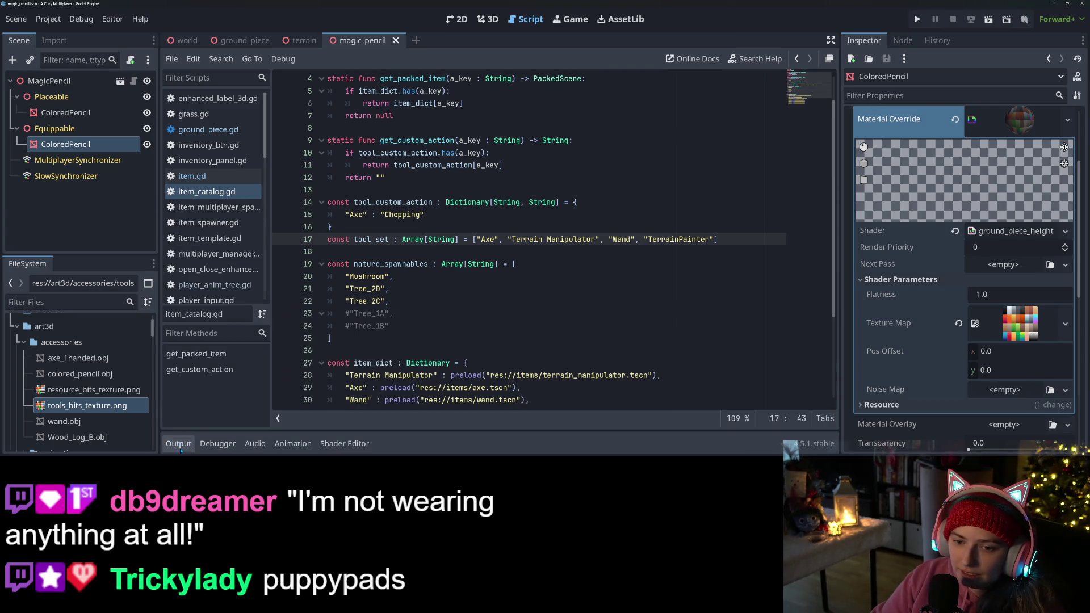
{"action": "scroll", "coordinate": [432, 341], "scroll_direction": "down", "scroll_amount": 4}
{"action": "scroll", "coordinate": [431, 342], "scroll_direction": "up", "scroll_amount": 5}
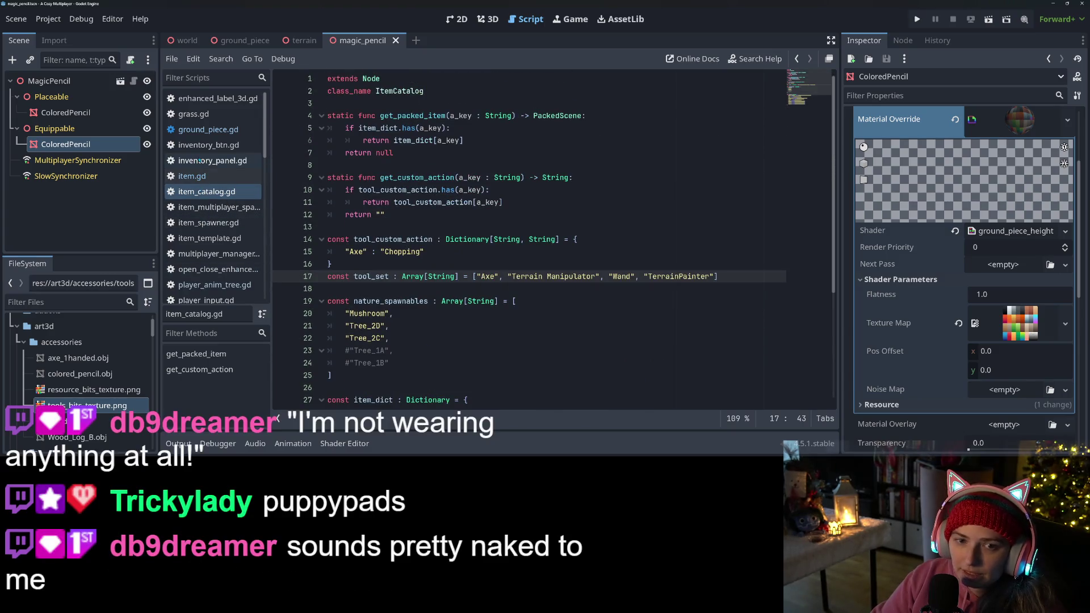
Open ground_piece.gd and view its diff in GitHub Desktop
{"action": "left_click", "coordinate": [223, 115]}
{"action": "left_click", "coordinate": [216, 129]}
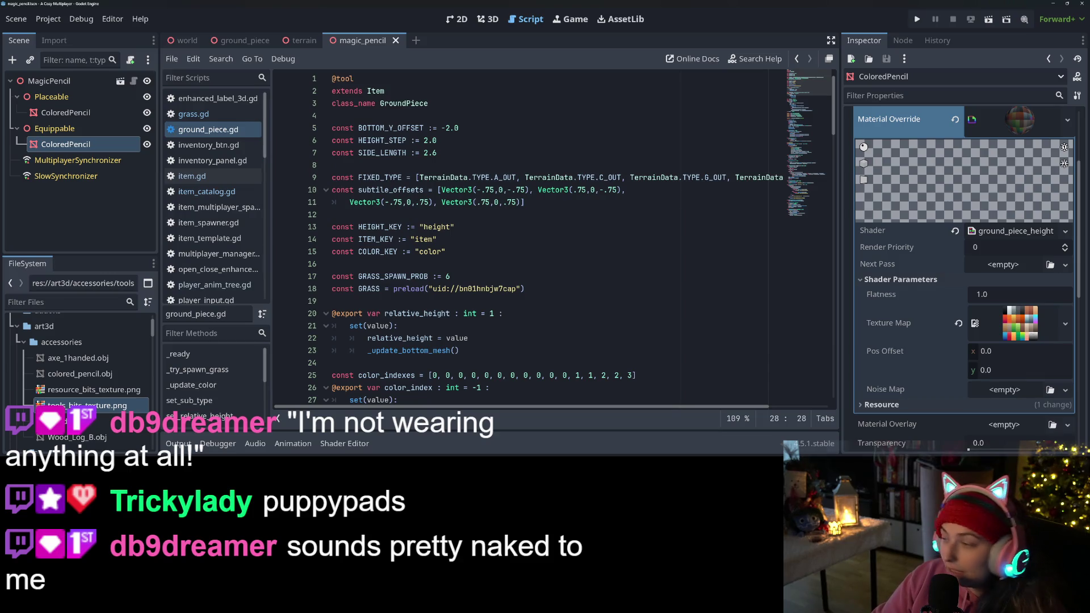
{"action": "key", "text": "alt+Tab"}
{"action": "left_click", "coordinate": [255, 242]}
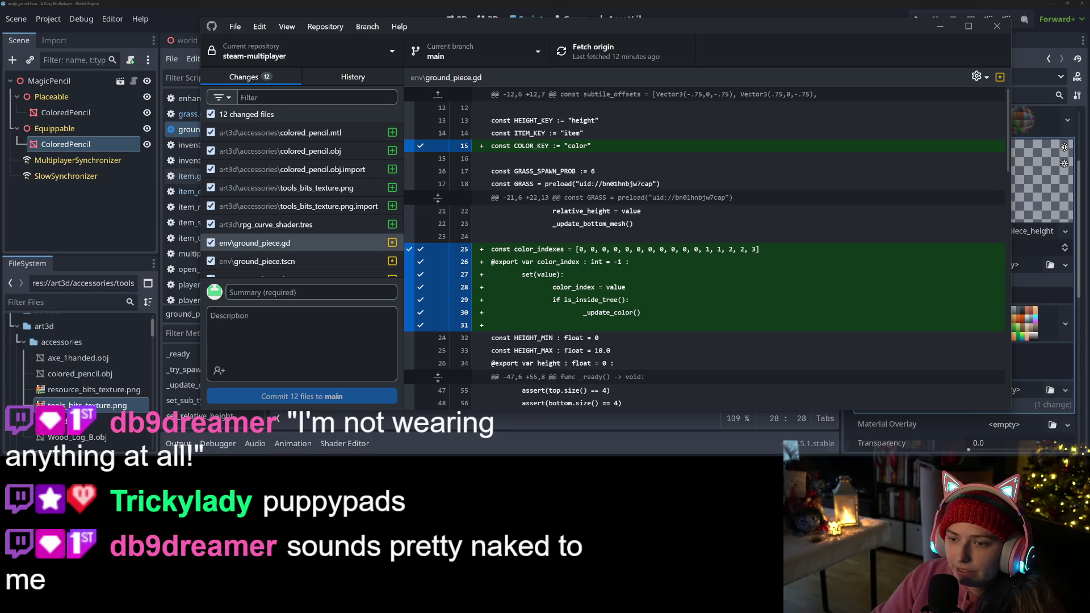
Return to Godot and put the cursor in ground_piece.gd around line 23
{"action": "key", "text": "alt+Tab"}
{"action": "left_click", "coordinate": [607, 347]}
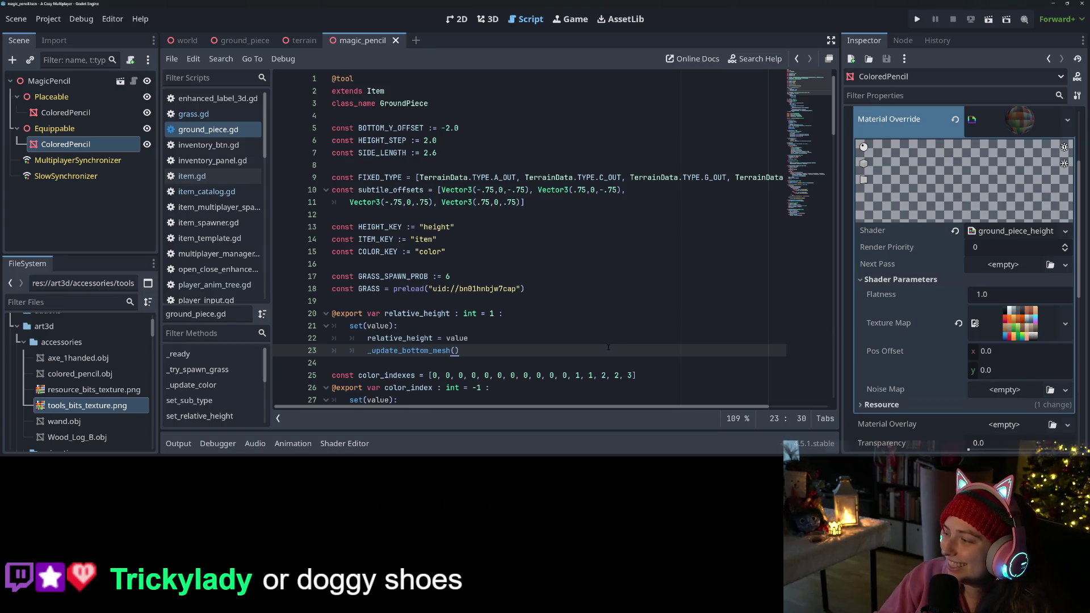
{"action": "left_click", "coordinate": [495, 319]}
{"action": "scroll", "coordinate": [495, 319], "scroll_direction": "down", "scroll_amount": 2}
{"action": "scroll", "coordinate": [511, 301], "scroll_direction": "up", "scroll_amount": 2}
{"action": "left_click", "coordinate": [536, 287]}
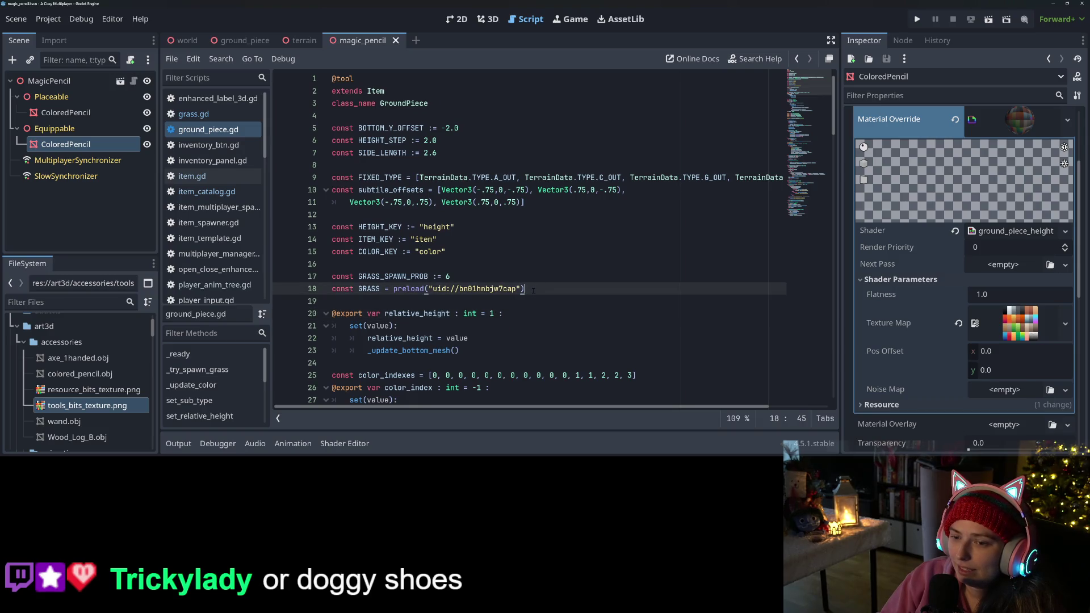
{"action": "left_click", "coordinate": [482, 313]}
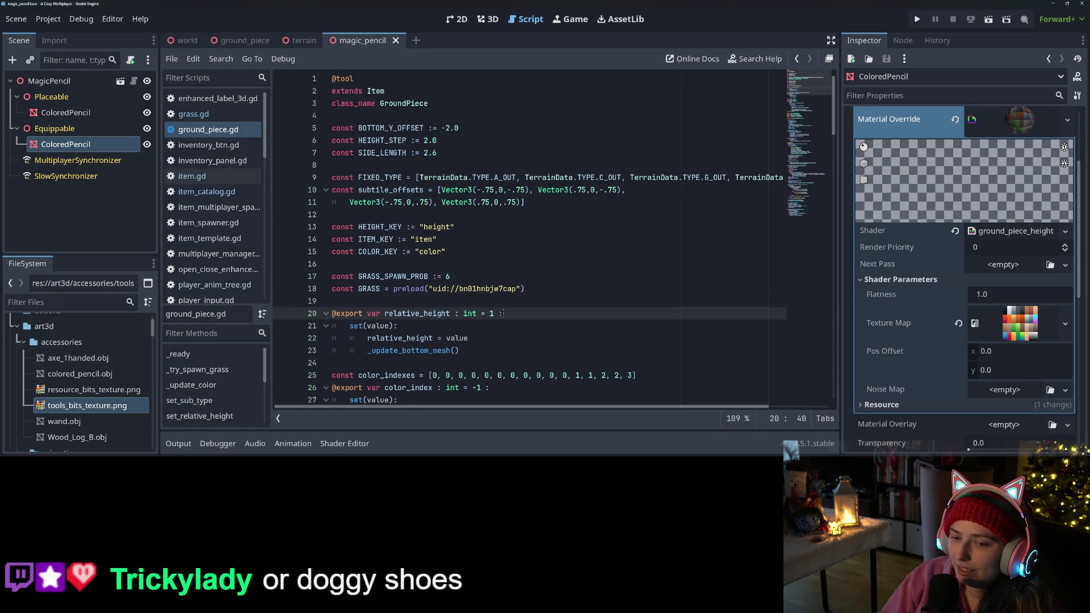
{"action": "left_click", "coordinate": [487, 359]}
{"action": "scroll", "coordinate": [487, 359], "scroll_direction": "down", "scroll_amount": 2}
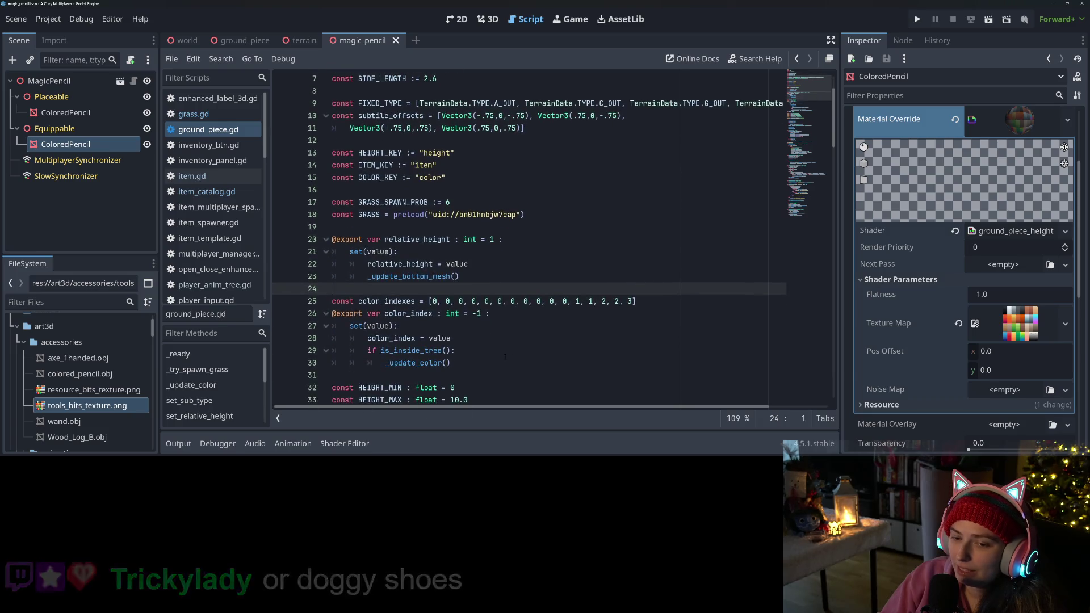
{"action": "left_click", "coordinate": [525, 340]}
{"action": "left_click", "coordinate": [506, 364]}
{"action": "left_click", "coordinate": [456, 339]}
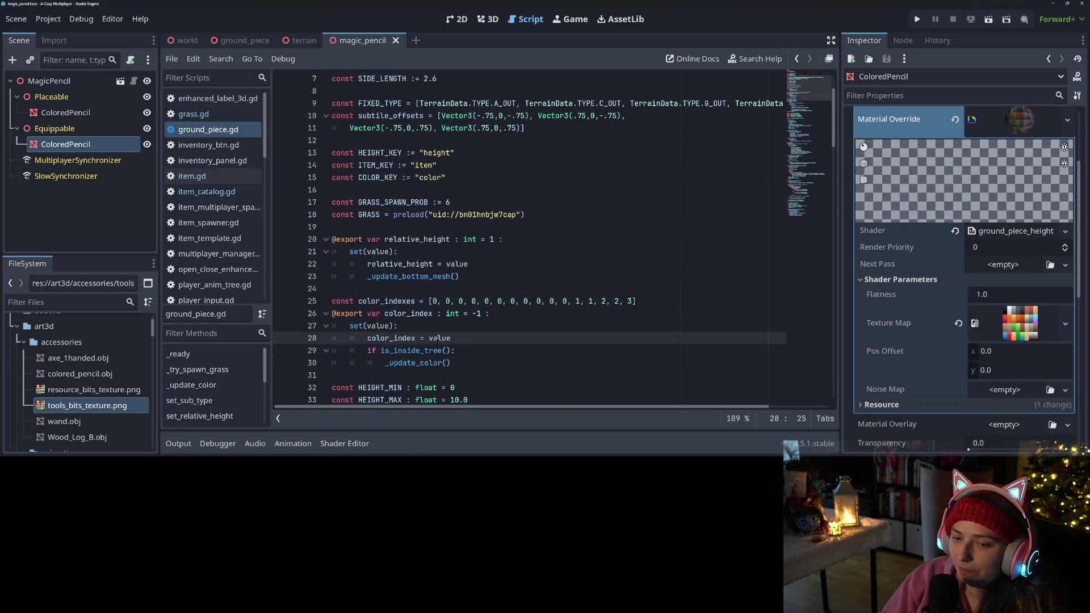
{"action": "triple_click", "coordinate": [394, 314]}
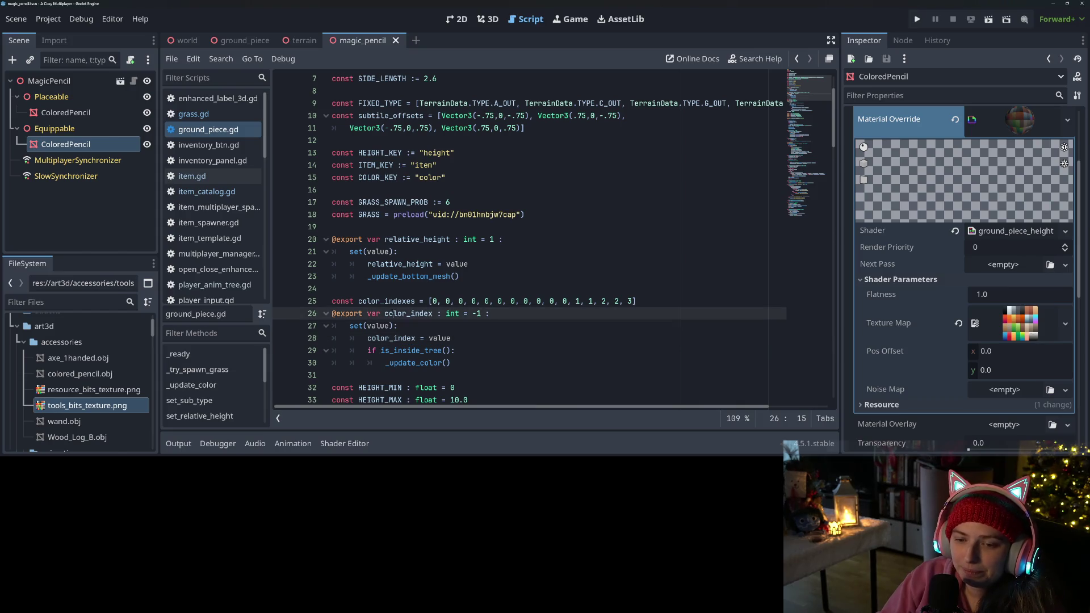
{"action": "double_click", "coordinate": [417, 363]}
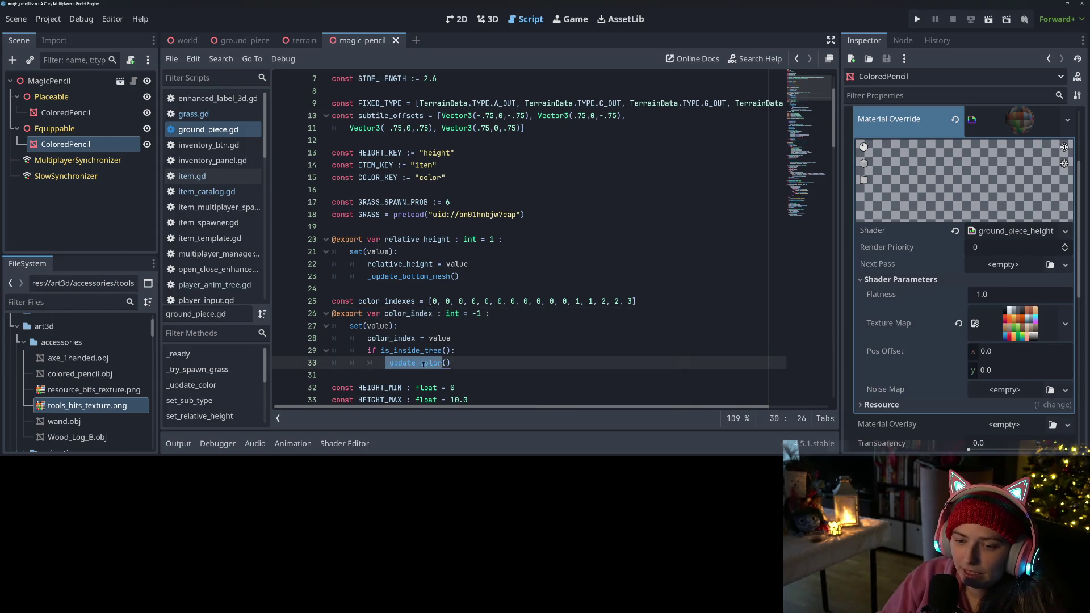
{"action": "scroll", "coordinate": [417, 363], "scroll_direction": "down", "scroll_amount": 7}
{"action": "scroll", "coordinate": [418, 363], "scroll_direction": "down", "scroll_amount": 10}
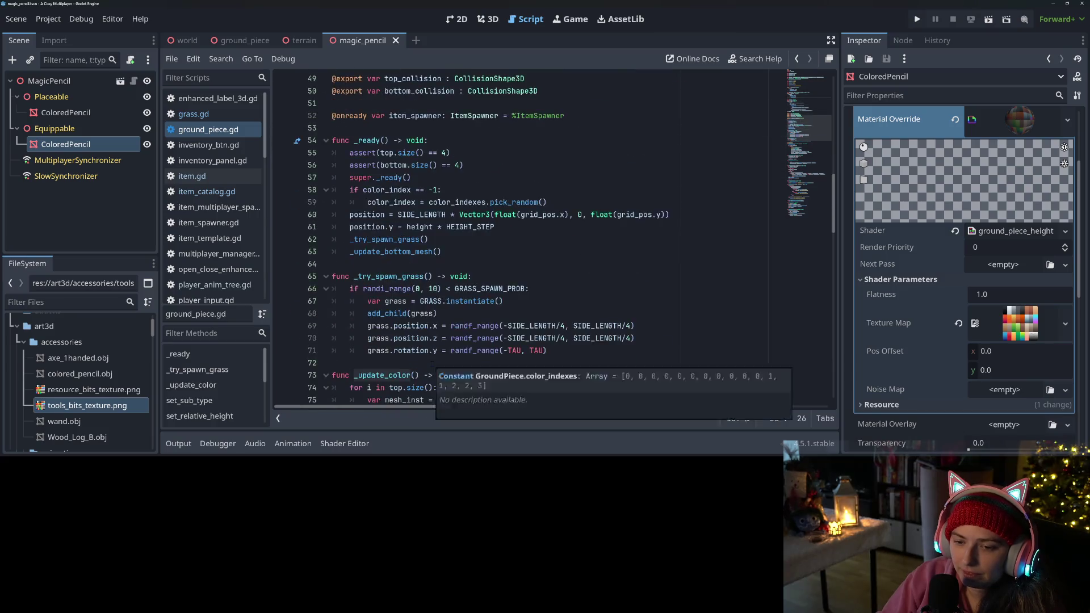
{"action": "double_click", "coordinate": [420, 301]}
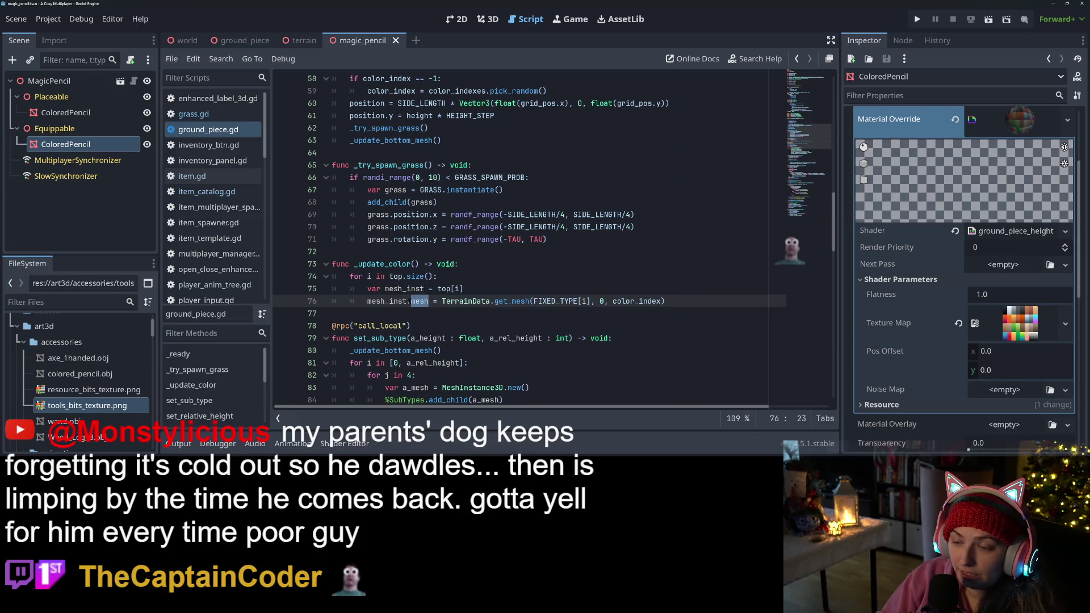
{"action": "mouse_move", "coordinate": [420, 301]}
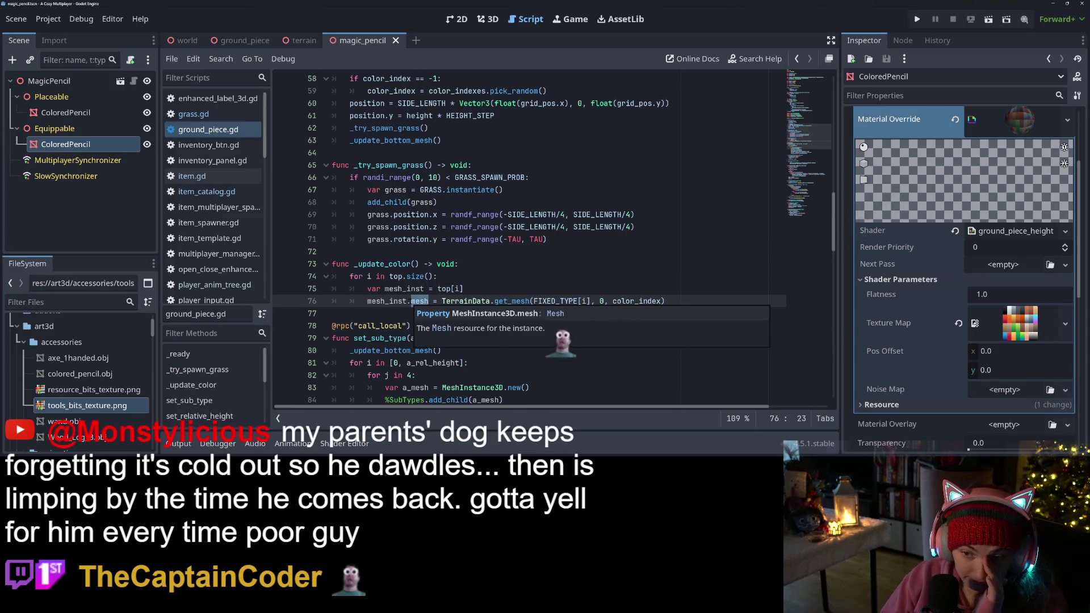
{"action": "left_click", "coordinate": [406, 338]}
{"action": "scroll", "coordinate": [494, 305], "scroll_direction": "up", "scroll_amount": 5}
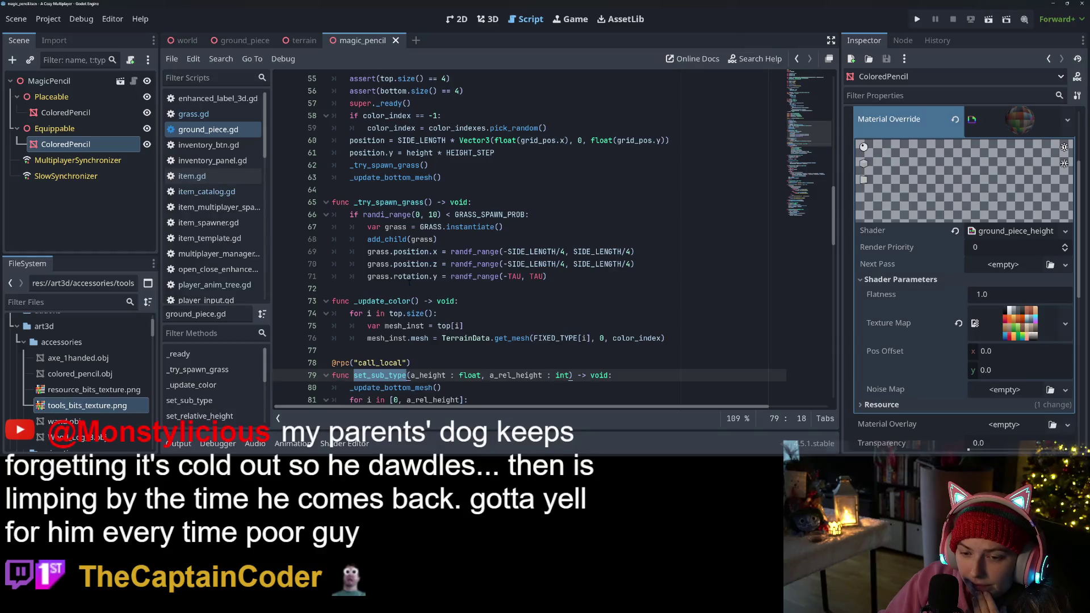
{"action": "scroll", "coordinate": [493, 305], "scroll_direction": "up", "scroll_amount": 3}
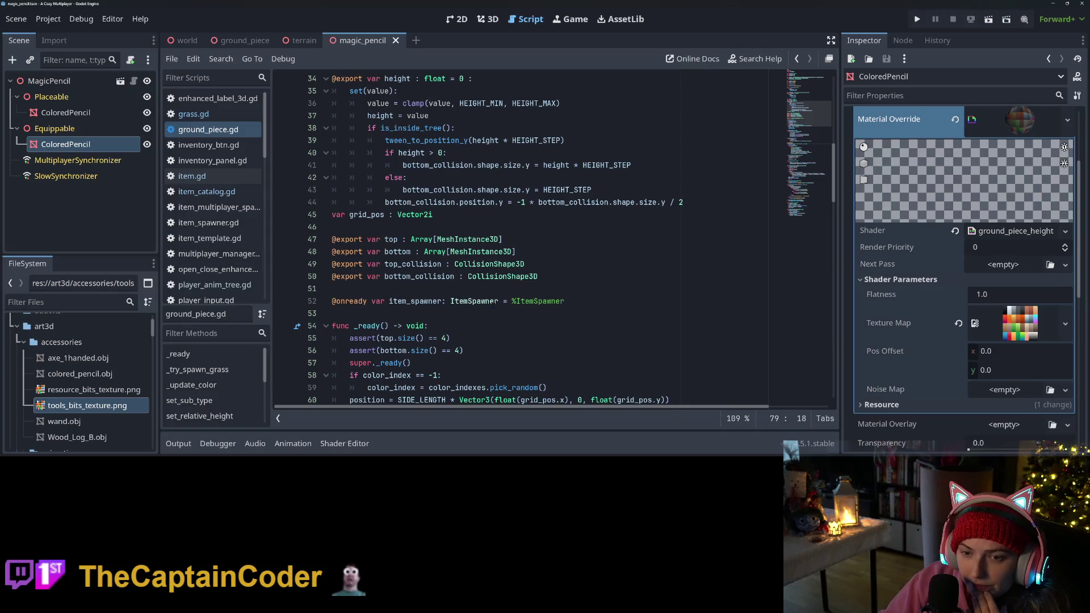
{"action": "scroll", "coordinate": [494, 305], "scroll_direction": "down", "scroll_amount": 5}
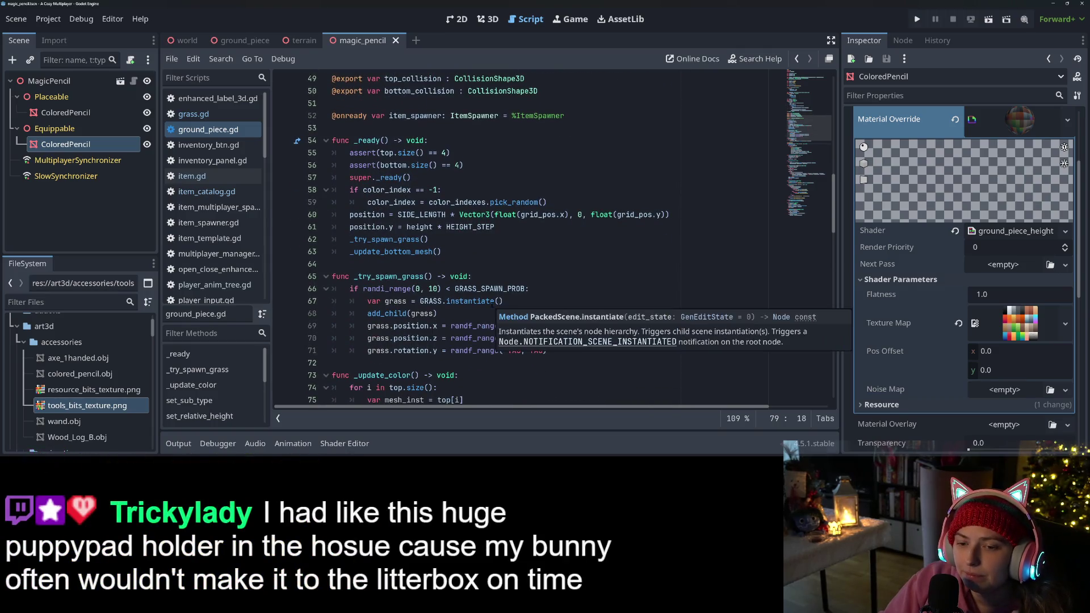
{"action": "scroll", "coordinate": [493, 305], "scroll_direction": "down", "scroll_amount": 7}
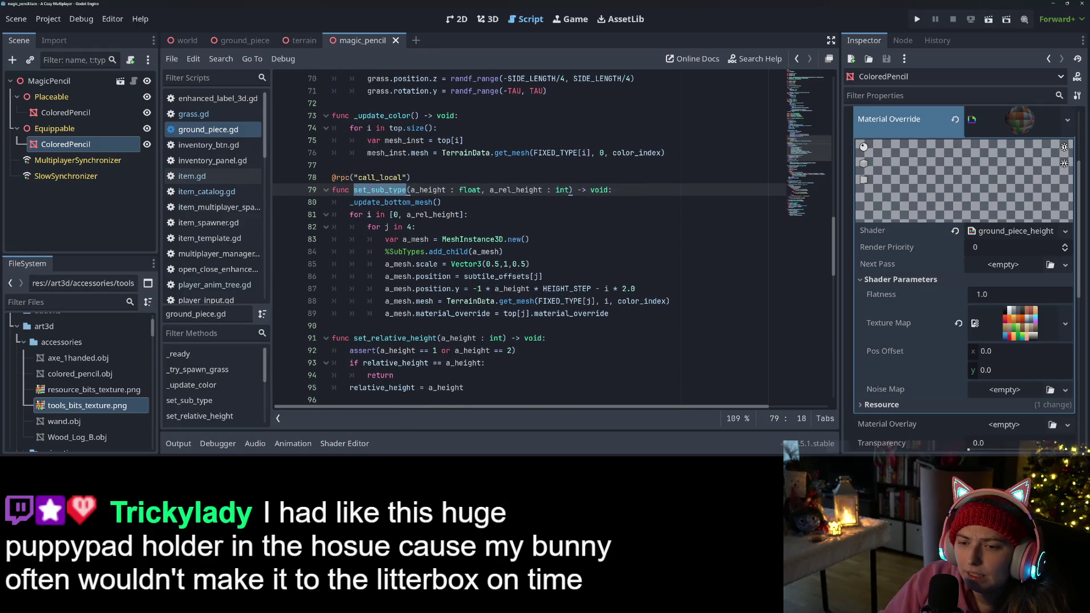
{"action": "double_click", "coordinate": [405, 252]}
{"action": "scroll", "coordinate": [403, 254], "scroll_direction": "down", "scroll_amount": 3}
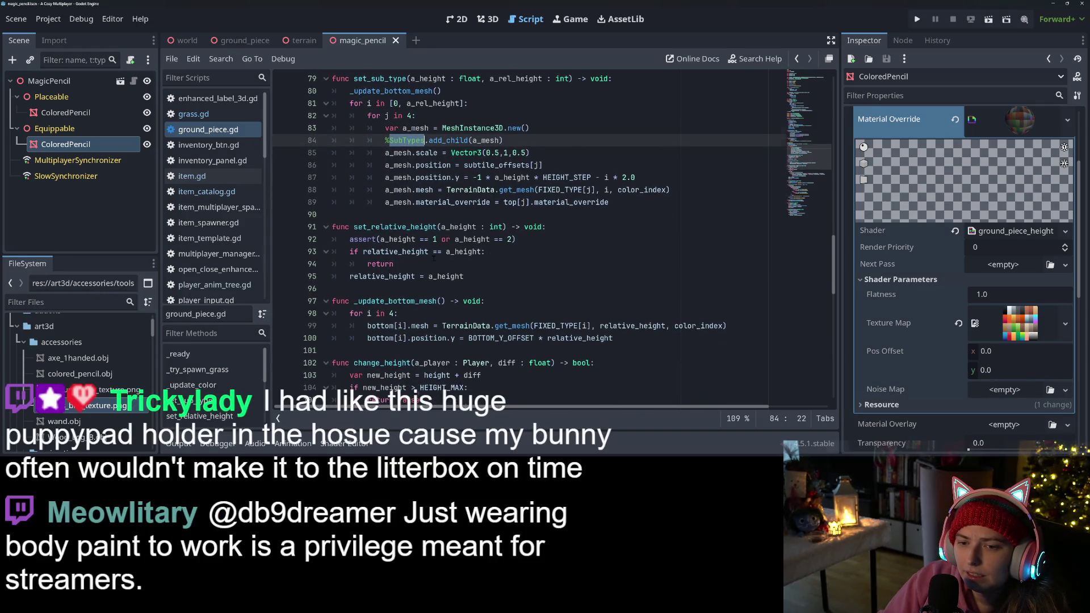
{"action": "scroll", "coordinate": [434, 258], "scroll_direction": "down", "scroll_amount": 1}
{"action": "scroll", "coordinate": [434, 258], "scroll_direction": "down", "scroll_amount": 2}
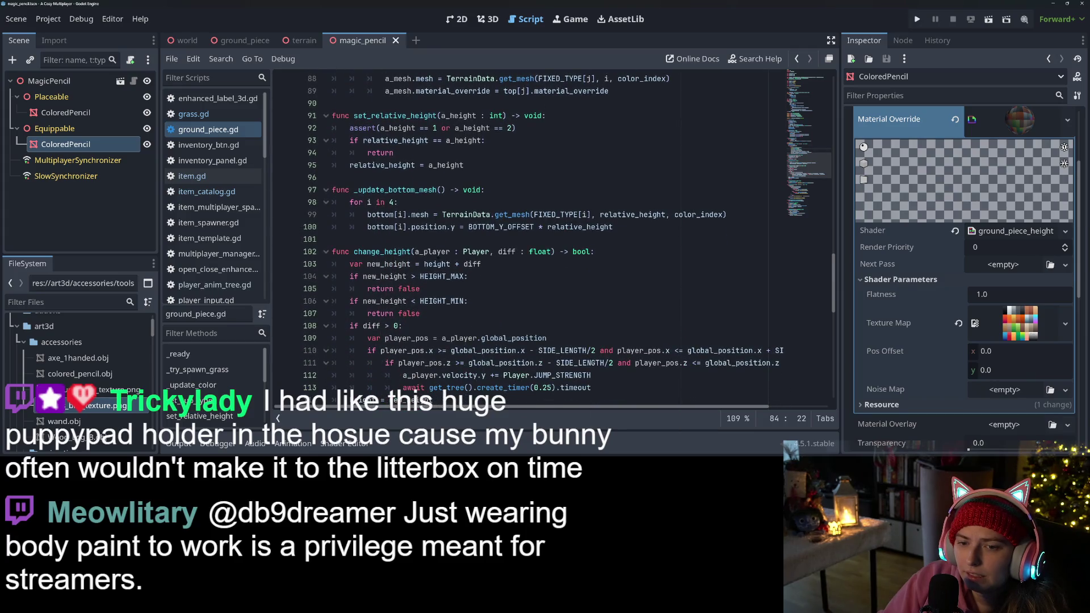
{"action": "scroll", "coordinate": [440, 264], "scroll_direction": "down", "scroll_amount": 5}
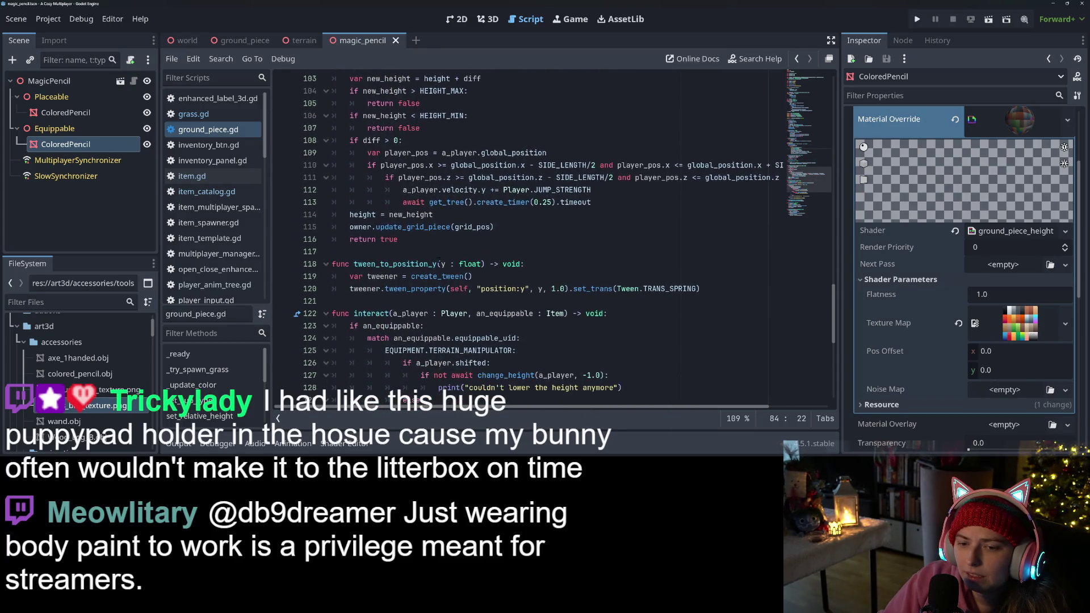
{"action": "scroll", "coordinate": [440, 264], "scroll_direction": "down", "scroll_amount": 1}
{"action": "scroll", "coordinate": [438, 259], "scroll_direction": "down", "scroll_amount": 8}
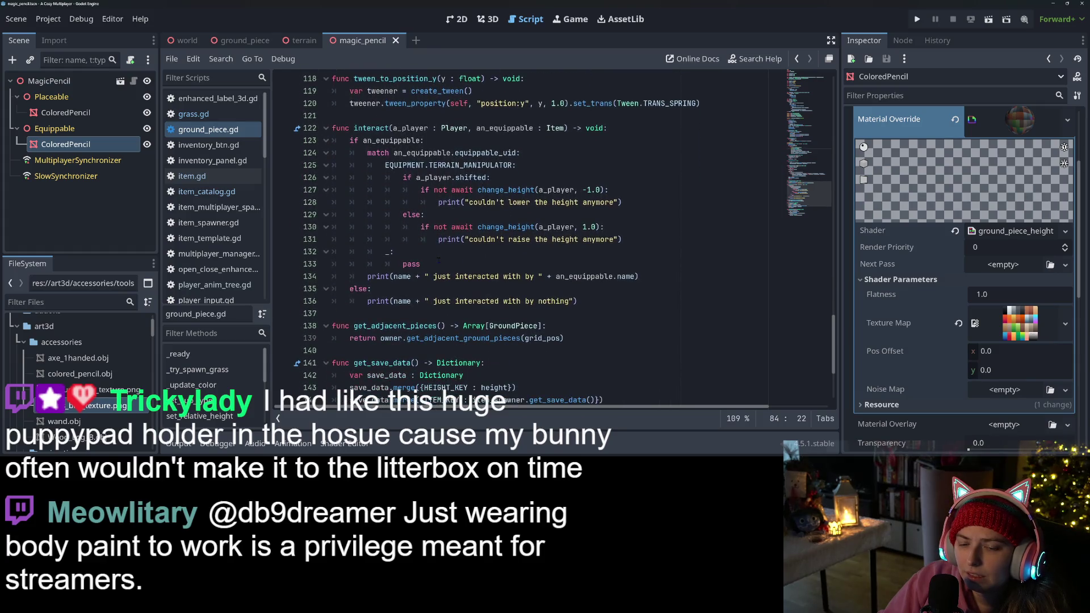
{"action": "scroll", "coordinate": [441, 264], "scroll_direction": "up", "scroll_amount": 16}
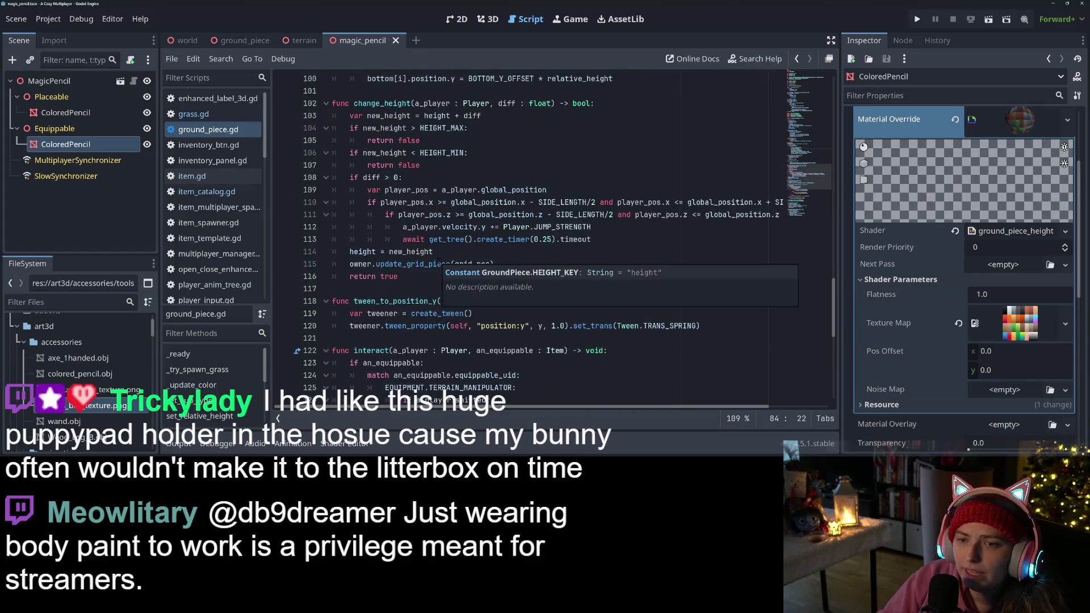
{"action": "scroll", "coordinate": [422, 221], "scroll_direction": "up", "scroll_amount": 3}
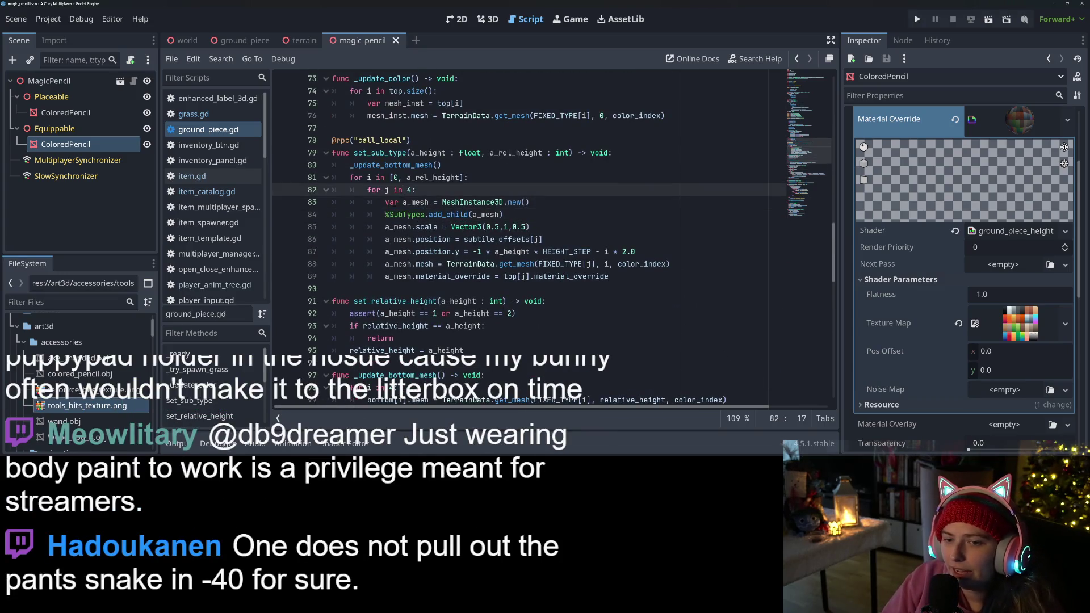
{"action": "left_click_drag", "start_coordinate": [385, 214], "coordinate": [423, 214]}
{"action": "left_click", "coordinate": [437, 214]}
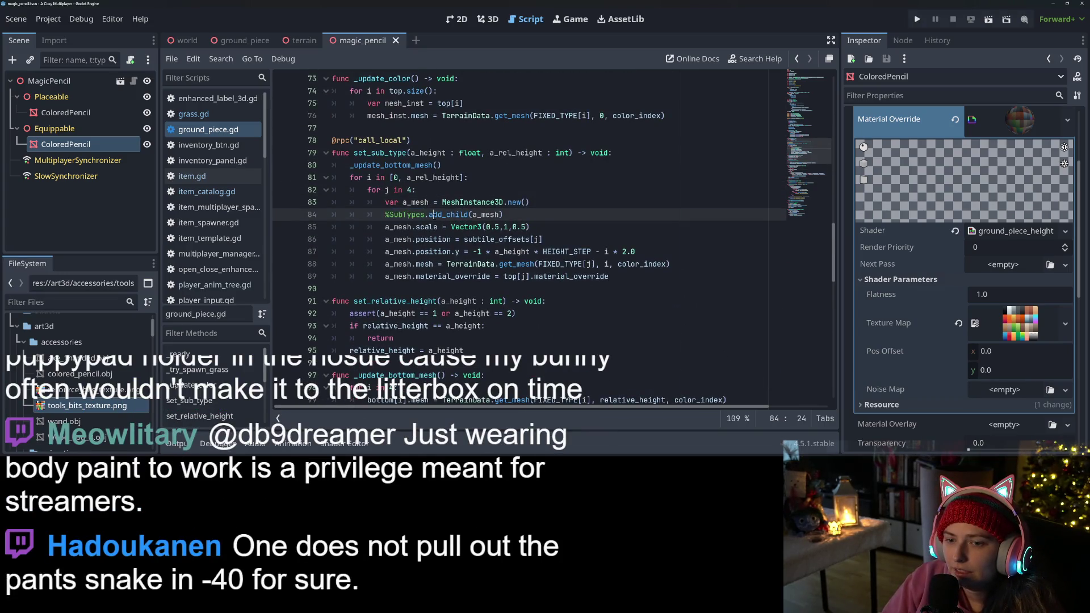
{"action": "scroll", "coordinate": [437, 215], "scroll_direction": "up", "scroll_amount": 1}
{"action": "double_click", "coordinate": [402, 252]}
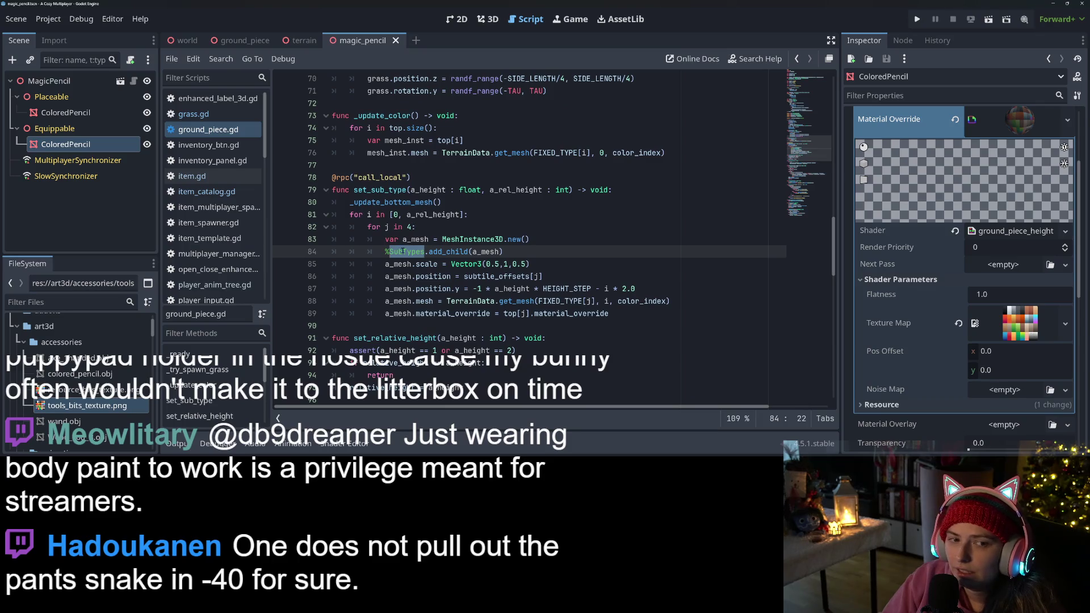
{"action": "scroll", "coordinate": [403, 252], "scroll_direction": "up", "scroll_amount": 1}
{"action": "double_click", "coordinate": [379, 226]}
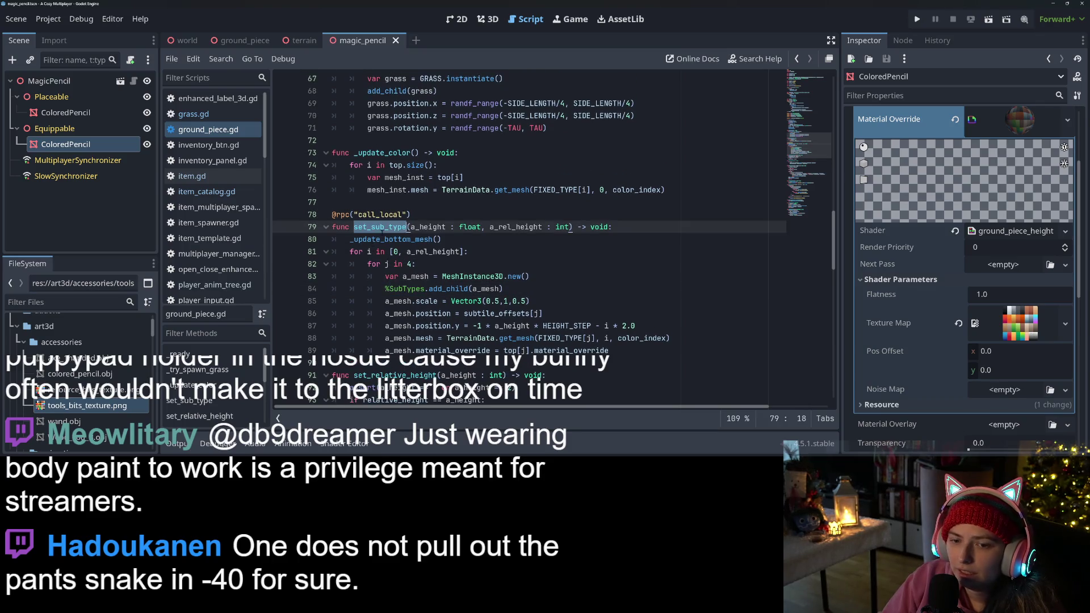
{"action": "key", "text": "ctrl+shift+d"}
{"action": "key", "text": "ctrl+z"}
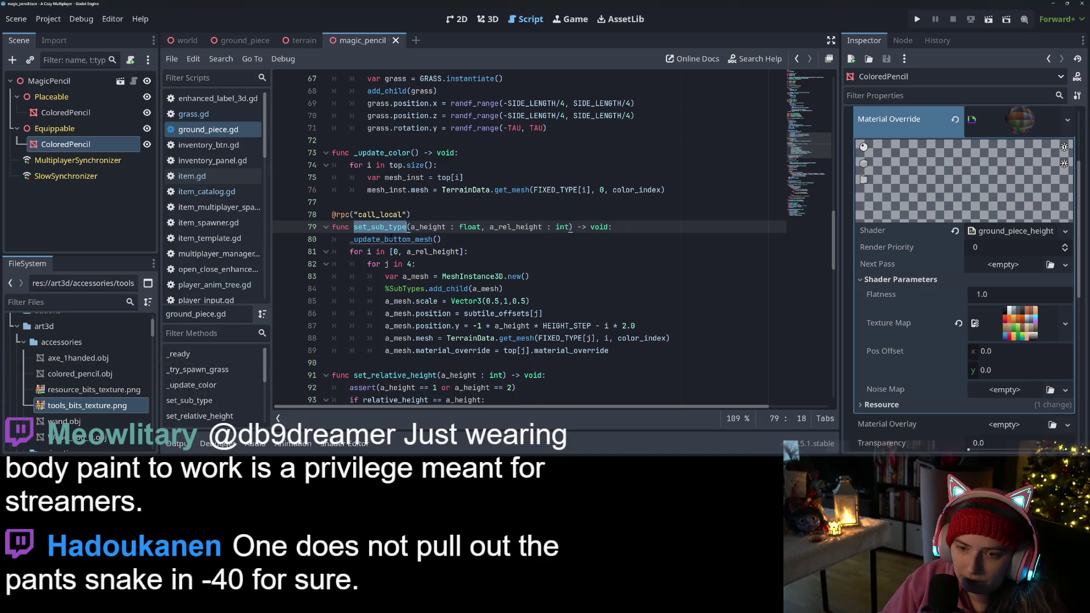
{"action": "key", "text": "ctrl+shift+f"}
{"action": "key", "text": "Return"}
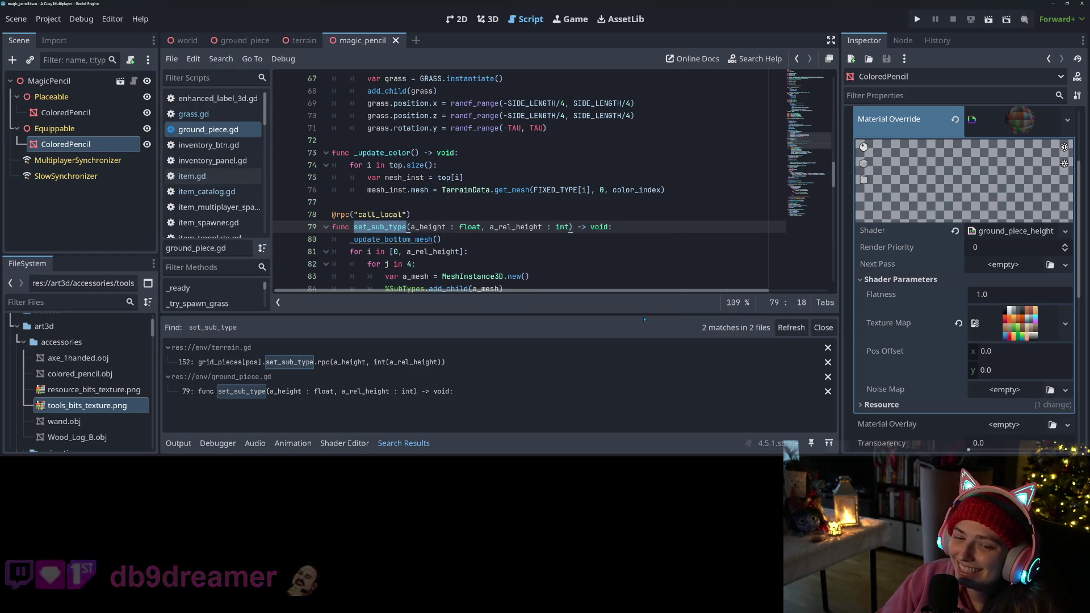
Open the set_sub_type call on line 152 of terrain.gd from the search results
{"action": "left_click", "coordinate": [357, 368]}
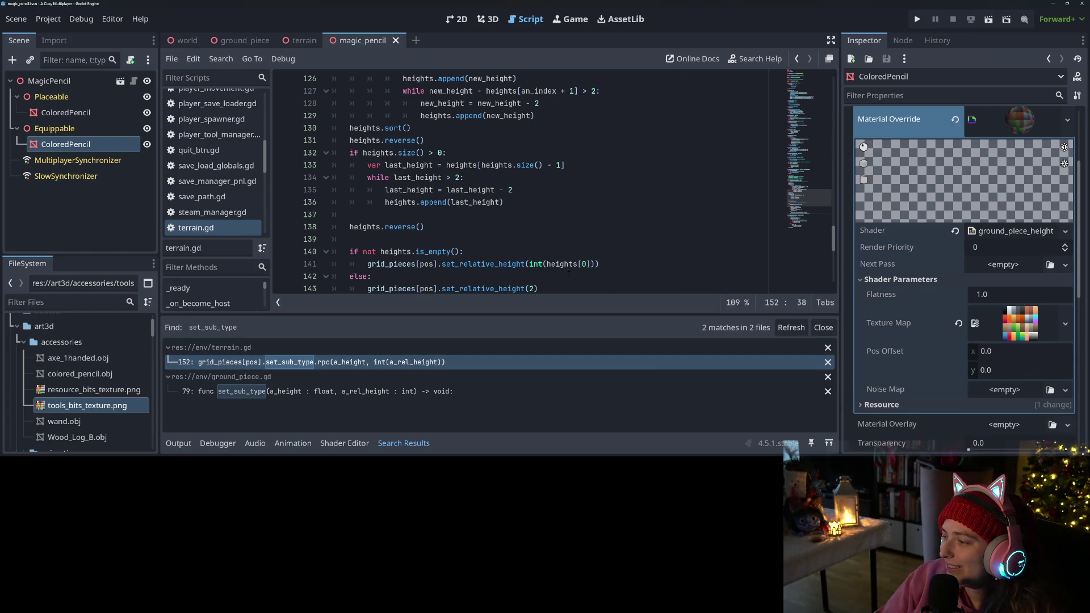
{"action": "scroll", "coordinate": [493, 261], "scroll_direction": "down", "scroll_amount": 1}
{"action": "left_click", "coordinate": [385, 176]}
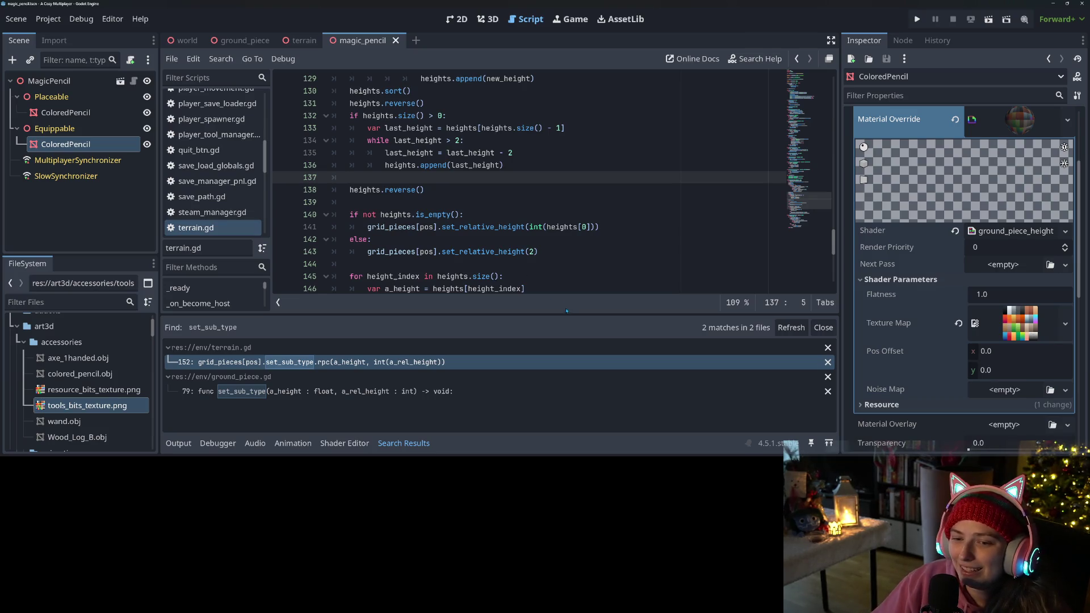
{"action": "scroll", "coordinate": [501, 288], "scroll_direction": "up", "scroll_amount": 5}
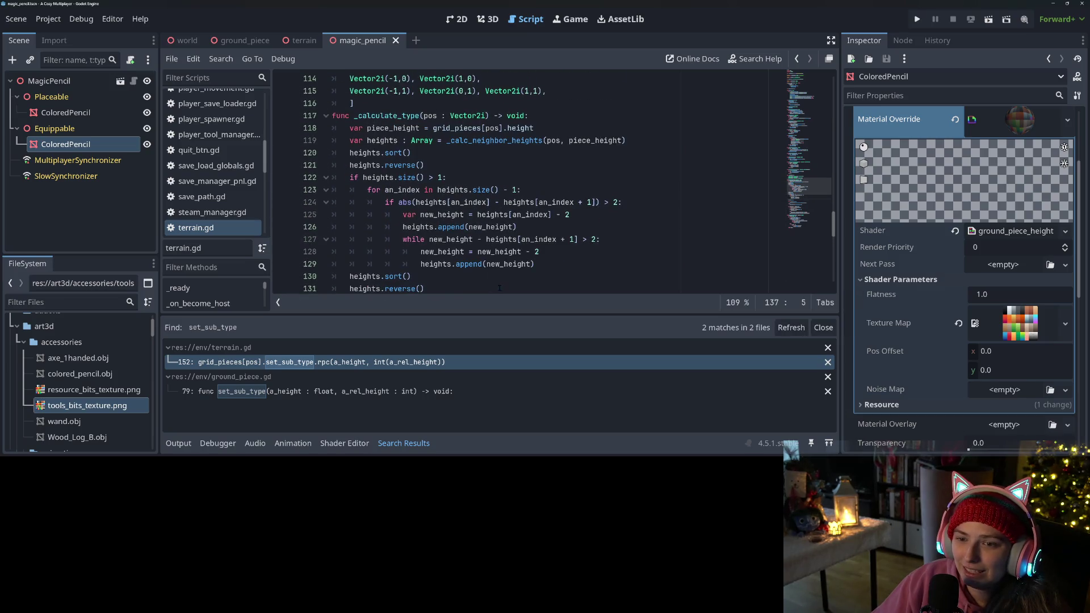
{"action": "scroll", "coordinate": [499, 287], "scroll_direction": "down", "scroll_amount": 4}
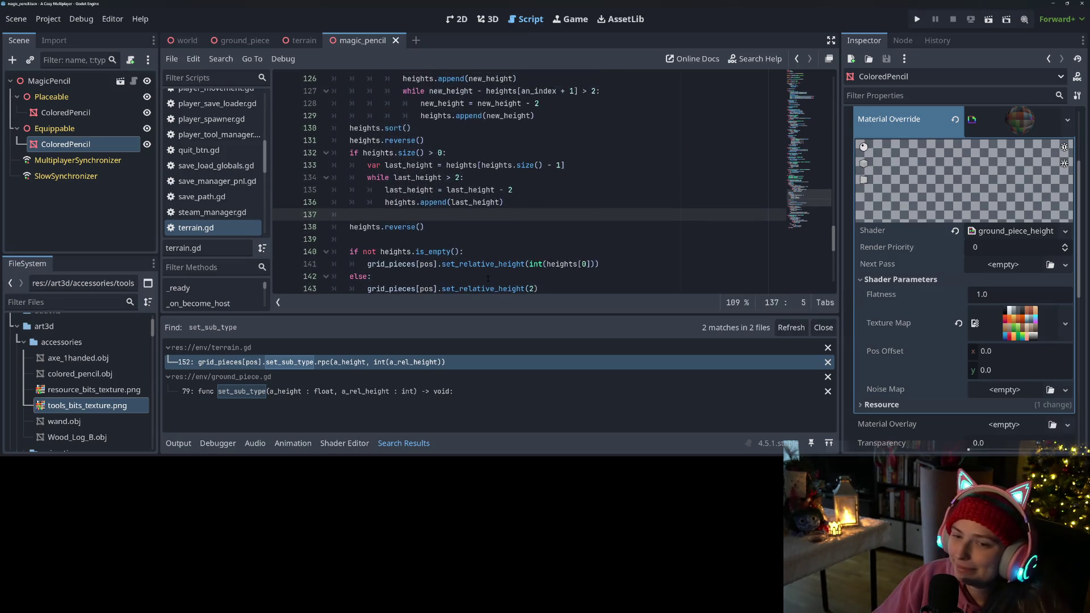
{"action": "scroll", "coordinate": [488, 278], "scroll_direction": "down", "scroll_amount": 4}
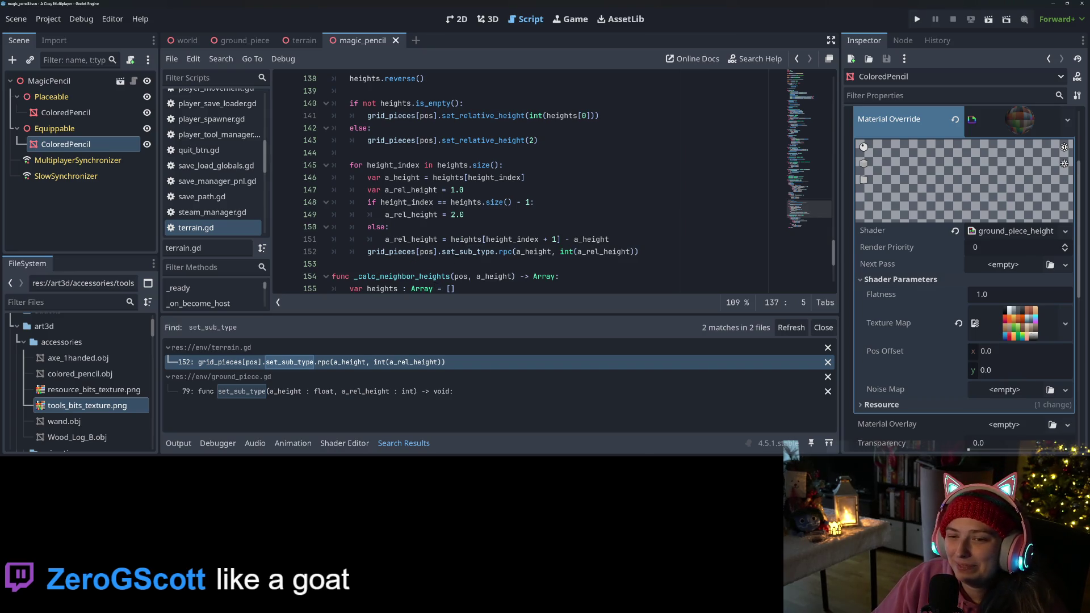
{"action": "left_click", "coordinate": [449, 276]}
{"action": "double_click", "coordinate": [448, 276]}
{"action": "scroll", "coordinate": [449, 277], "scroll_direction": "up", "scroll_amount": 1}
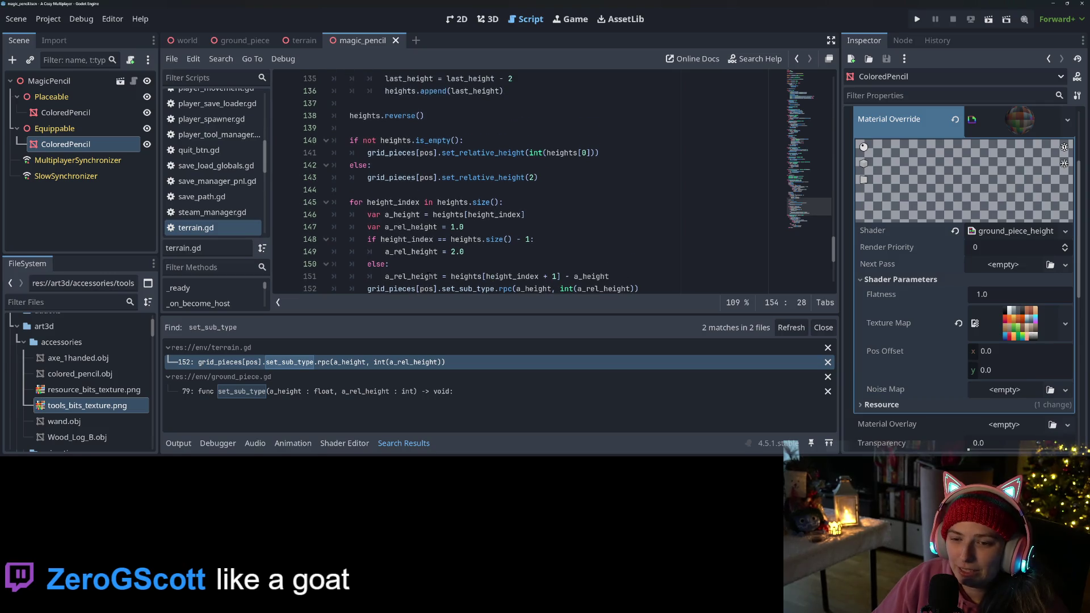
{"action": "scroll", "coordinate": [443, 278], "scroll_direction": "up", "scroll_amount": 2}
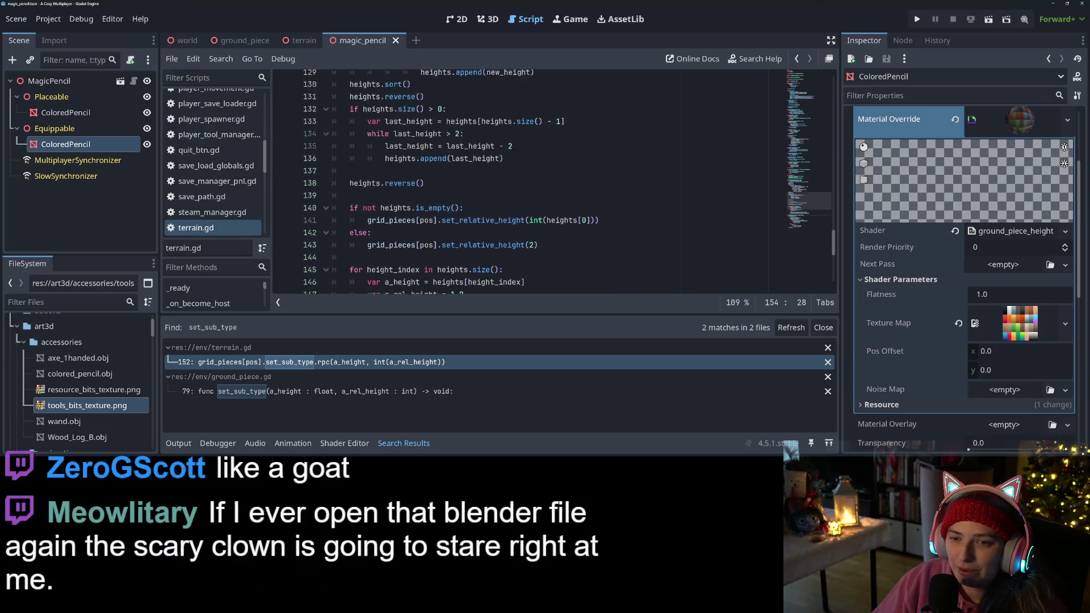
{"action": "left_click", "coordinate": [351, 361]}
{"action": "scroll", "coordinate": [491, 263], "scroll_direction": "up", "scroll_amount": 3}
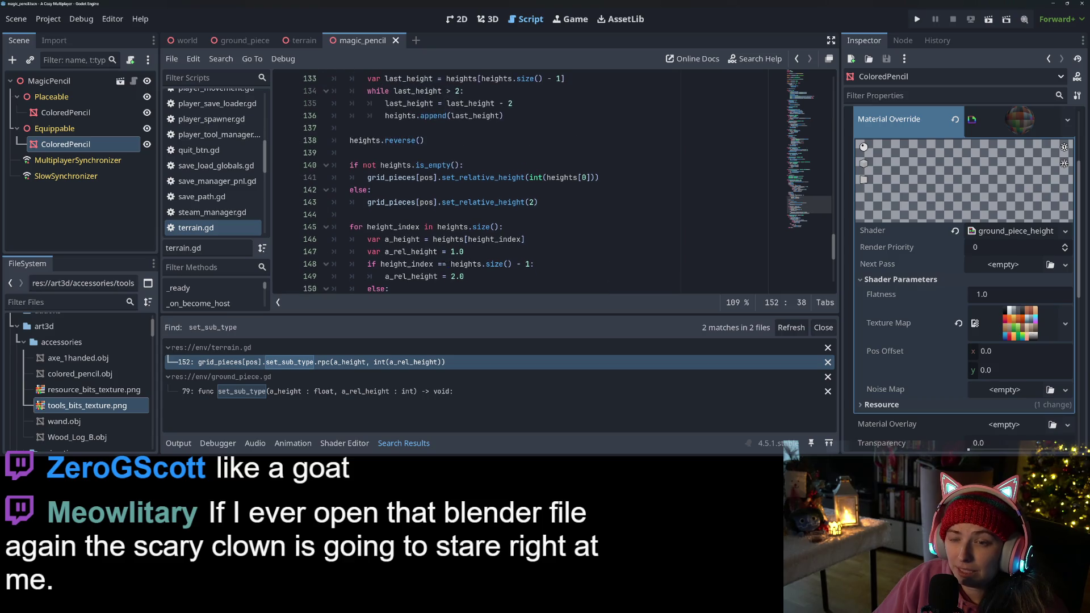
{"action": "scroll", "coordinate": [452, 260], "scroll_direction": "up", "scroll_amount": 5}
{"action": "scroll", "coordinate": [452, 262], "scroll_direction": "down", "scroll_amount": 5}
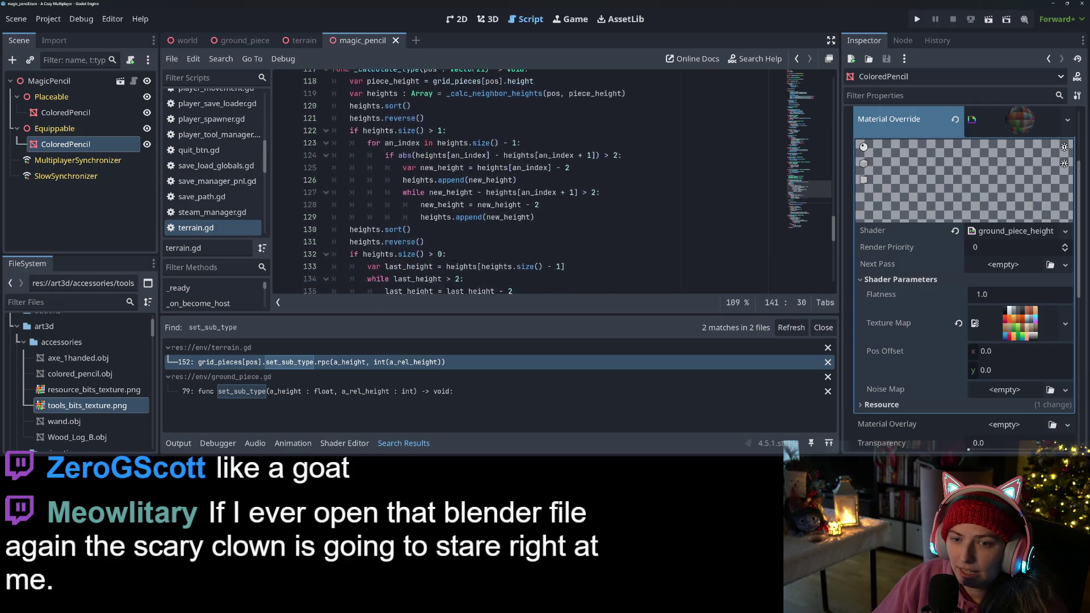
{"action": "left_click", "coordinate": [459, 251]}
{"action": "double_click", "coordinate": [492, 252]}
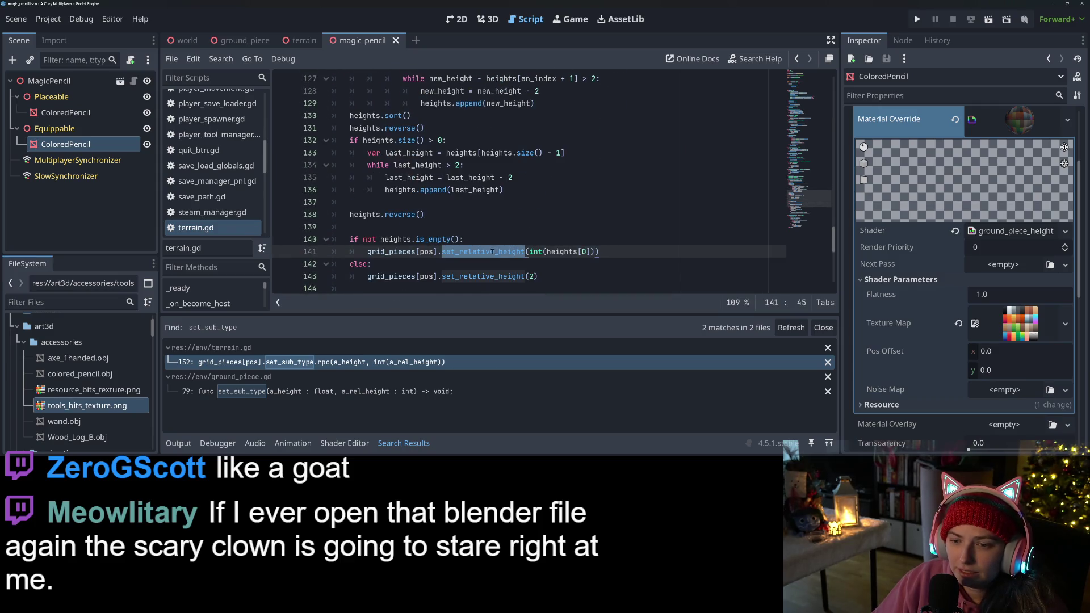
{"action": "scroll", "coordinate": [491, 228], "scroll_direction": "down", "scroll_amount": 3}
{"action": "scroll", "coordinate": [490, 217], "scroll_direction": "up", "scroll_amount": 2}
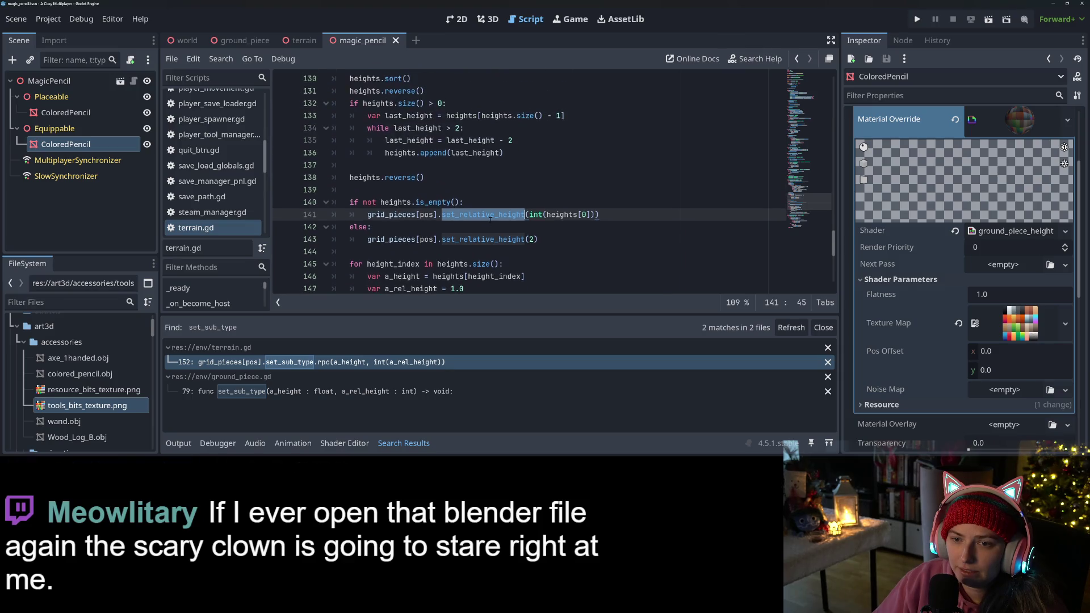
{"action": "scroll", "coordinate": [511, 238], "scroll_direction": "down", "scroll_amount": 4}
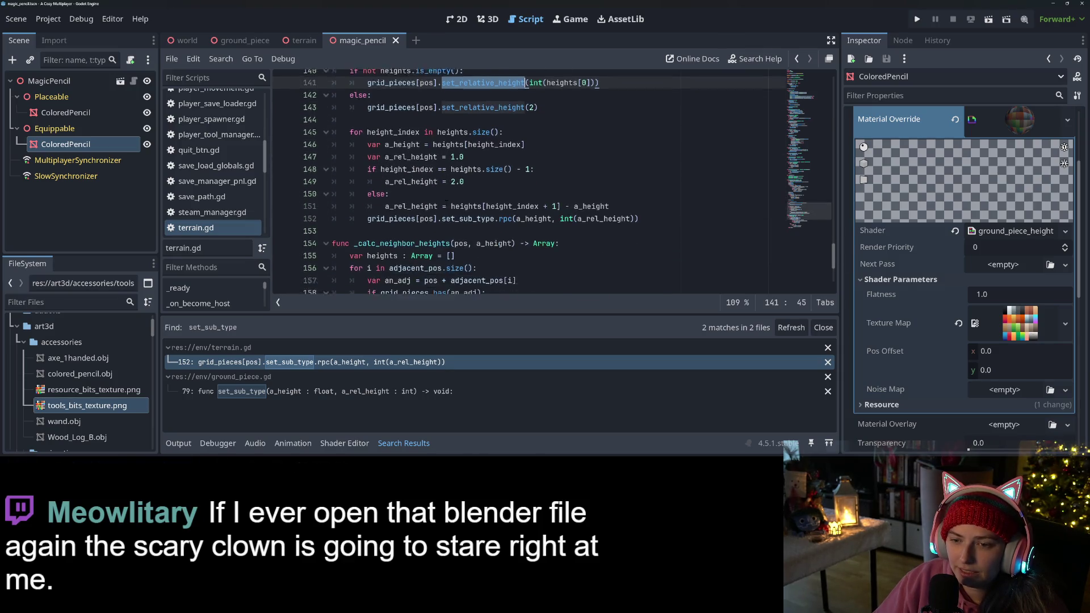
{"action": "double_click", "coordinate": [466, 203]}
{"action": "scroll", "coordinate": [465, 203], "scroll_direction": "up", "scroll_amount": 2}
{"action": "left_click", "coordinate": [453, 177]}
Add grid_pieces[pos].clear_subtypes() on line 145 of terrain.gd, save, and switch to ground_piece.gd
{"action": "key", "text": "Return"}
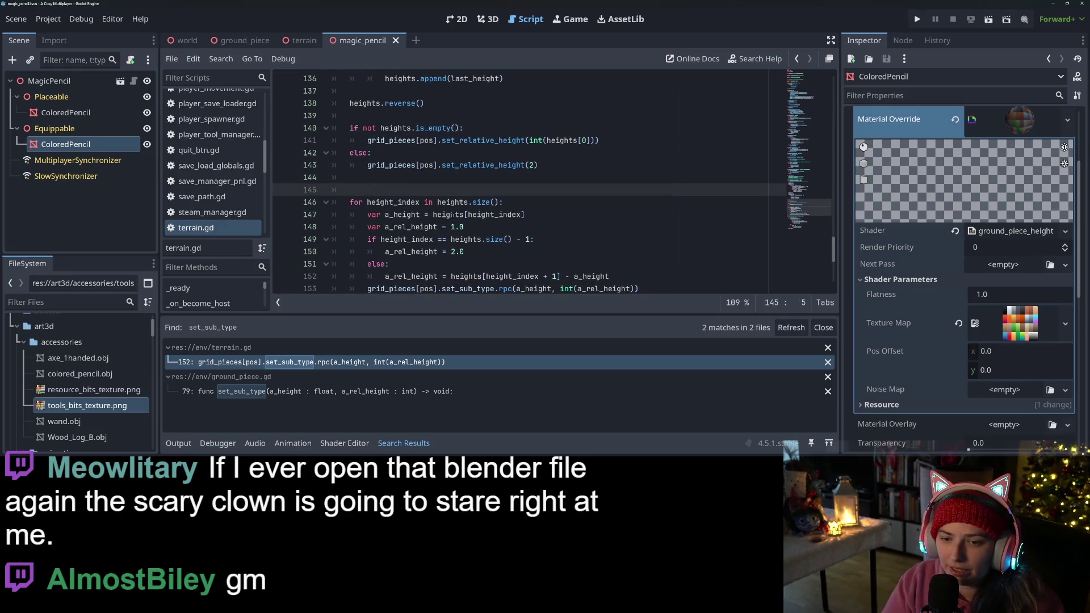
{"action": "type", "text": "grid_pieces"}
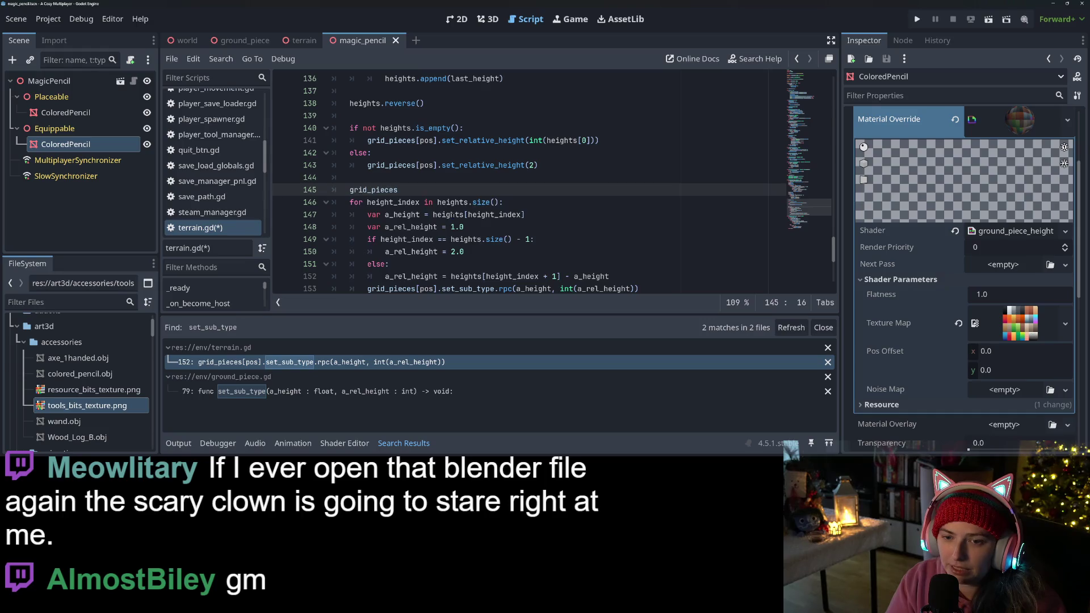
{"action": "type", "text": "[pos"}
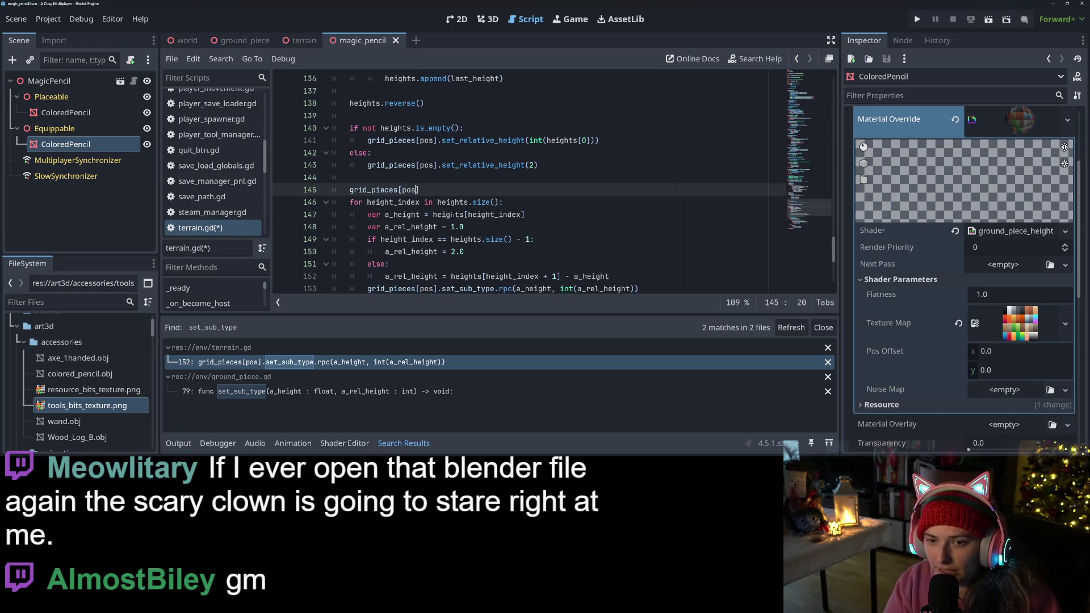
{"action": "type", "text": "].clea"}
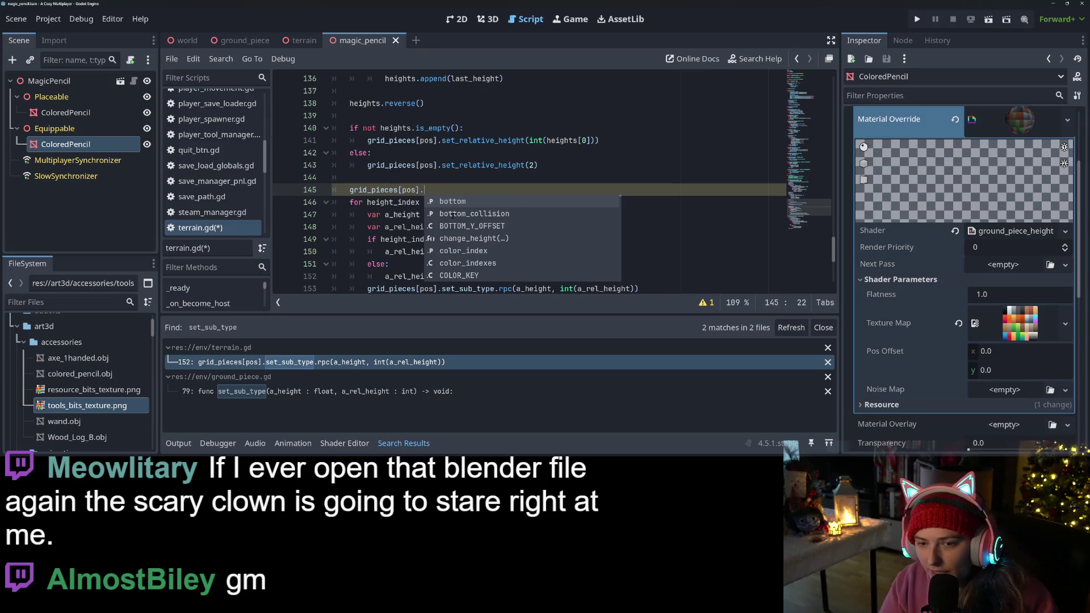
{"action": "type", "text": "r"}
{"action": "type", "text": "_subtry"}
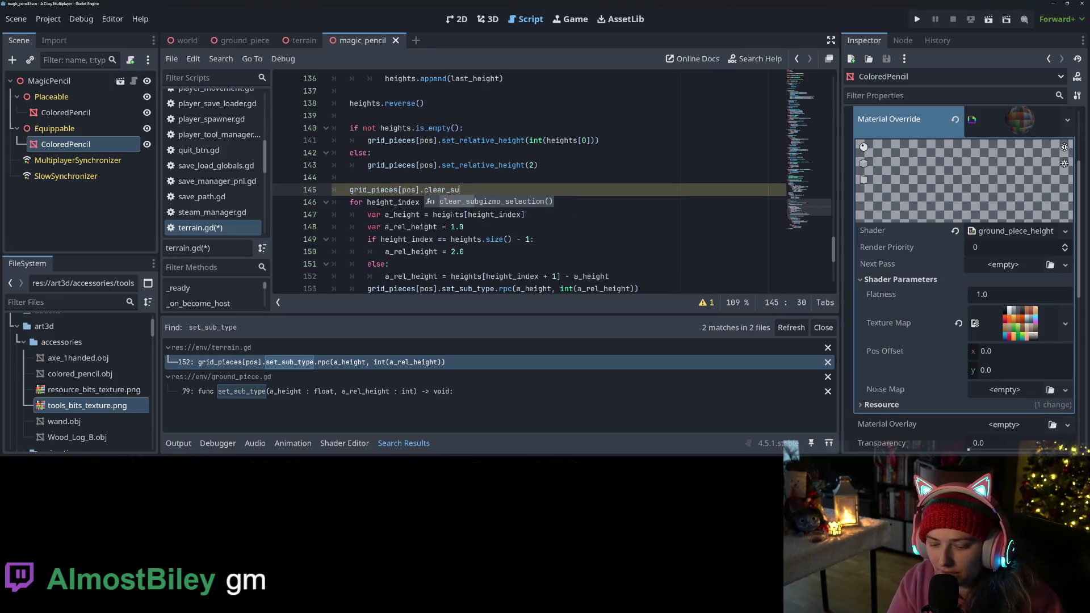
{"action": "type", "text": "pe"}
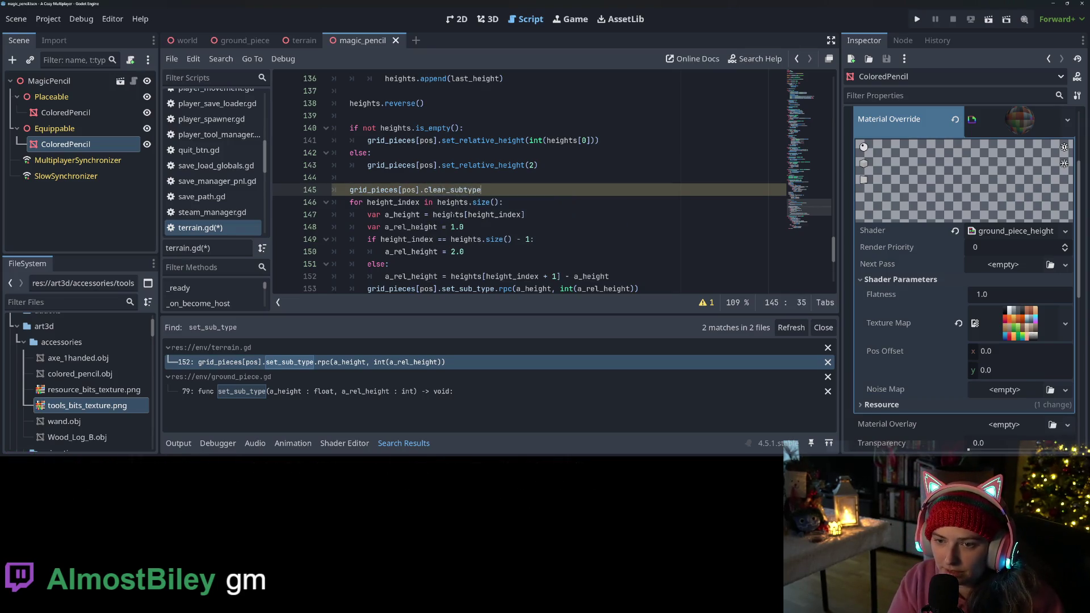
{"action": "type", "text": "()"}
{"action": "left_click_drag", "start_coordinate": [425, 190], "coordinate": [493, 189]}
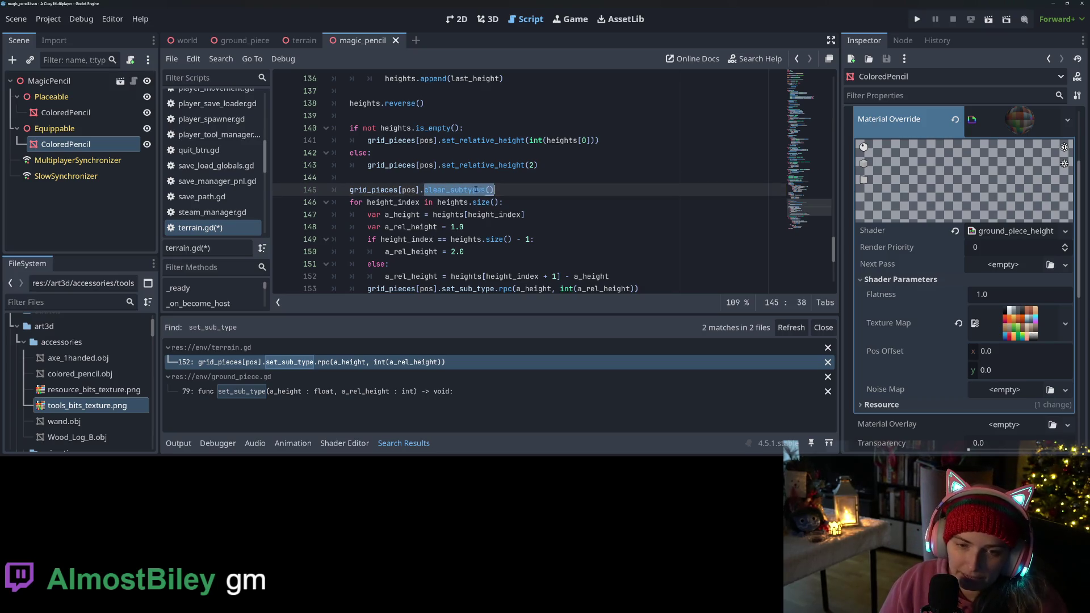
{"action": "key", "text": "ctrl+s"}
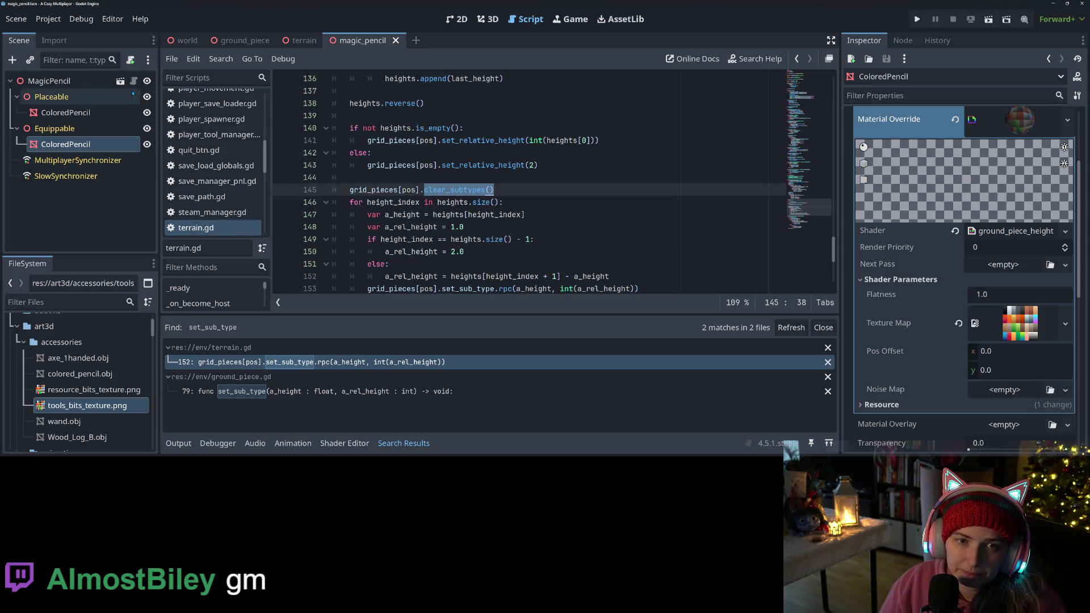
{"action": "scroll", "coordinate": [217, 130], "scroll_direction": "up", "scroll_amount": 5}
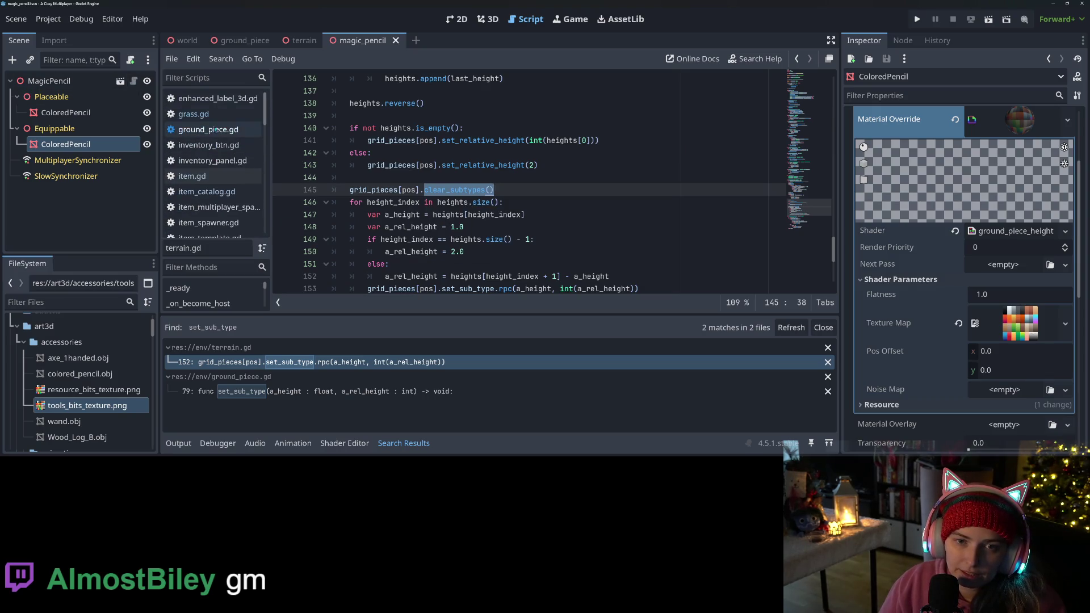
{"action": "left_click", "coordinate": [217, 129]}
Start a new clear_subtypes() function below set_sub_type in ground_piece.gd
{"action": "scroll", "coordinate": [571, 229], "scroll_direction": "down", "scroll_amount": 4}
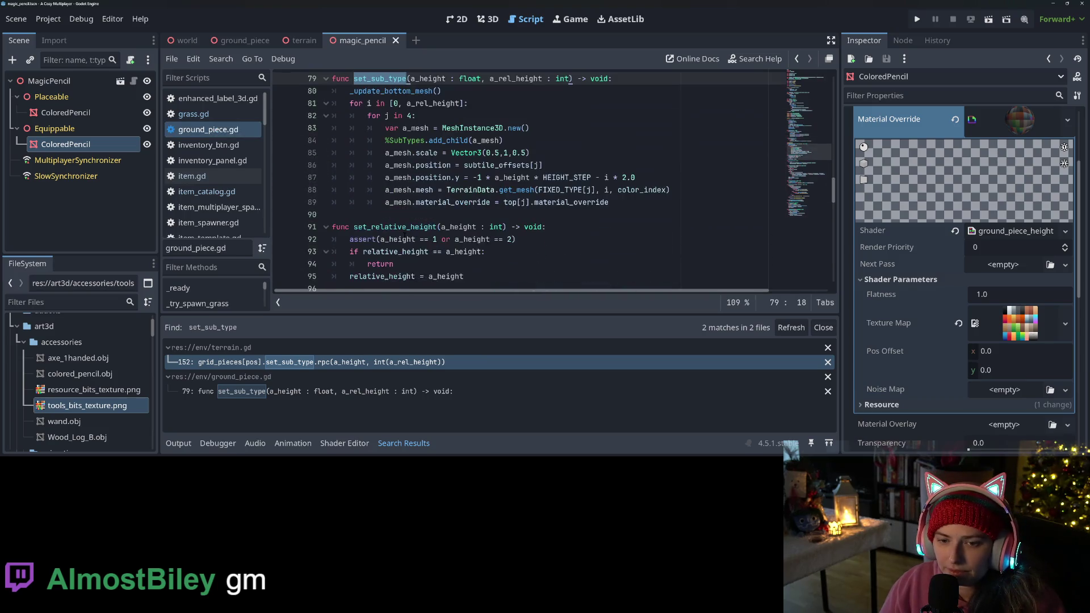
{"action": "left_click", "coordinate": [501, 214]}
{"action": "key", "text": "Return"}
{"action": "key", "text": "Return"}
{"action": "key", "text": "Up"}
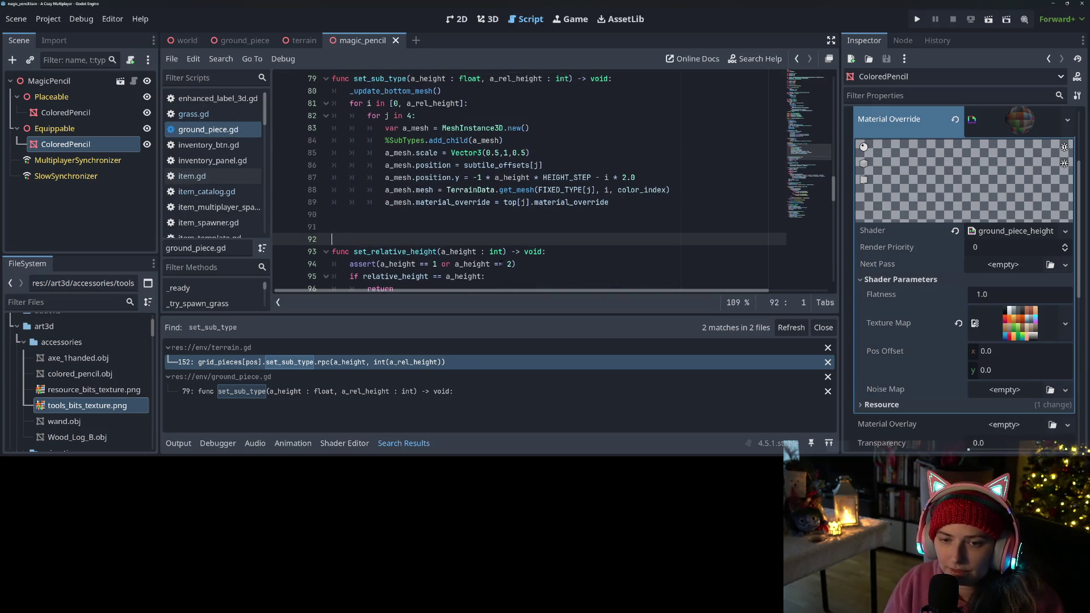
{"action": "type", "text": "func "}
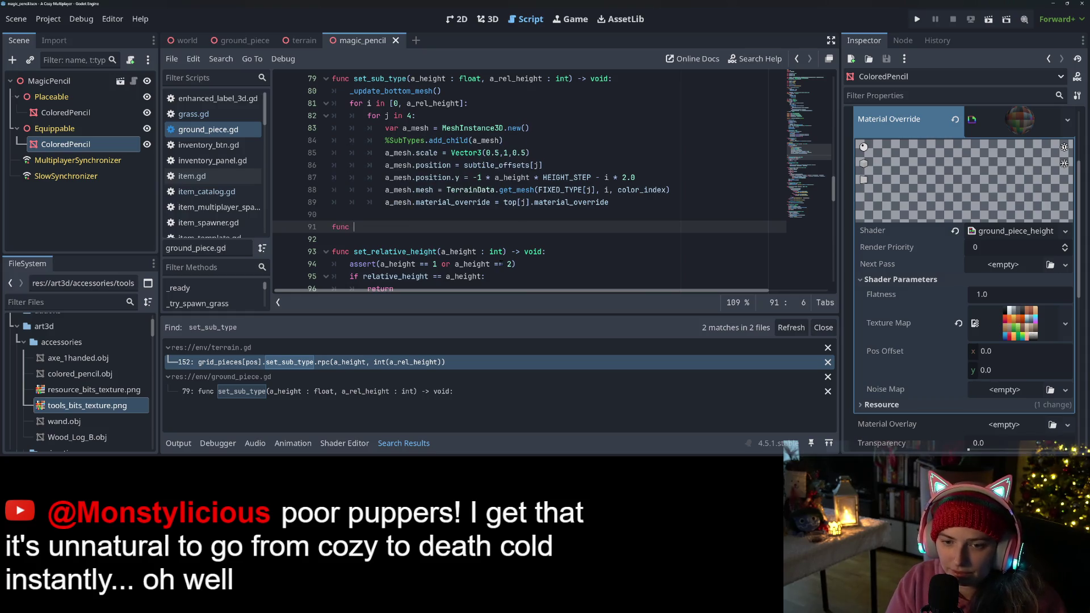
{"action": "type", "text": "clear_subtypes()"}
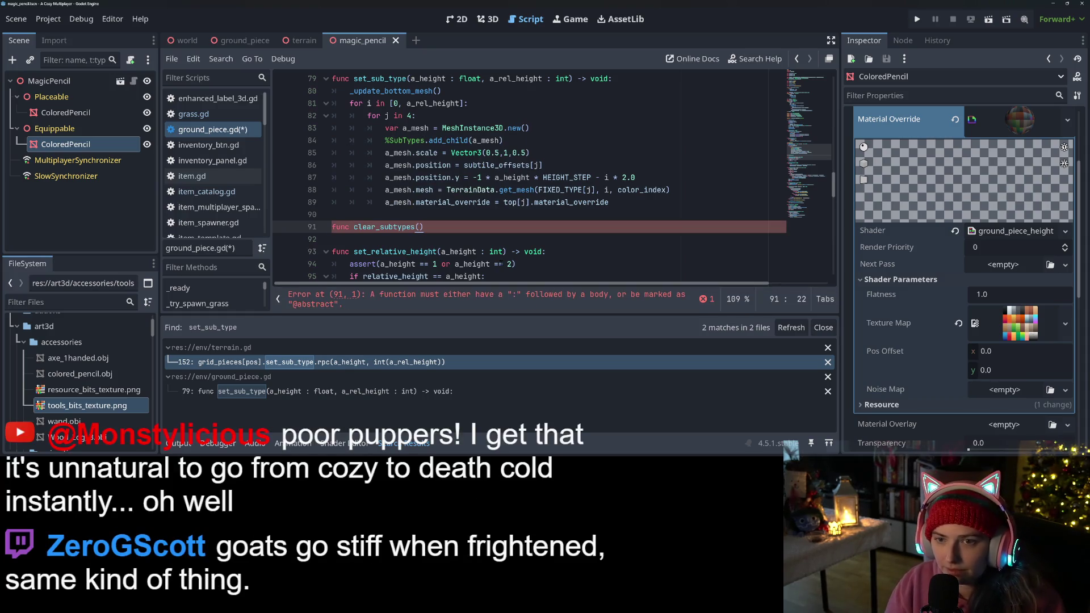
{"action": "scroll", "coordinate": [447, 217], "scroll_direction": "up", "scroll_amount": 1}
{"action": "left_click", "coordinate": [410, 103]}
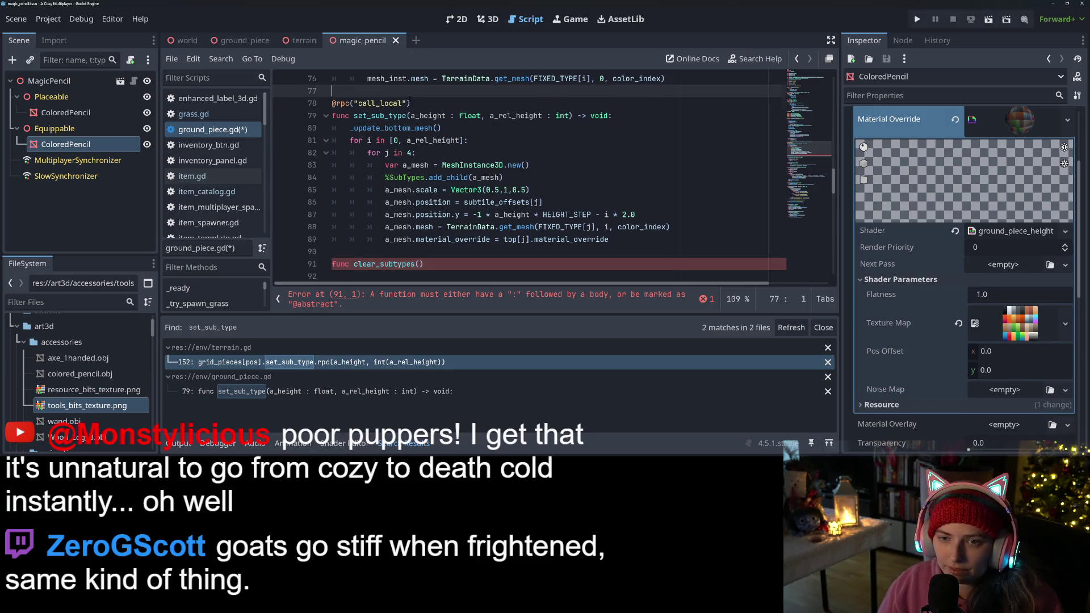
{"action": "left_click_drag", "start_coordinate": [410, 102], "coordinate": [333, 103]}
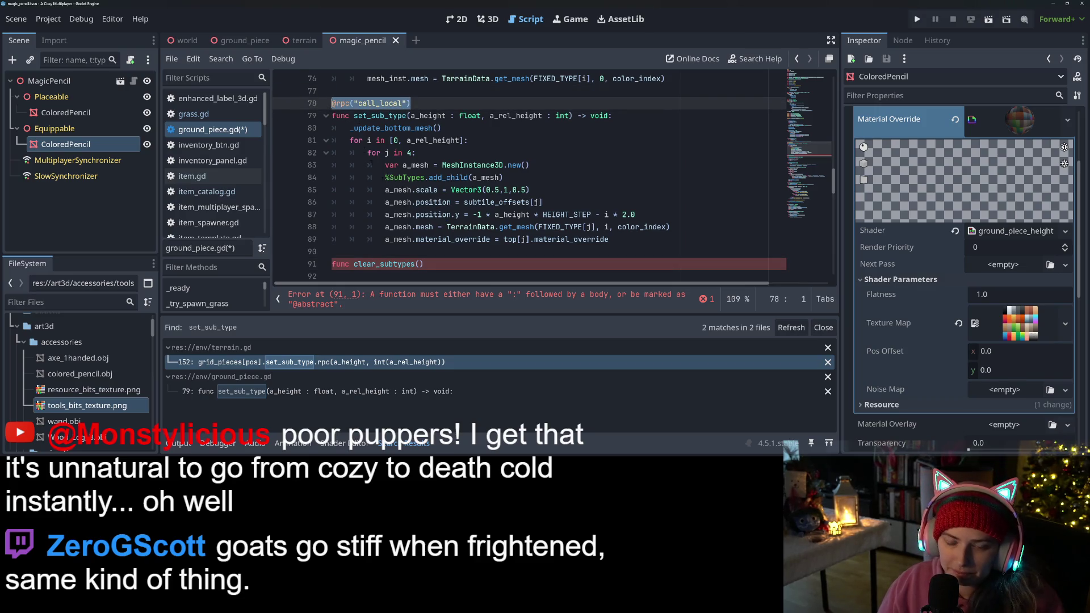
{"action": "key", "text": "ctrl+c"}
{"action": "left_click", "coordinate": [376, 254]}
{"action": "key", "text": "Return"}
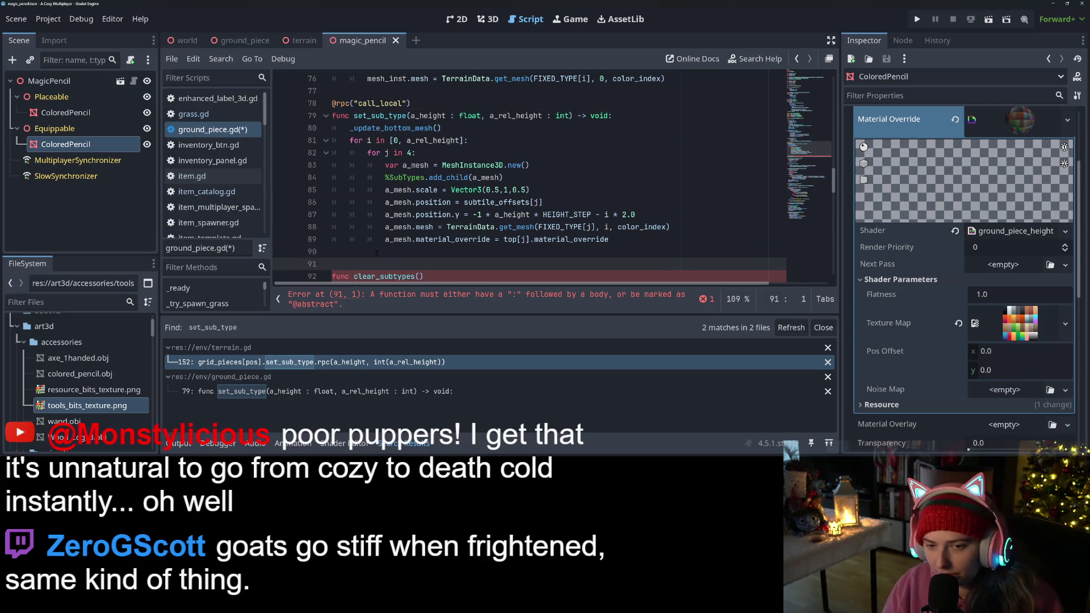
{"action": "key", "text": "ctrl+v"}
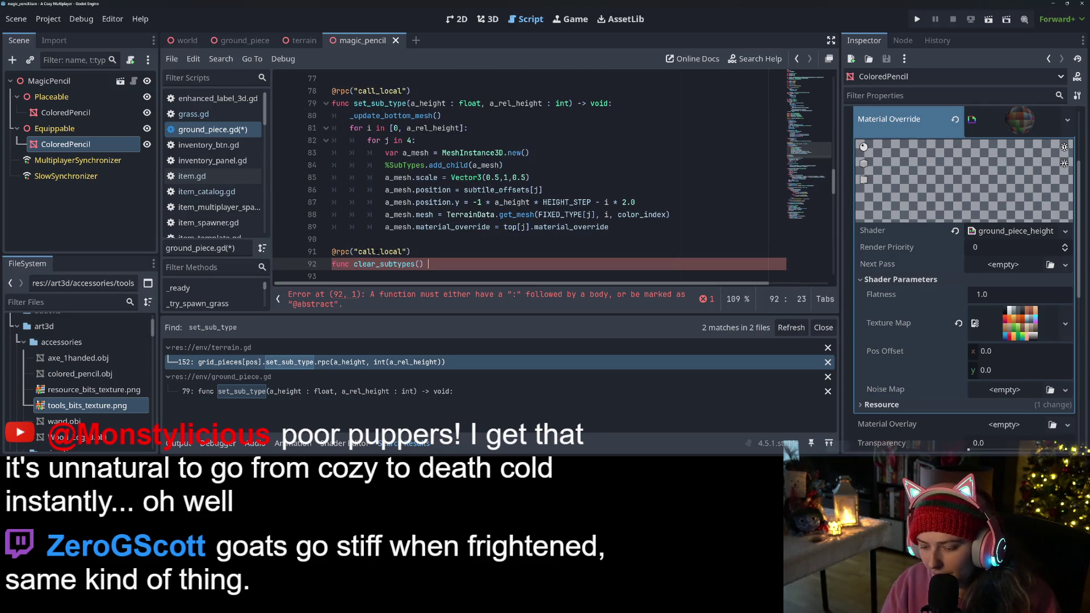
{"action": "type", "text": "> void:"}
{"action": "key", "text": "Return"}
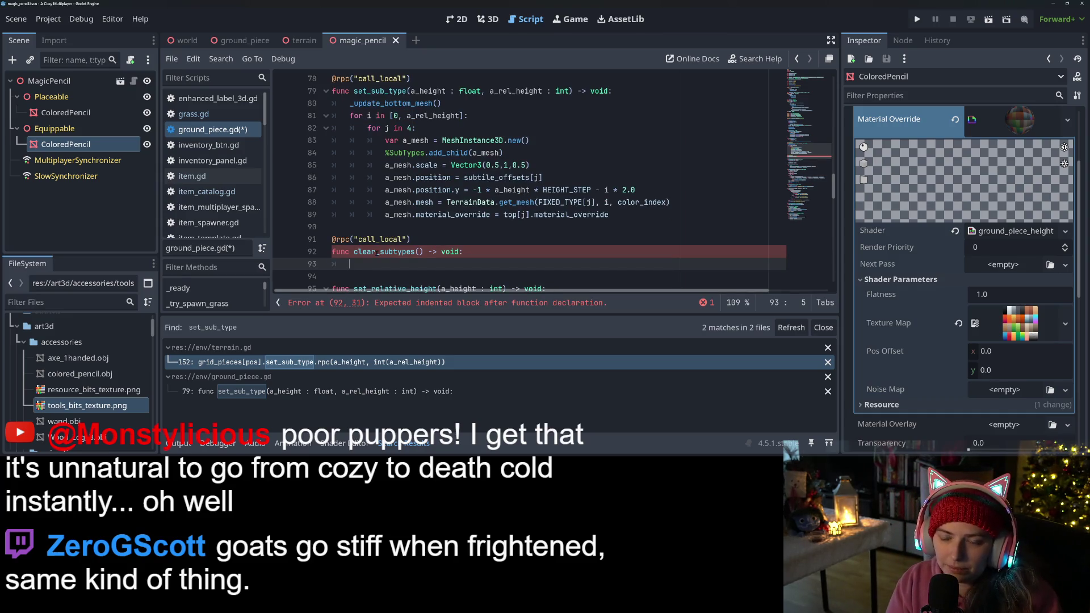
Make clear_subtypes queue_free every child of %SubTypes, then save the script
{"action": "type", "text": "for a"}
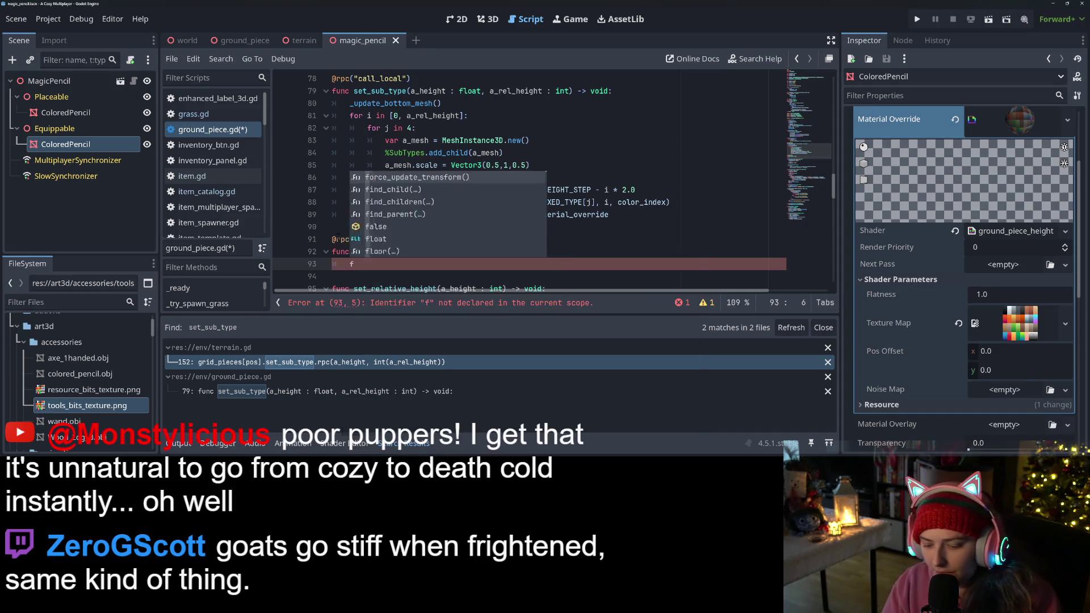
{"action": "type", "text": "_child"}
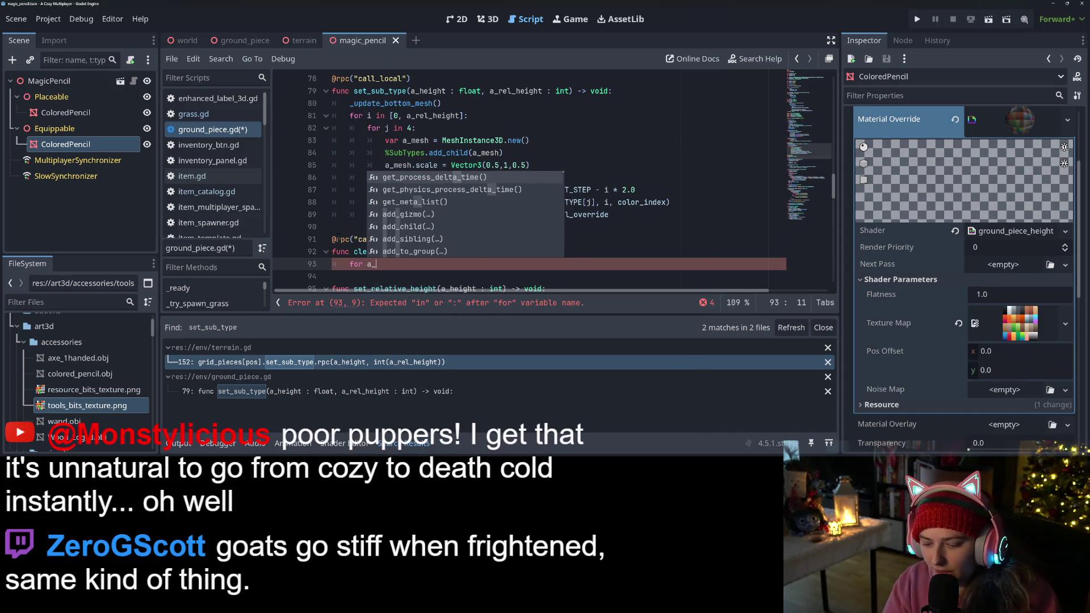
{"action": "type", "text": " in "}
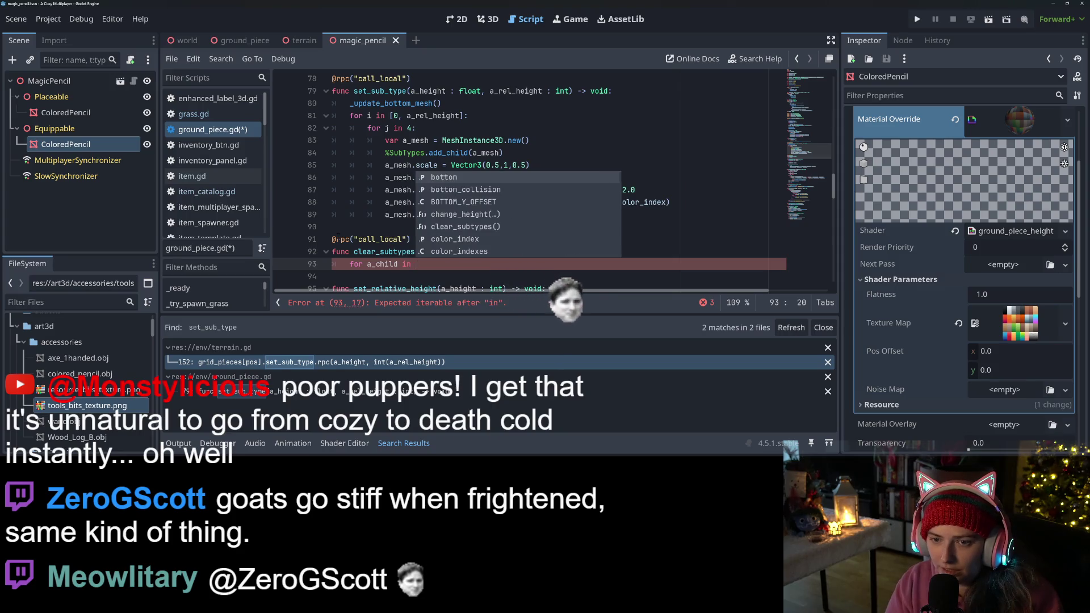
{"action": "type", "text": "%Su"}
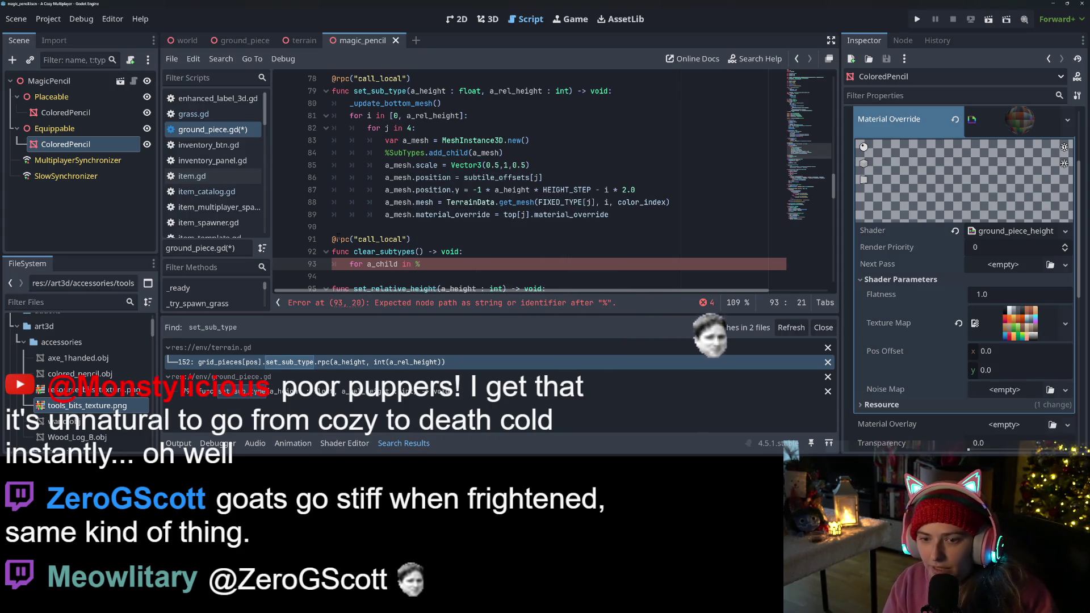
{"action": "type", "text": "b"}
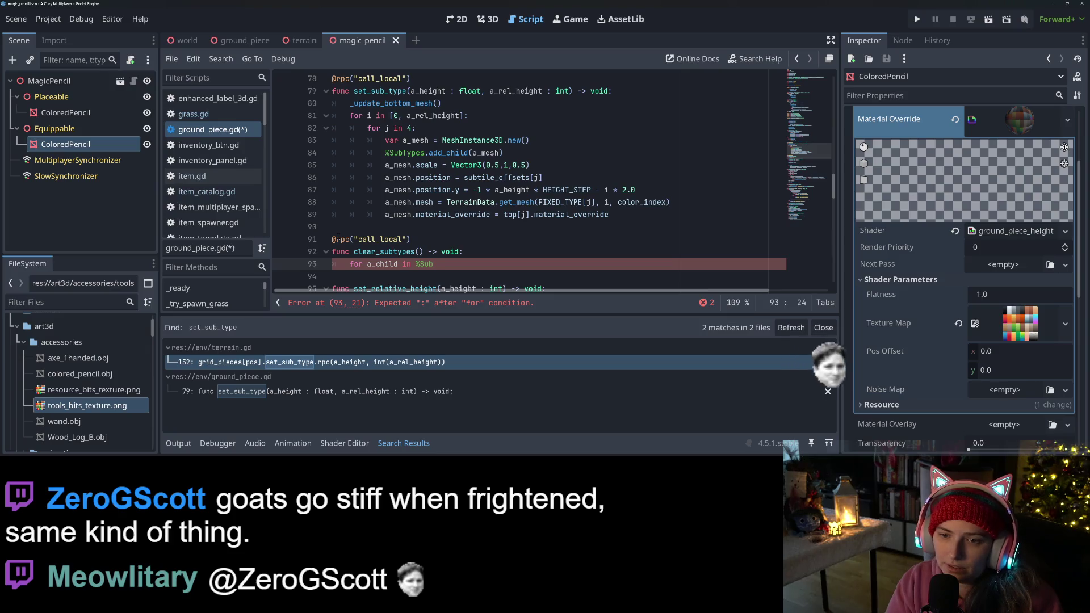
{"action": "type", "text": "Types.get"}
{"action": "type", "text": "_chi"}
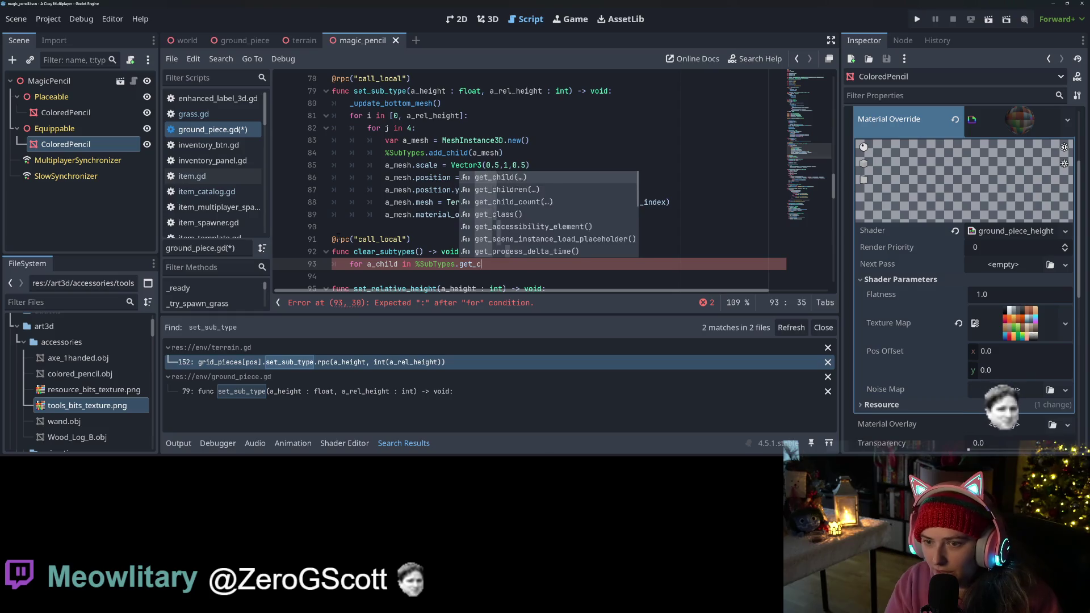
{"action": "key", "text": "Down"}
{"action": "key", "text": "Return"}
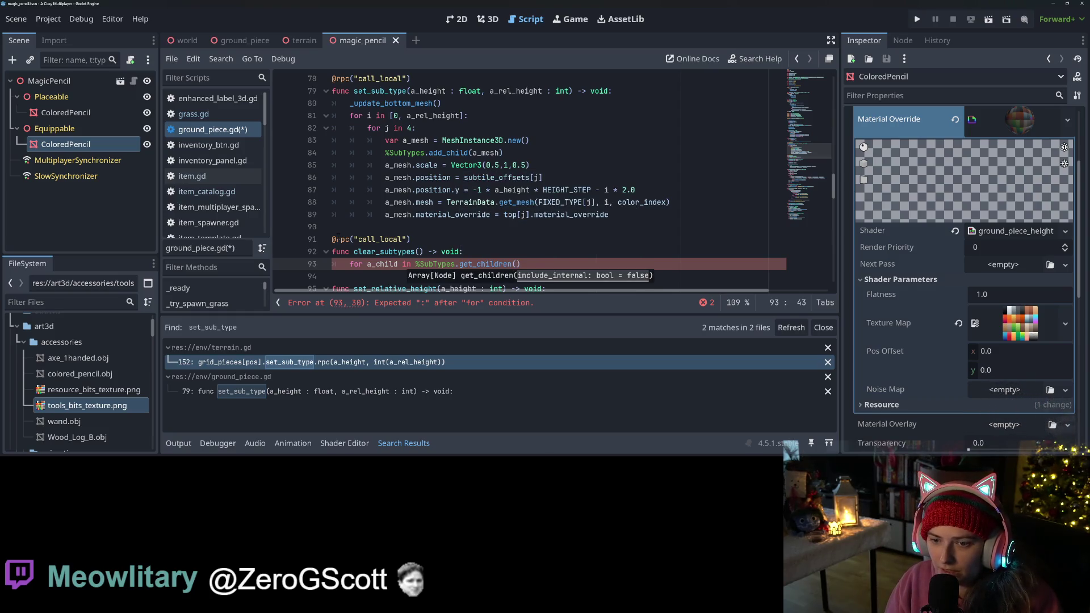
{"action": "type", "text": ":"}
{"action": "key", "text": "Return"}
{"action": "type", "text": "a_chi"}
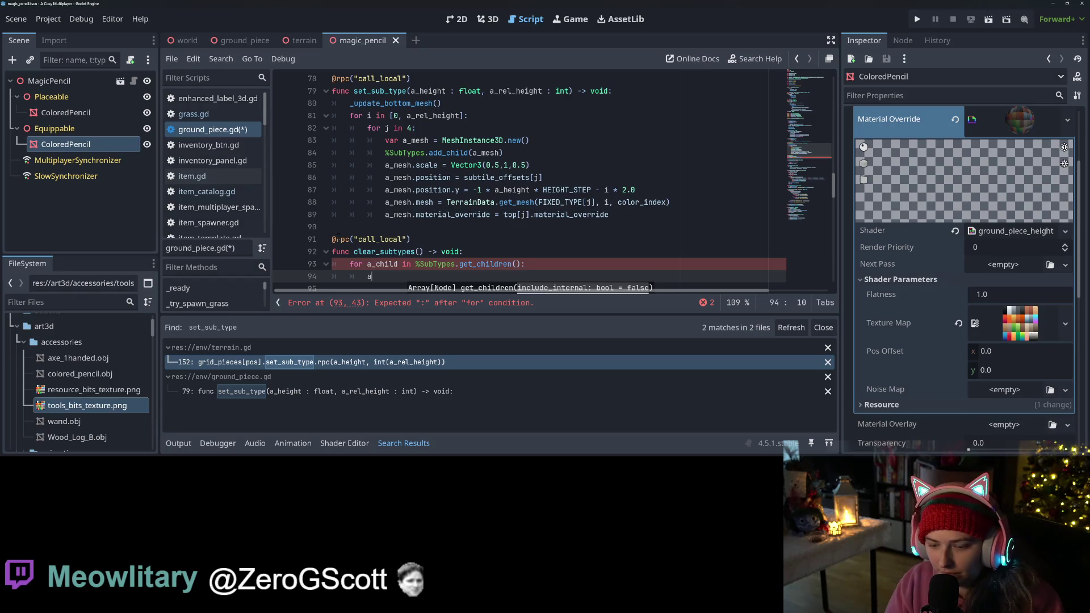
{"action": "key", "text": "Return"}
{"action": "type", "text": ".queue_f"}
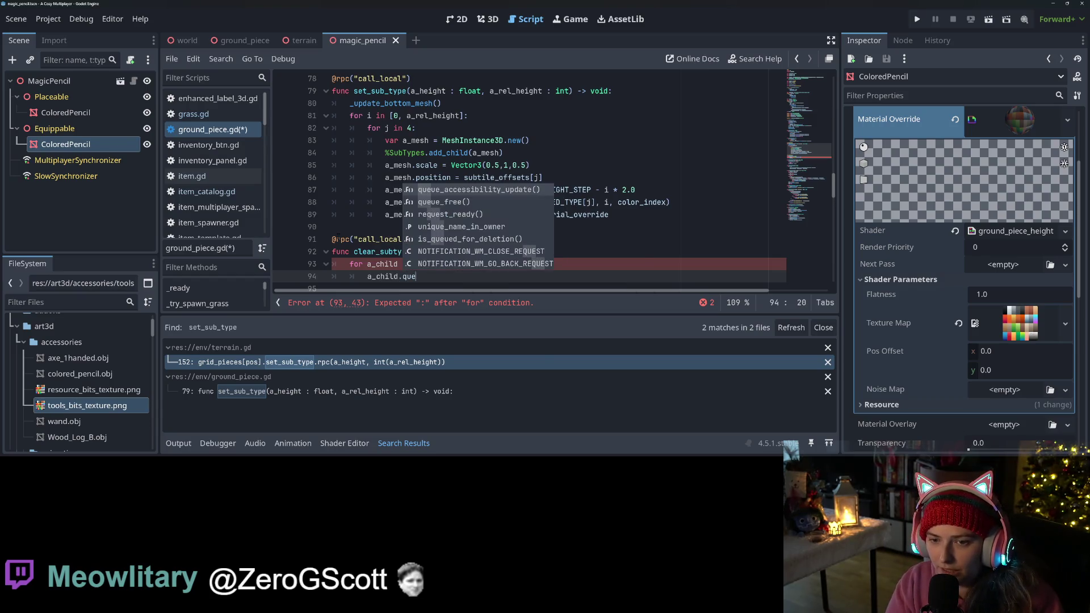
{"action": "key", "text": "Return"}
{"action": "key", "text": "ctrl+s"}
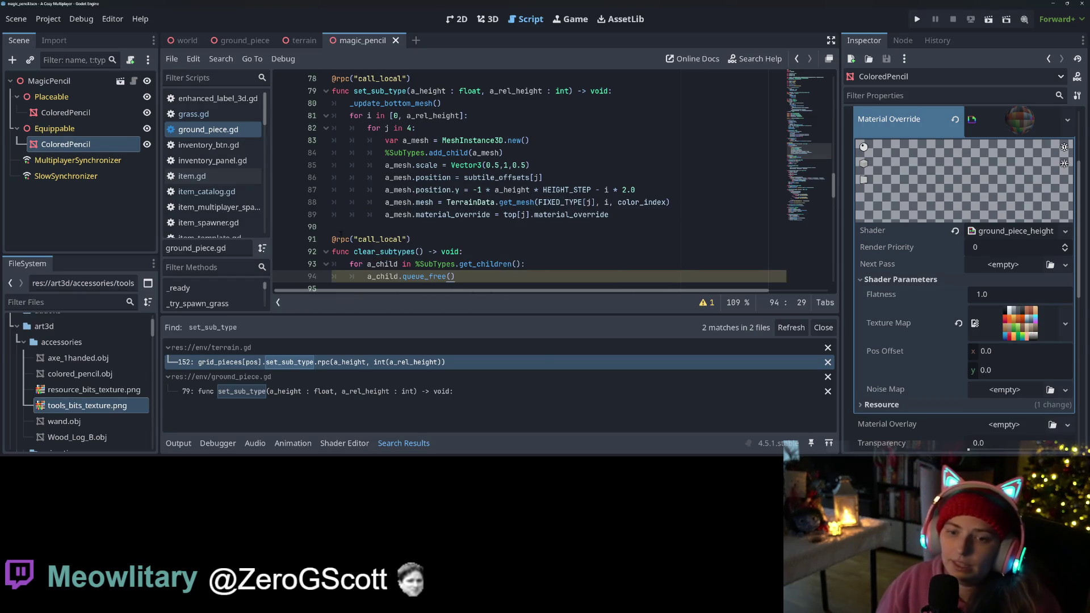
{"action": "left_click", "coordinate": [438, 202]}
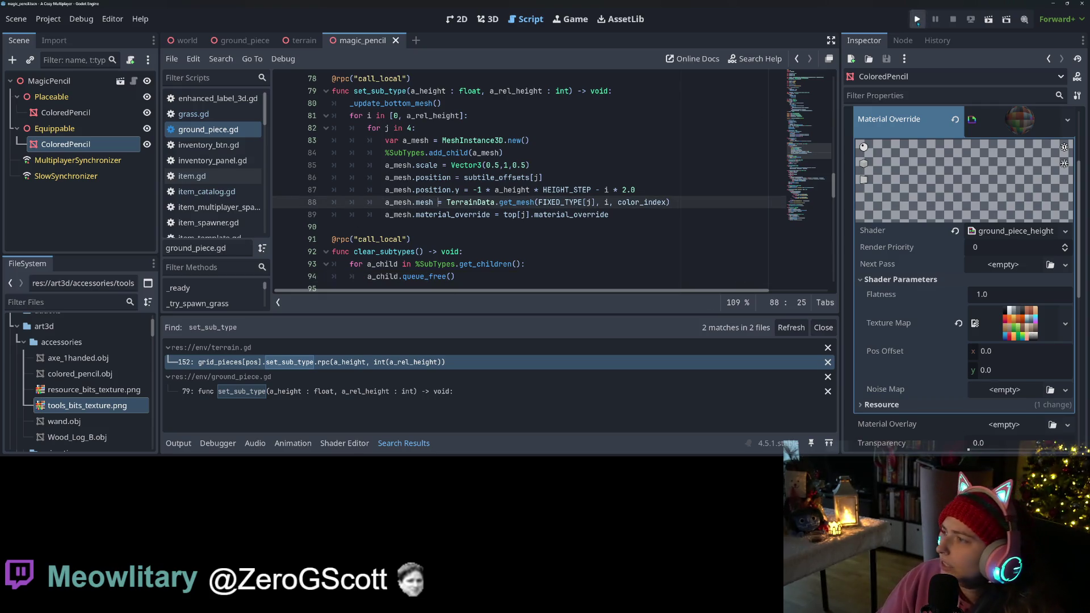
Run the project, load the first save, then stop the game with F8
{"action": "left_click", "coordinate": [917, 20]}
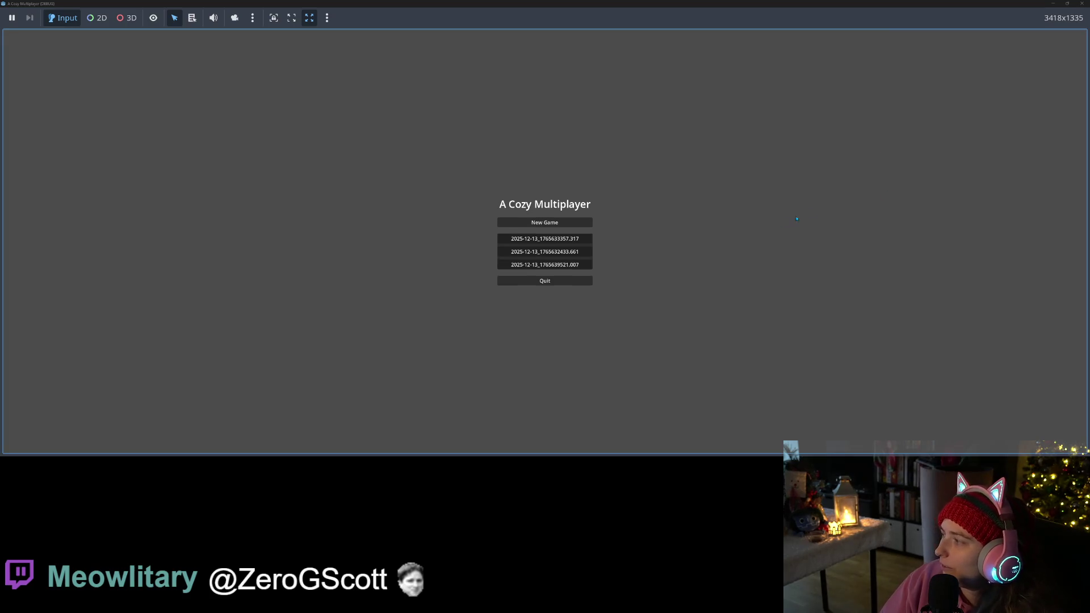
{"action": "left_click", "coordinate": [575, 241]}
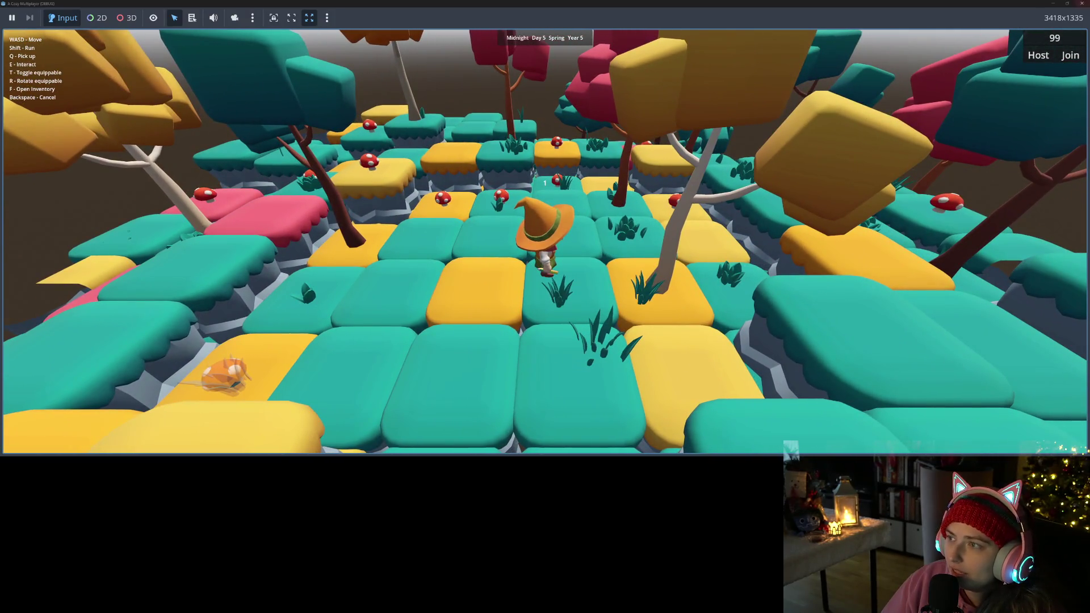
{"action": "key", "text": "F8"}
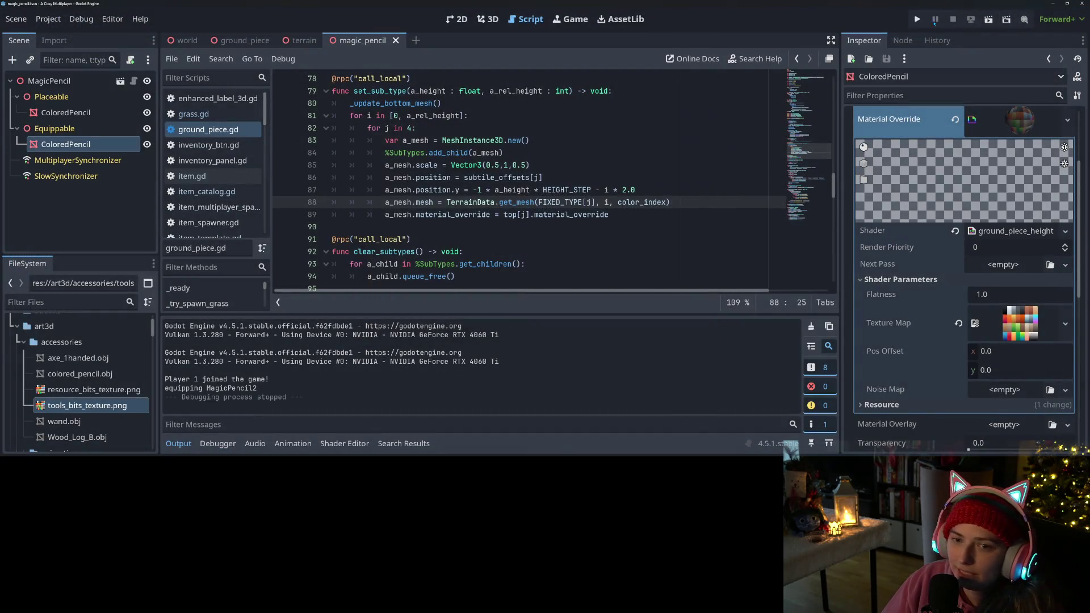
Hide the Output panel and add func _rotate_color() -> void after _update_color, starting with color_index
{"action": "scroll", "coordinate": [439, 202], "scroll_direction": "down", "scroll_amount": 20}
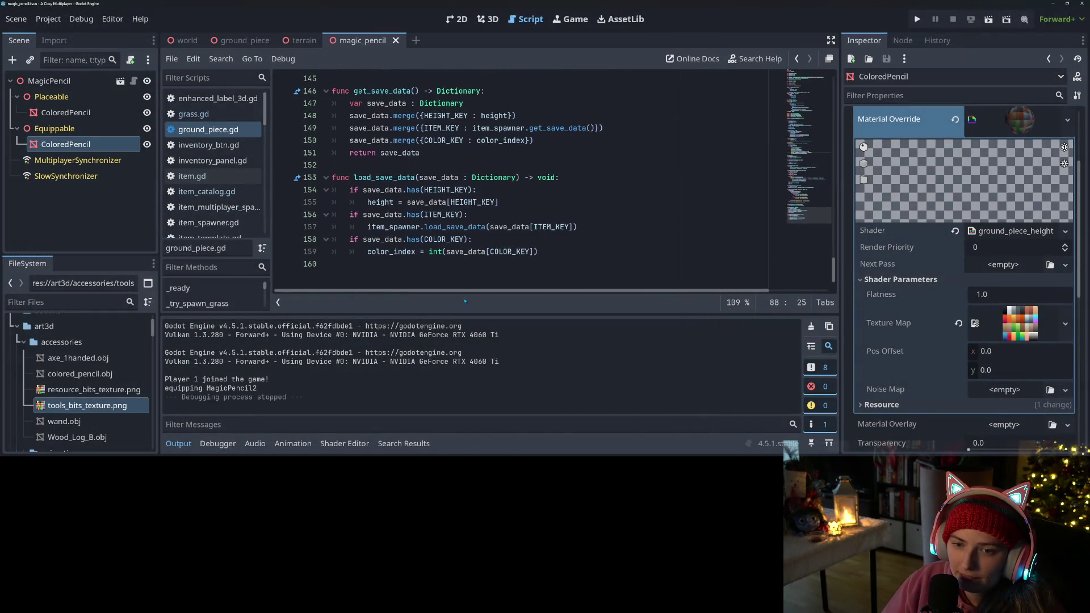
{"action": "left_click", "coordinate": [178, 443]}
{"action": "scroll", "coordinate": [745, 153], "scroll_direction": "up", "scroll_amount": 15}
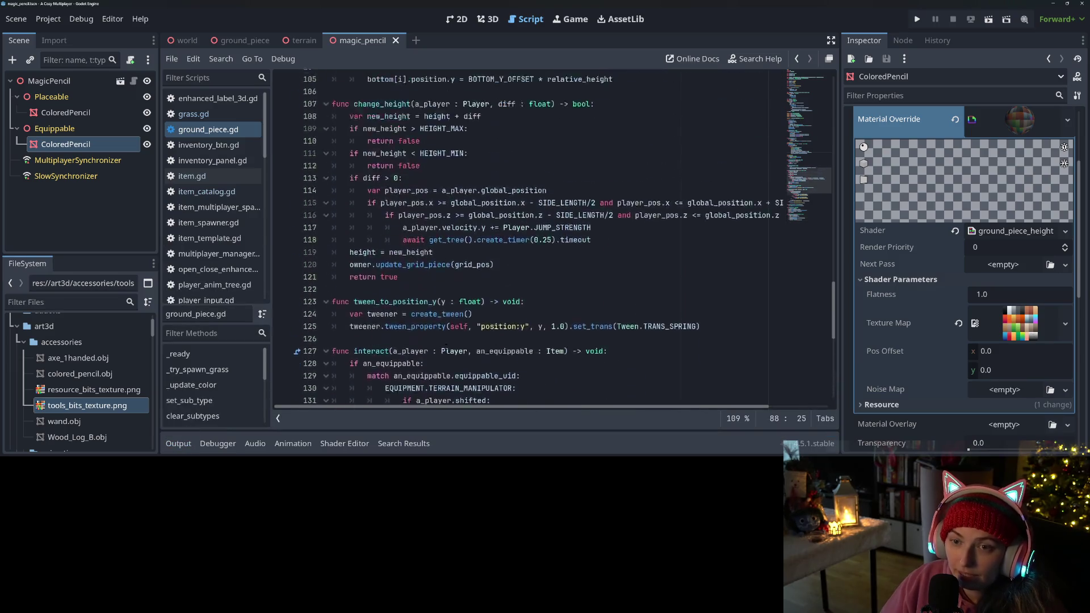
{"action": "scroll", "coordinate": [483, 277], "scroll_direction": "up", "scroll_amount": 6}
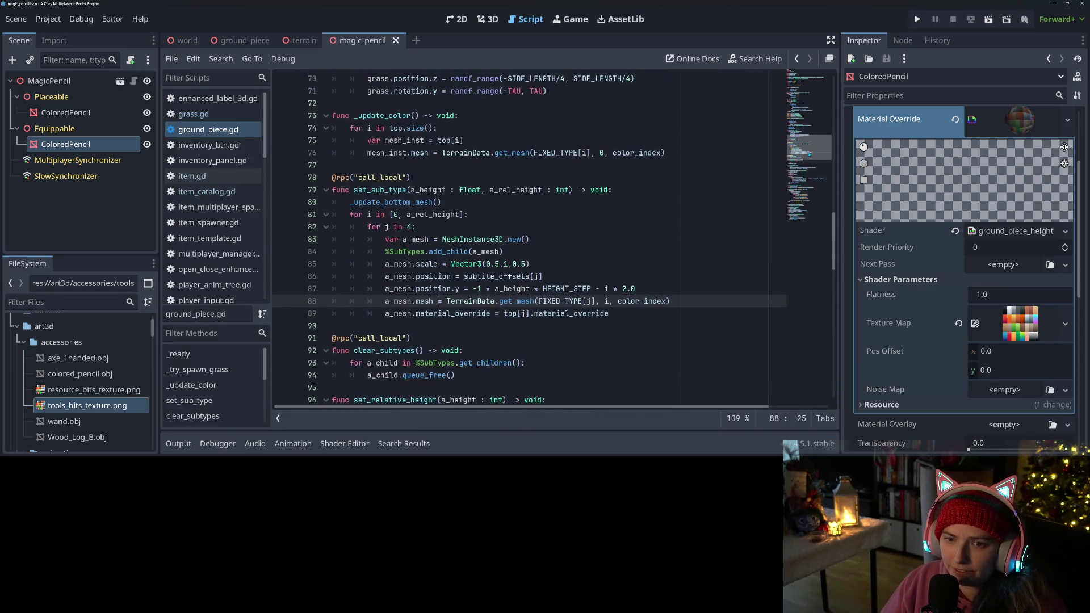
{"action": "left_click", "coordinate": [382, 276]}
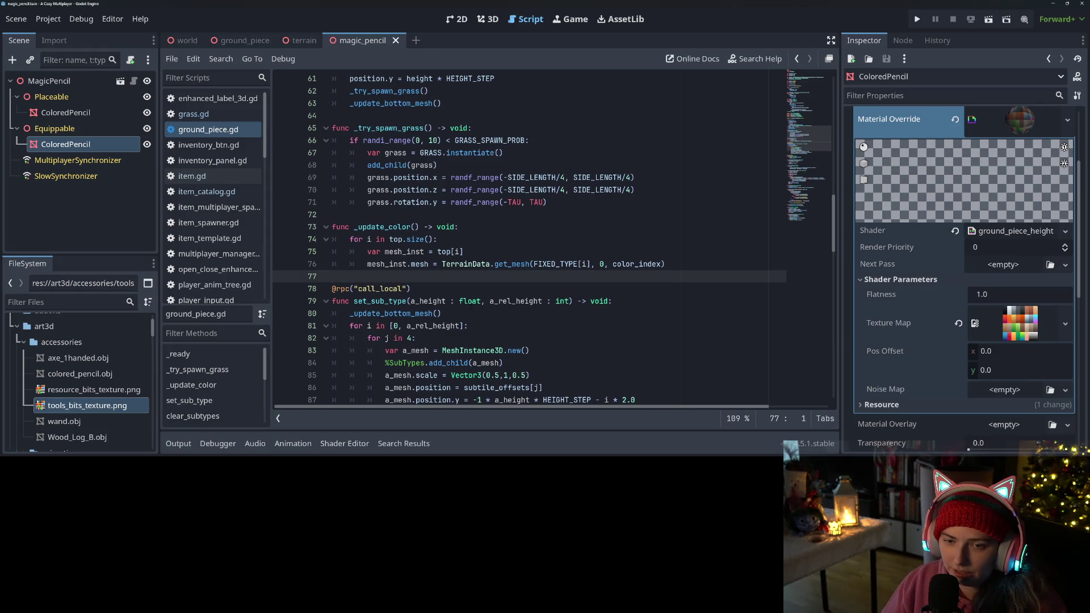
{"action": "key", "text": "Return"}
{"action": "key", "text": "Return"}
{"action": "key", "text": "Up"}
{"action": "type", "text": "nc "}
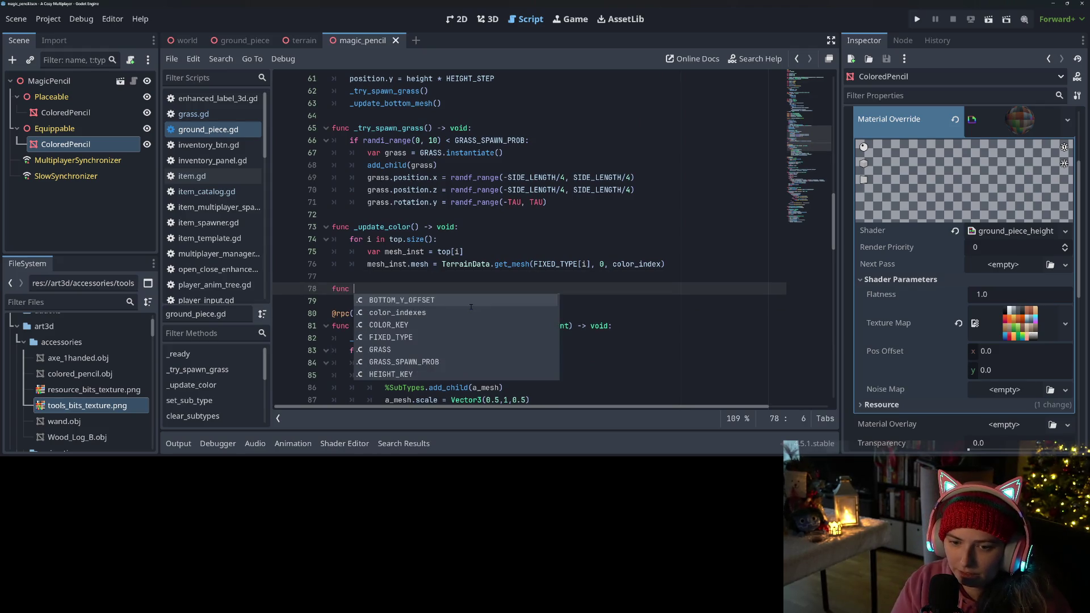
{"action": "type", "text": "_rotated"}
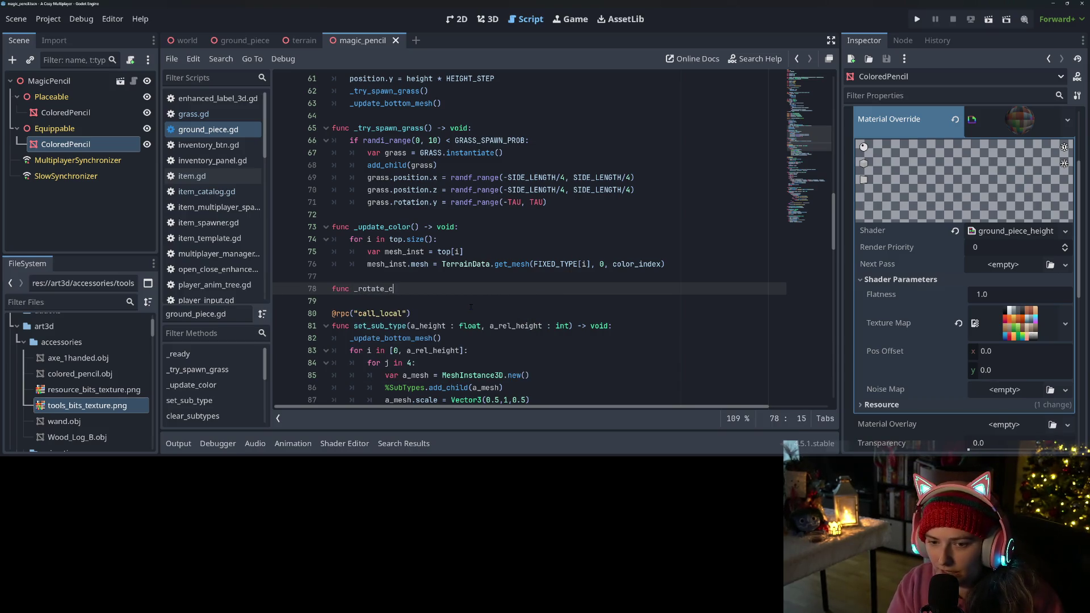
{"action": "type", "text": "or("}
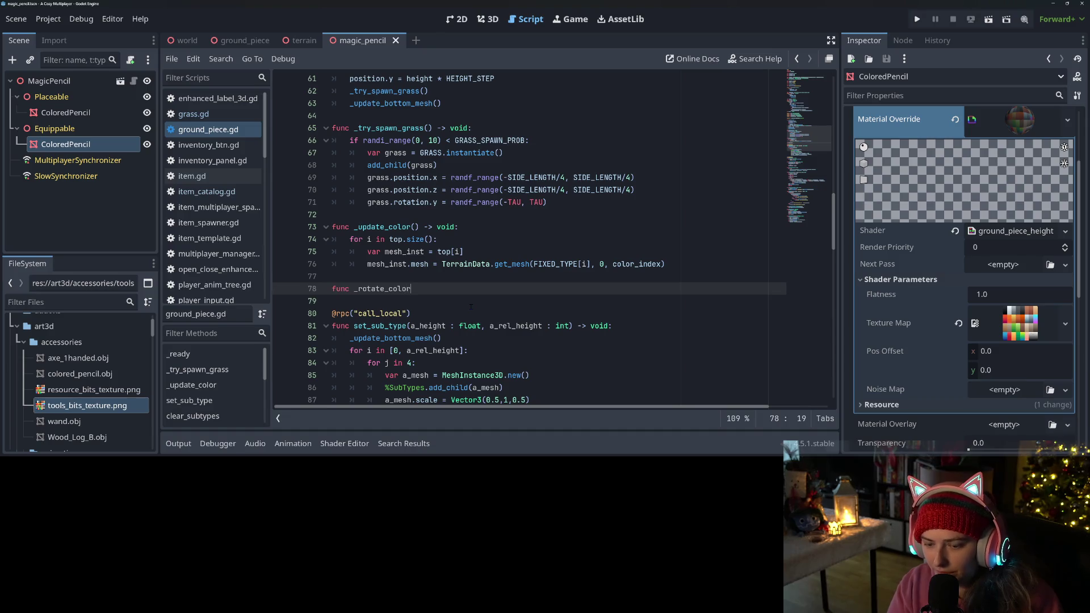
{"action": "type", "text": "> void:"}
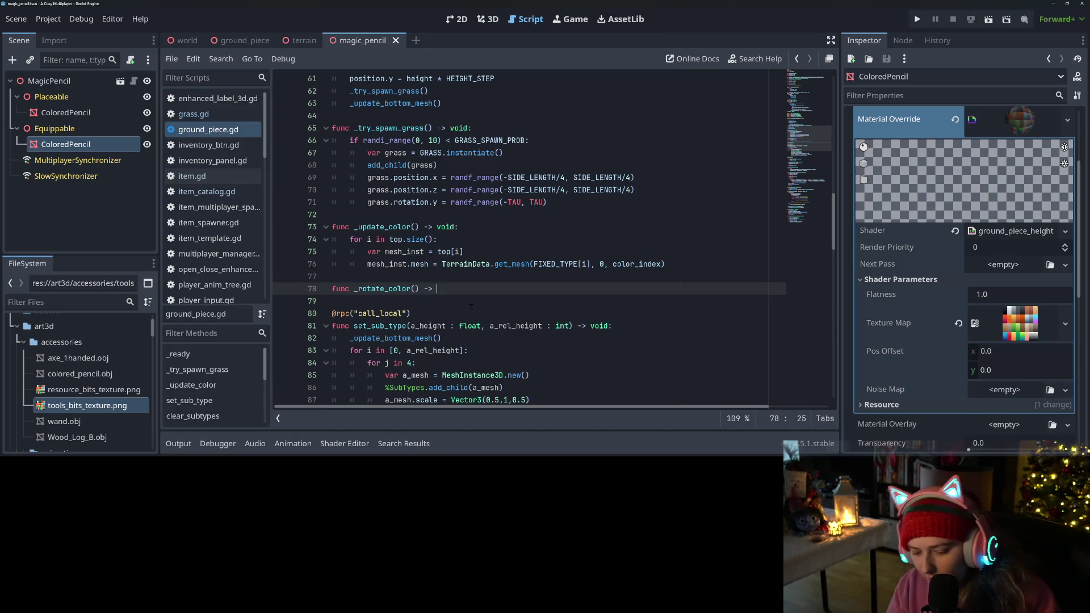
{"action": "key", "text": "Return"}
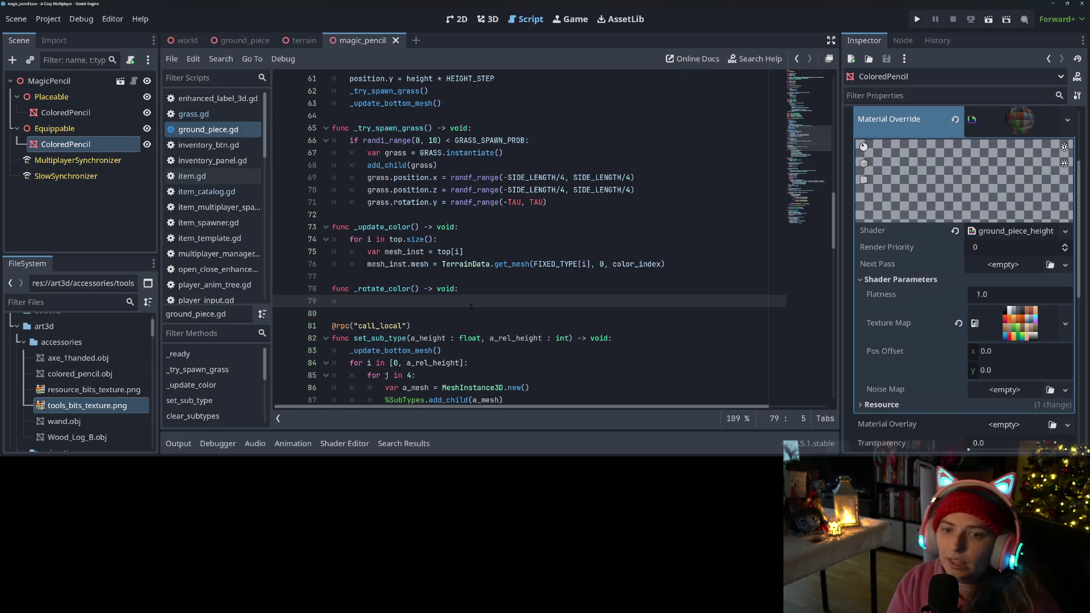
{"action": "type", "text": "col"}
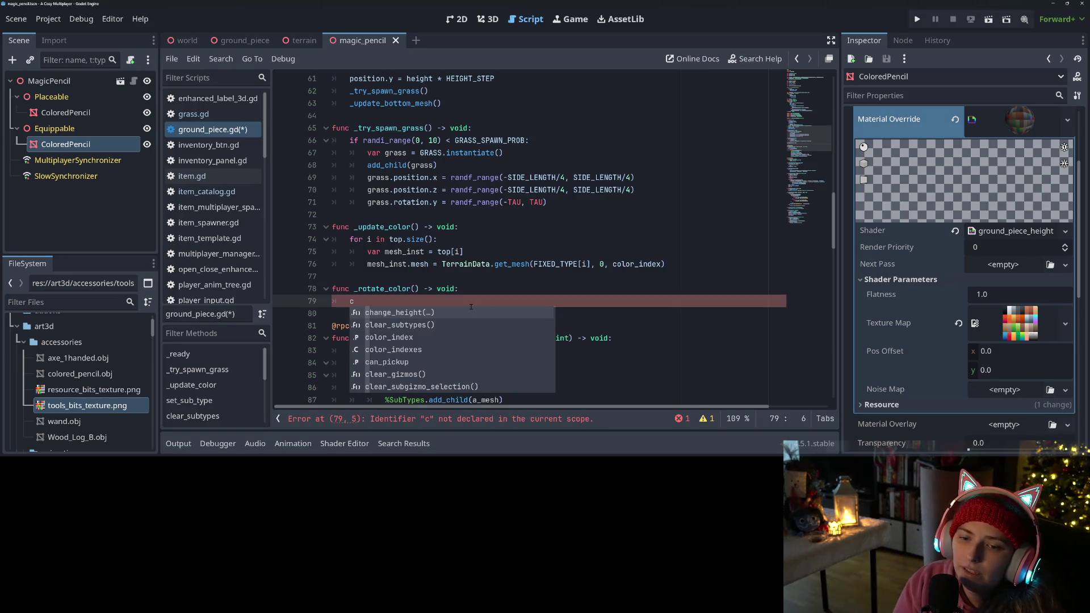
{"action": "key", "text": "Return"}
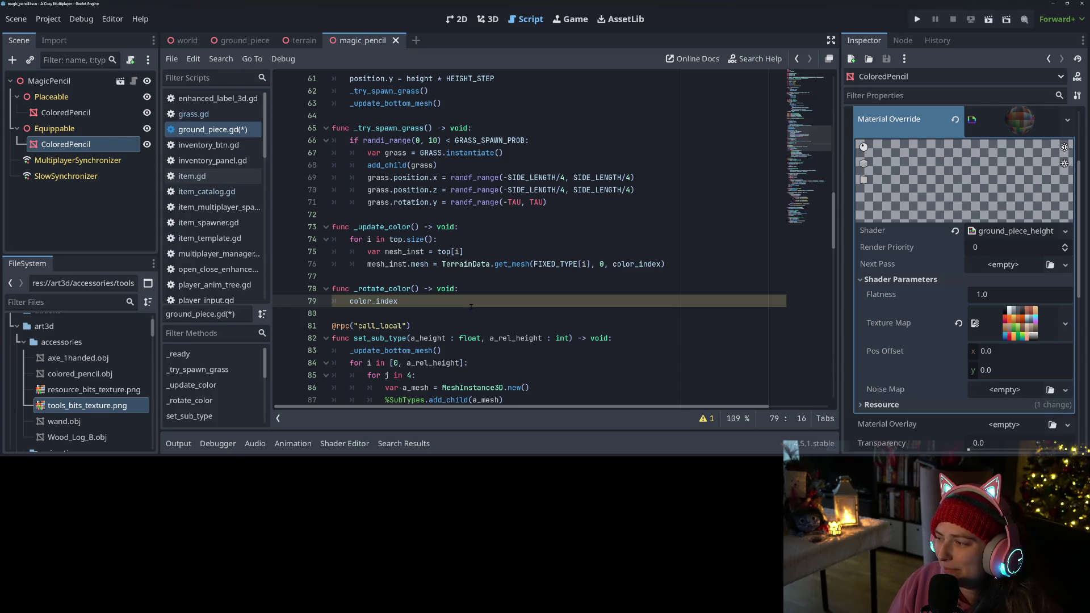
In _rotate_color, copy color_index into a local var ci: int and increment it
{"action": "left_click", "coordinate": [350, 301]}
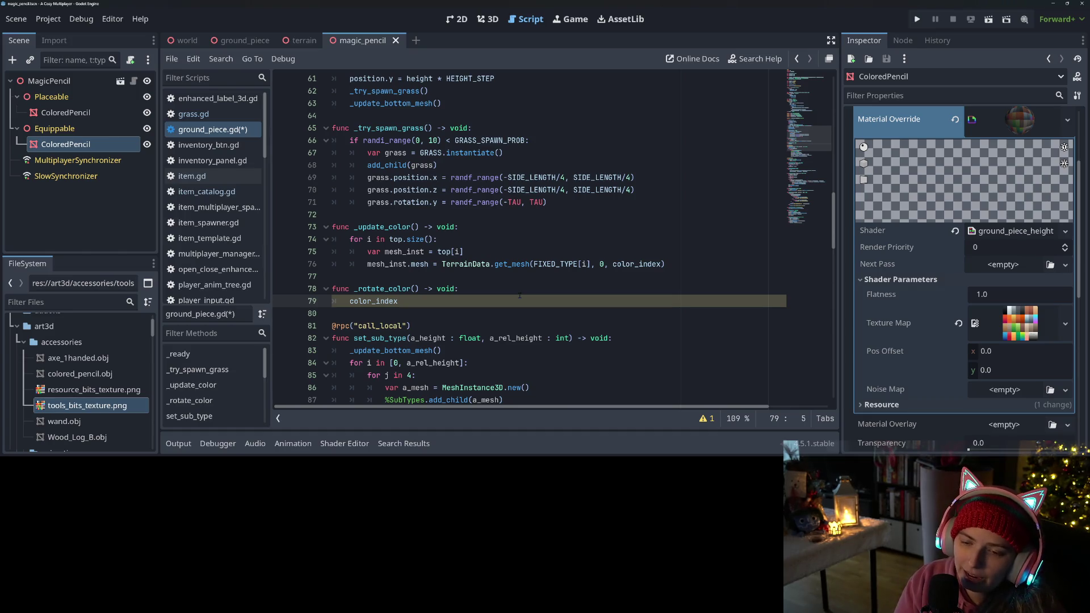
{"action": "type", "text": "var "}
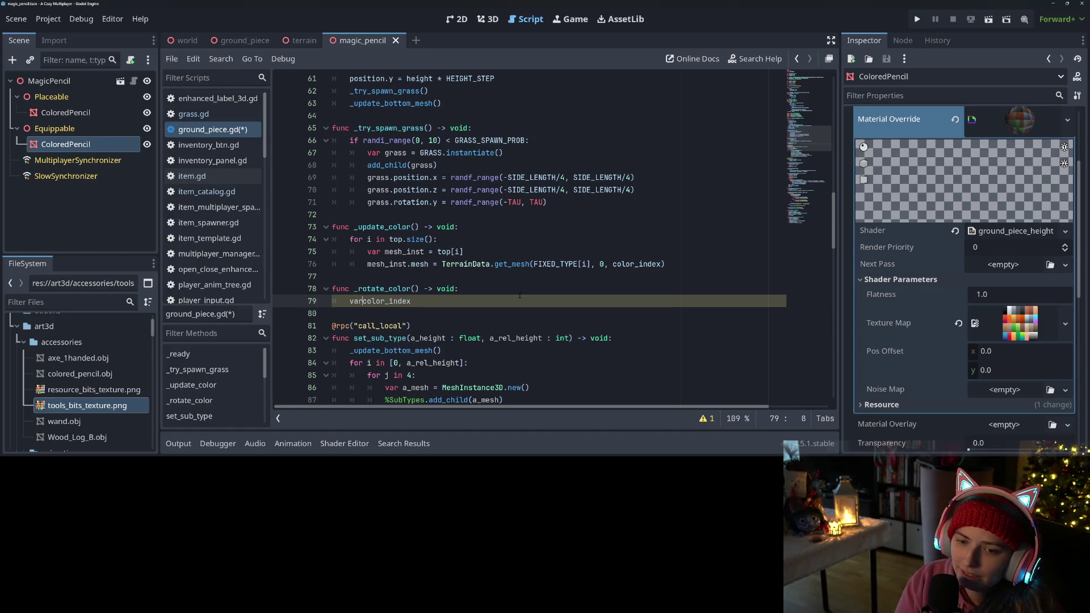
{"action": "type", "text": "c"}
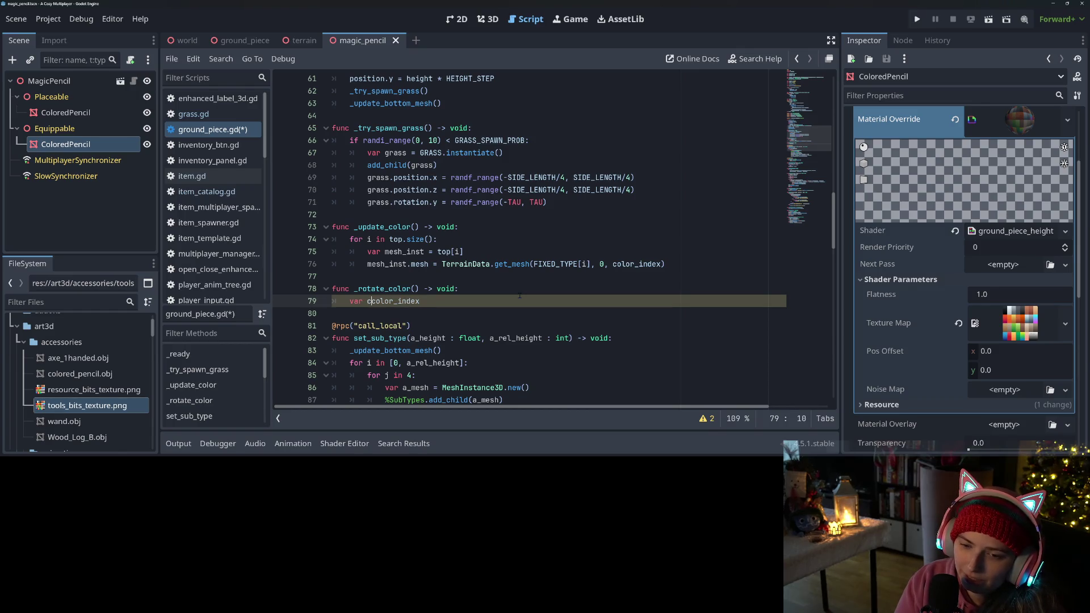
{"action": "type", "text": "i ="}
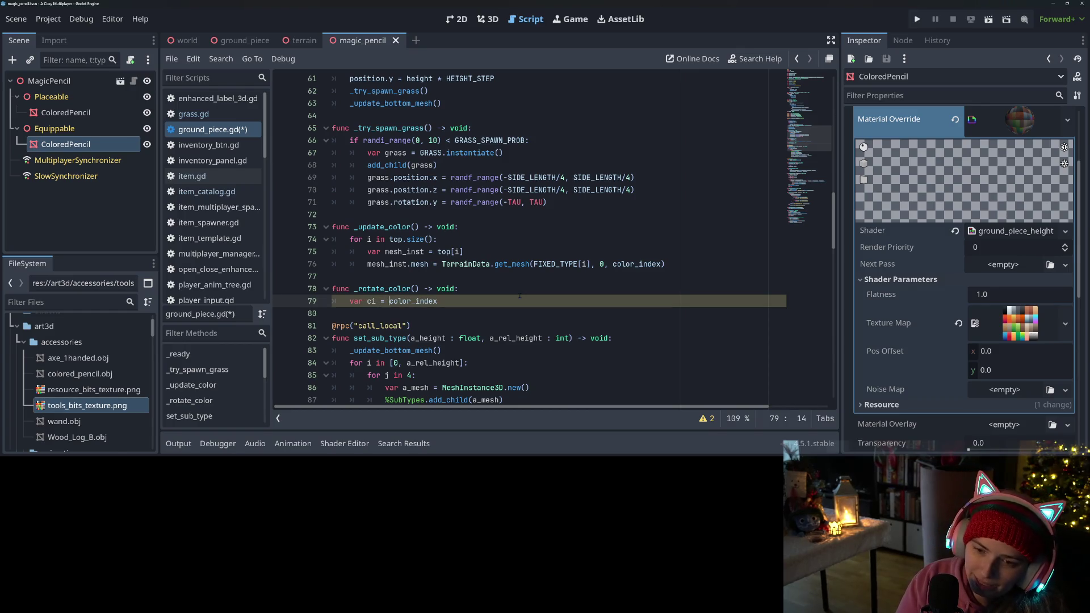
{"action": "key", "text": "End"}
{"action": "key", "text": "Return"}
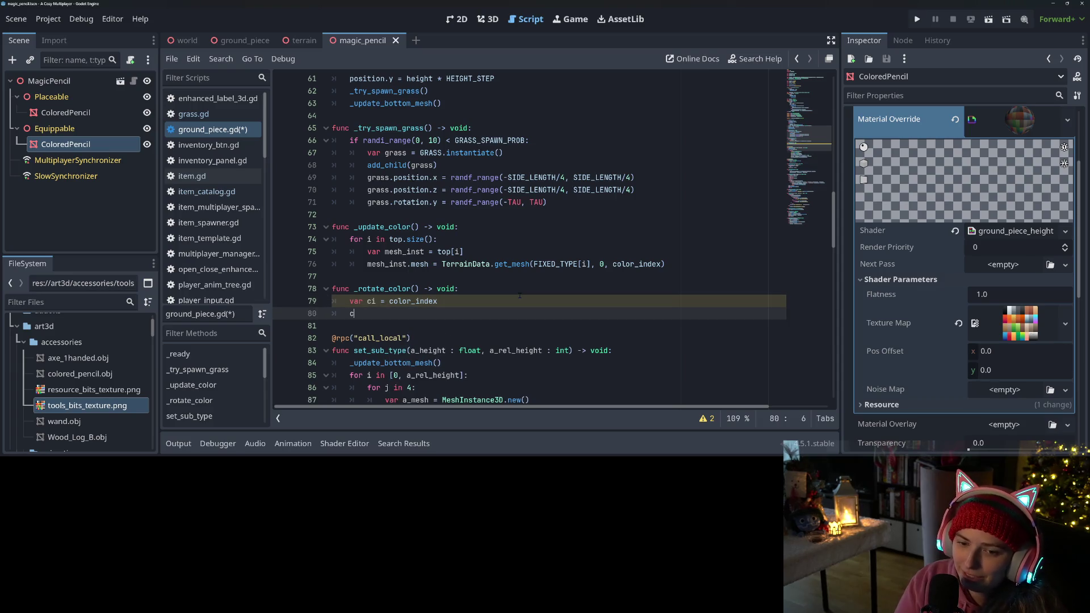
{"action": "type", "text": "i += 1"}
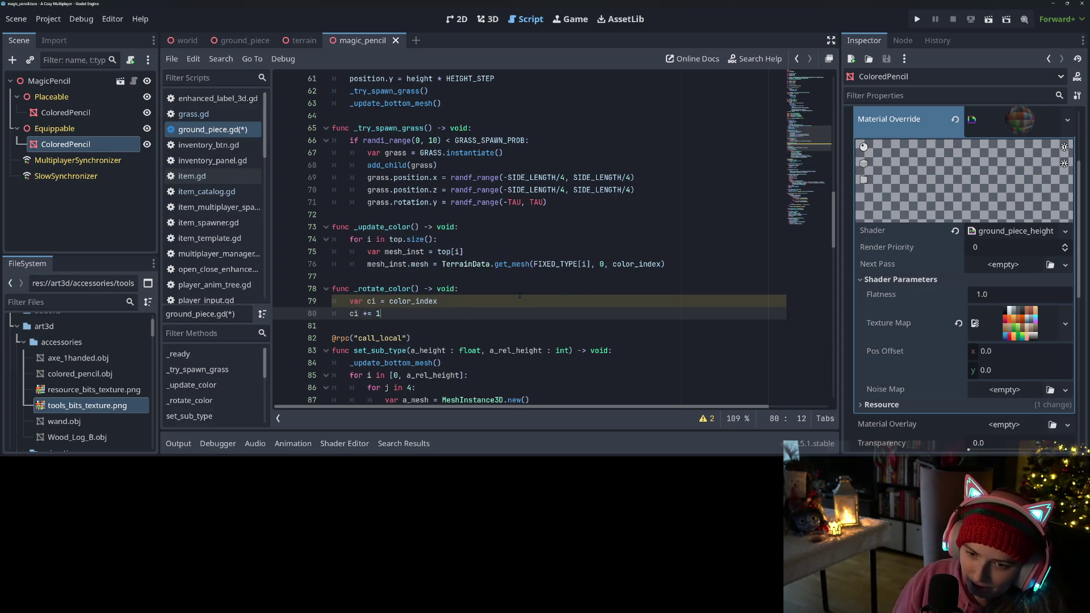
{"action": "key", "text": "Return"}
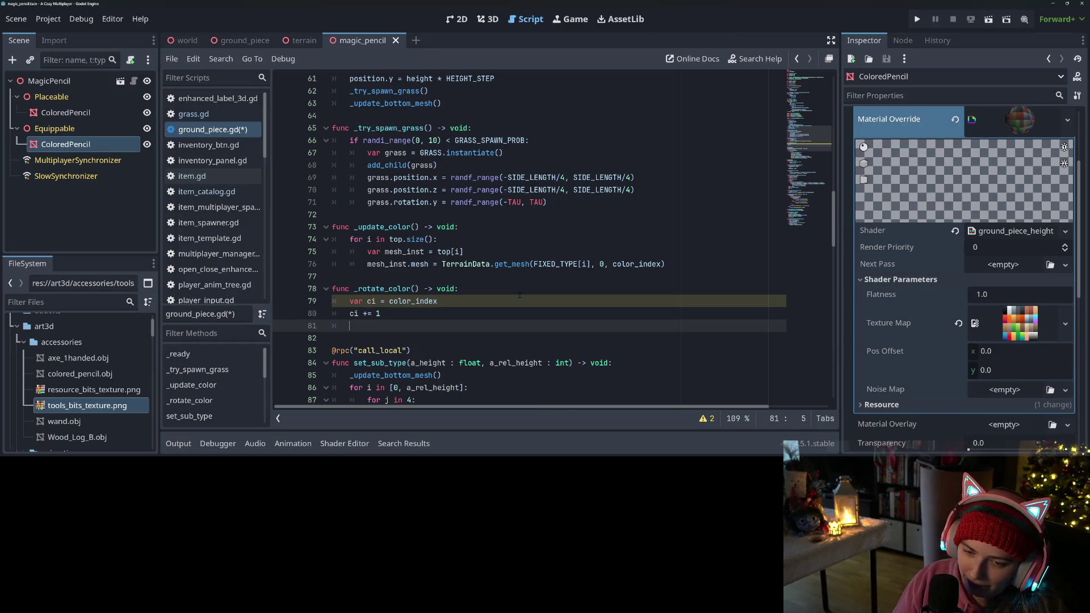
{"action": "key", "text": "Up"}
{"action": "key", "text": "Up"}
{"action": "key", "text": "Right"}
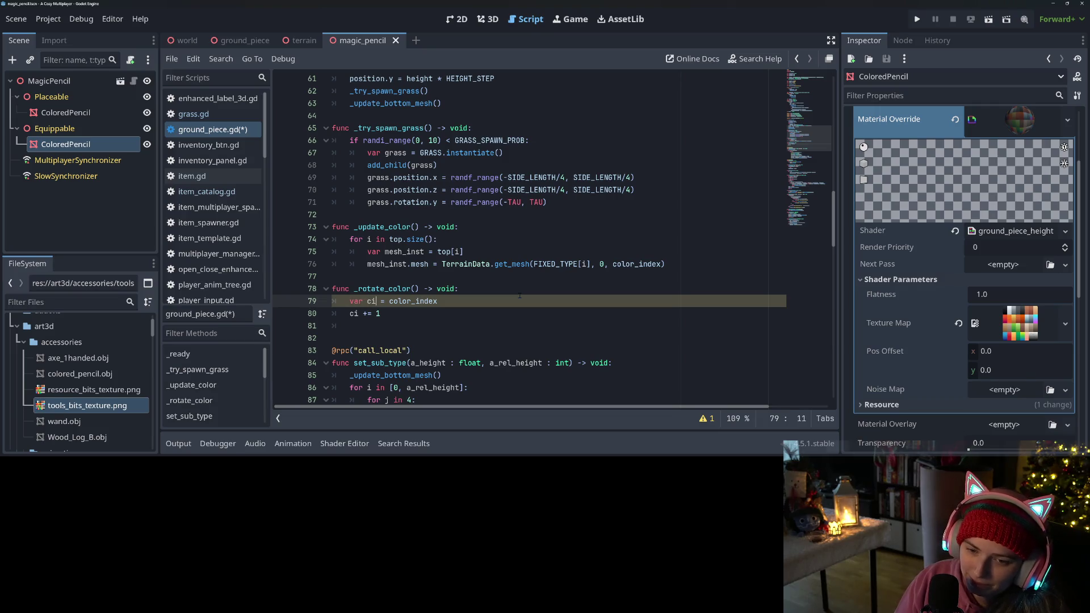
{"action": "type", "text": ": int"}
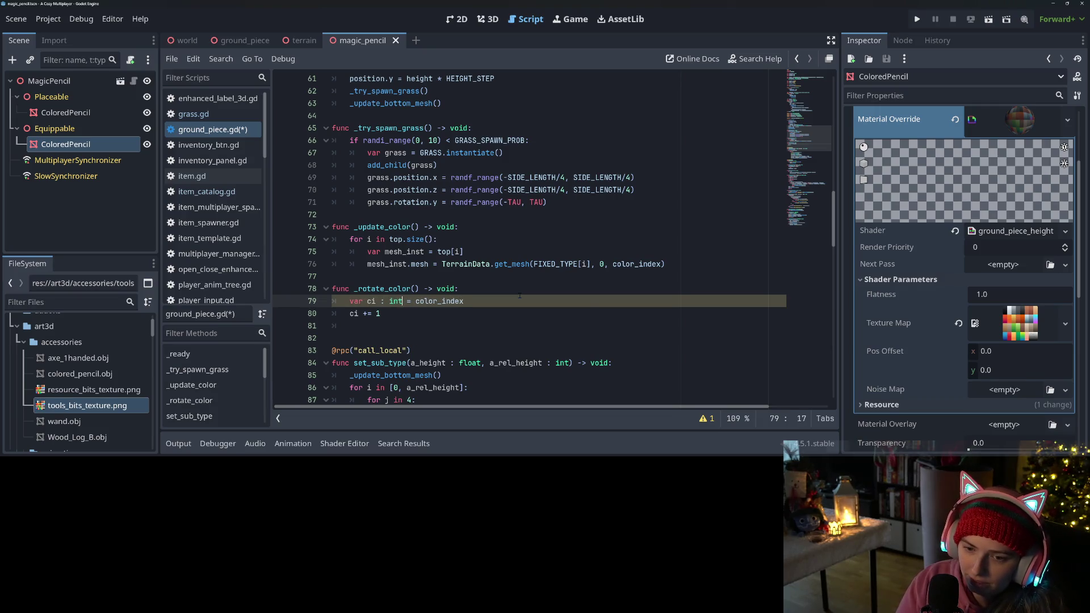
{"action": "left_click", "coordinate": [344, 325]}
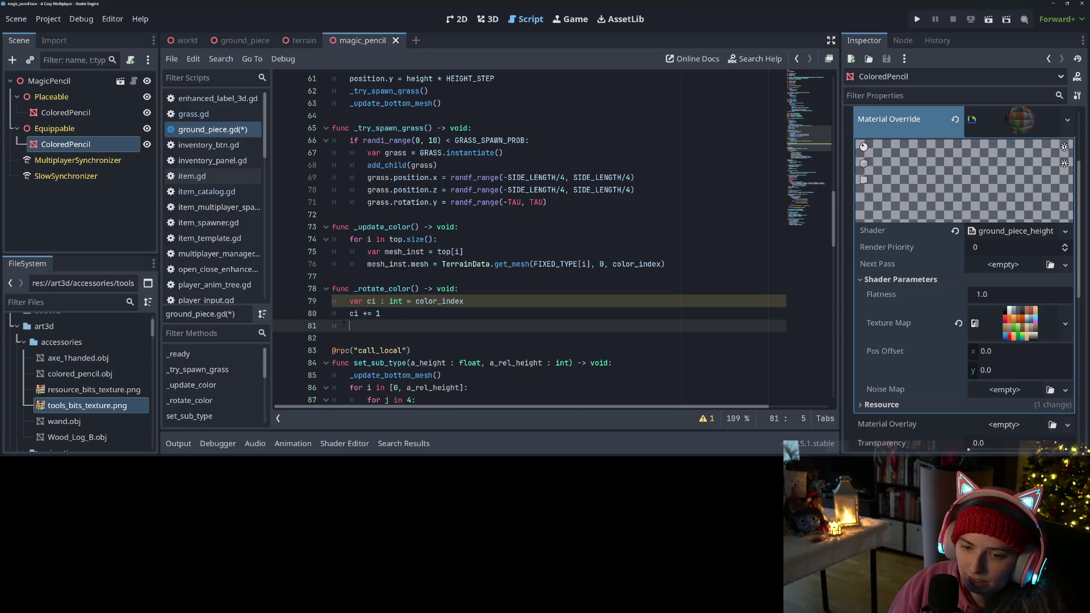
{"action": "left_click", "coordinate": [367, 314]}
{"action": "left_click", "coordinate": [418, 329]}
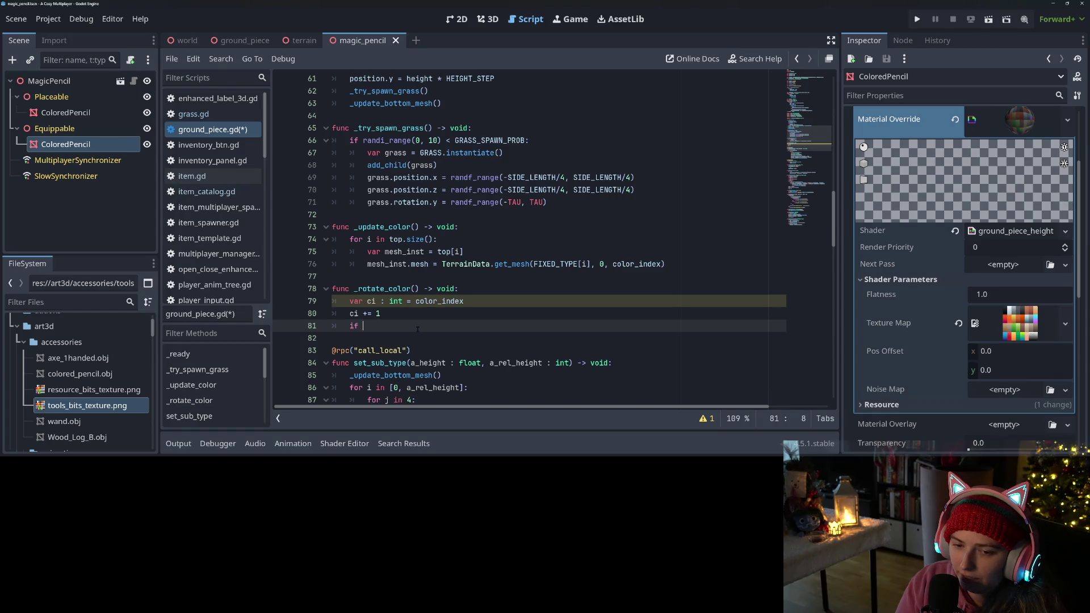
Add 'if ci > 3: ci = 0', then assign ci back to color_index
{"action": "type", "text": "i > 3"}
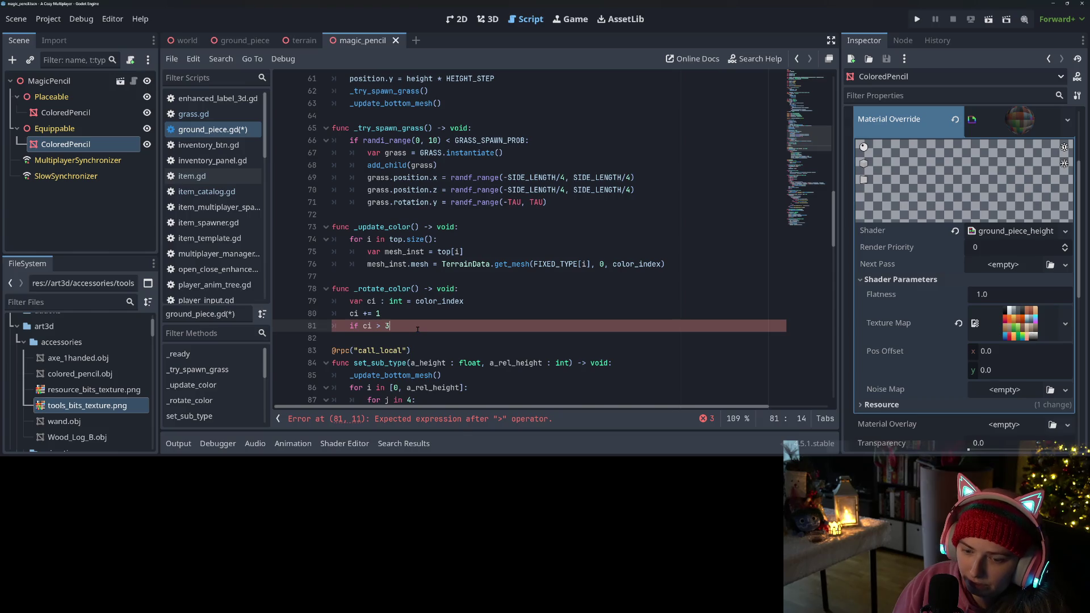
{"action": "type", "text": ":"}
{"action": "key", "text": "Return"}
{"action": "type", "text": "ci"}
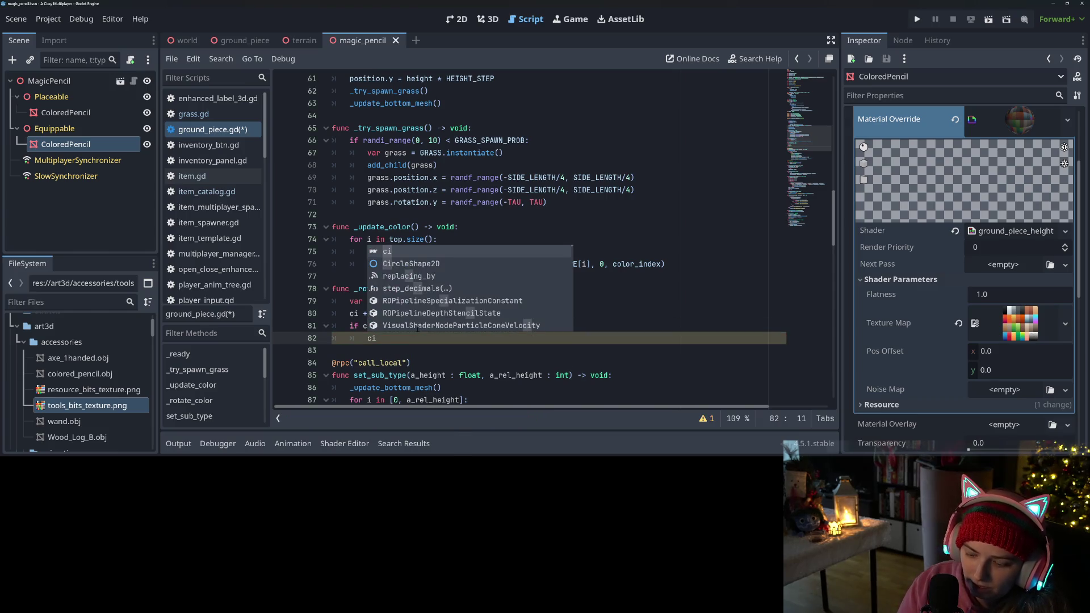
{"action": "type", "text": " = 0"}
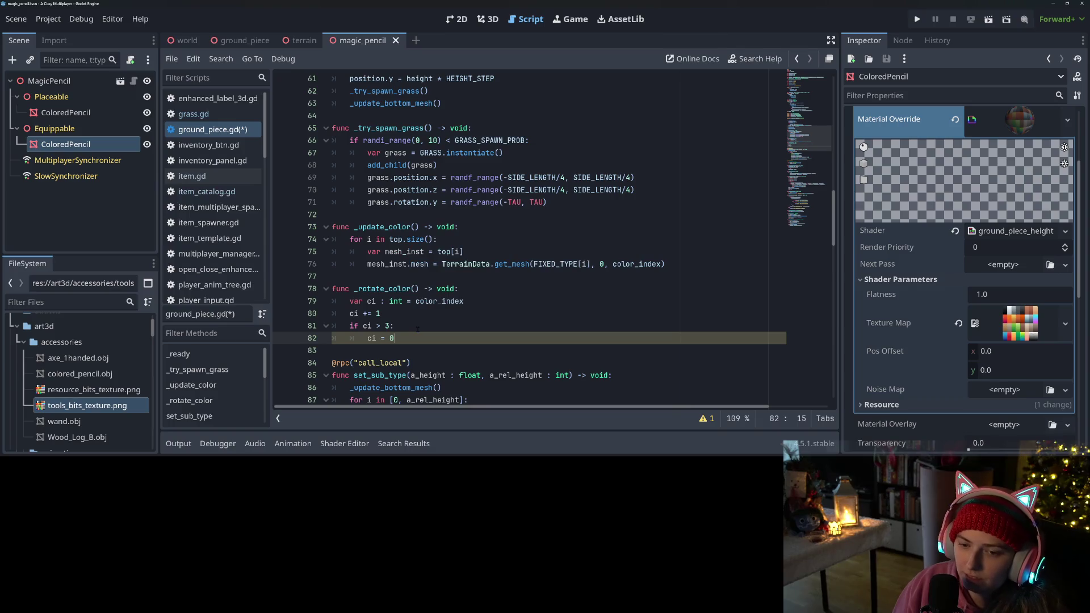
{"action": "key", "text": "Return"}
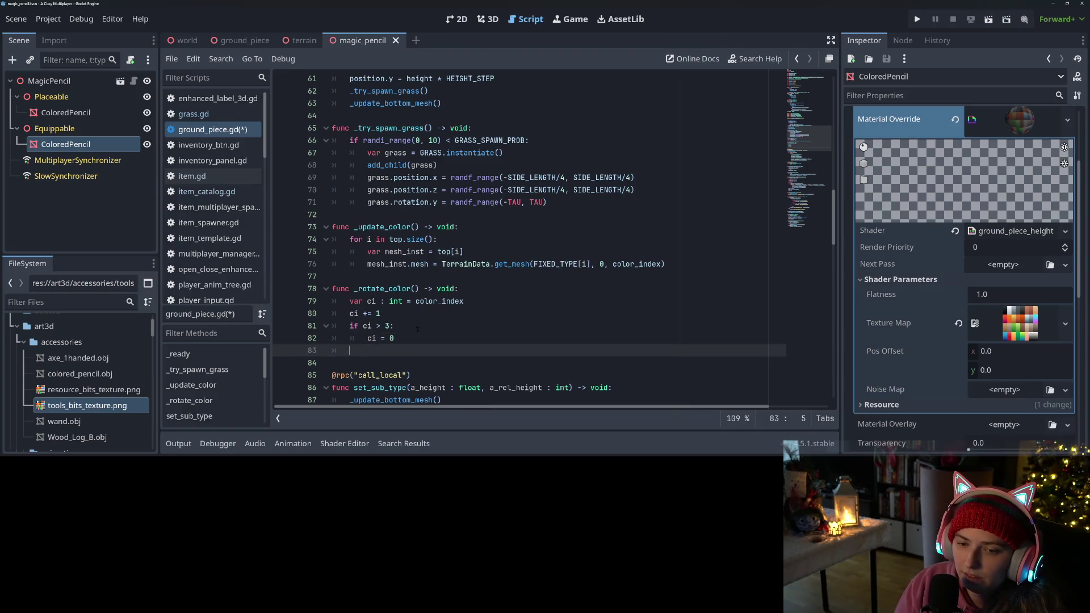
{"action": "type", "text": "olo"}
{"action": "key", "text": "Return"}
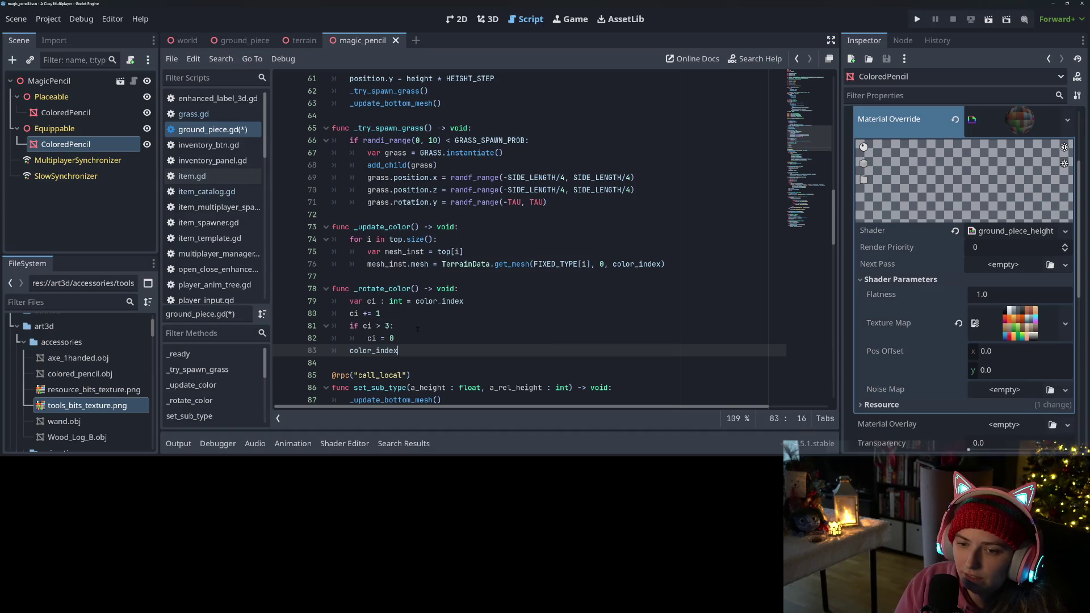
{"action": "type", "text": "ci"}
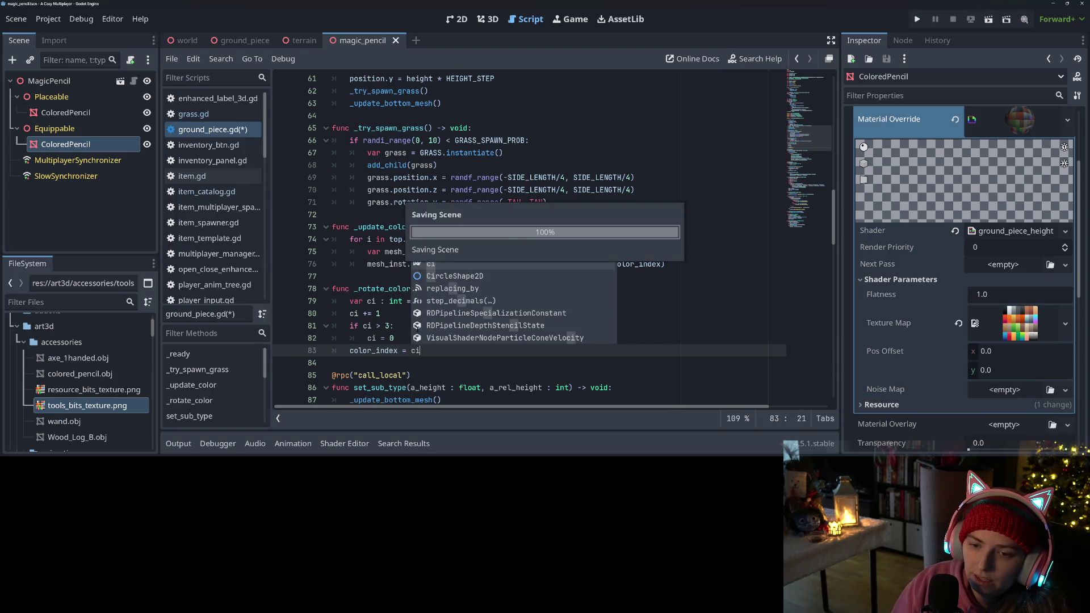
{"action": "left_click", "coordinate": [379, 350]}
{"action": "left_click", "coordinate": [363, 301]}
{"action": "double_click", "coordinate": [370, 301]}
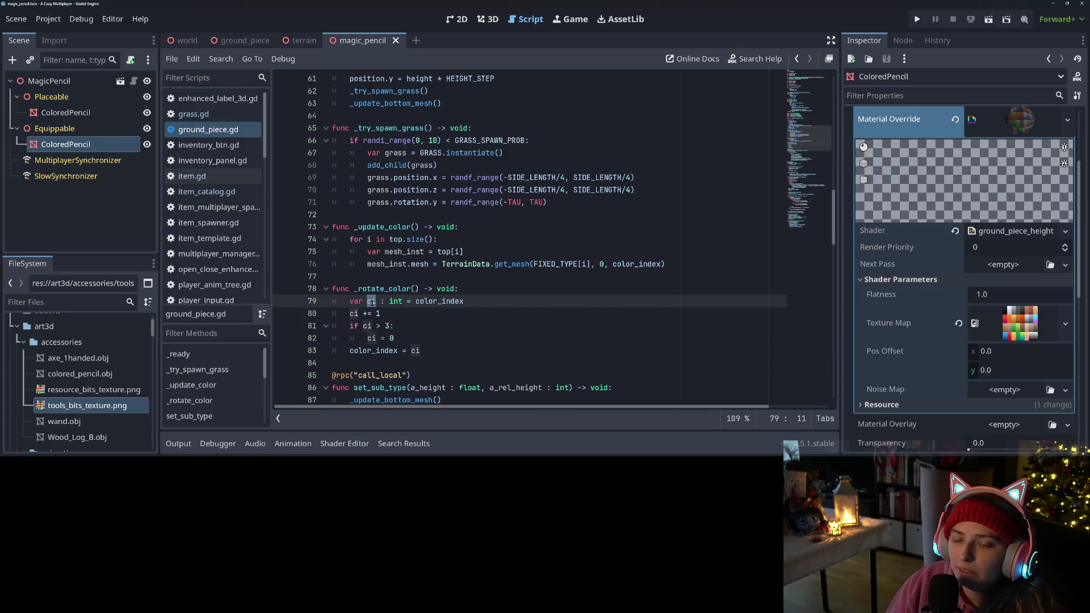
{"action": "double_click", "coordinate": [441, 301]}
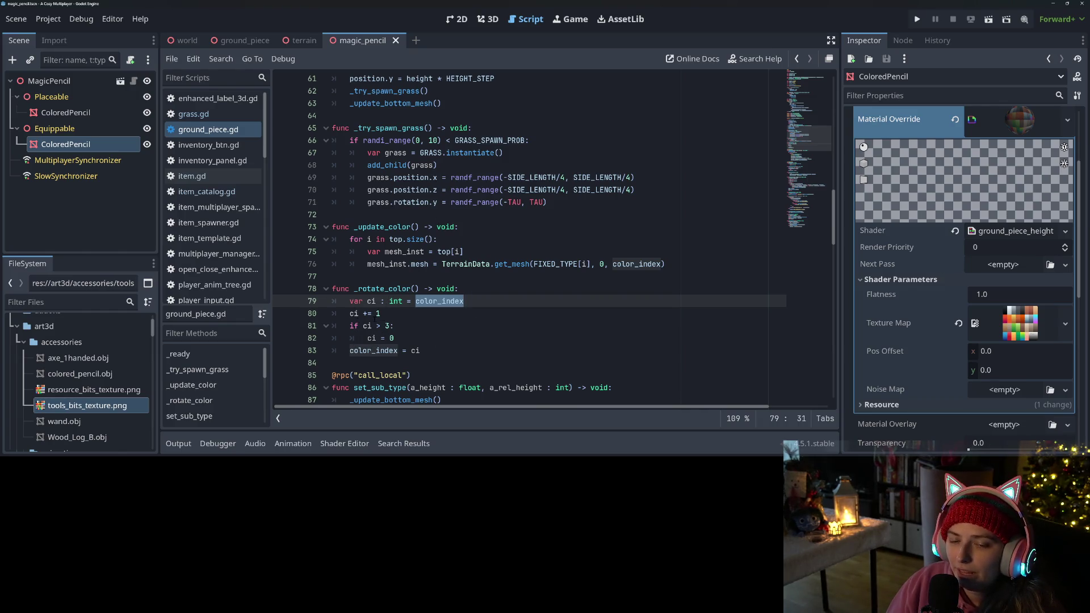
{"action": "left_click", "coordinate": [366, 314]}
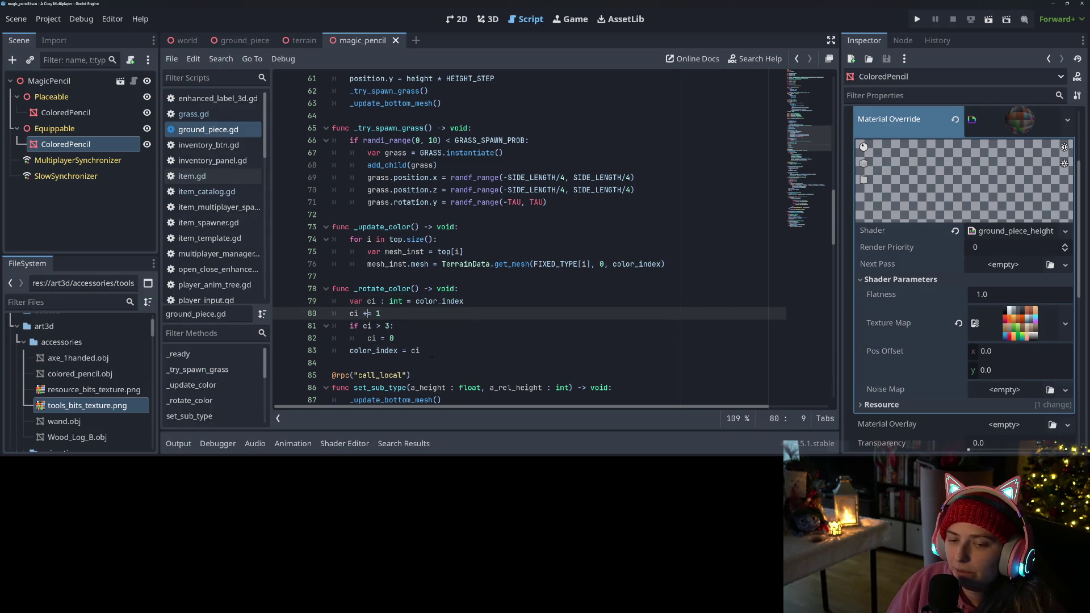
{"action": "left_click", "coordinate": [452, 354]}
{"action": "scroll", "coordinate": [447, 353], "scroll_direction": "down", "scroll_amount": 1}
{"action": "double_click", "coordinate": [373, 313]}
{"action": "scroll", "coordinate": [381, 284], "scroll_direction": "down", "scroll_amount": 1}
{"action": "double_click", "coordinate": [387, 214]}
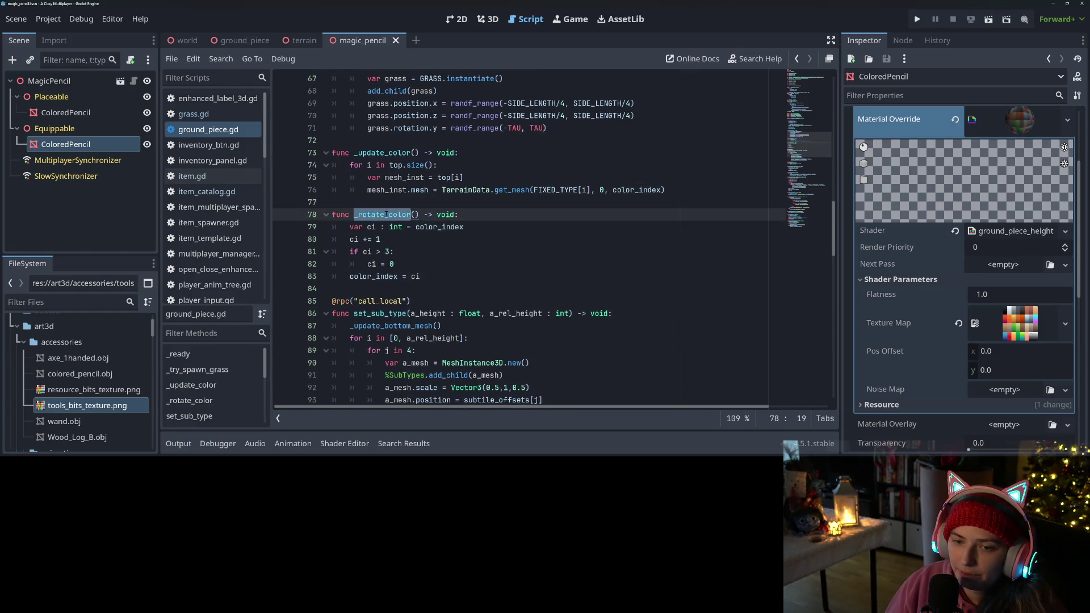
{"action": "left_click", "coordinate": [377, 214]}
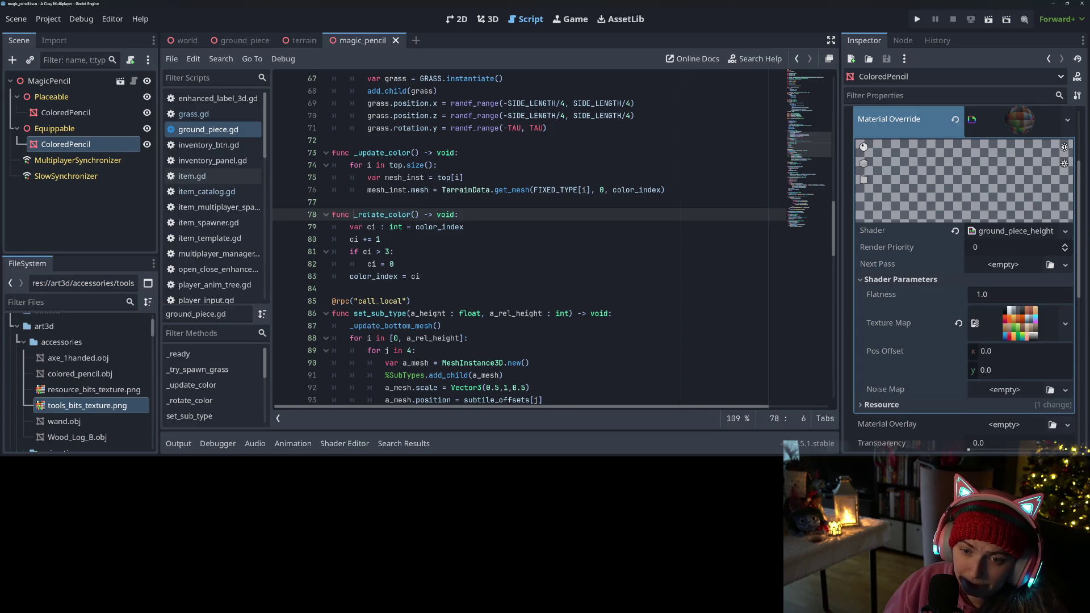
{"action": "left_click_drag", "start_coordinate": [354, 214], "coordinate": [419, 214]}
{"action": "scroll", "coordinate": [430, 243], "scroll_direction": "down", "scroll_amount": 1}
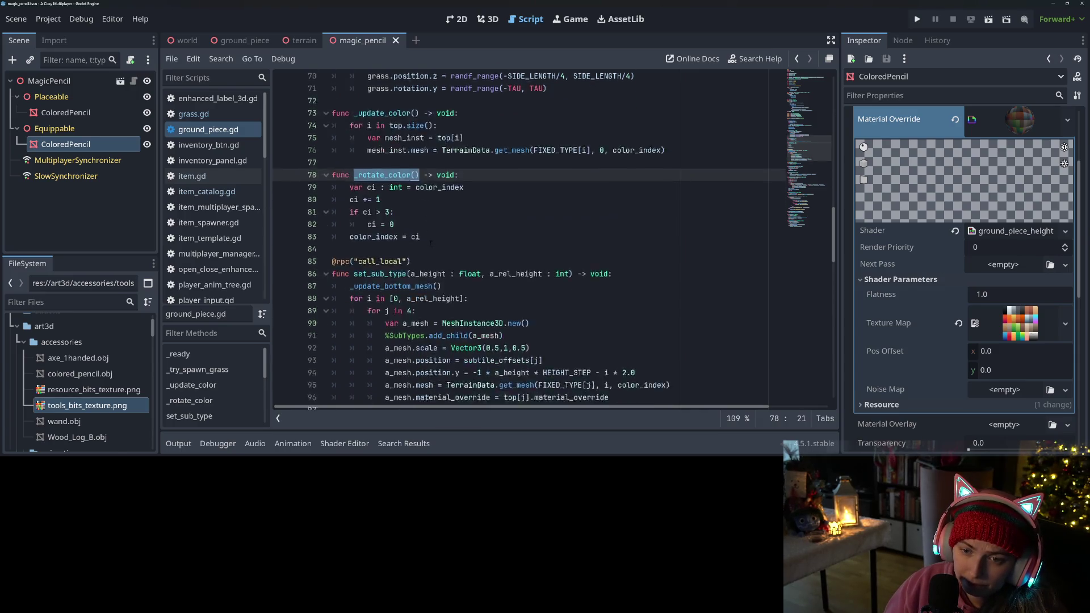
{"action": "scroll", "coordinate": [432, 244], "scroll_direction": "down", "scroll_amount": 12}
{"action": "scroll", "coordinate": [449, 254], "scroll_direction": "down", "scroll_amount": 8}
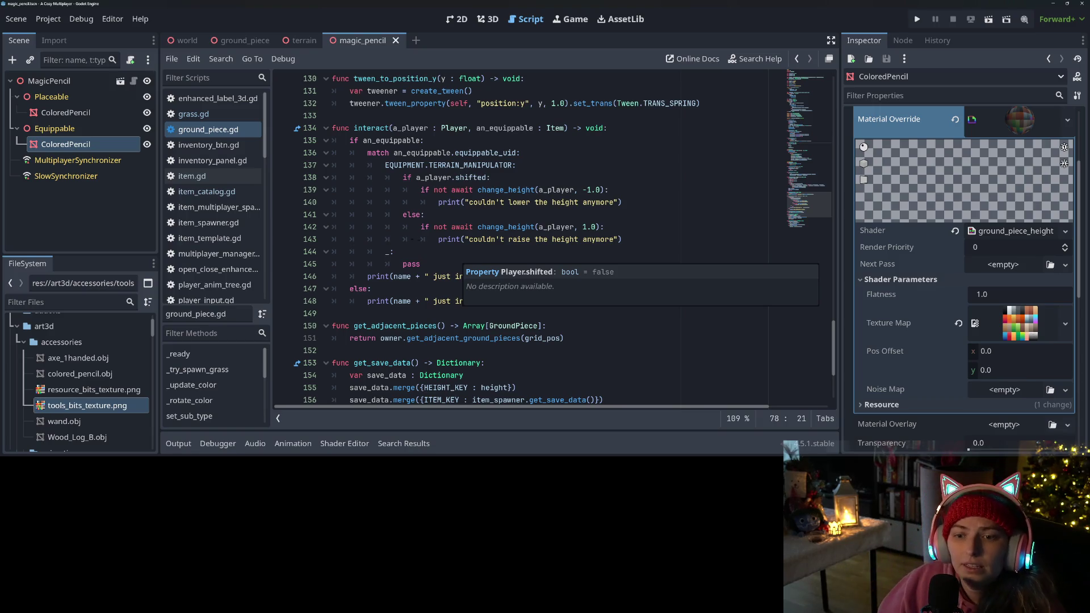
Add an EQUIPMENT.TERRAIN_PAINTER case calling _rotate_color() to interact(), save, and run the game
{"action": "left_click", "coordinate": [386, 252]}
{"action": "key", "text": "ctrl+shift+Return"}
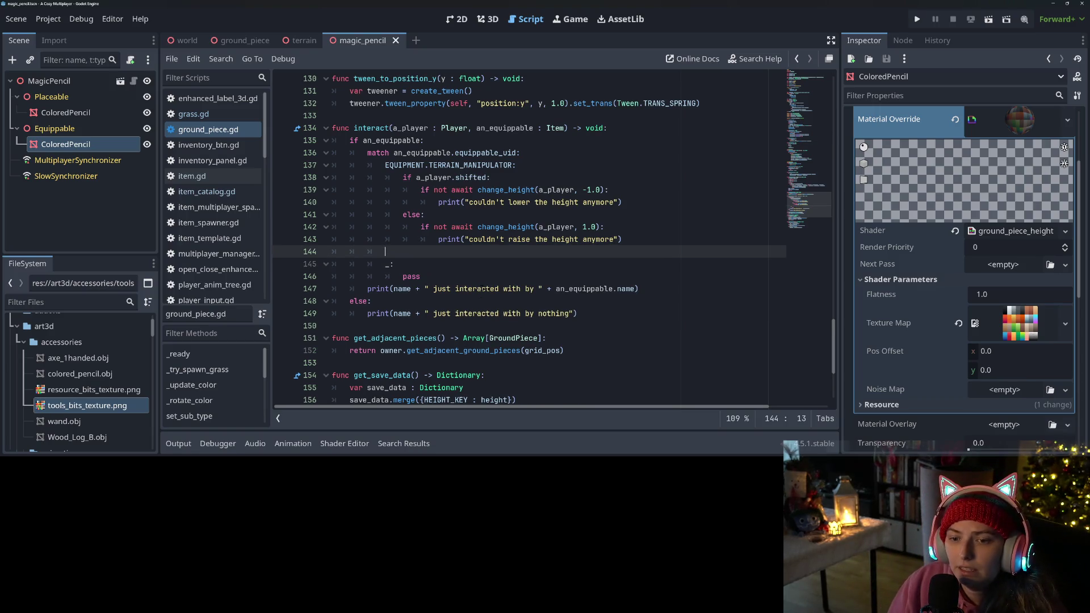
{"action": "type", "text": "E"}
{"action": "key", "text": "Return"}
{"action": "type", "text": "."}
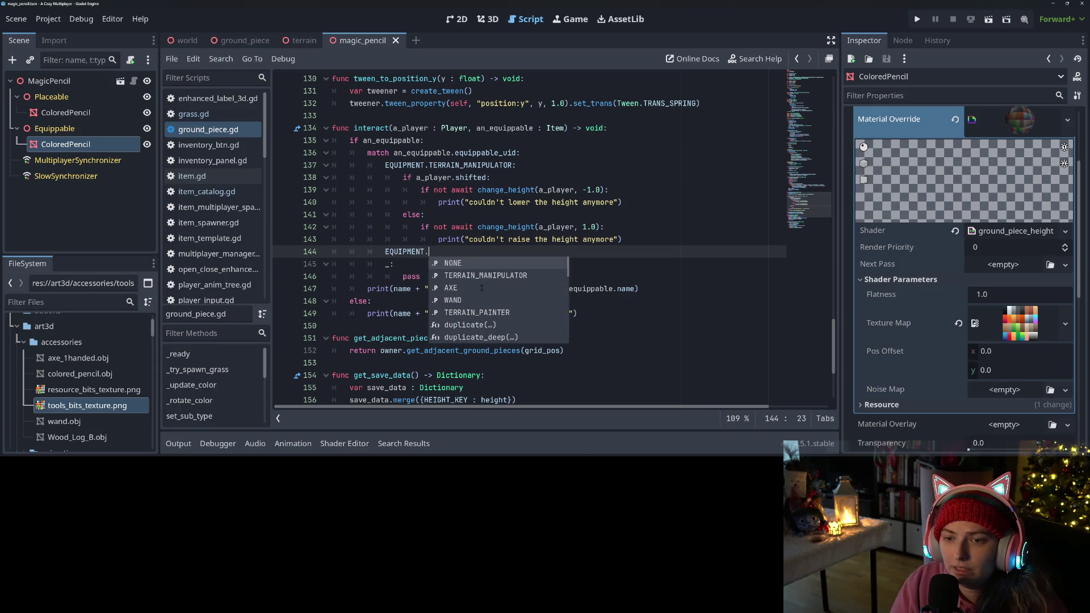
{"action": "key", "text": "Down"}
{"action": "key", "text": "Down"}
{"action": "key", "text": "Down"}
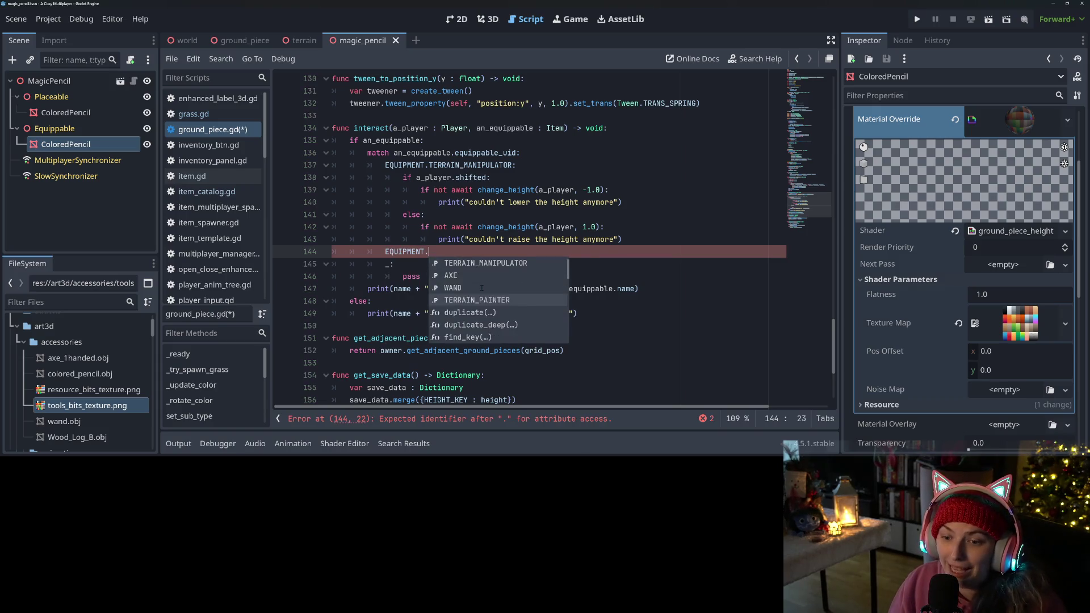
{"action": "key", "text": "Return"}
{"action": "type", "text": ":"}
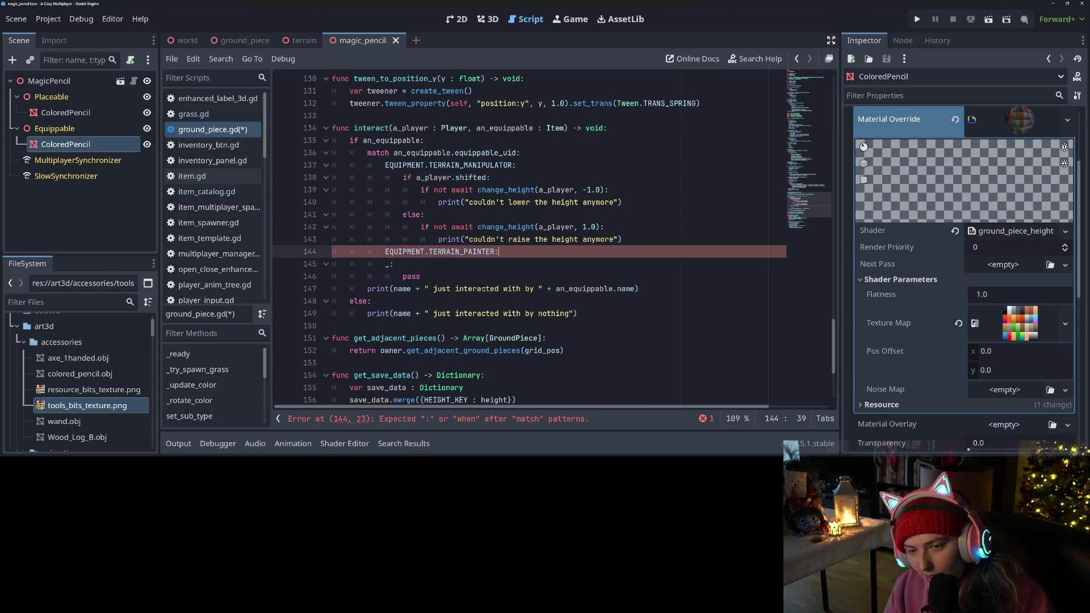
{"action": "key", "text": "Return"}
{"action": "type", "text": "_rotate_color()"}
{"action": "key", "text": "ctrl+s"}
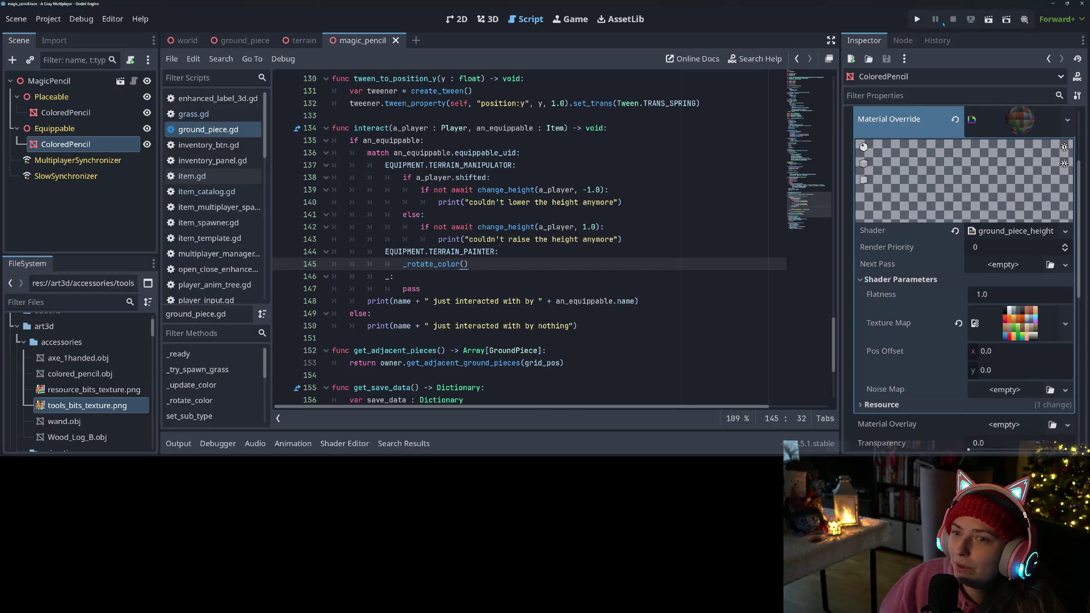
{"action": "left_click", "coordinate": [918, 20]}
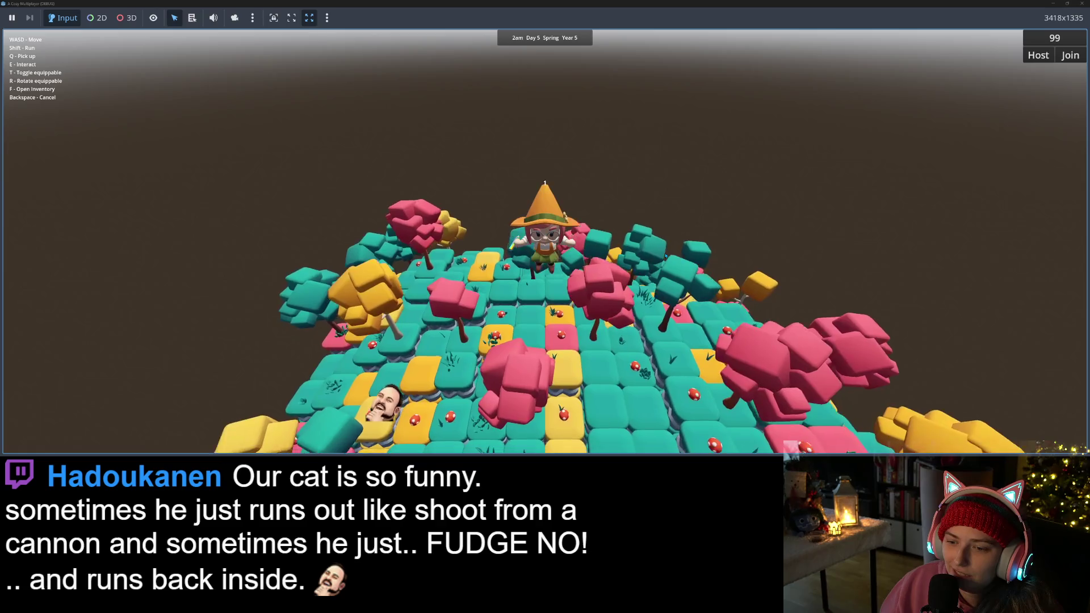
Walk the character around the world across the pink and yellow tiles
{"action": "key", "text": "w"}
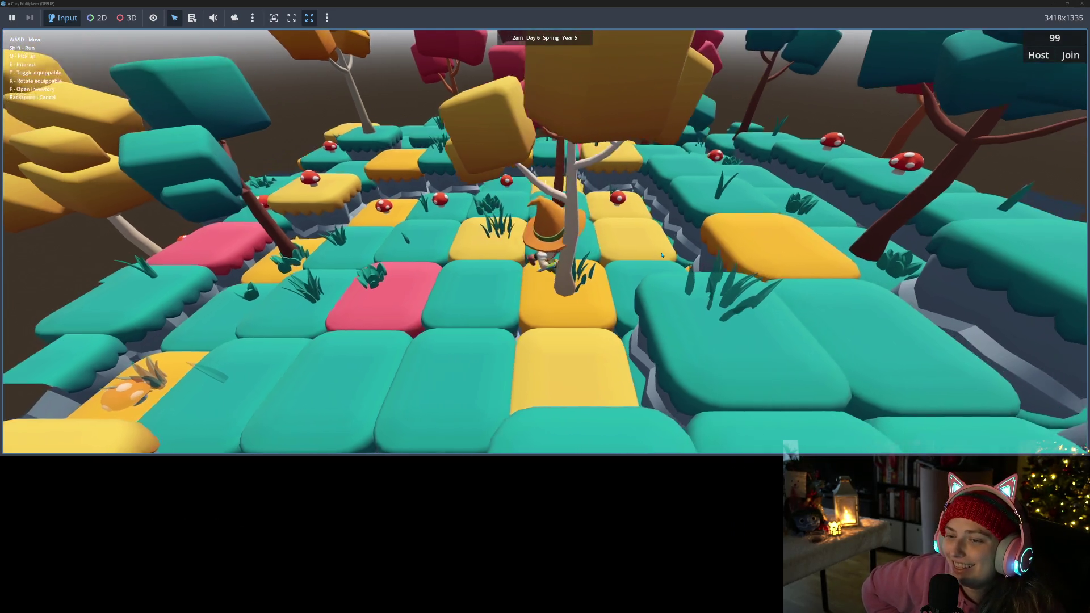
{"action": "key", "text": "d"}
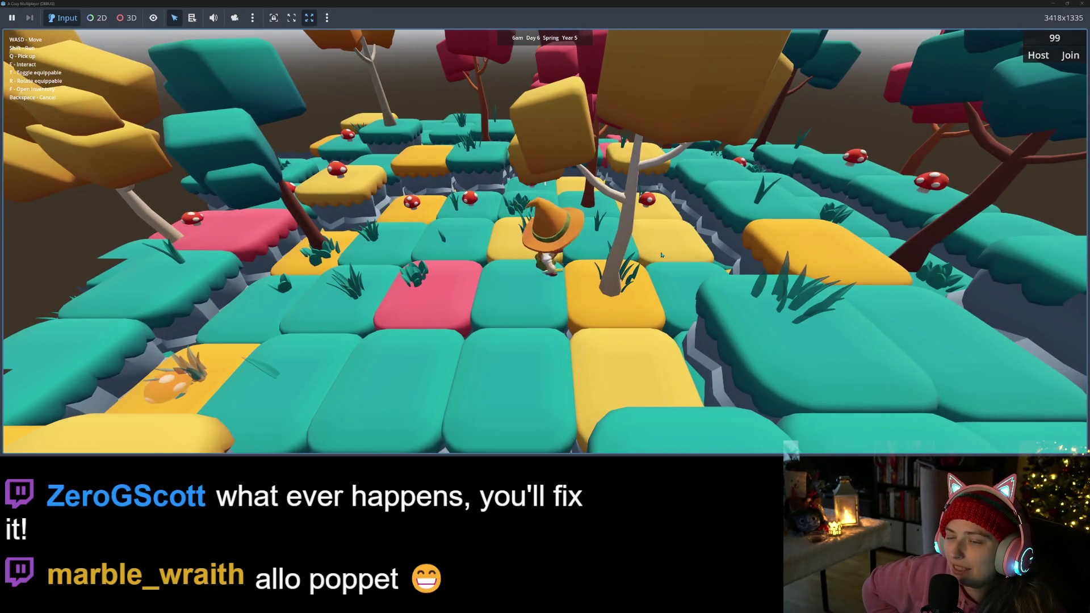
{"action": "key", "text": "w"}
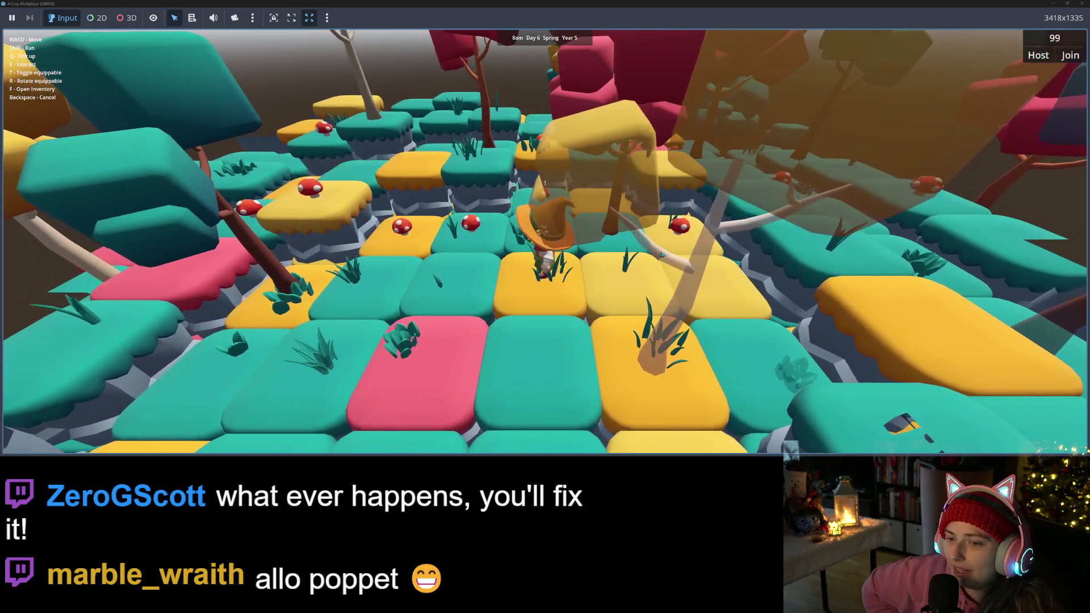
{"action": "key", "text": "a"}
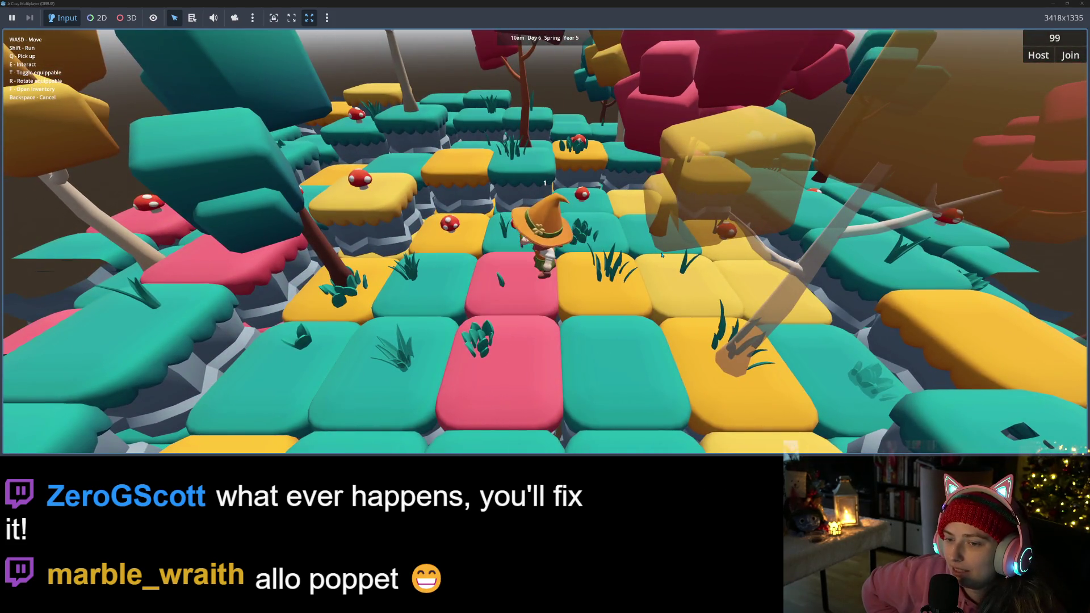
{"action": "key", "text": "d"}
{"action": "key", "text": "s"}
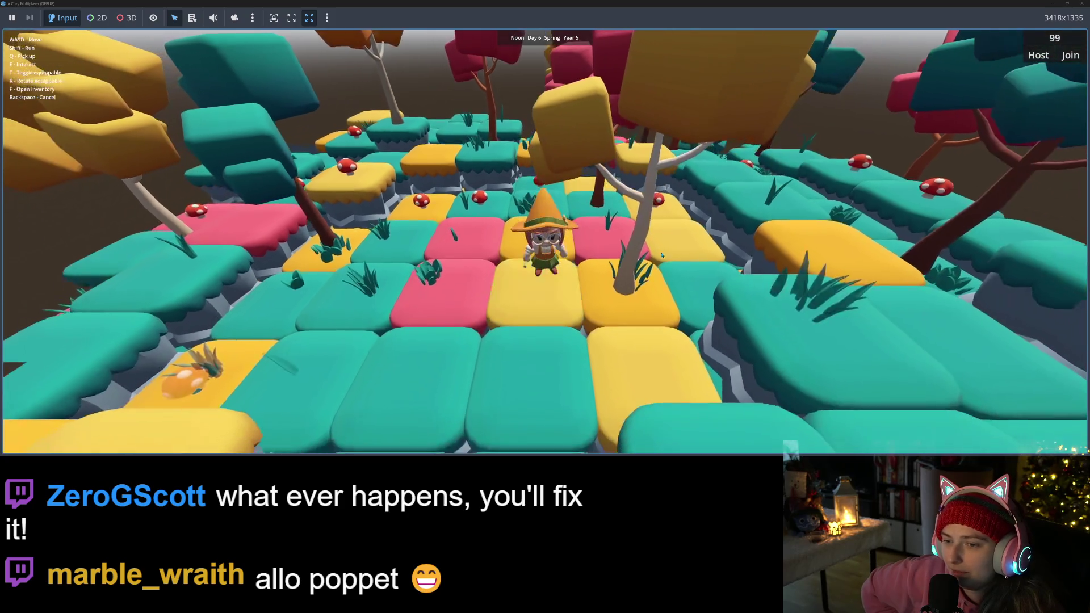
{"action": "key", "text": "s"}
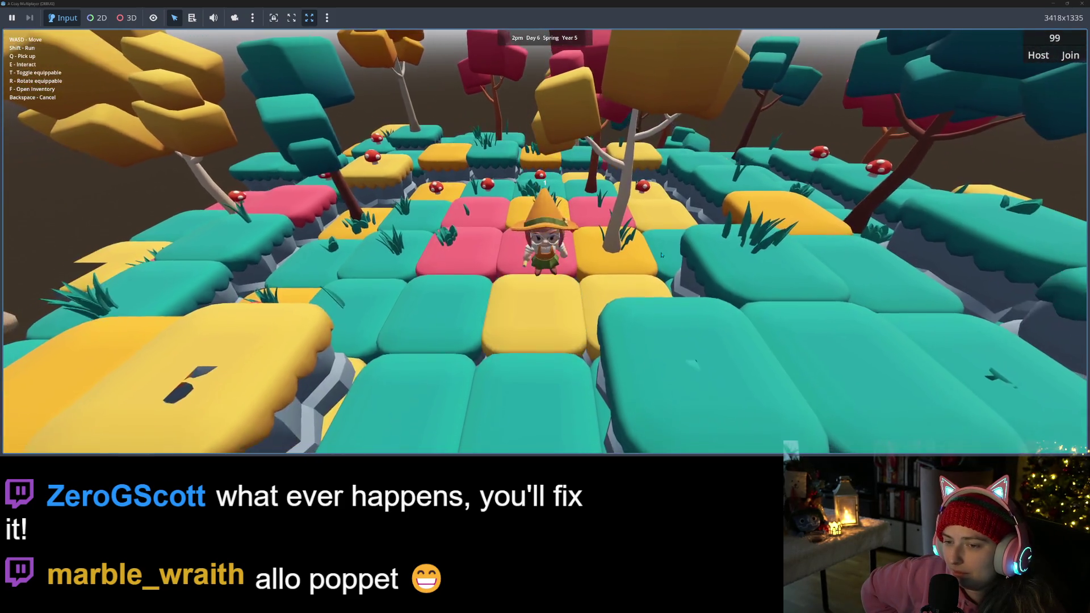
{"action": "key", "text": "a"}
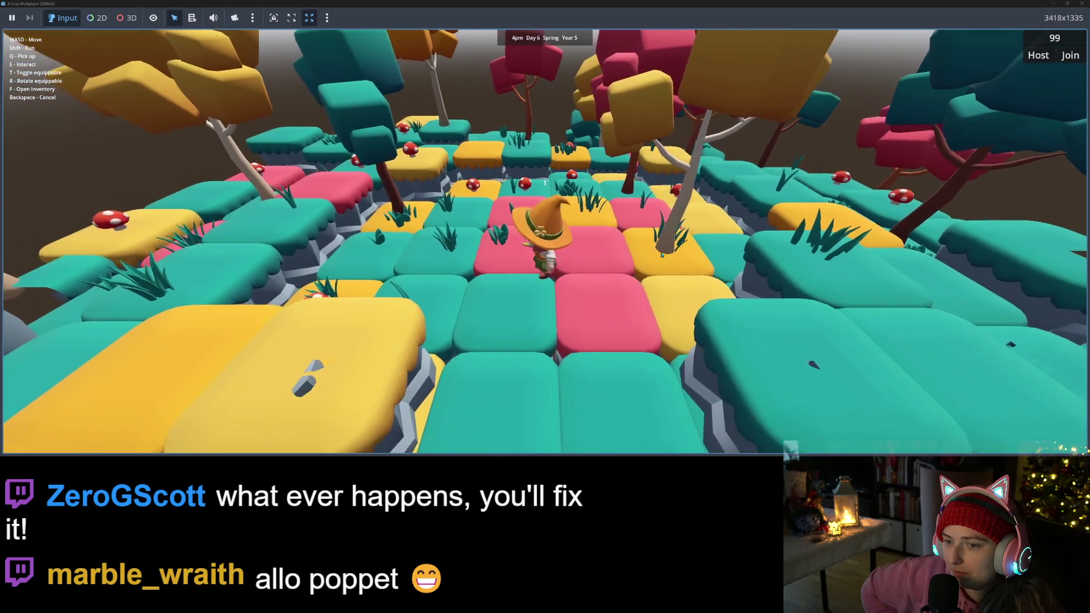
{"action": "key", "text": "w"}
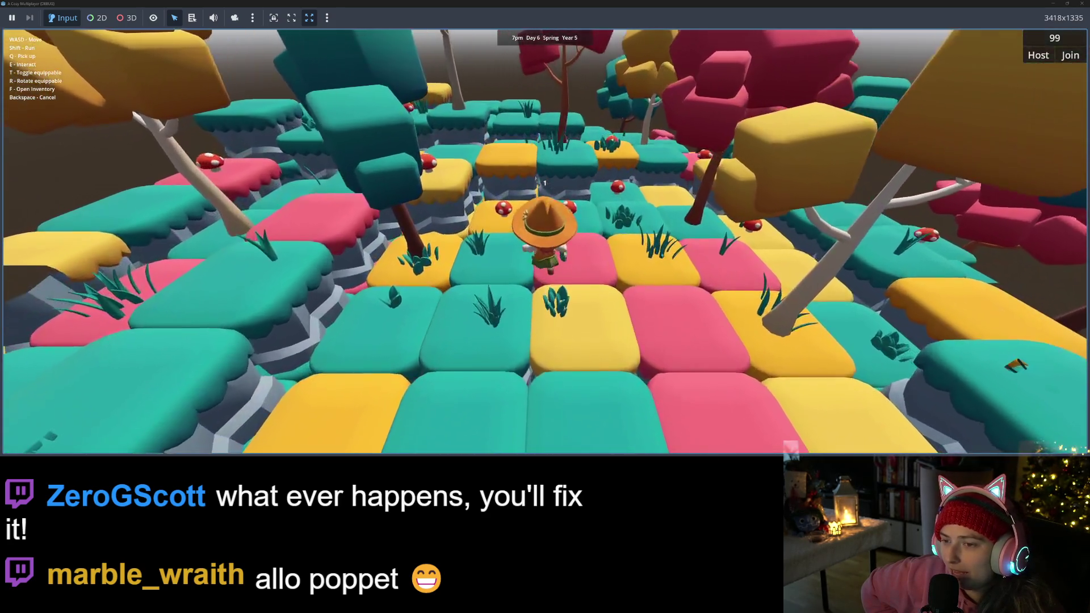
Orbit the camera, walk a little further, then close the game and relaunch it
{"action": "left_click_drag", "start_coordinate": [432, 255], "coordinate": [753, 256]}
{"action": "key", "text": "s"}
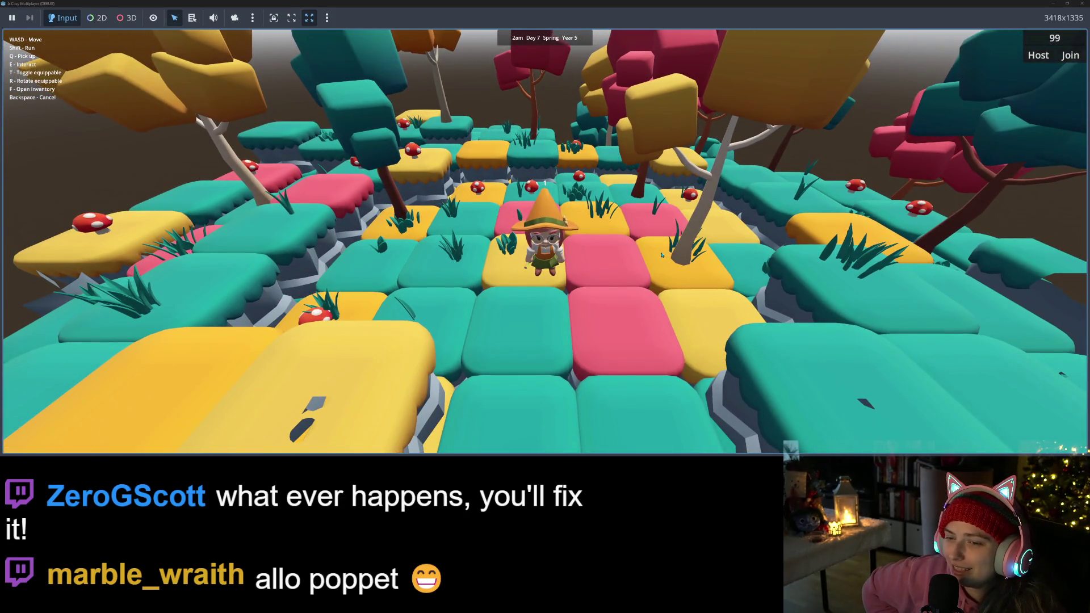
{"action": "key", "text": "w"}
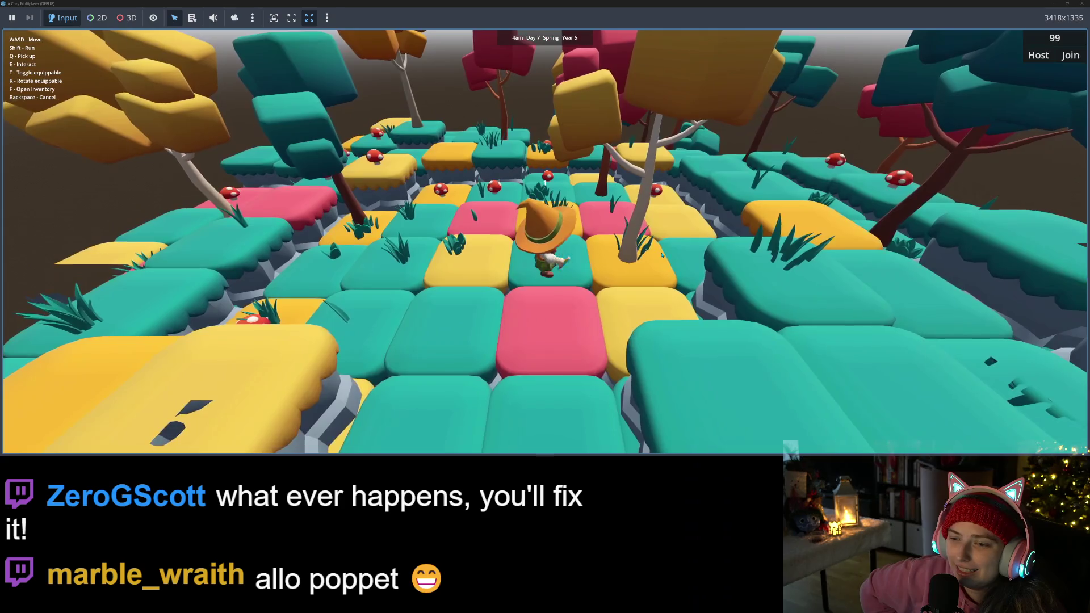
{"action": "key", "text": "w"}
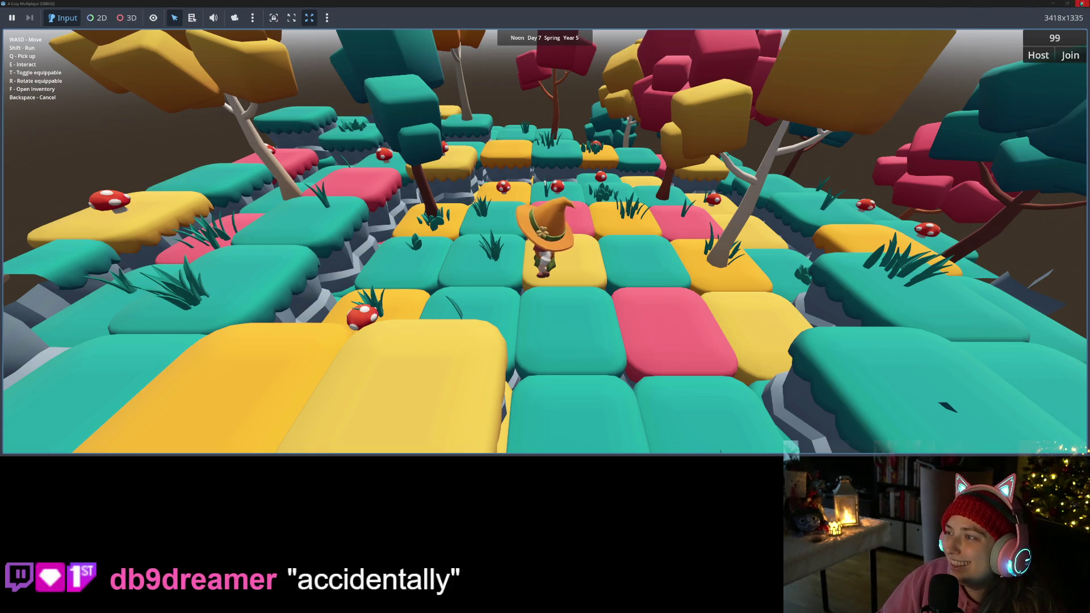
{"action": "left_click", "coordinate": [1081, 4]}
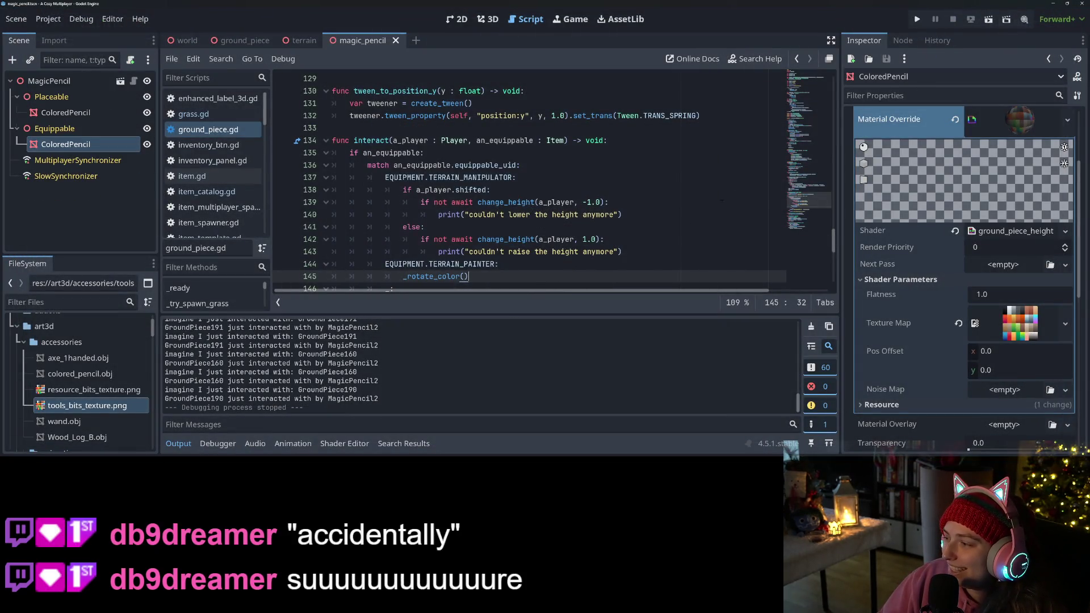
{"action": "left_click", "coordinate": [917, 19]}
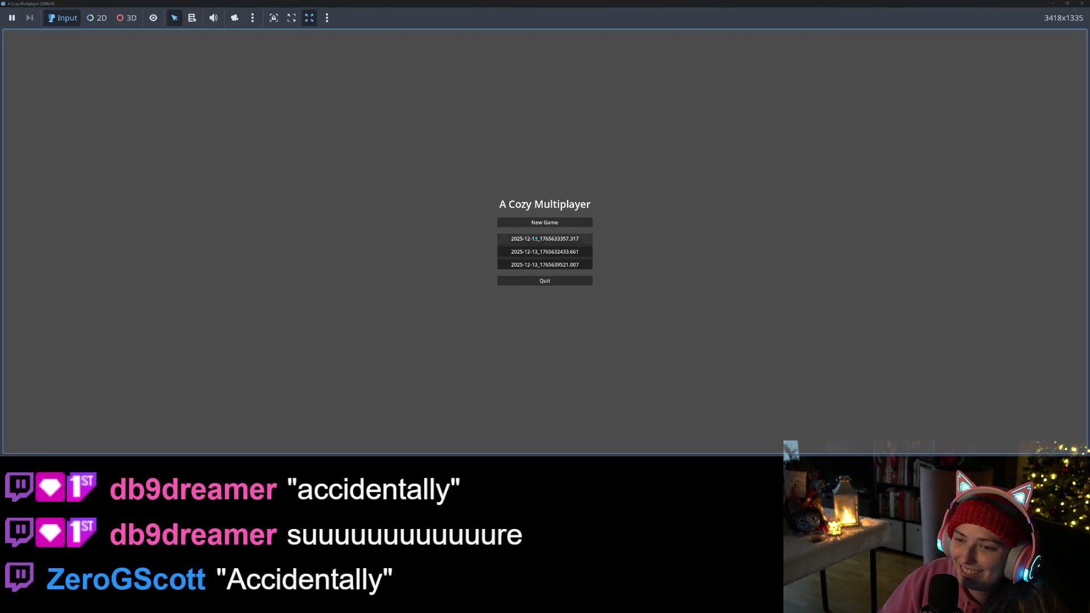
Load the first save, return to the main menu with F5, and stop the game
{"action": "key", "text": "Return"}
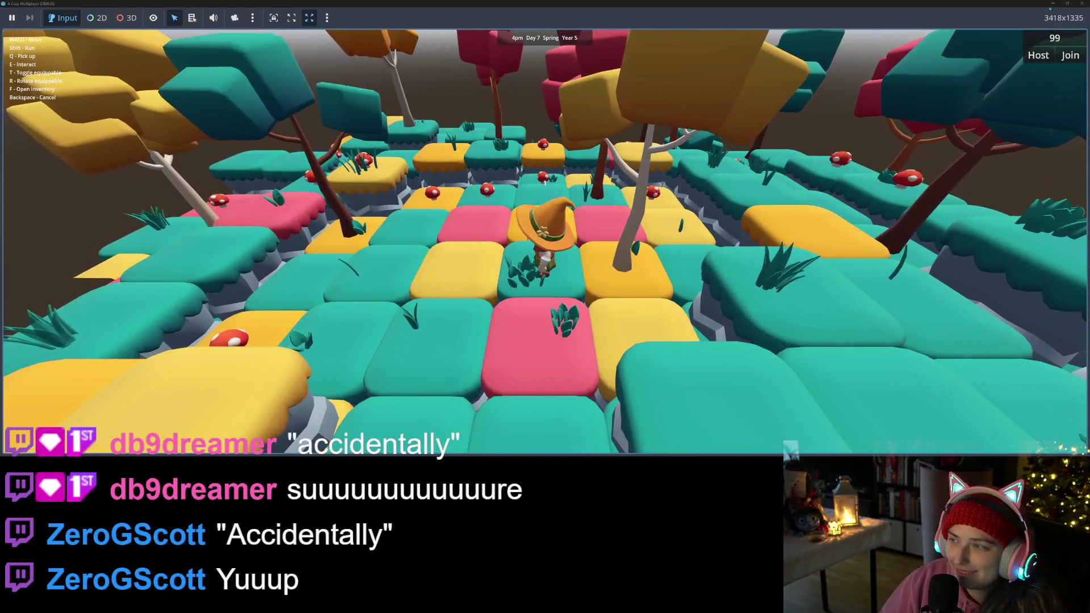
{"action": "key", "text": "F5"}
{"action": "left_click", "coordinate": [954, 19]}
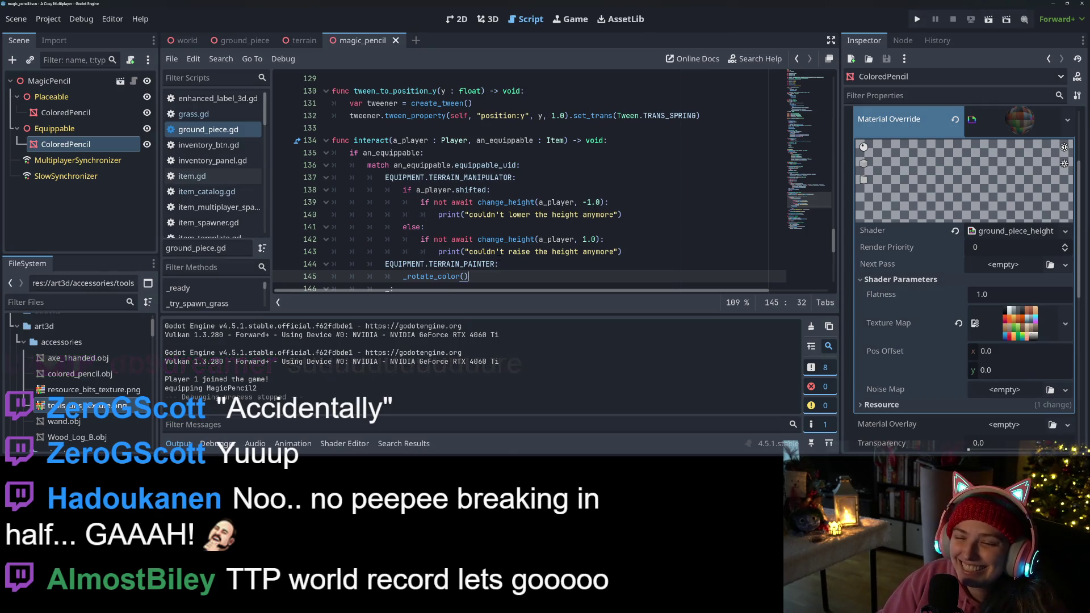
Select the EQUIPMENT.TERRAIN_PAINTER: case line in ground_piece.gd, then switch to item.gd
{"action": "left_click", "coordinate": [529, 252]}
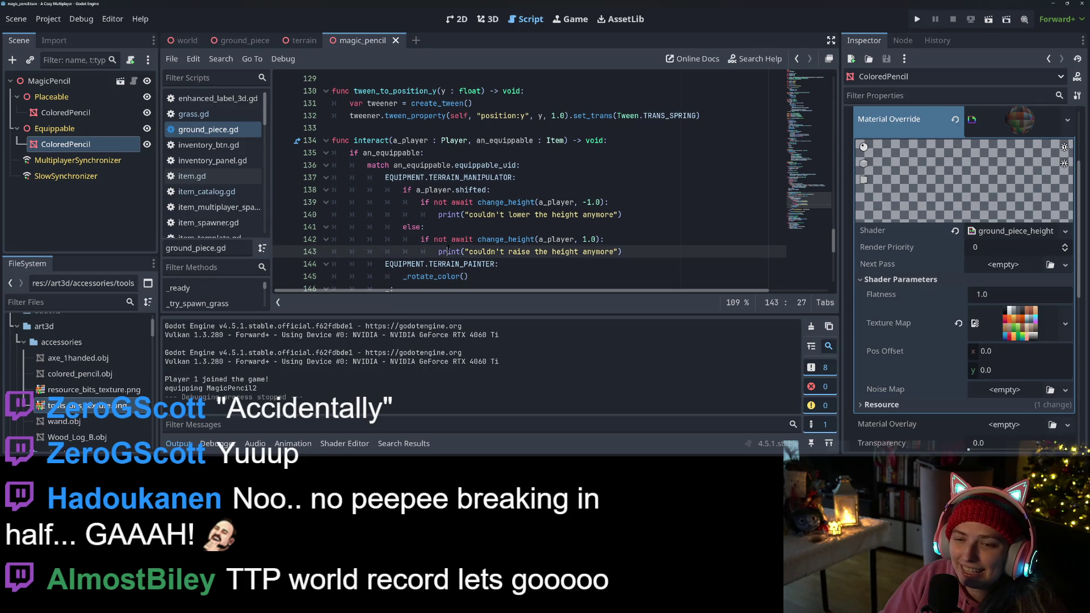
{"action": "scroll", "coordinate": [436, 265], "scroll_direction": "down", "scroll_amount": 1}
{"action": "left_click", "coordinate": [460, 227]}
{"action": "left_click_drag", "start_coordinate": [385, 226], "coordinate": [501, 227]}
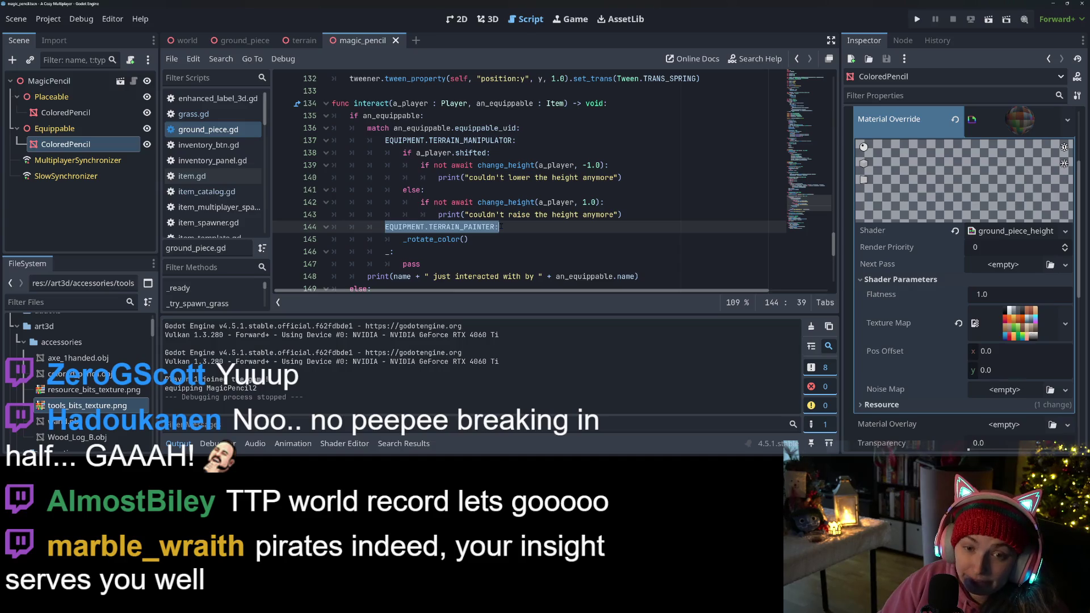
{"action": "left_click", "coordinate": [222, 177]}
{"action": "scroll", "coordinate": [528, 182], "scroll_direction": "down", "scroll_amount": 15}
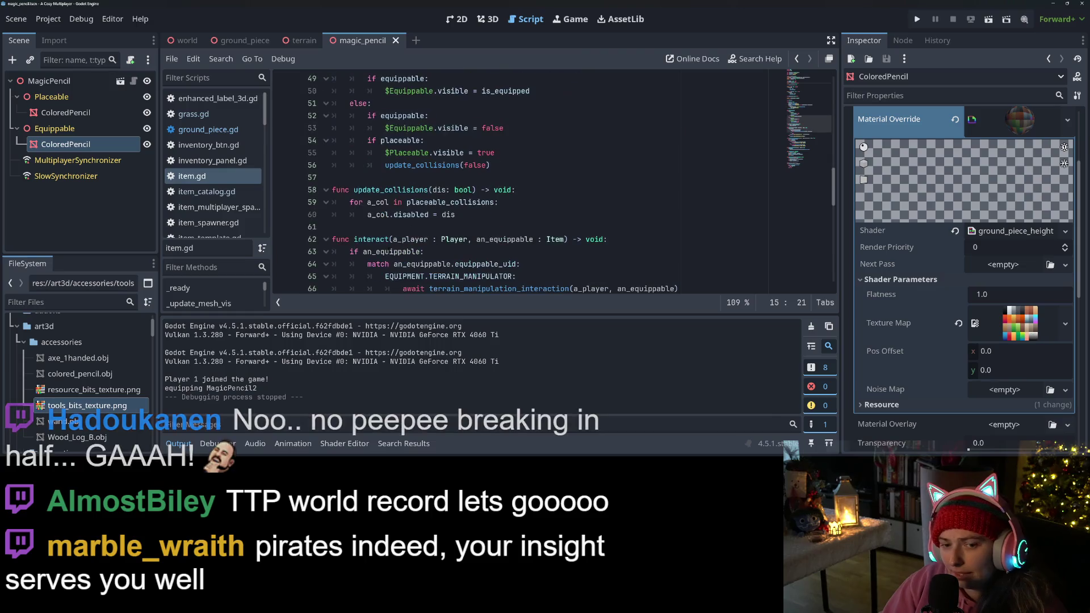
In item.gd's interact(), add an 'EQUIPMENT.TERRAIN_PAINTER:' case above the '_:' catch-all
{"action": "scroll", "coordinate": [203, 295], "scroll_direction": "down", "scroll_amount": 3}
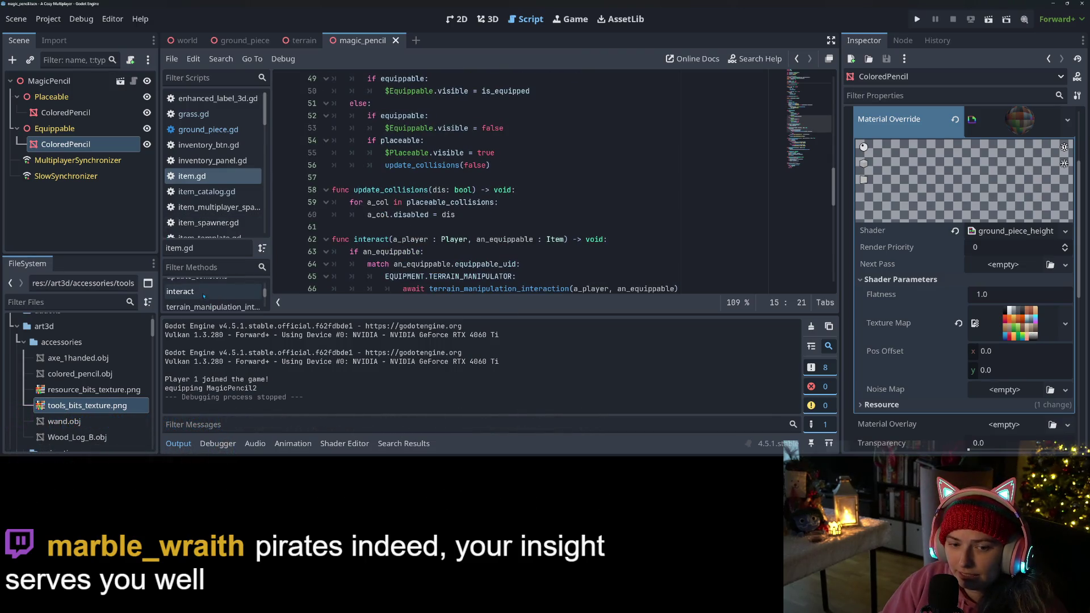
{"action": "left_click", "coordinate": [203, 294]}
{"action": "scroll", "coordinate": [440, 217], "scroll_direction": "down", "scroll_amount": 1}
{"action": "left_click", "coordinate": [441, 216]}
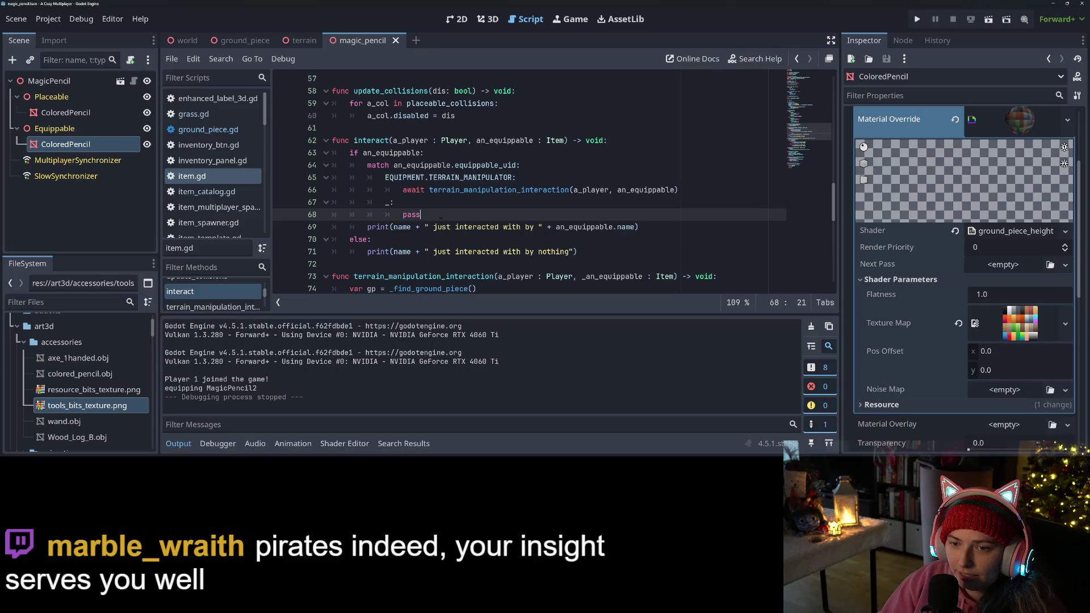
{"action": "left_click", "coordinate": [406, 204]}
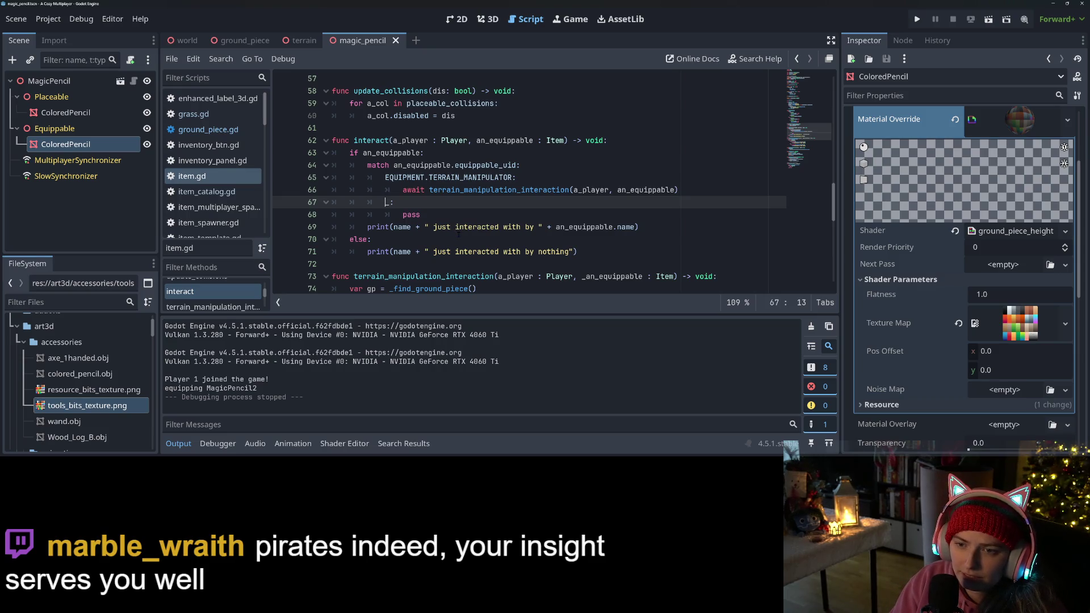
{"action": "key", "text": "Return"}
{"action": "key", "text": "Up"}
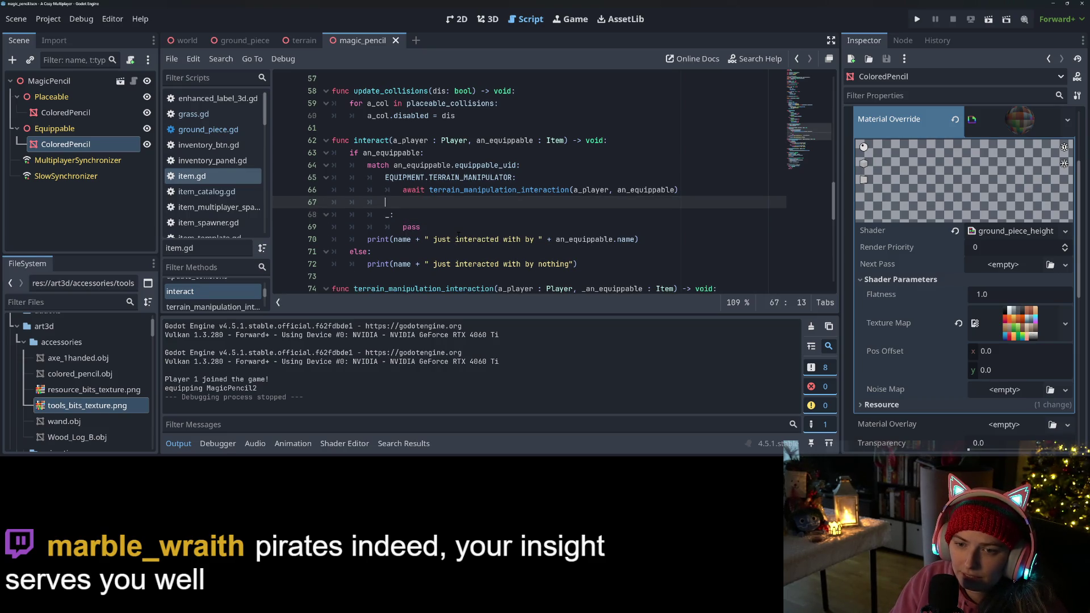
{"action": "type", "text": "EQUIPMENT.TERRAIN_PAINTER:"}
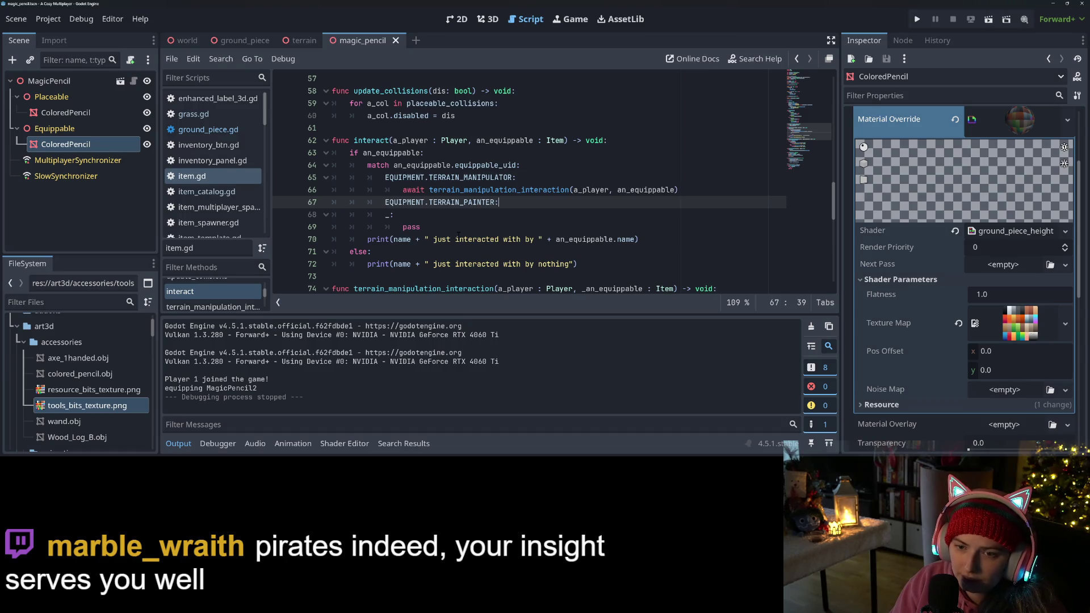
{"action": "key", "text": "Return"}
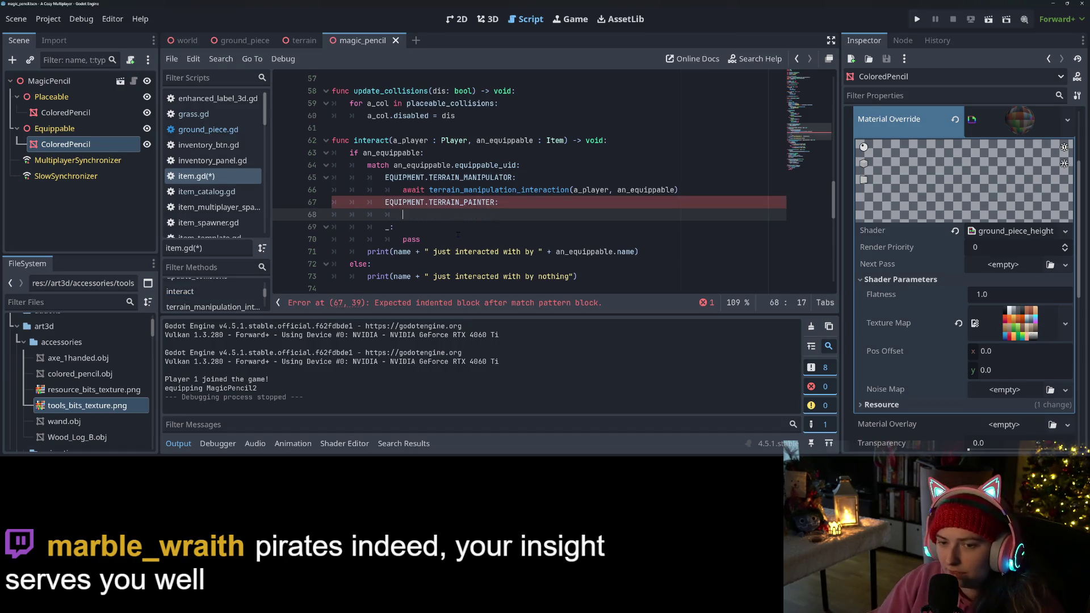
Inspect the terrain_manipulation_interaction call and the change_height call on line 82
{"action": "scroll", "coordinate": [463, 216], "scroll_direction": "down", "scroll_amount": 1}
{"action": "left_click", "coordinate": [473, 154]}
{"action": "double_click", "coordinate": [472, 154]}
{"action": "scroll", "coordinate": [443, 177], "scroll_direction": "down", "scroll_amount": 4}
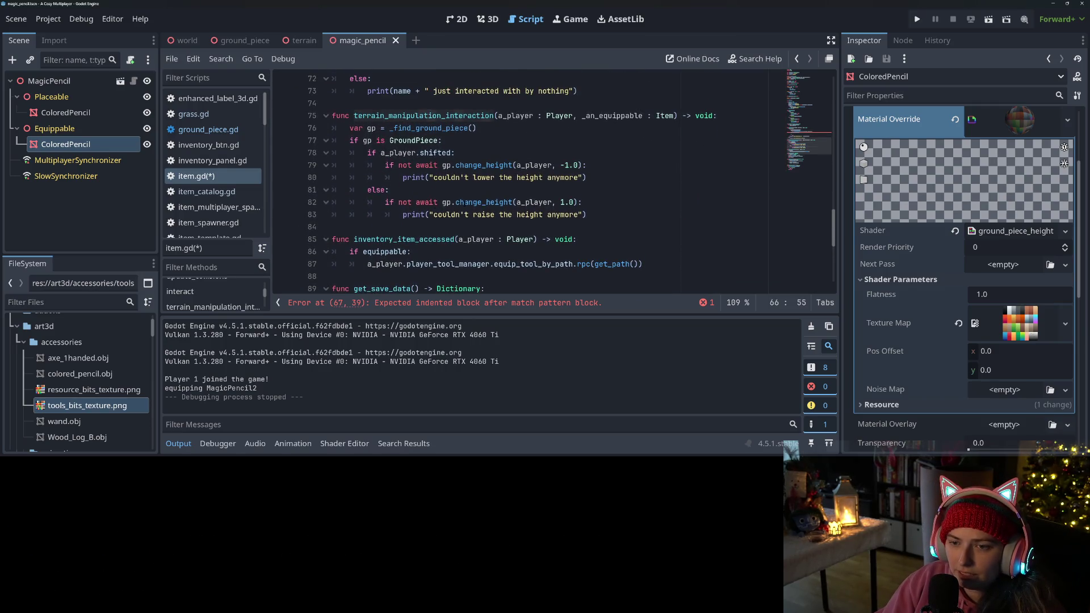
{"action": "left_click", "coordinate": [468, 214]}
{"action": "left_click", "coordinate": [469, 204]}
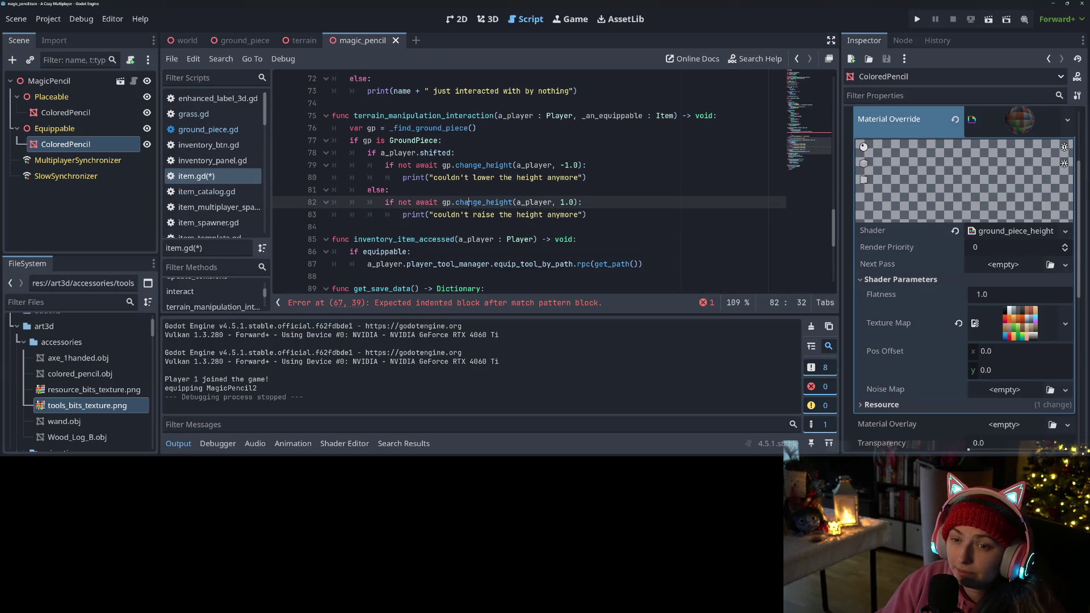
{"action": "left_click", "coordinate": [443, 203]}
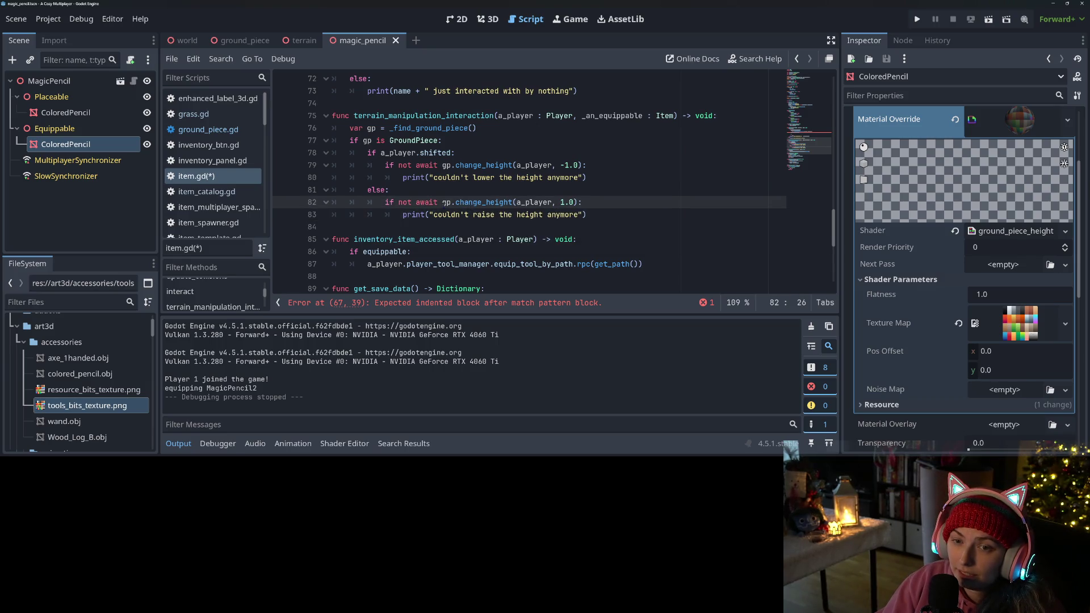
Highlight interact, TERRAIN_PAINTER and the terrain_manipulation_interaction definition to trace the code
{"action": "scroll", "coordinate": [442, 202], "scroll_direction": "up", "scroll_amount": 5}
{"action": "left_click", "coordinate": [375, 140]}
{"action": "double_click", "coordinate": [376, 140]}
{"action": "scroll", "coordinate": [566, 104], "scroll_direction": "down", "scroll_amount": 1}
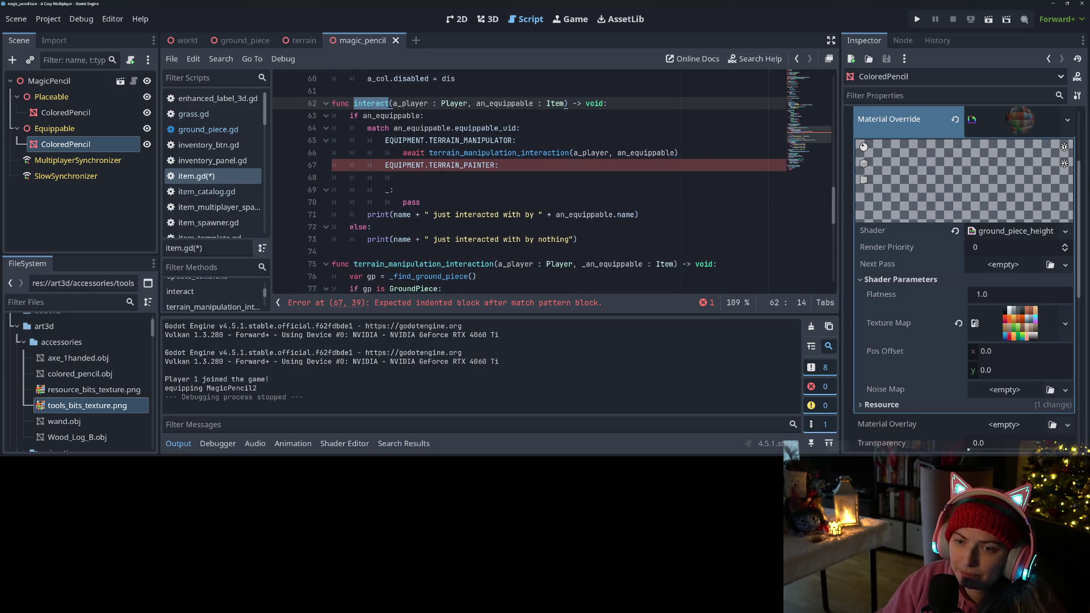
{"action": "left_click", "coordinate": [443, 175]}
{"action": "double_click", "coordinate": [443, 165]}
{"action": "key", "text": "Up"}
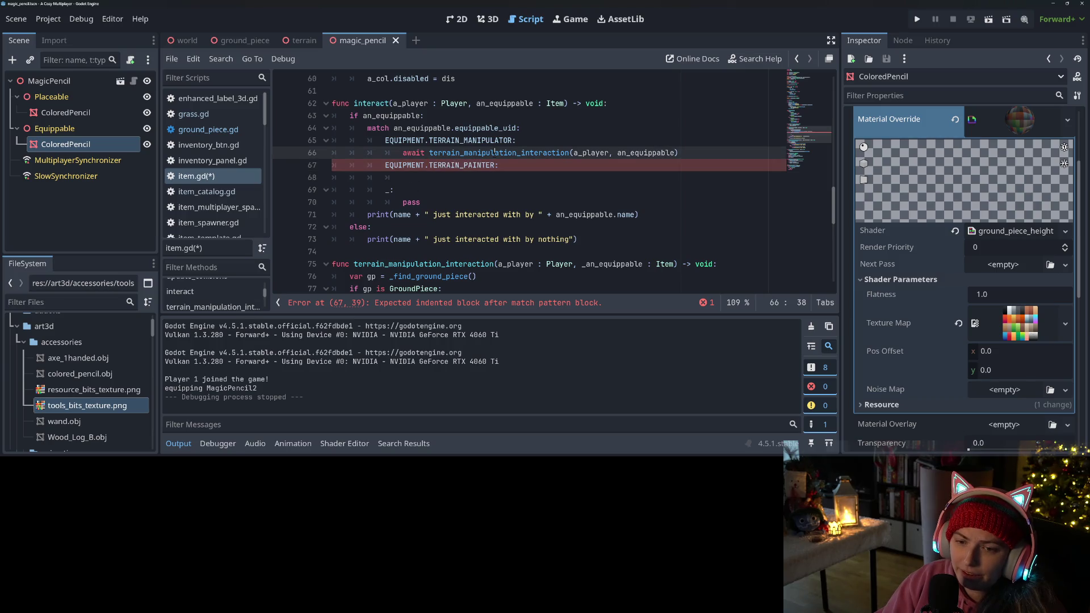
{"action": "scroll", "coordinate": [432, 227], "scroll_direction": "down", "scroll_amount": 3}
{"action": "left_click", "coordinate": [407, 178]}
{"action": "double_click", "coordinate": [407, 152]}
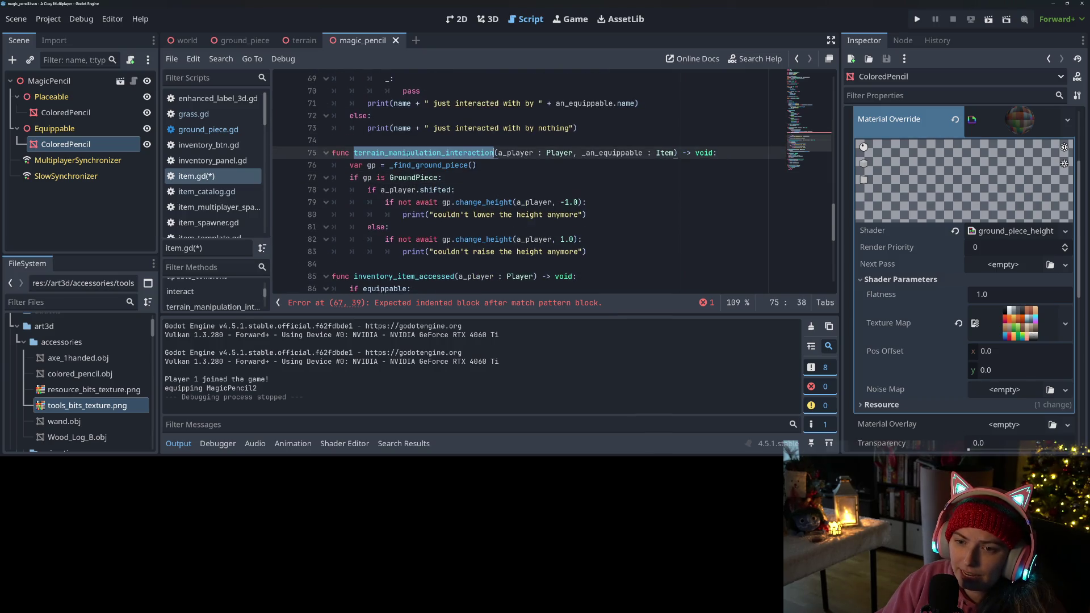
Save item.gd, compare with ground_piece.gd's interact function, then return to the shifted check on line 78
{"action": "key", "text": "ctrl+s"}
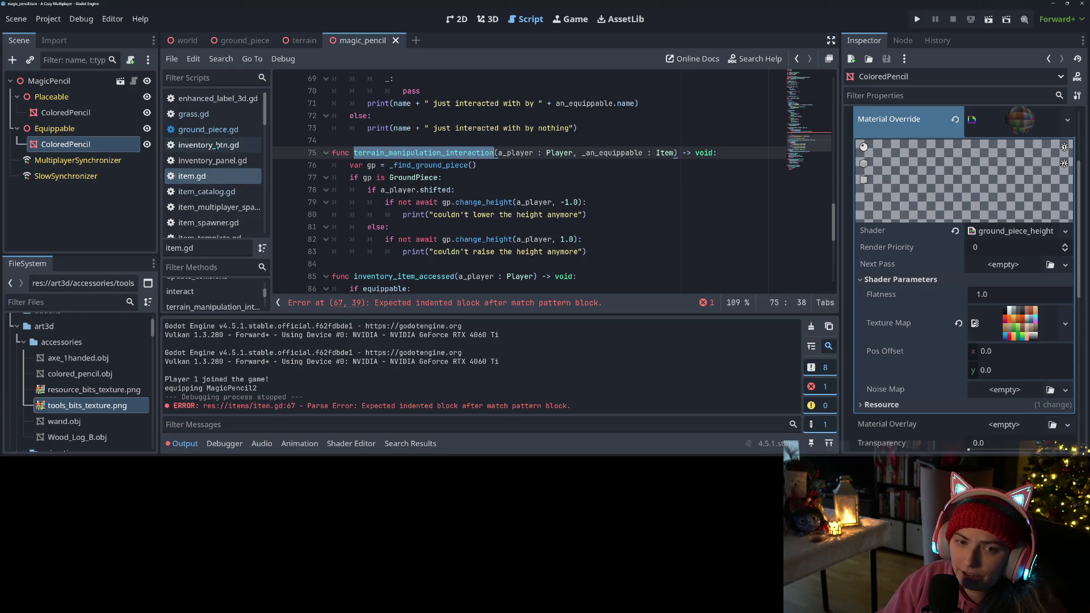
{"action": "left_click", "coordinate": [215, 130]}
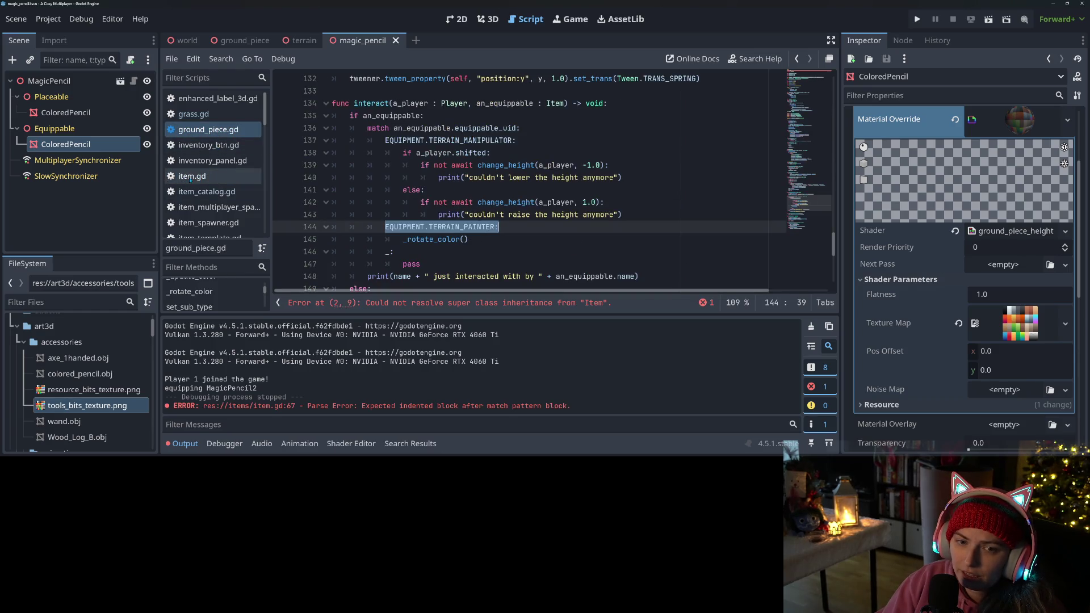
{"action": "double_click", "coordinate": [370, 103]}
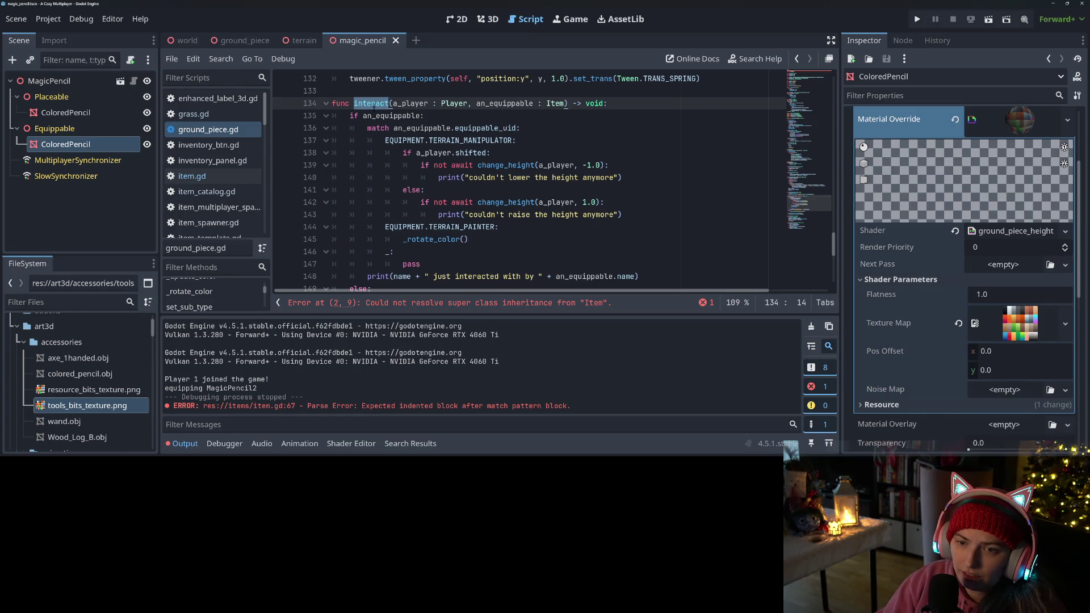
{"action": "left_click", "coordinate": [222, 178]}
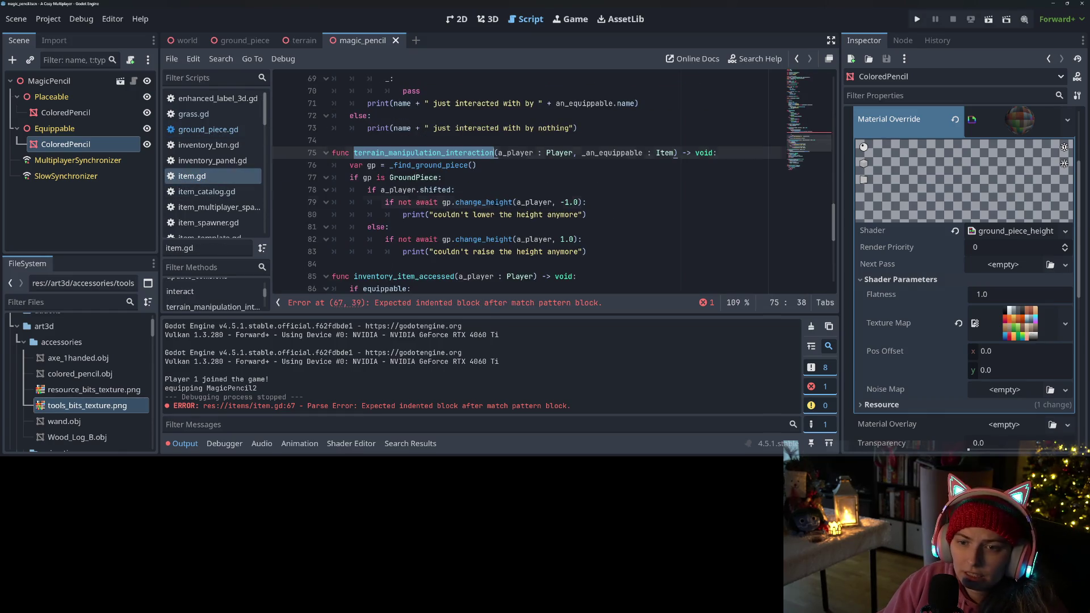
{"action": "double_click", "coordinate": [426, 191]}
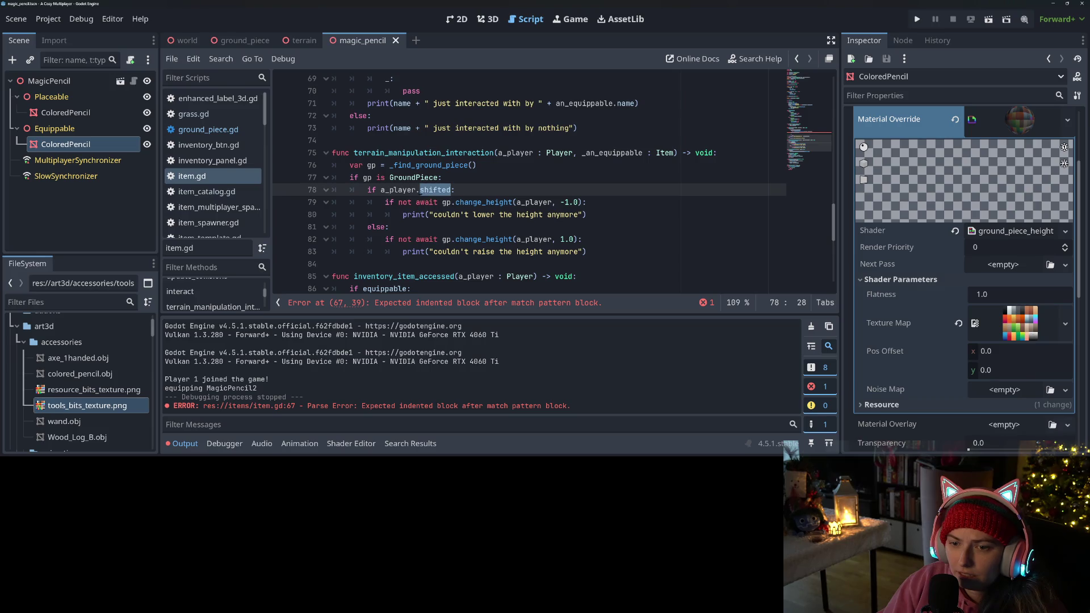
{"action": "left_click", "coordinate": [368, 189]}
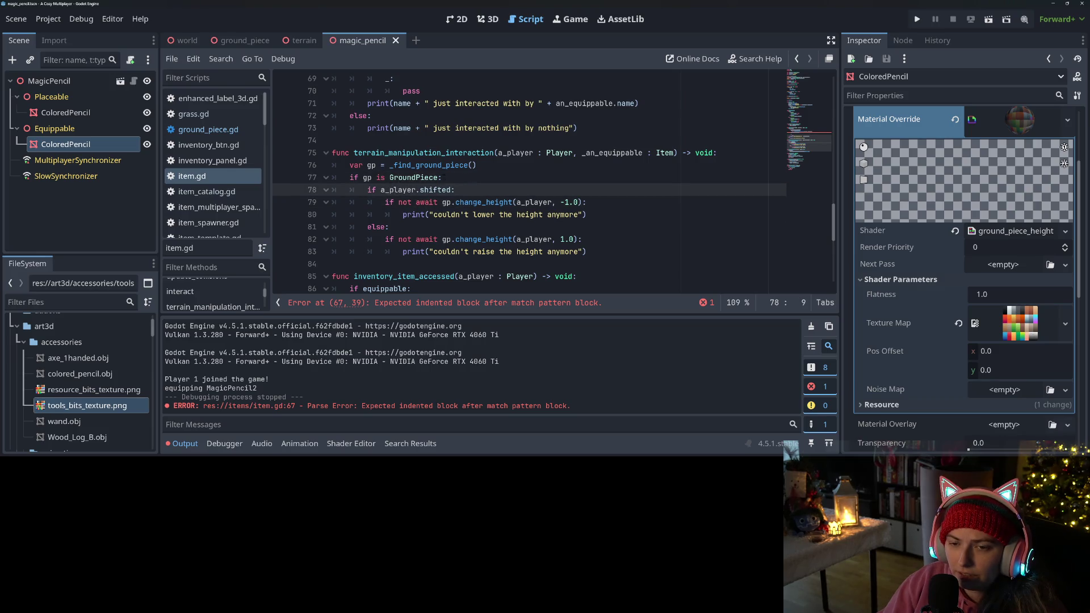
Add a gp.interact(a_player, an_equippable) call and drop the underscore from the equippable parameter
{"action": "key", "text": "Up"}
{"action": "key", "text": "End"}
{"action": "key", "text": "Return"}
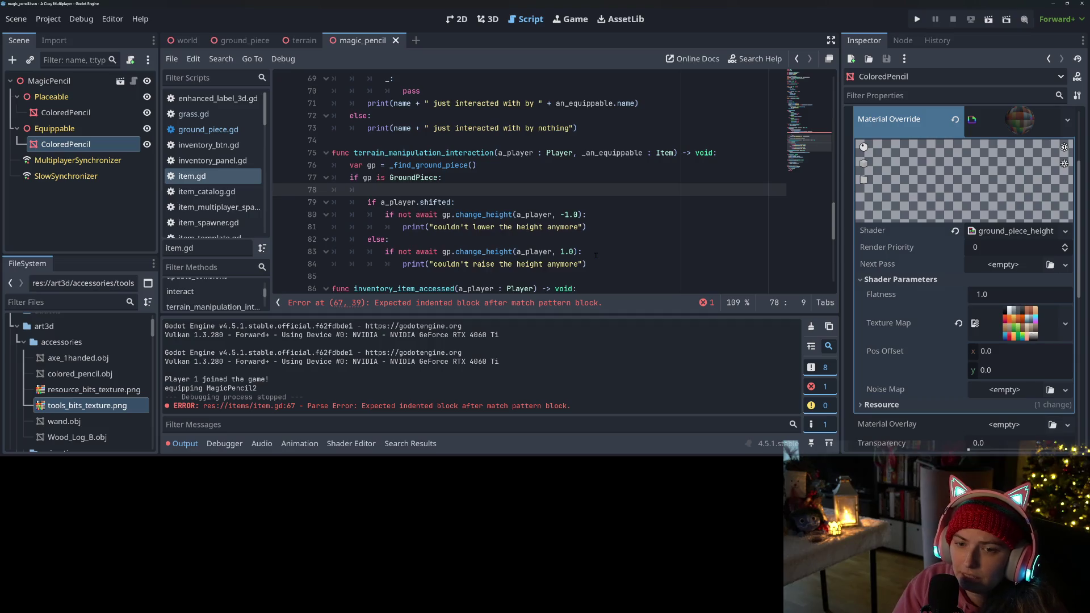
{"action": "type", "text": "gp.interact"}
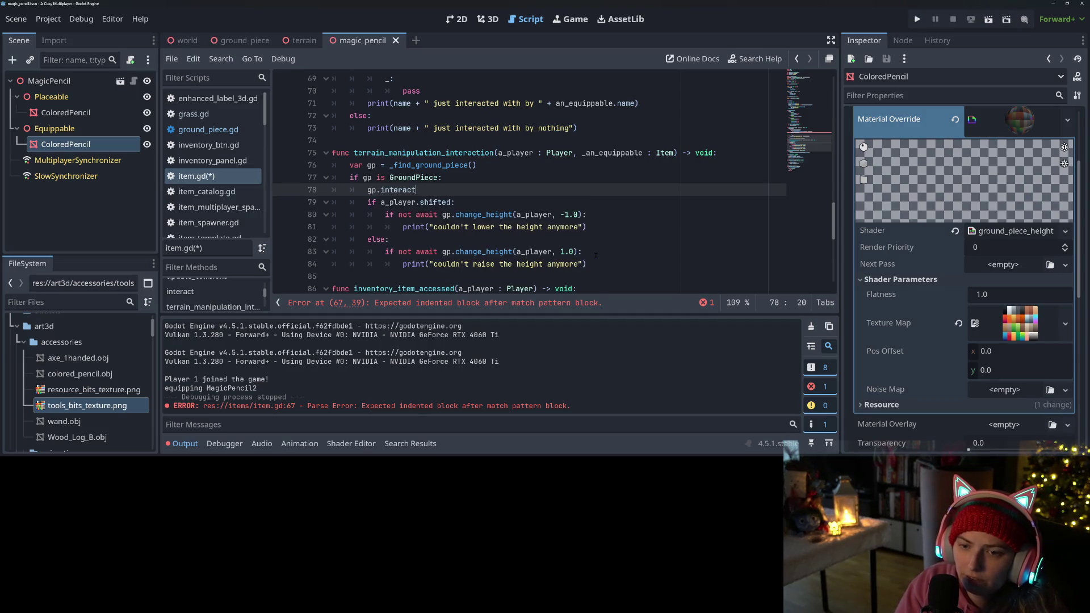
{"action": "type", "text": "(a"}
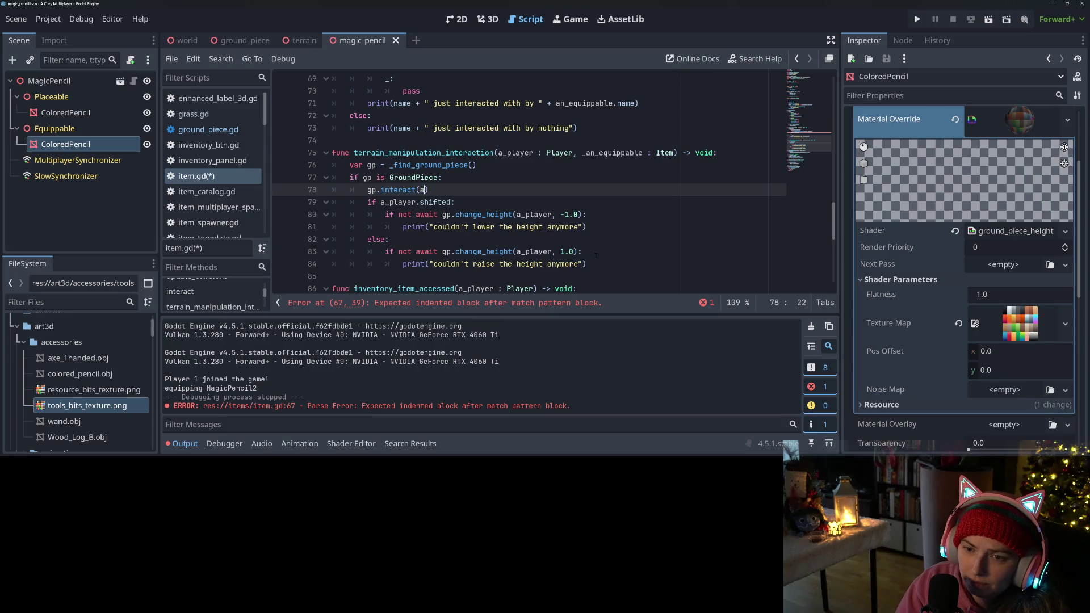
{"action": "key", "text": "Down"}
{"action": "key", "text": "Return"}
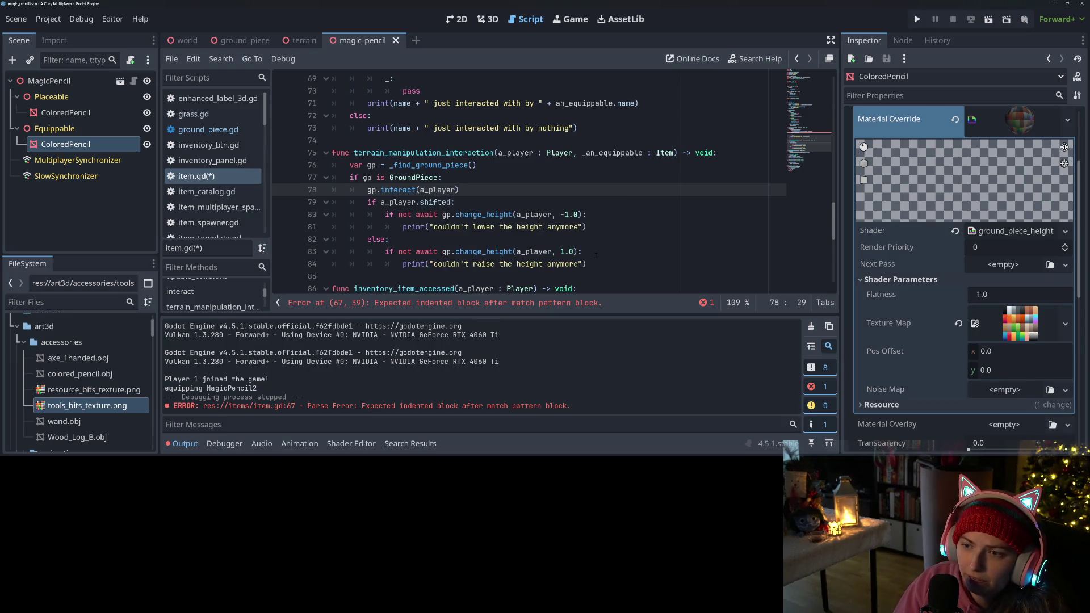
{"action": "type", "text": "an"}
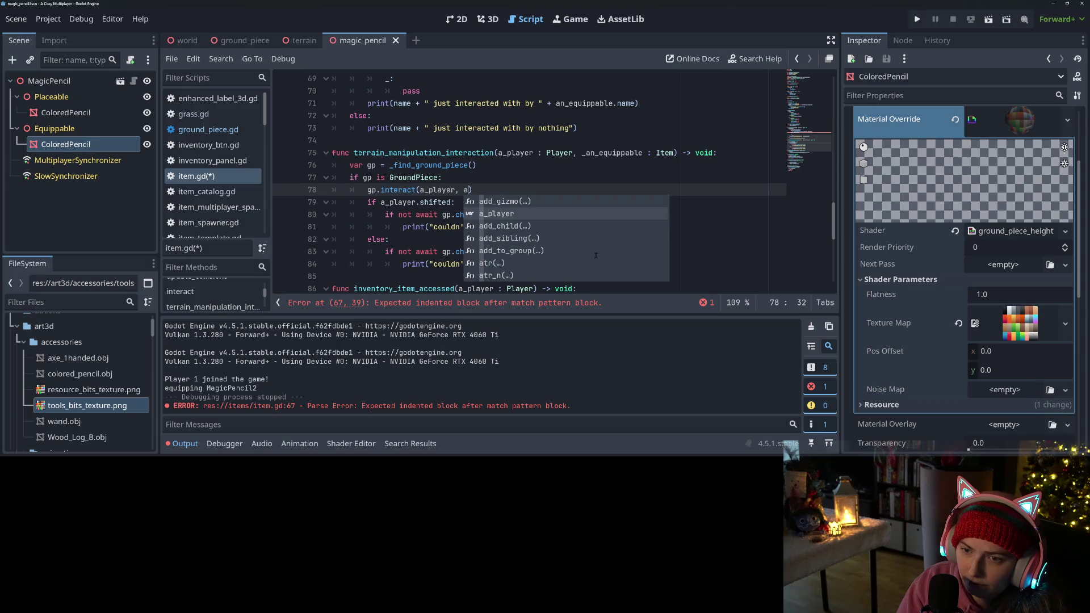
{"action": "type", "text": "_equ"}
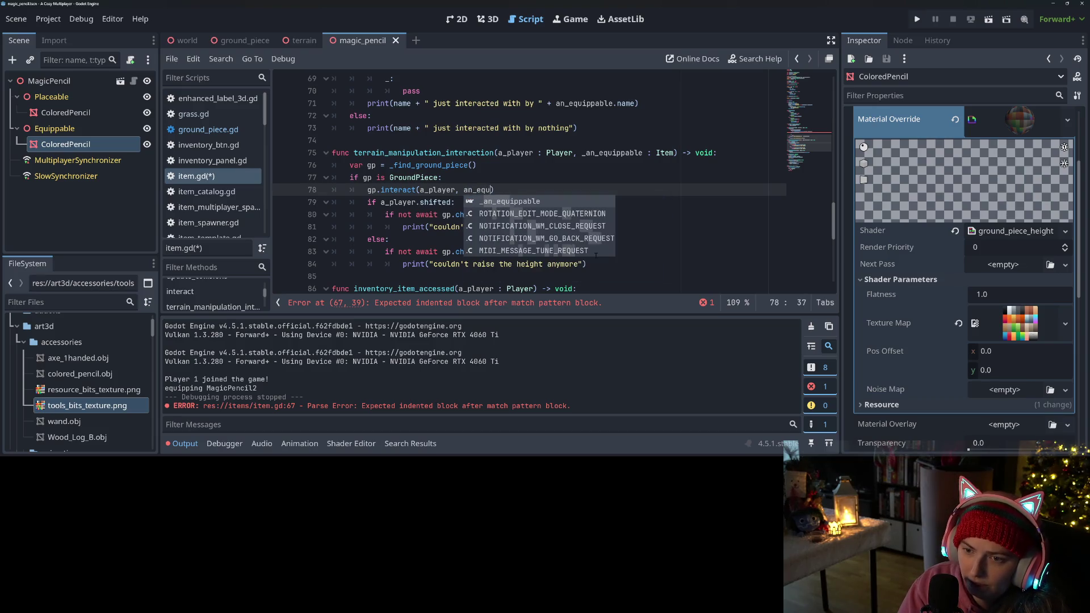
{"action": "key", "text": "Return"}
{"action": "left_click", "coordinate": [585, 153]}
{"action": "key", "text": "BackSpace"}
{"action": "left_click", "coordinate": [469, 189]}
{"action": "key", "text": "BackSpace"}
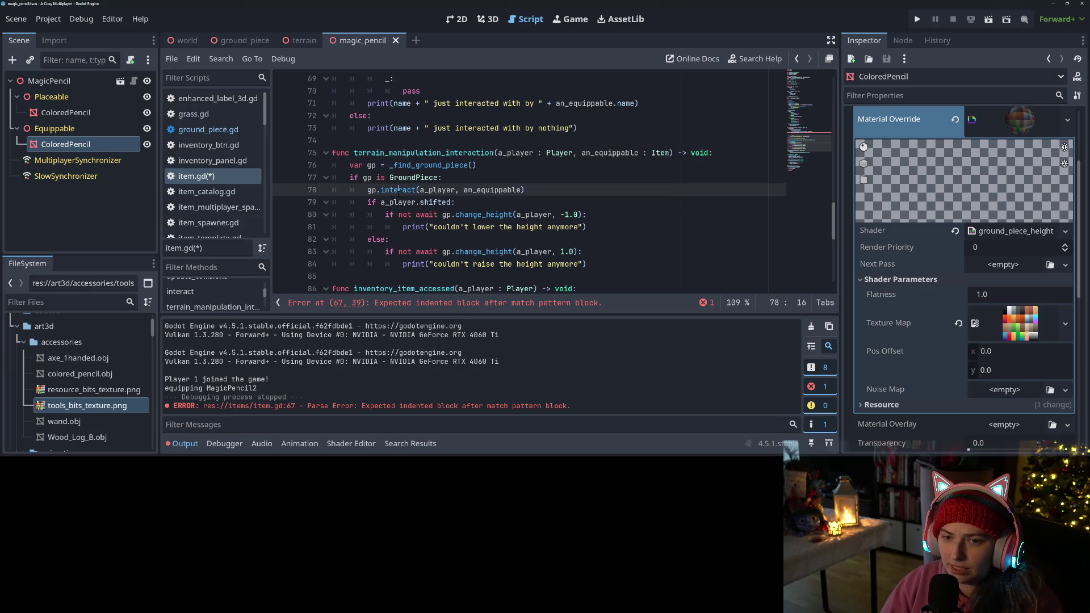
Delete the a_player.shifted if/else block with its change_height calls
{"action": "scroll", "coordinate": [400, 196], "scroll_direction": "up", "scroll_amount": 6}
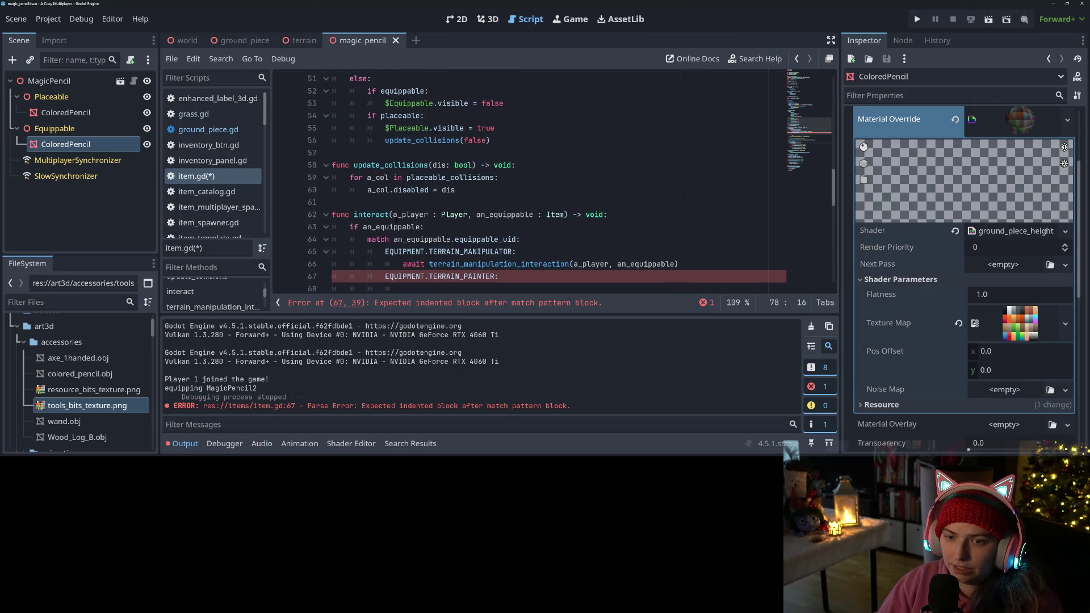
{"action": "scroll", "coordinate": [501, 214], "scroll_direction": "down", "scroll_amount": 2}
{"action": "left_click", "coordinate": [477, 213]}
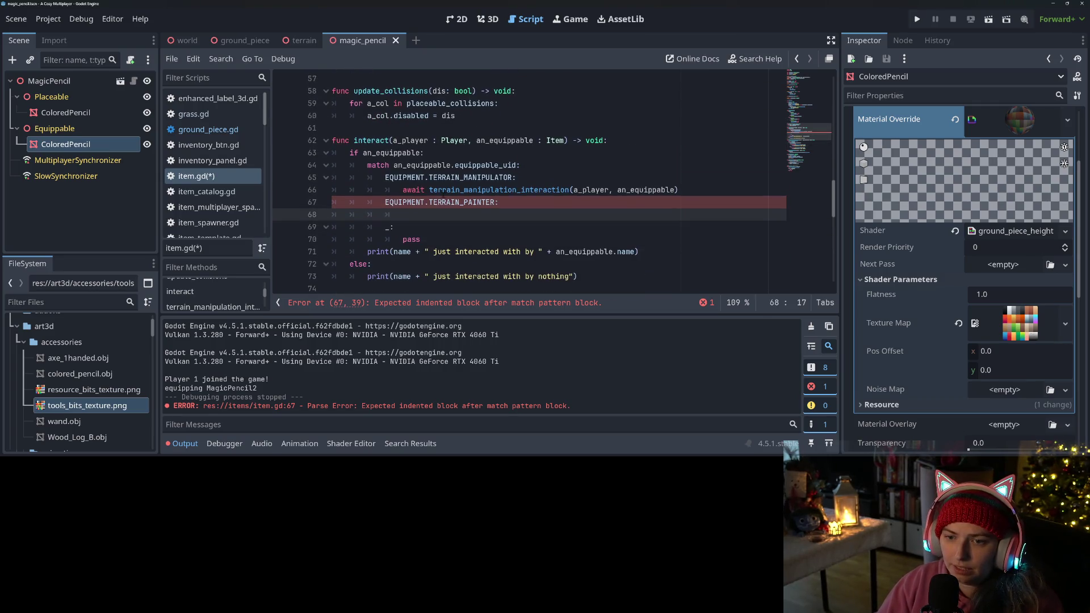
{"action": "left_click", "coordinate": [479, 189]}
{"action": "scroll", "coordinate": [479, 190], "scroll_direction": "down", "scroll_amount": 4}
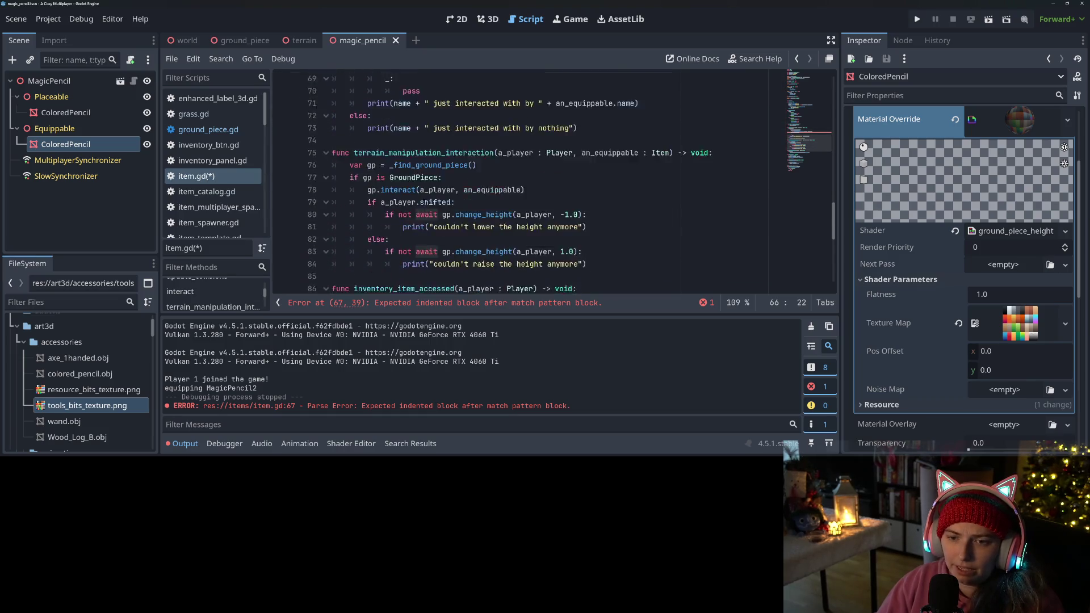
{"action": "scroll", "coordinate": [501, 215], "scroll_direction": "down", "scroll_amount": 1}
{"action": "left_click", "coordinate": [417, 215]}
{"action": "double_click", "coordinate": [447, 215]}
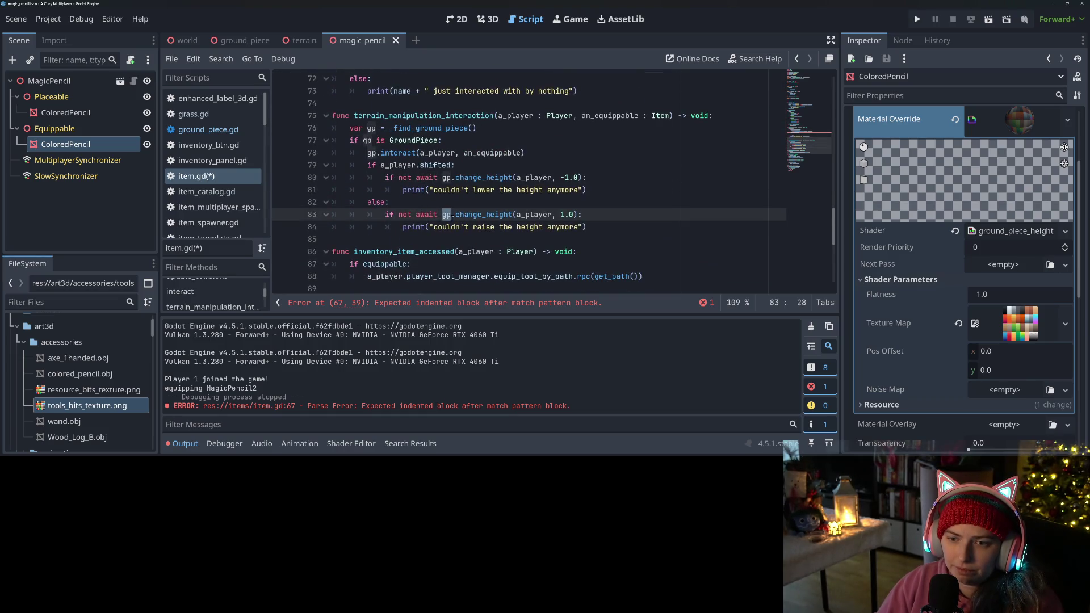
{"action": "left_click", "coordinate": [401, 177]}
{"action": "mouse_move", "coordinate": [601, 232]}
{"action": "left_mouse_down"}
{"action": "mouse_move", "coordinate": [364, 189]}
{"action": "mouse_move", "coordinate": [400, 184]}
{"action": "mouse_move", "coordinate": [335, 164]}
{"action": "left_mouse_up"}
{"action": "key", "text": "BackSpace"}
{"action": "key", "text": "BackSpace"}
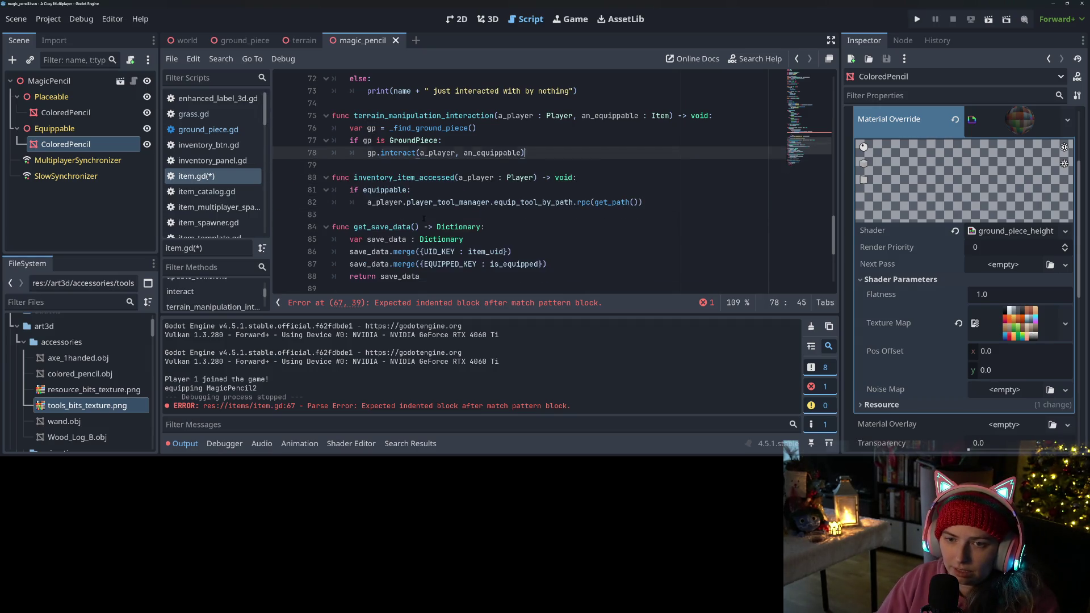
Rename terrain_manipulation_interaction to forward_to_ground_piece and save item.gd
{"action": "scroll", "coordinate": [444, 182], "scroll_direction": "up", "scroll_amount": 1}
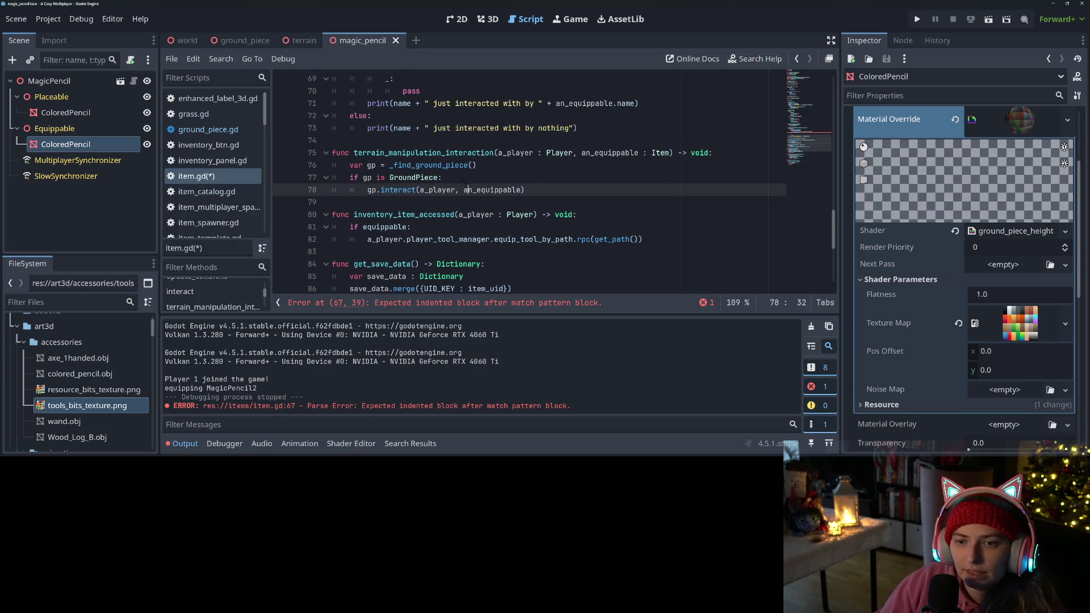
{"action": "double_click", "coordinate": [420, 152]}
{"action": "type", "text": "pass"}
{"action": "key", "text": "BackSpace"}
{"action": "key", "text": "BackSpace"}
{"action": "key", "text": "BackSpace"}
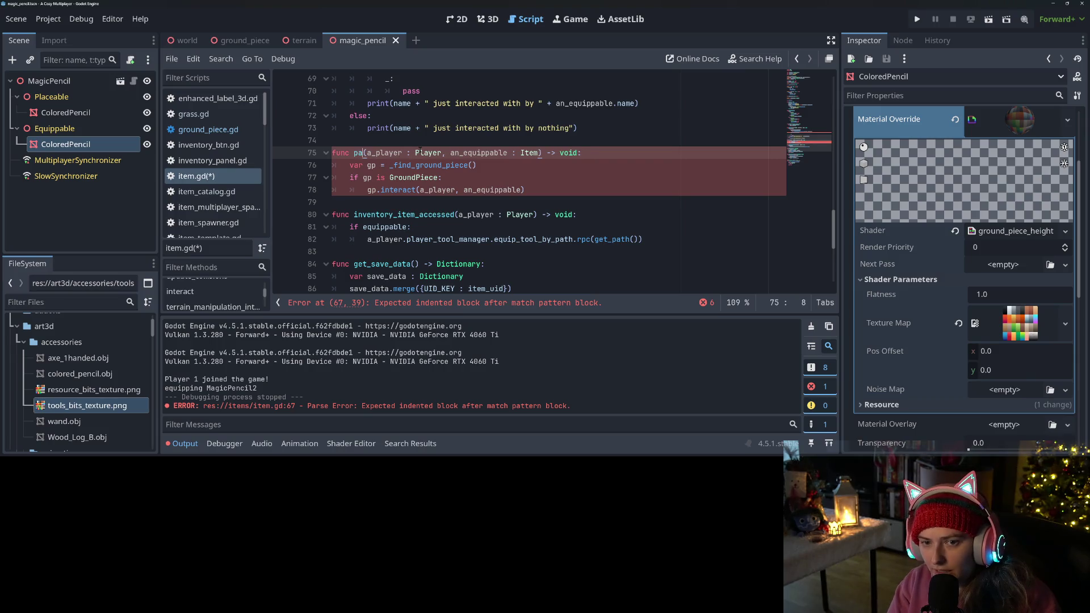
{"action": "type", "text": "forward"}
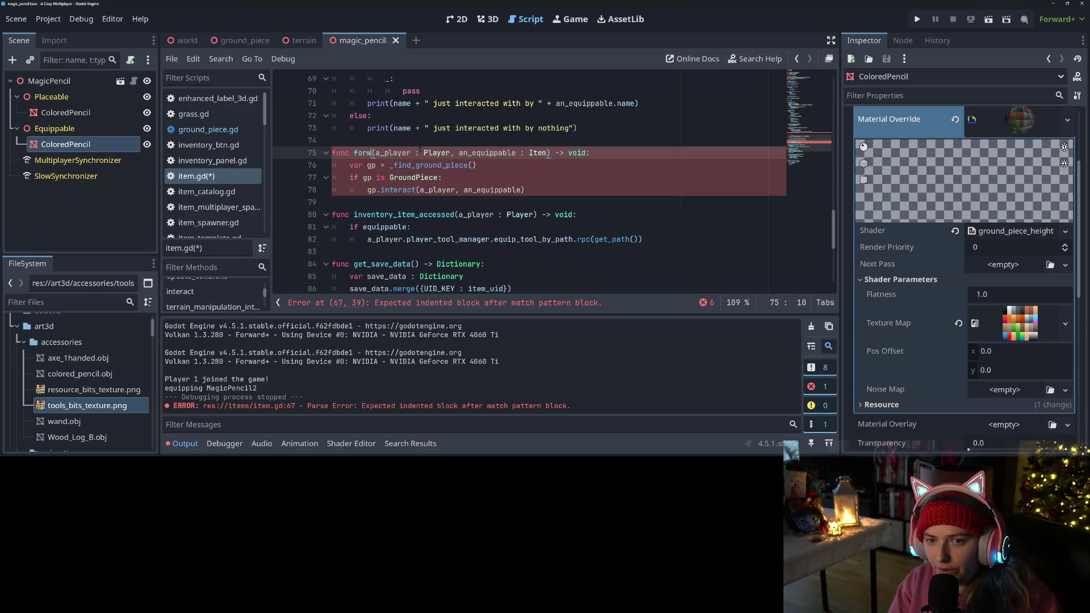
{"action": "type", "text": "_to_ground"}
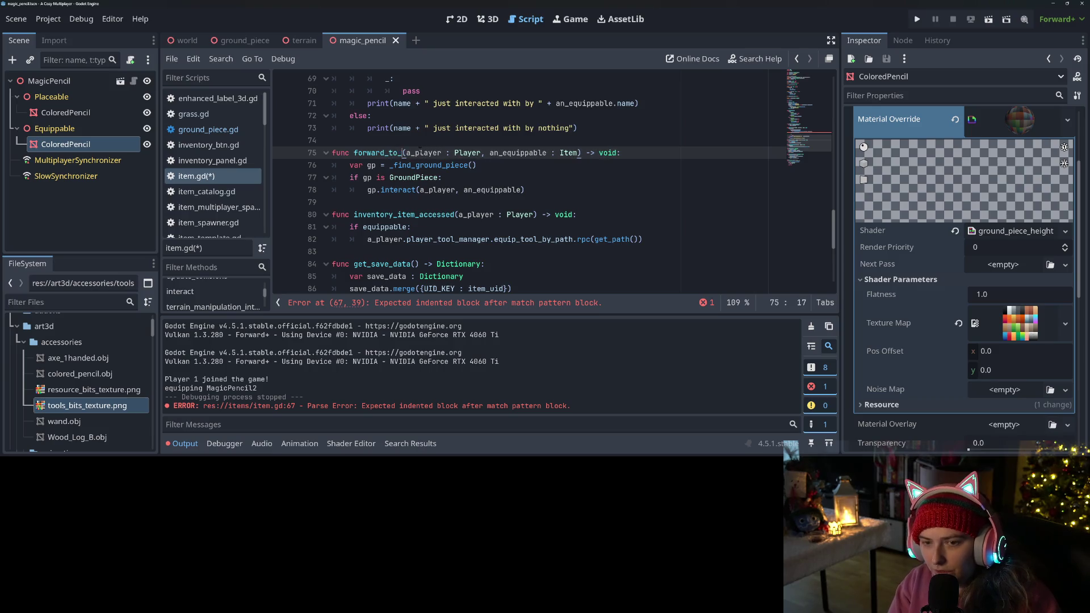
{"action": "type", "text": "_piece"}
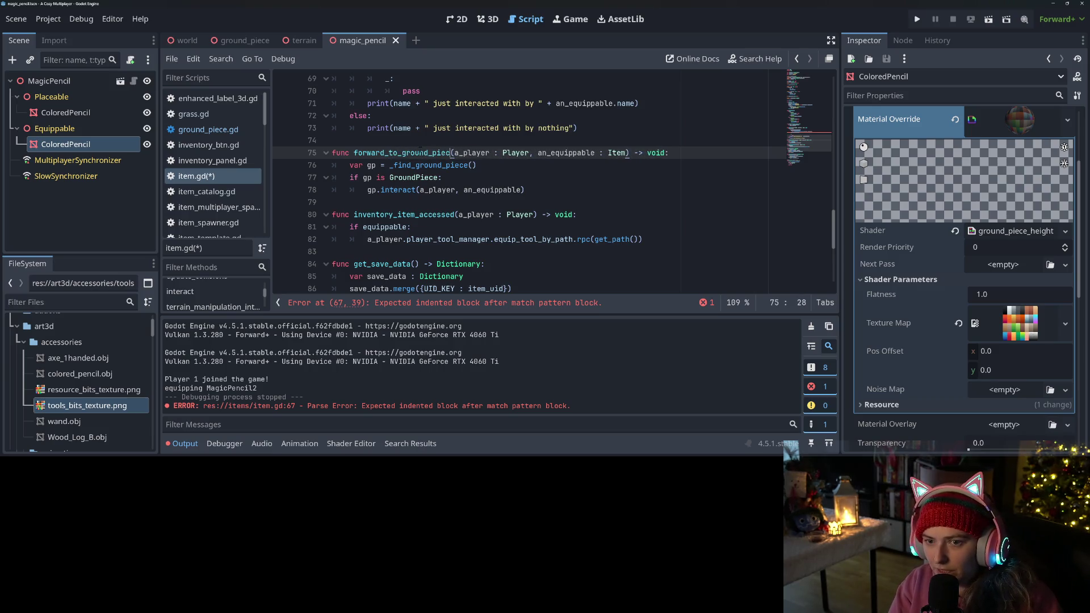
{"action": "double_click", "coordinate": [420, 153]}
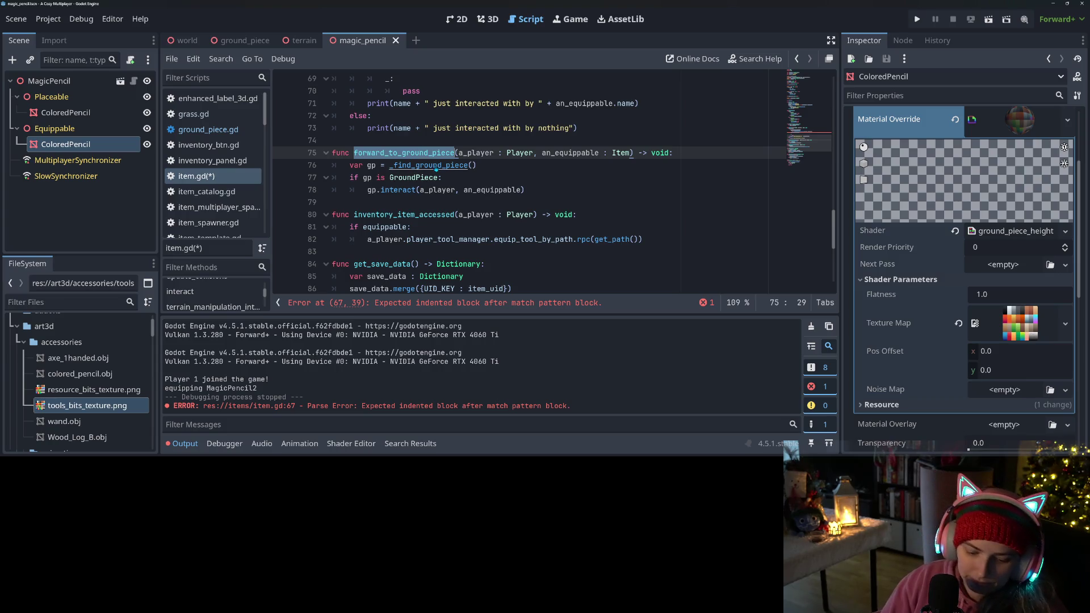
{"action": "key", "text": "ctrl+s"}
Call forward_to_ground_piece(a_player, an_equippable) in both TERRAIN_MANIPULATOR and TERRAIN_PAINTER cases, then run the game
{"action": "scroll", "coordinate": [483, 202], "scroll_direction": "up", "scroll_amount": 4}
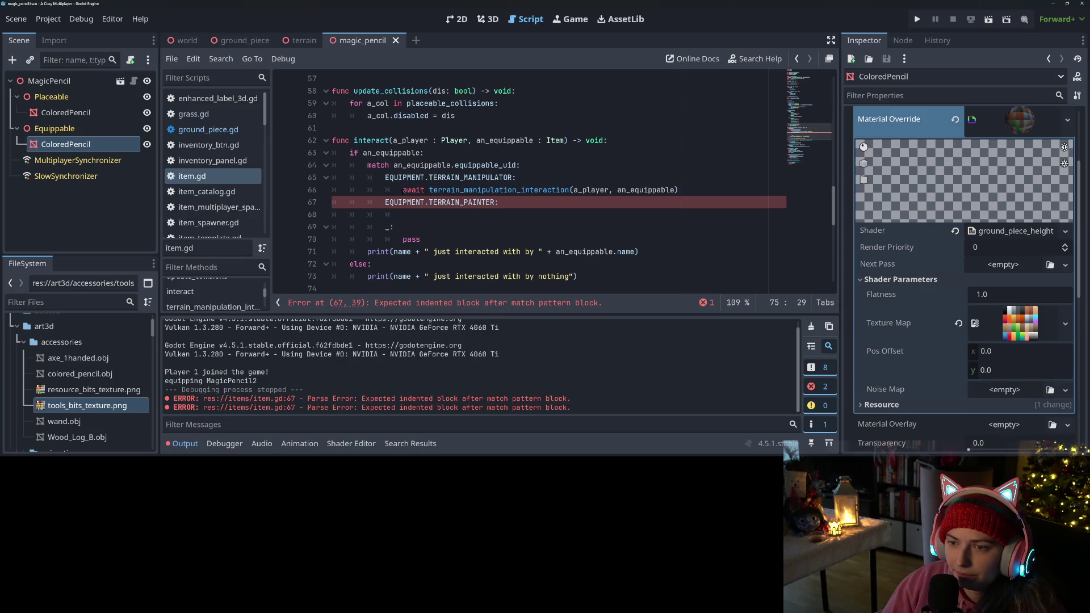
{"action": "left_click_drag", "start_coordinate": [403, 190], "coordinate": [571, 192]}
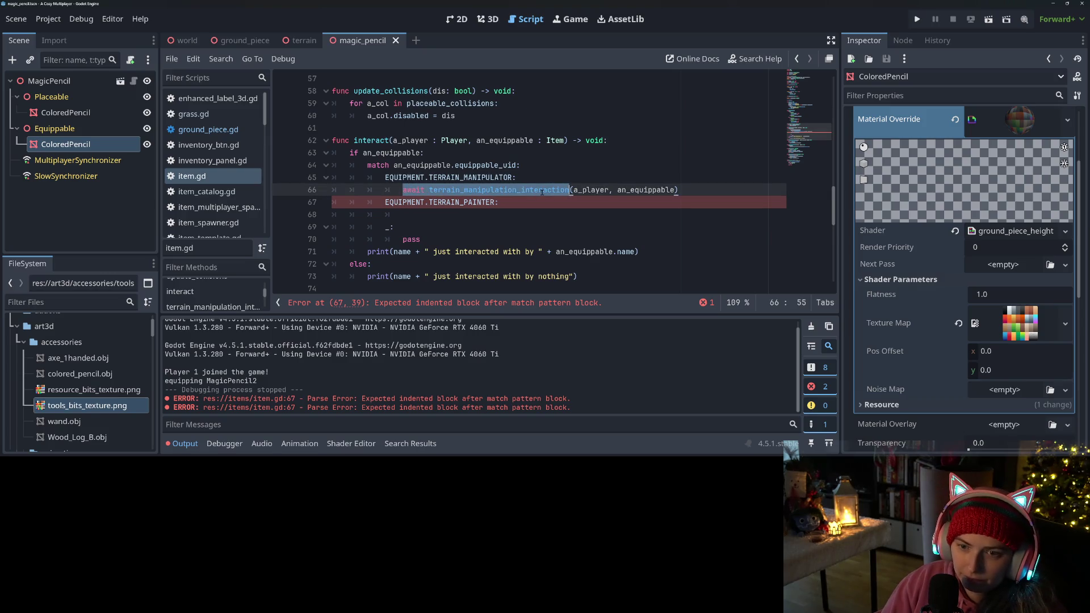
{"action": "type", "text": "for"}
{"action": "key", "text": "Down"}
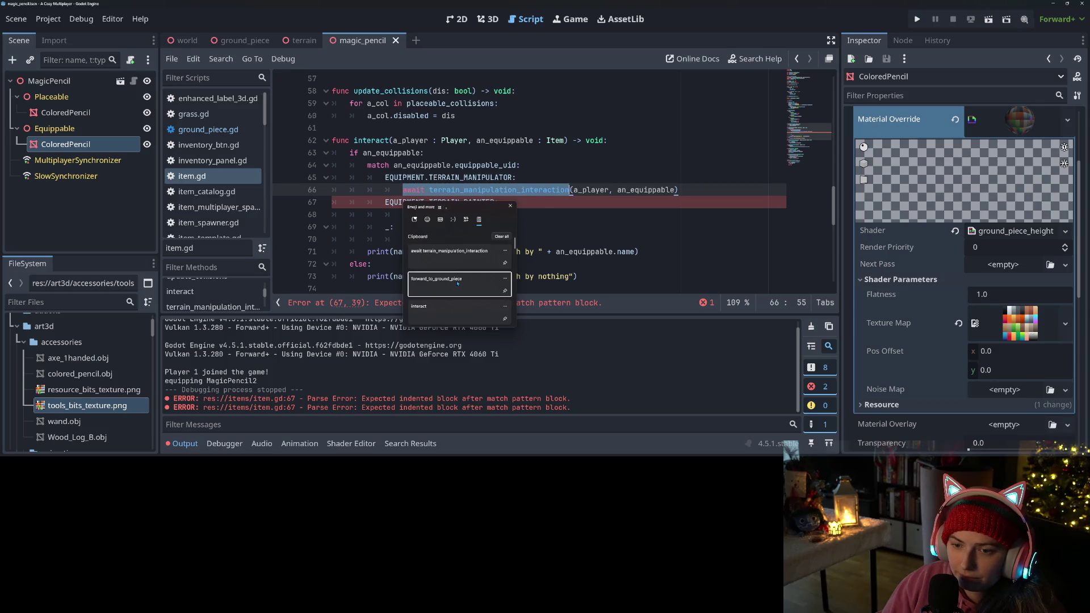
{"action": "key", "text": "Return"}
{"action": "left_click_drag", "start_coordinate": [404, 190], "coordinate": [620, 191]}
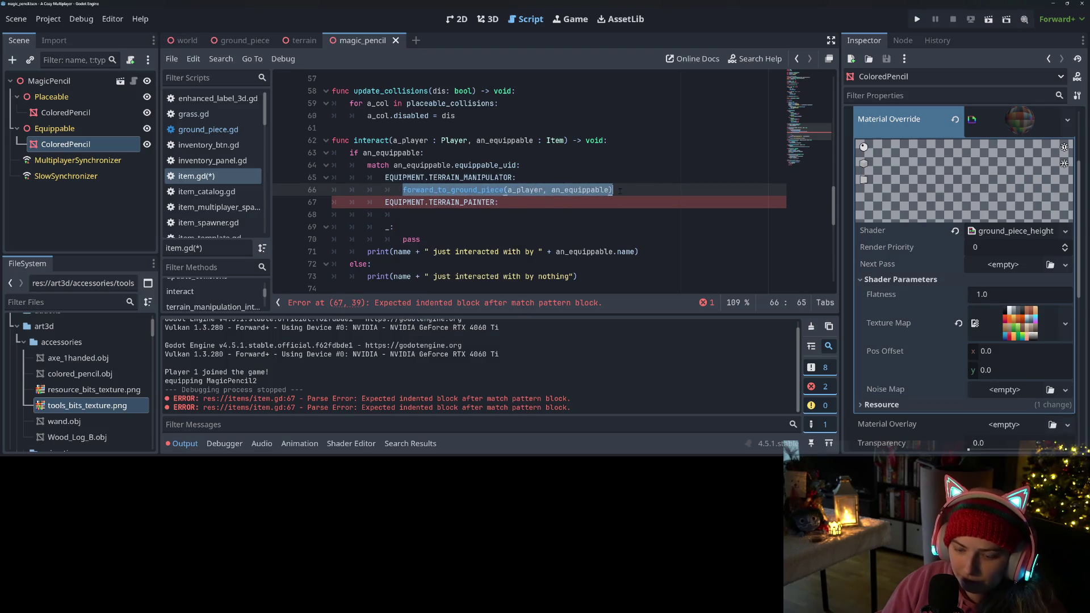
{"action": "key", "text": "ctrl+c"}
{"action": "left_click", "coordinate": [476, 217]}
{"action": "key", "text": "ctrl+v"}
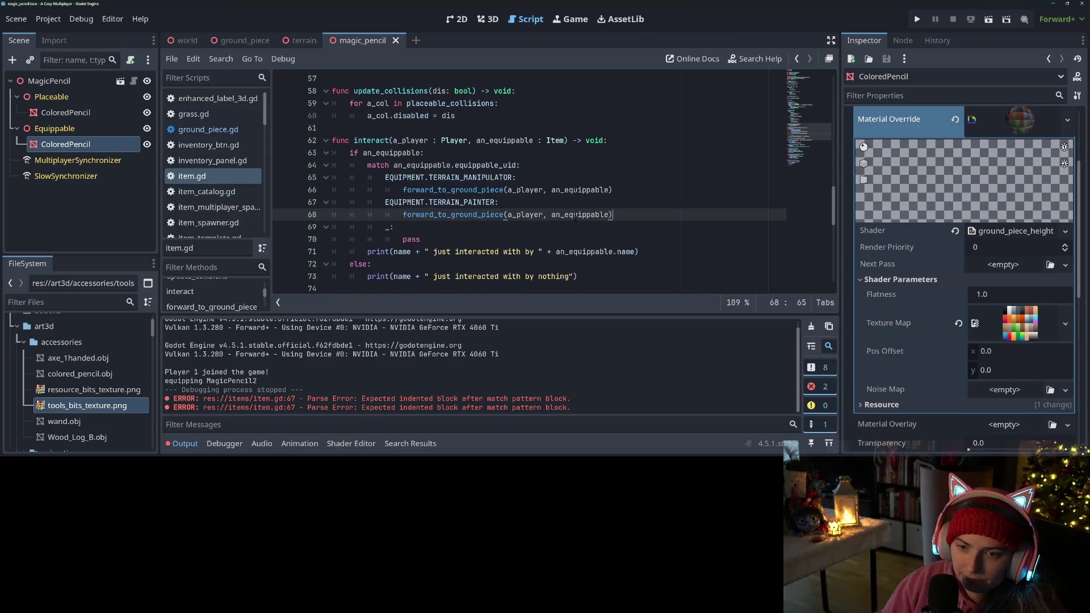
{"action": "left_click", "coordinate": [917, 19]}
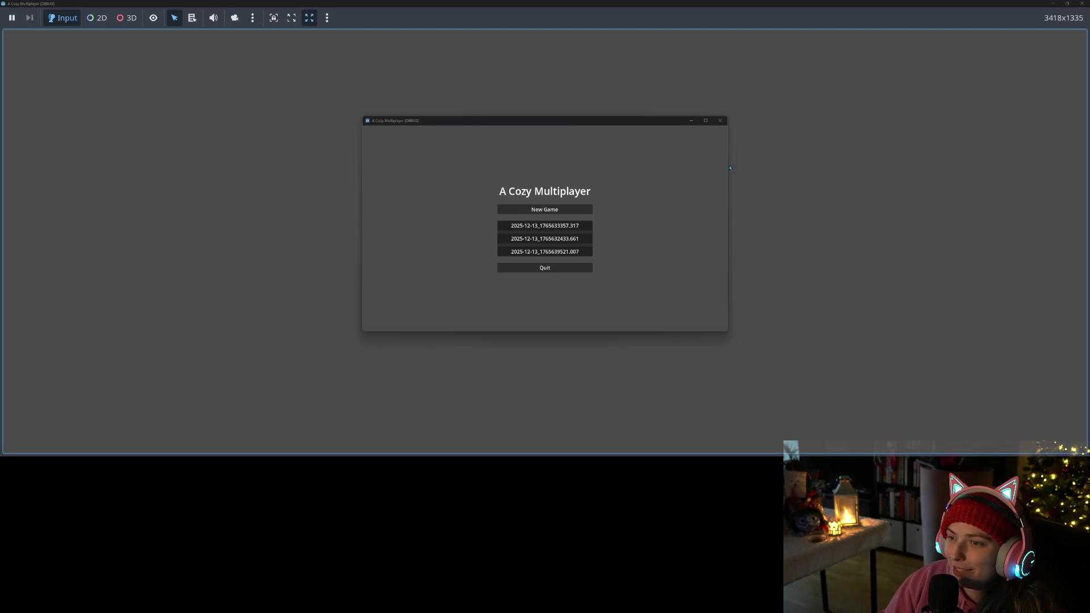
Load the first saved game, walk the character forward and back, and swing the camera
{"action": "left_click", "coordinate": [569, 244]}
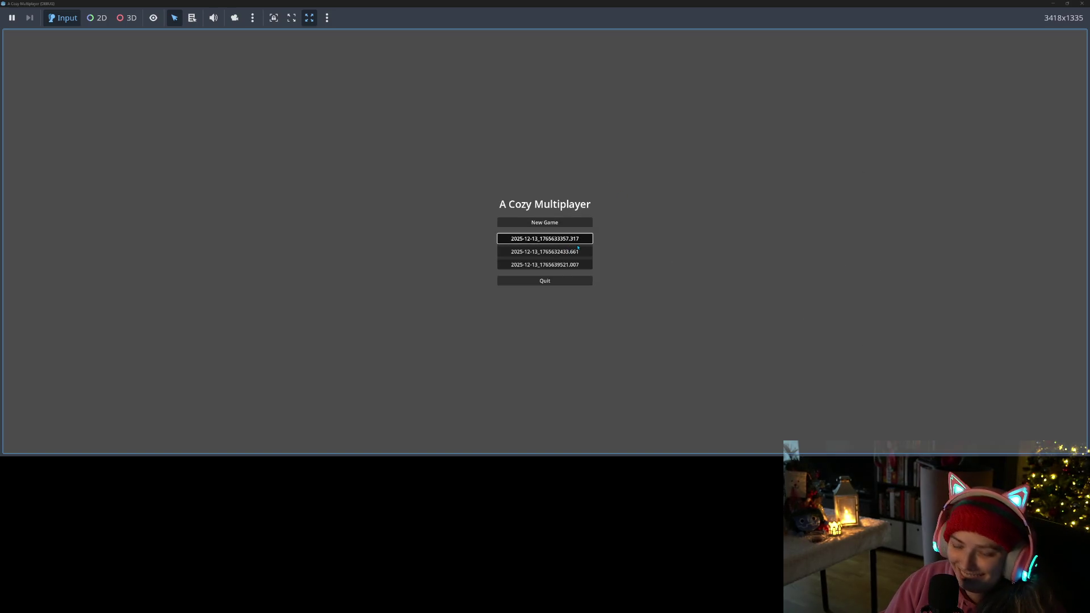
{"action": "left_click", "coordinate": [580, 249]}
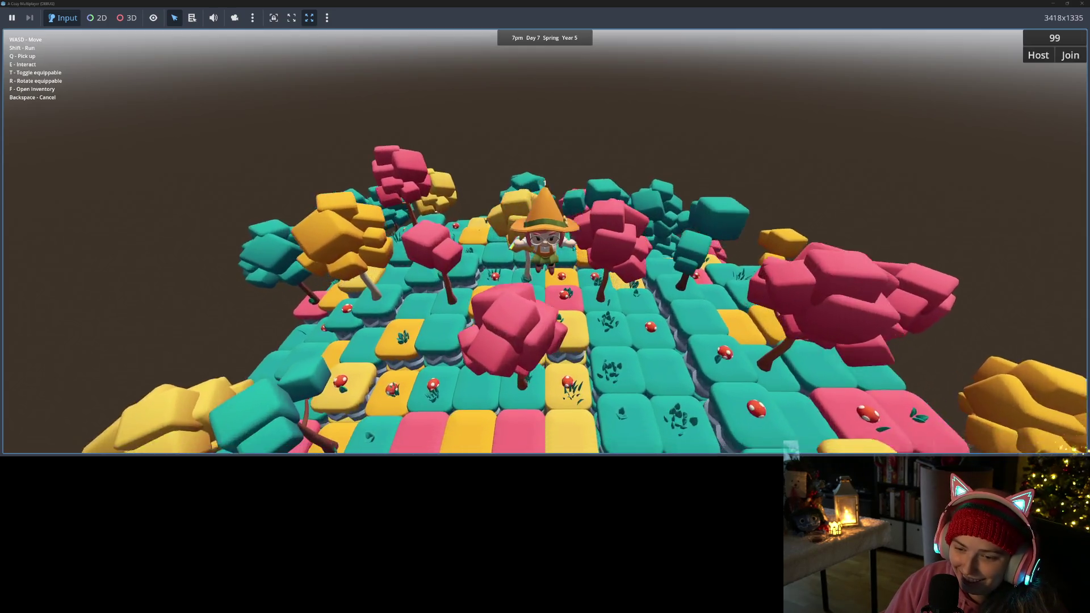
{"action": "key", "text": "w"}
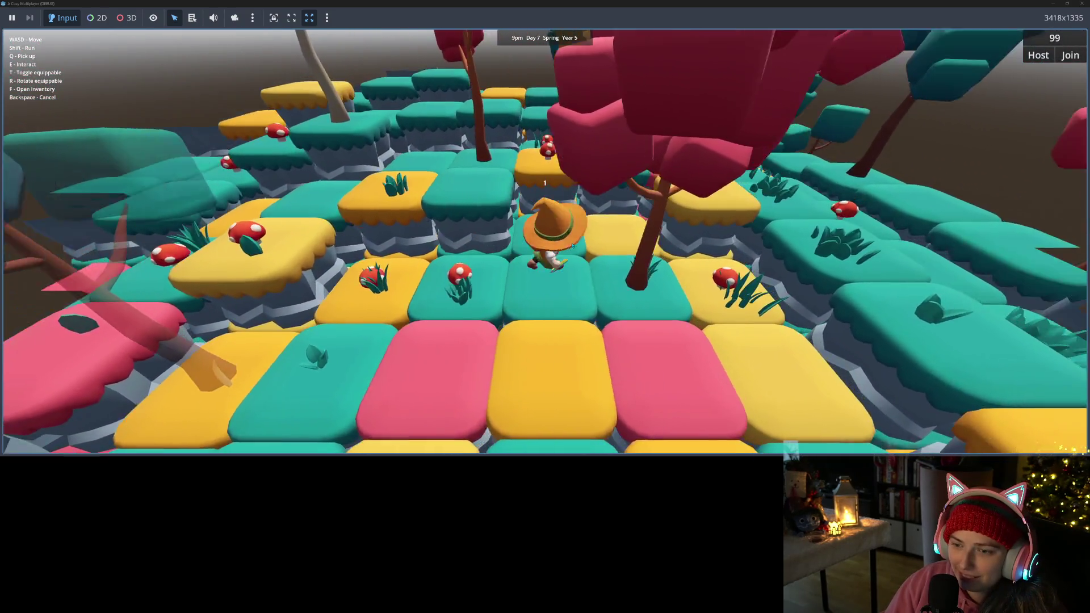
{"action": "key", "text": "w"}
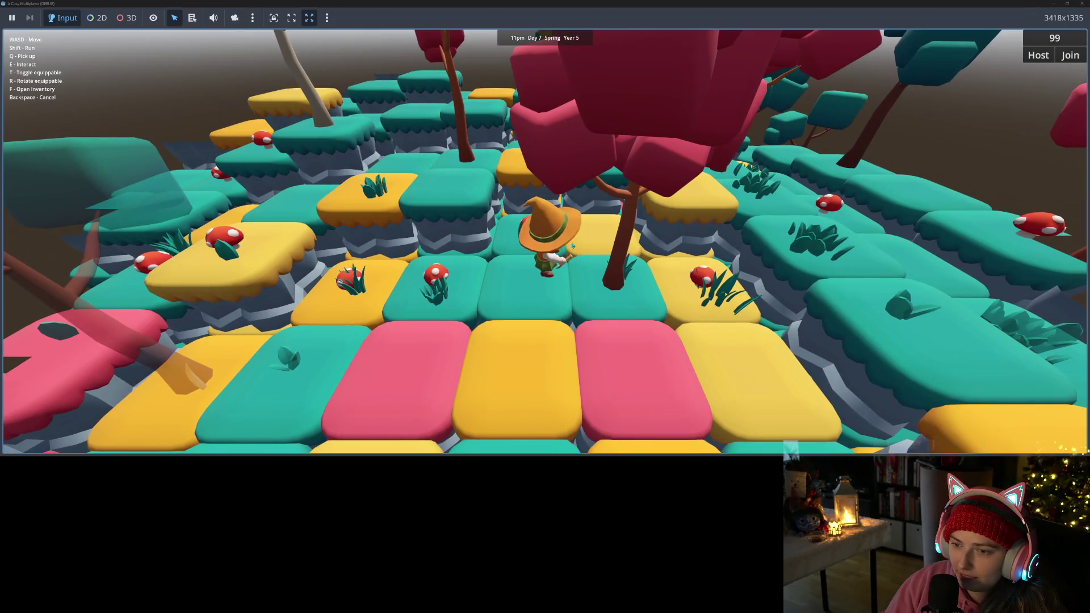
{"action": "key", "text": "s"}
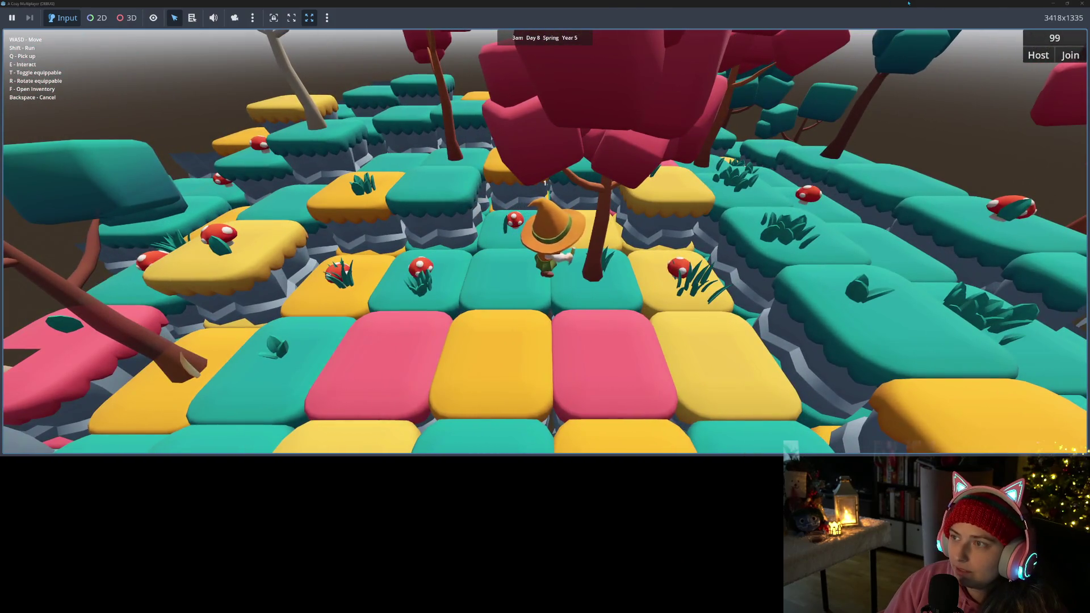
{"action": "mouse_move", "coordinate": [567, 3]}
{"action": "left_mouse_down"}
{"action": "mouse_move", "coordinate": [916, 40]}
{"action": "mouse_move", "coordinate": [873, 52]}
{"action": "left_mouse_up"}
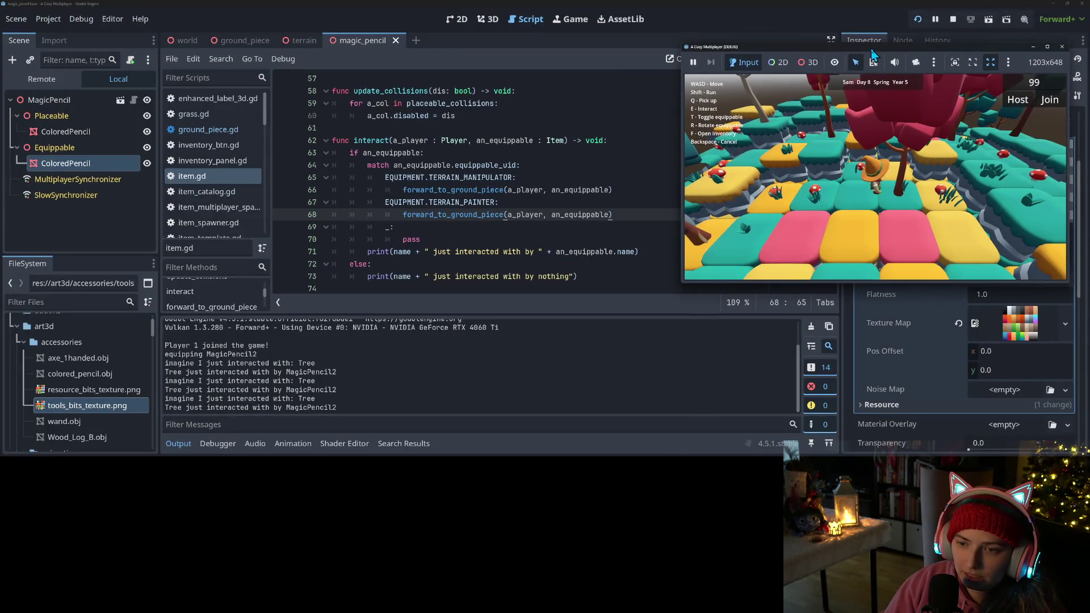
Select the interact call on line 78 in forward_to_ground_piece
{"action": "scroll", "coordinate": [446, 219], "scroll_direction": "down", "scroll_amount": 4}
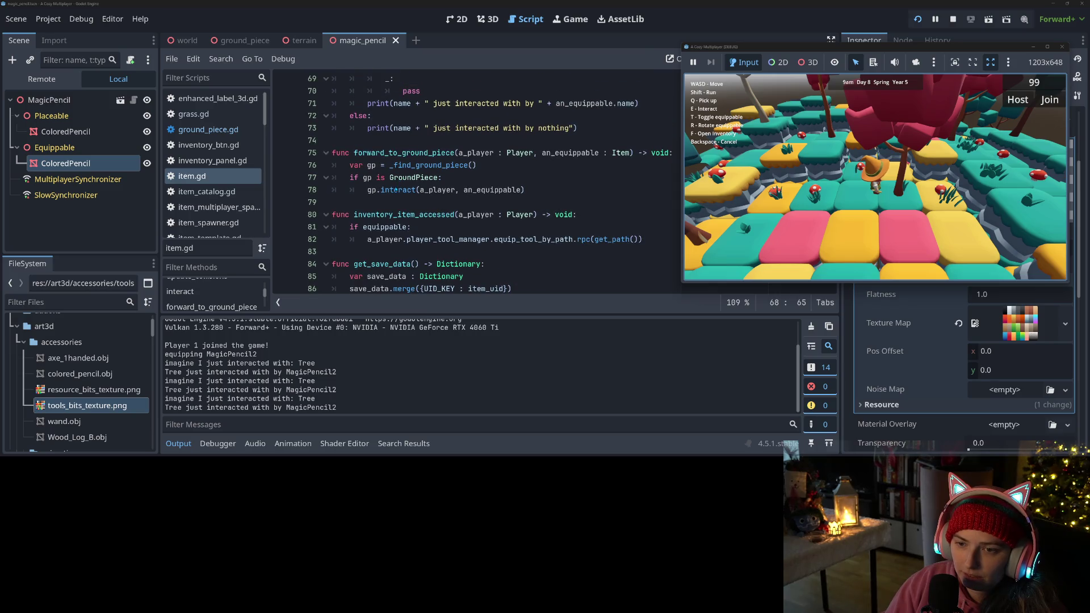
{"action": "left_click", "coordinate": [393, 190]}
{"action": "double_click", "coordinate": [393, 190]}
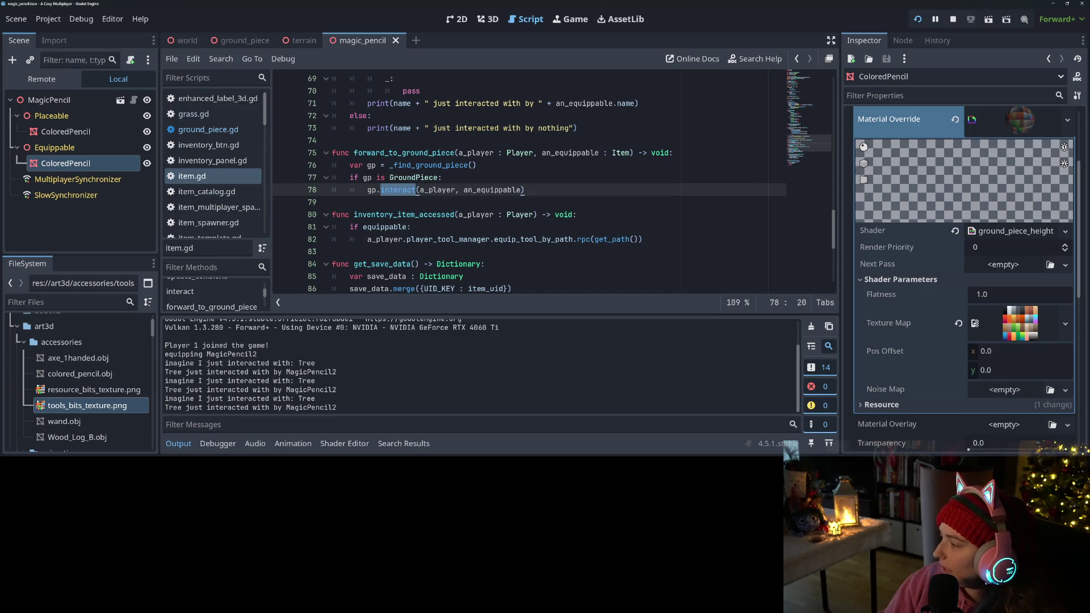
Maximize the running game window and have the wizard hold out its equipped tool
{"action": "key", "text": "alt+Tab"}
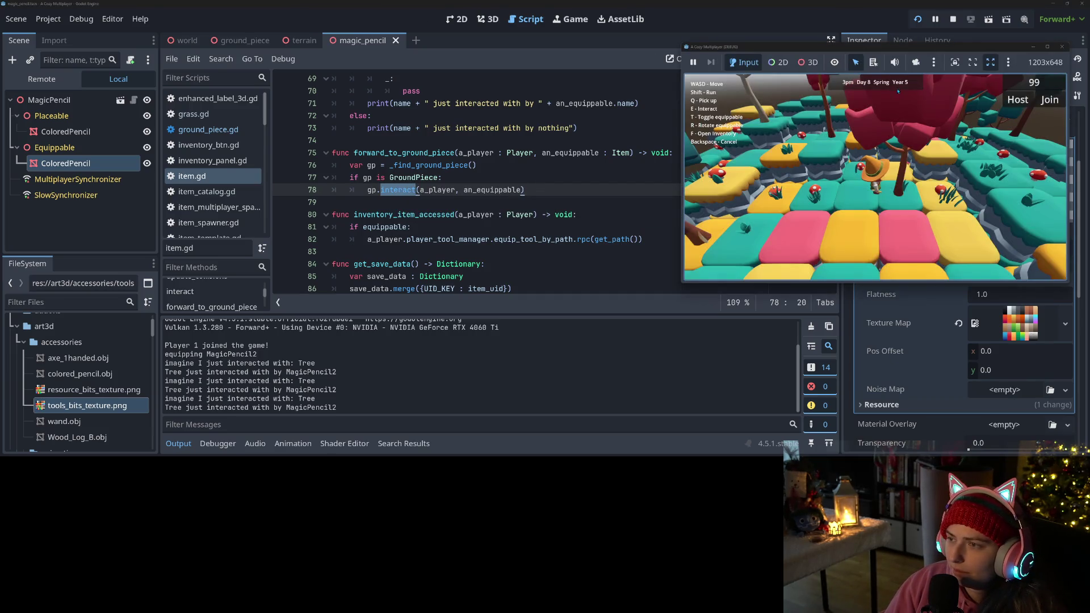
{"action": "double_click", "coordinate": [896, 48]}
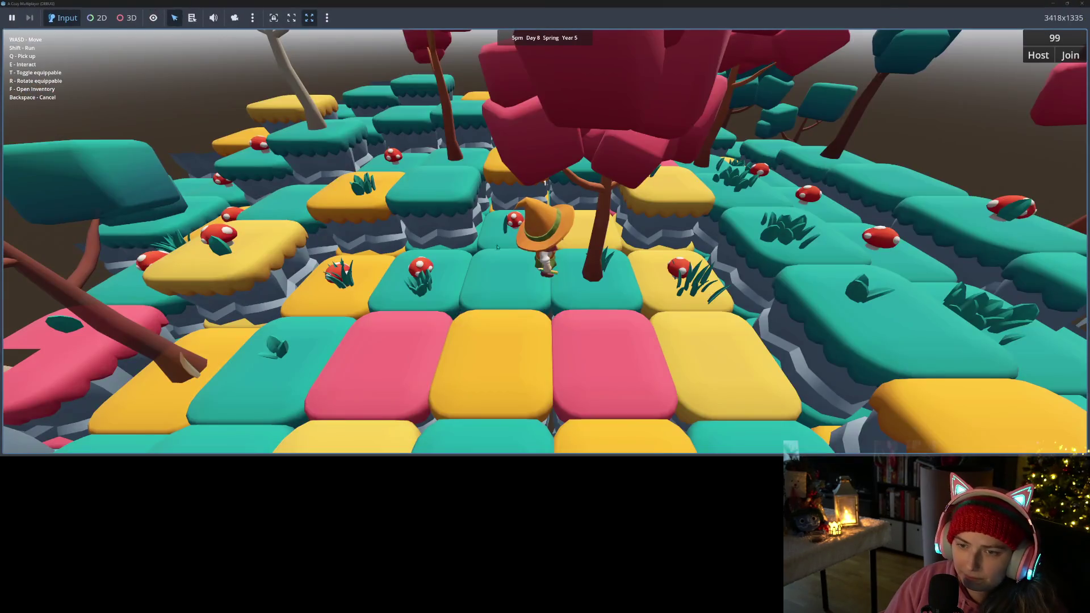
{"action": "left_click", "coordinate": [502, 248]}
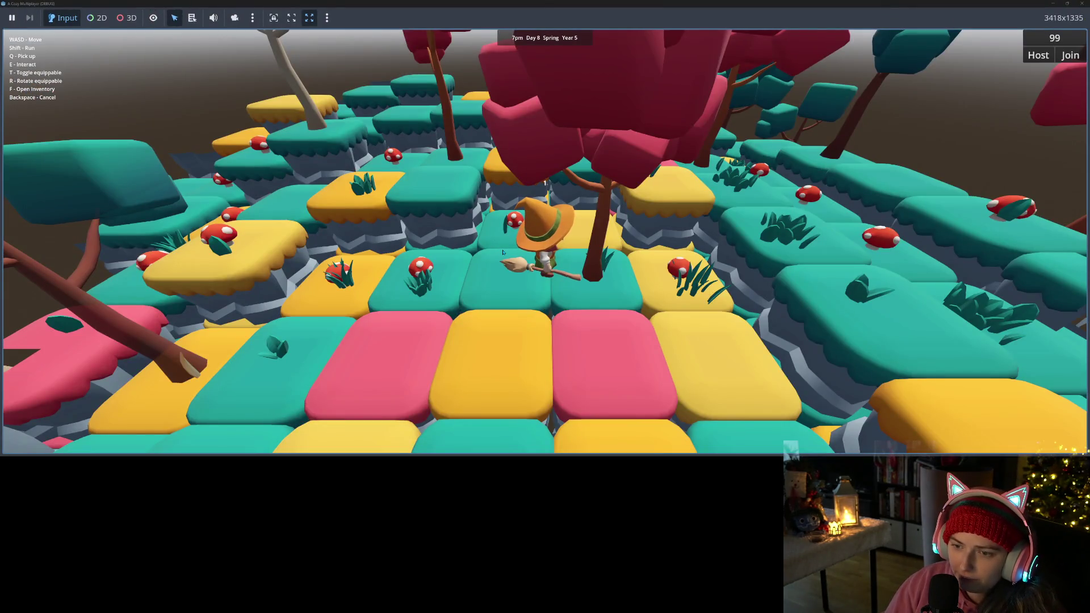
{"action": "scroll", "coordinate": [504, 254], "scroll_direction": "down", "scroll_amount": 2}
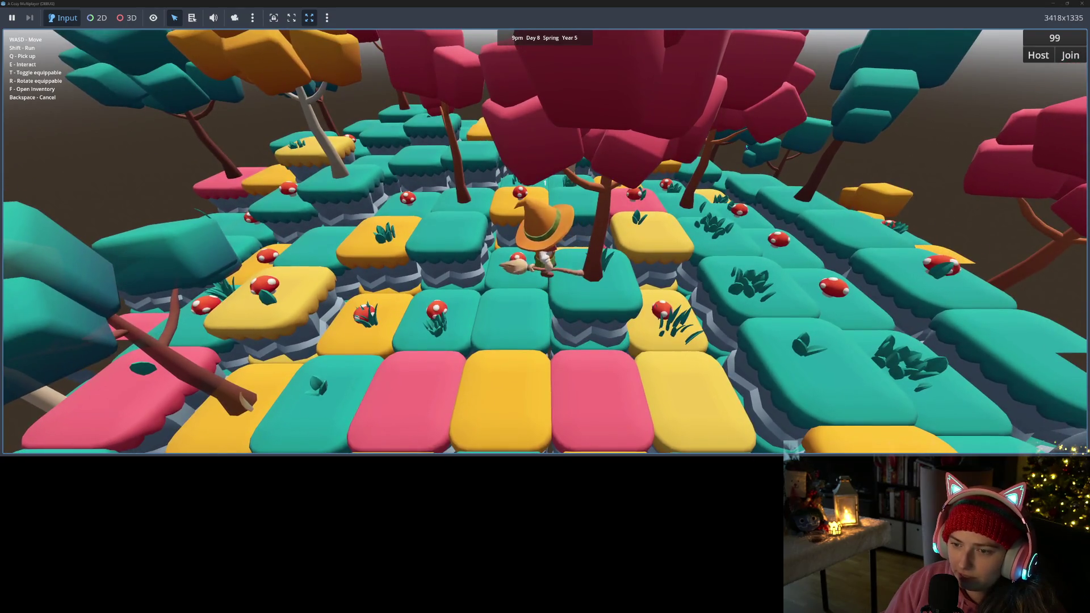
{"action": "scroll", "coordinate": [766, 135], "scroll_direction": "up", "scroll_amount": 2}
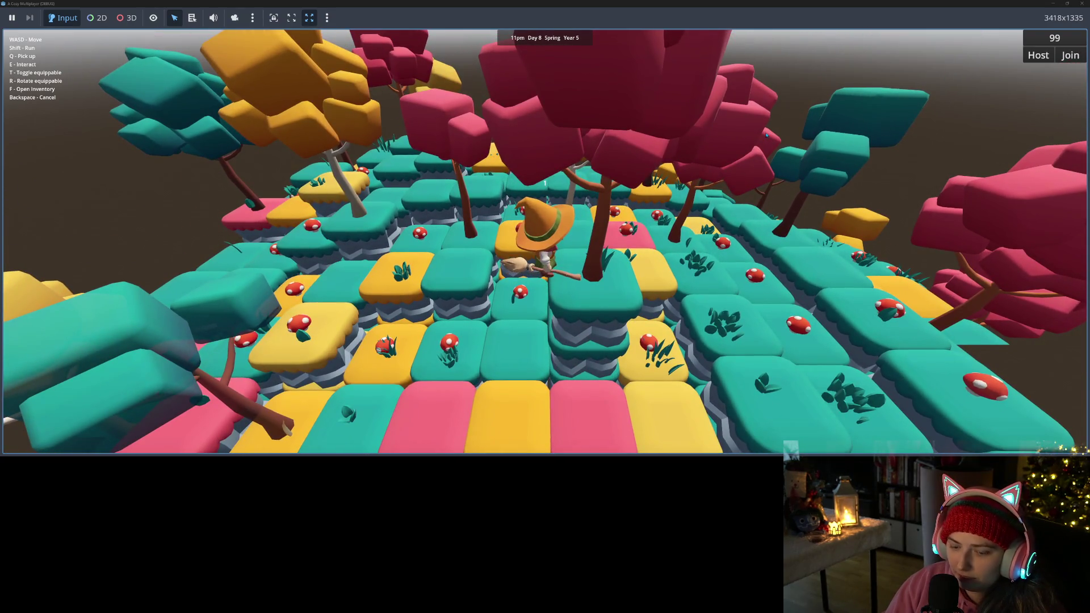
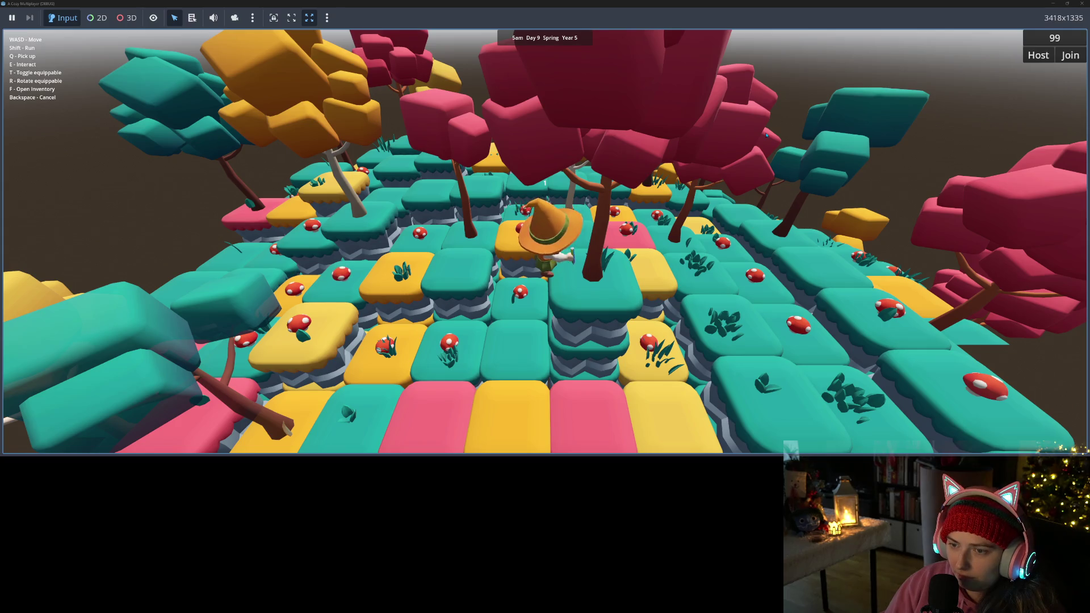
Jump from the interact call to its definition in ground_piece.gd and stop the running game
{"action": "key", "text": "alt+Tab"}
{"action": "left_click", "coordinate": [473, 203]}
{"action": "double_click", "coordinate": [404, 191]}
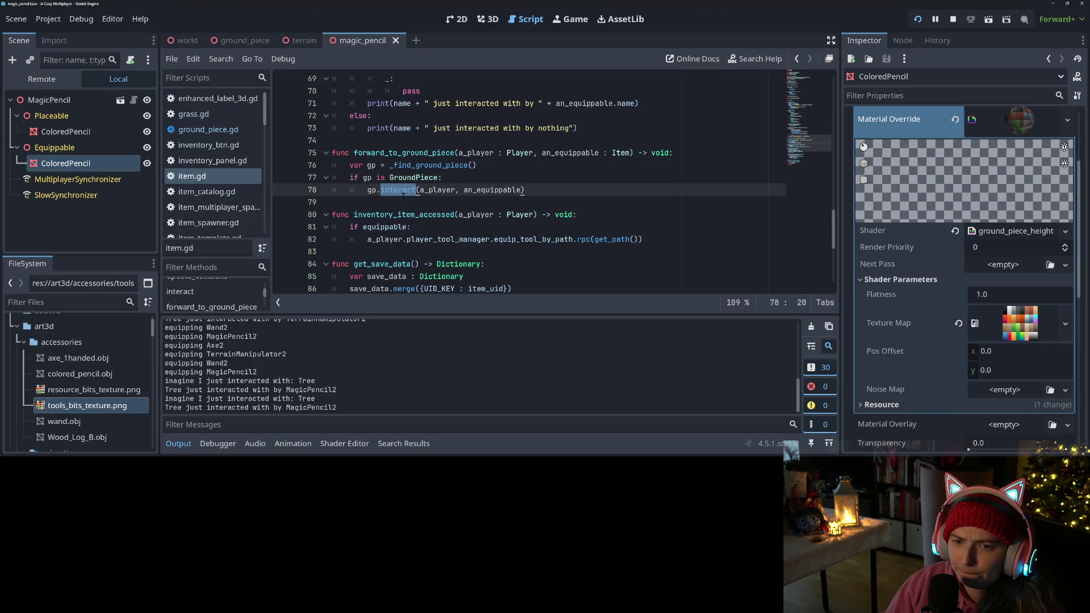
{"action": "left_click", "coordinate": [400, 191], "text": "ctrl"}
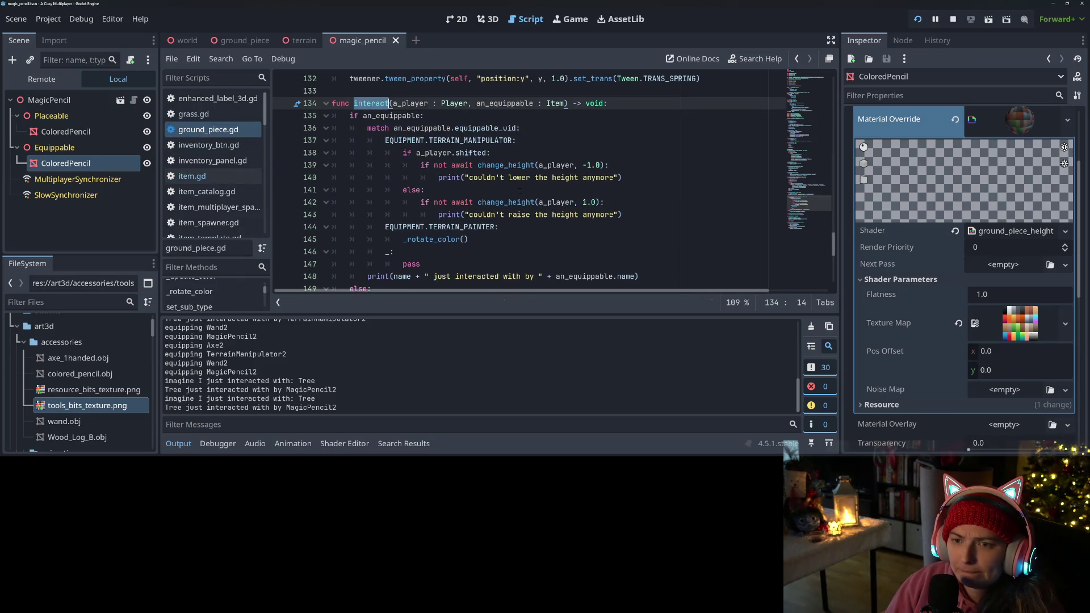
{"action": "key", "text": "F8"}
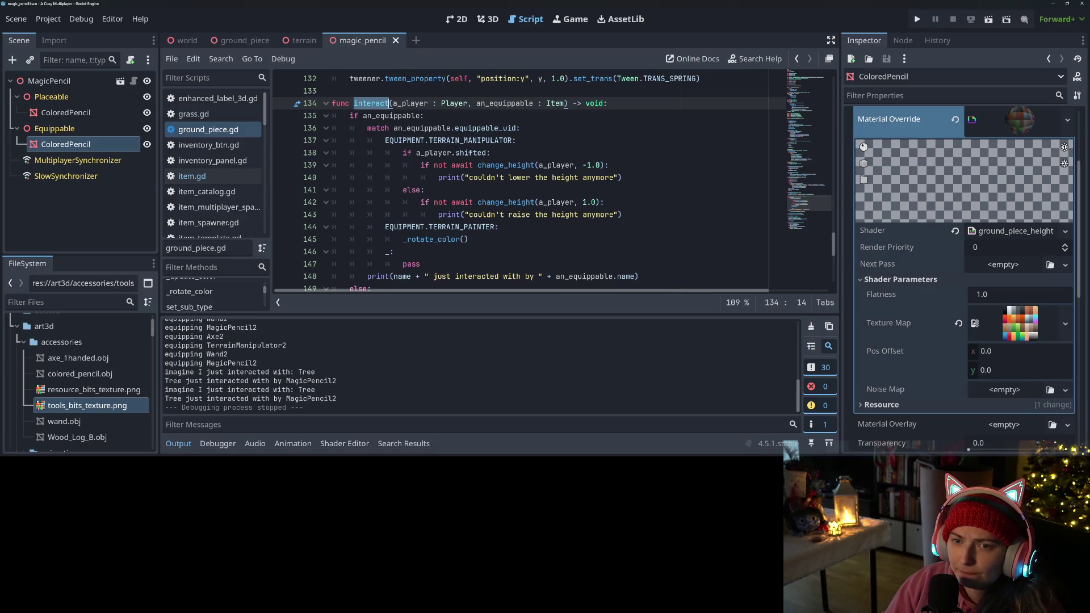
Set breakpoints on lines 135 and 145 of interact, then run the project in debug
{"action": "left_click", "coordinate": [380, 116]}
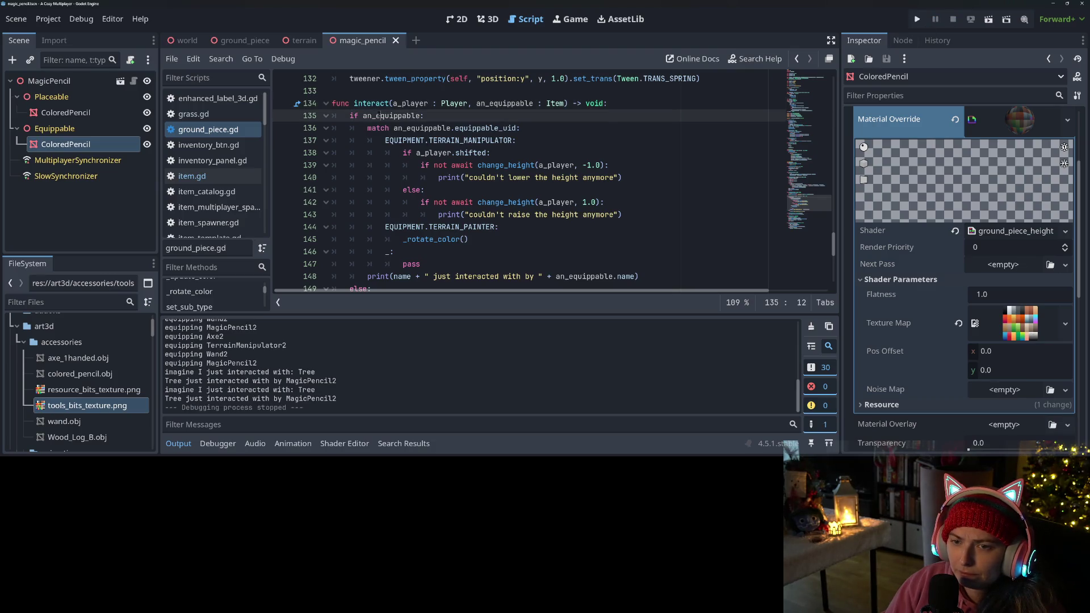
{"action": "double_click", "coordinate": [382, 116]}
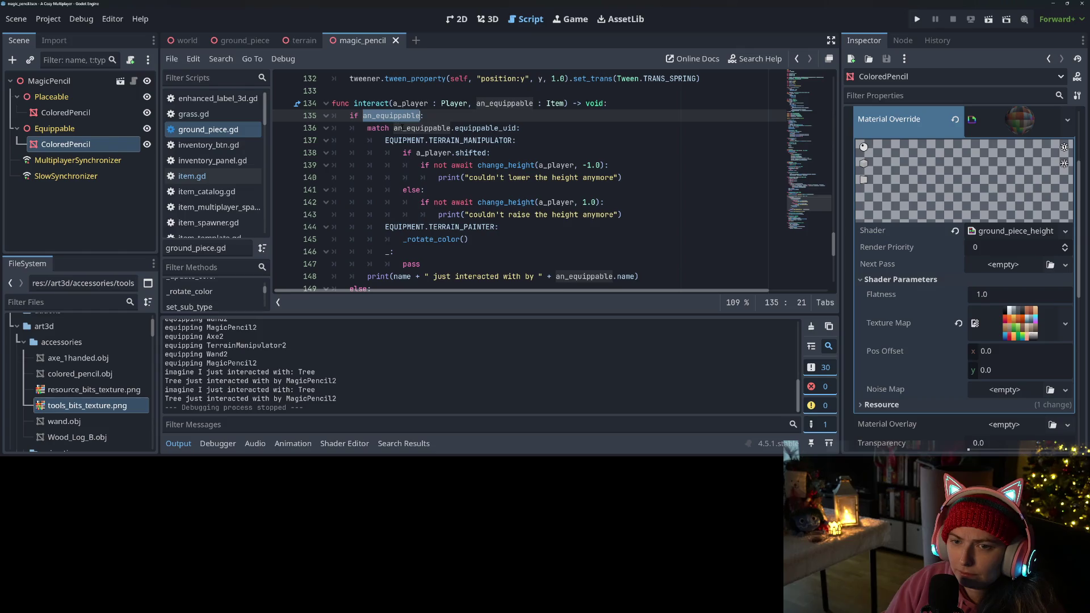
{"action": "double_click", "coordinate": [407, 128]}
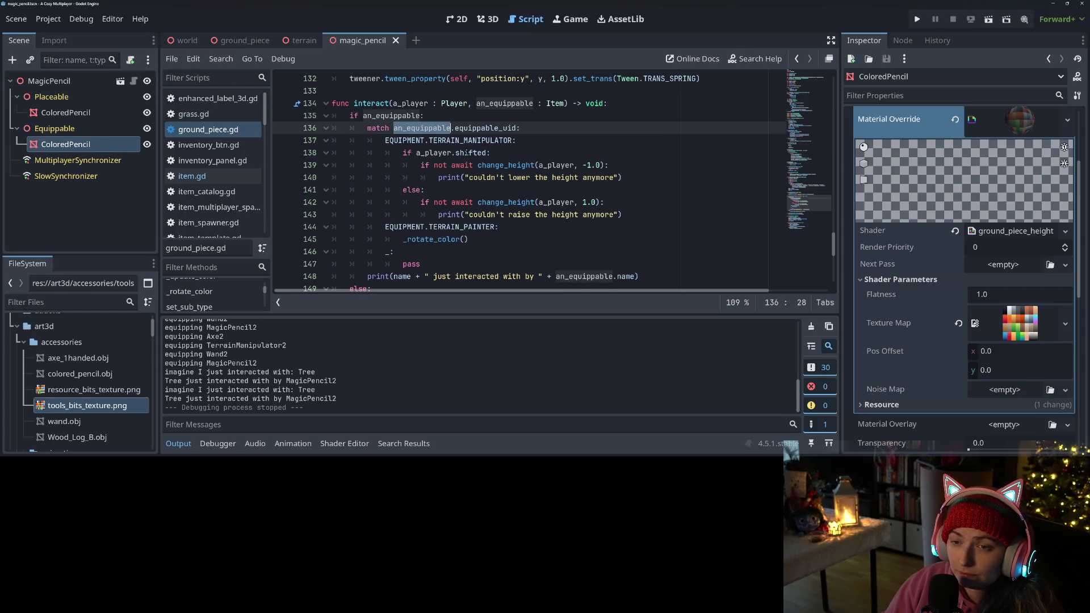
{"action": "double_click", "coordinate": [466, 140]}
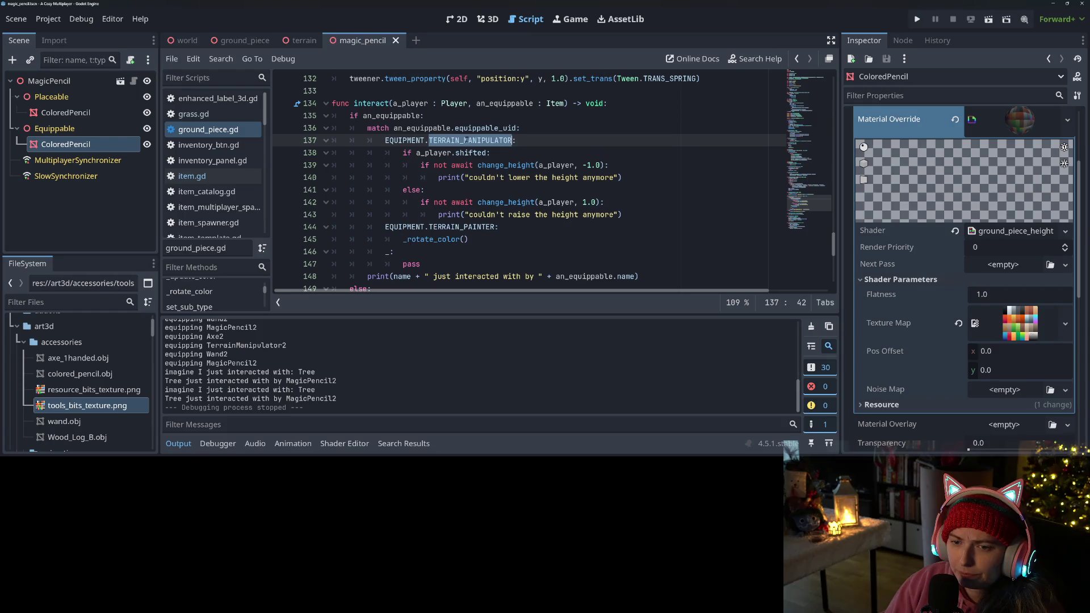
{"action": "left_click", "coordinate": [421, 177]}
{"action": "double_click", "coordinate": [470, 226]}
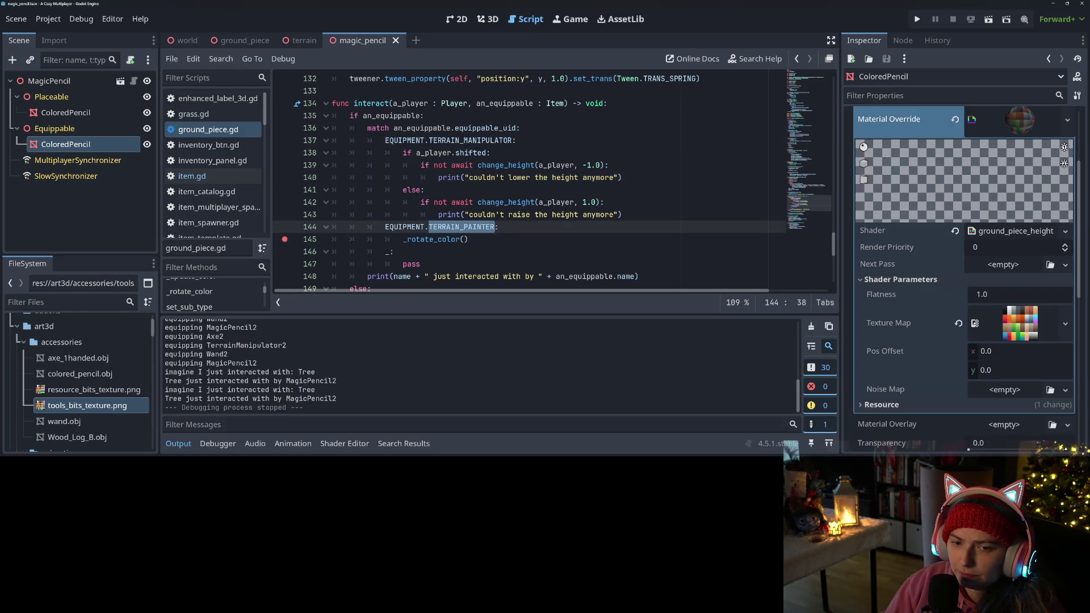
{"action": "left_click", "coordinate": [448, 239]}
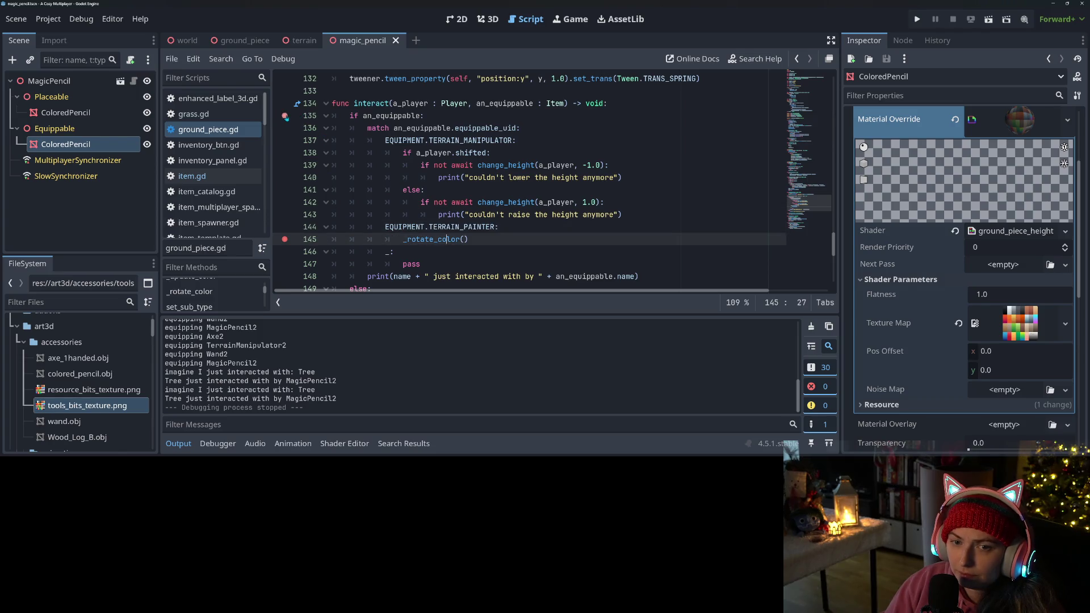
{"action": "left_click", "coordinate": [286, 117]}
{"action": "left_click", "coordinate": [435, 116]}
{"action": "key", "text": "F5"}
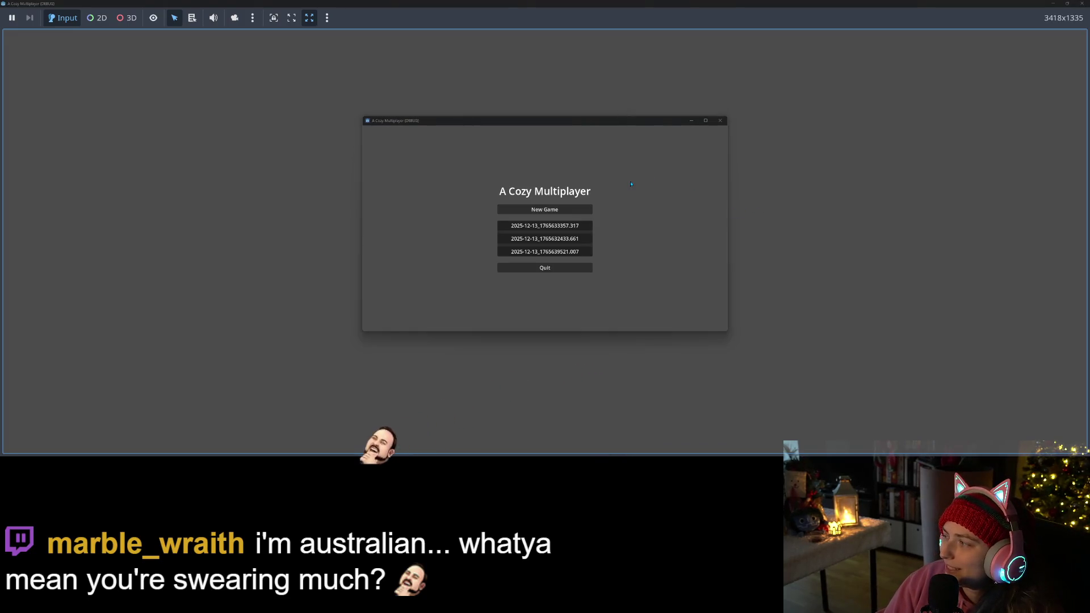
Load a save, paint a ground piece, and continue past the line 135 and 145 breakpoints
{"action": "left_click", "coordinate": [692, 122]}
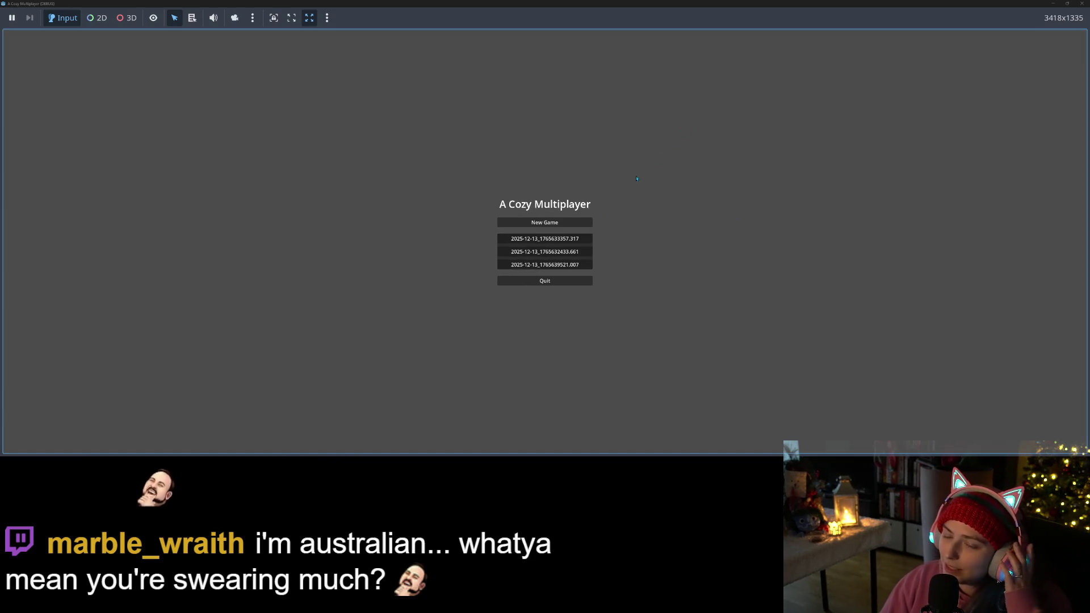
{"action": "left_click", "coordinate": [570, 239]}
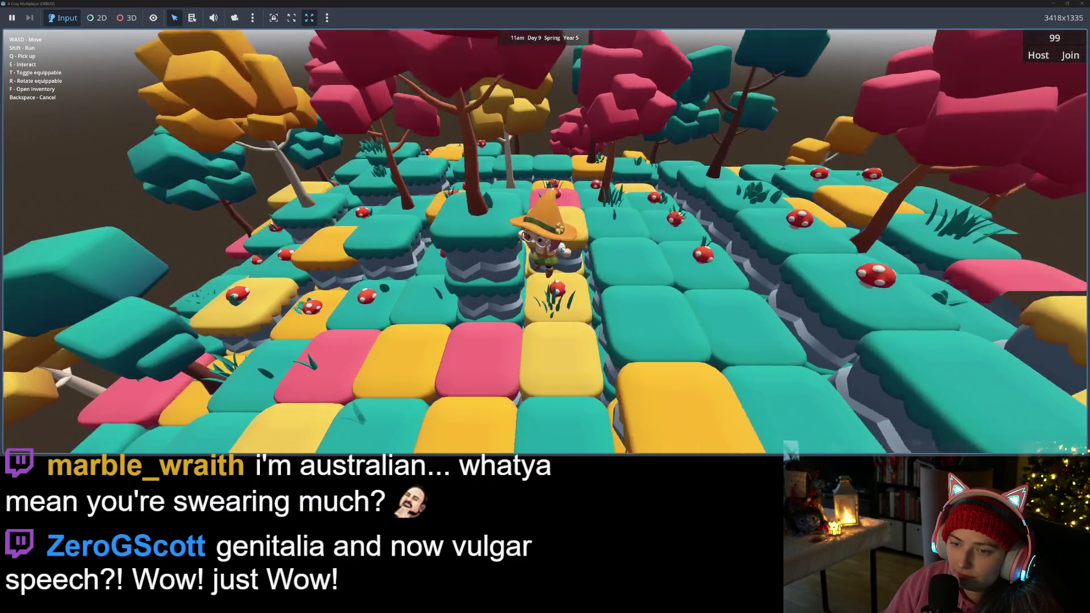
{"action": "key", "text": "F8"}
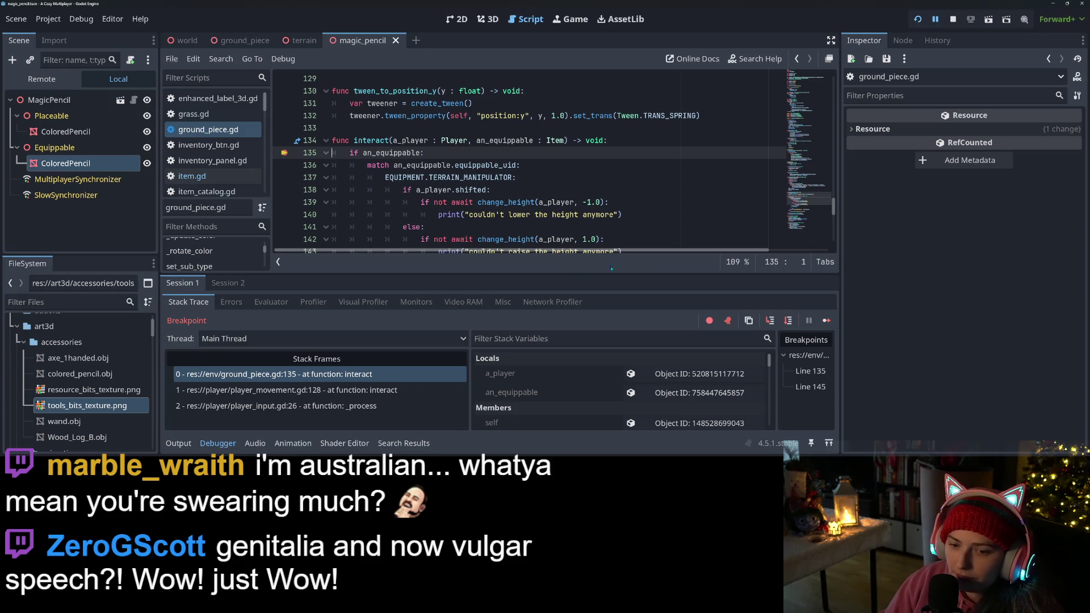
{"action": "left_click", "coordinate": [826, 320]}
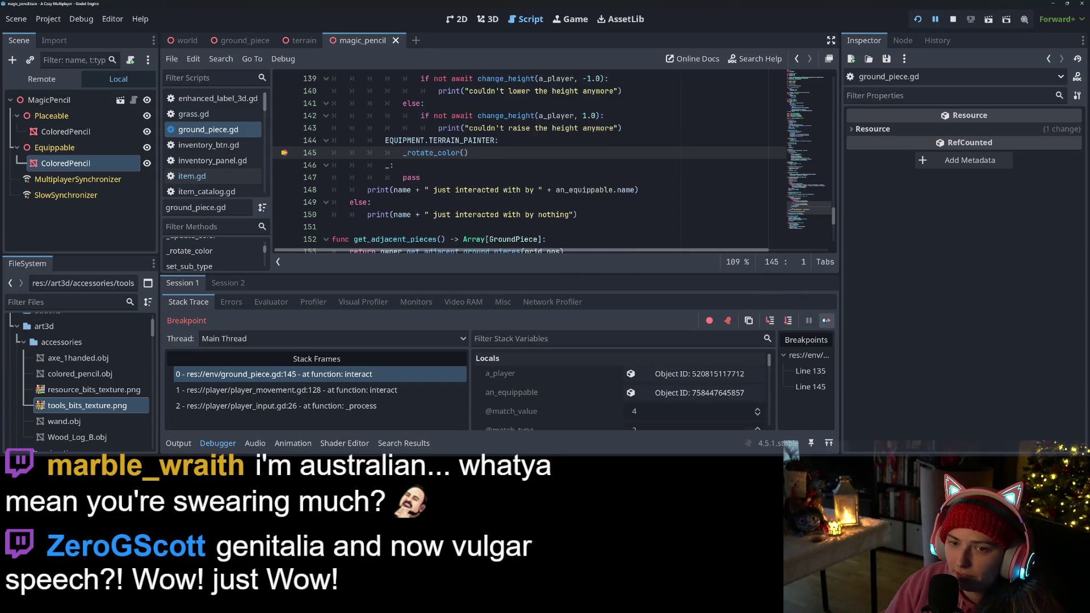
{"action": "left_click", "coordinate": [826, 321]}
Restore the game to a smaller window beside the ground_piece.gd editor
{"action": "scroll", "coordinate": [826, 320], "scroll_direction": "down", "scroll_amount": 5}
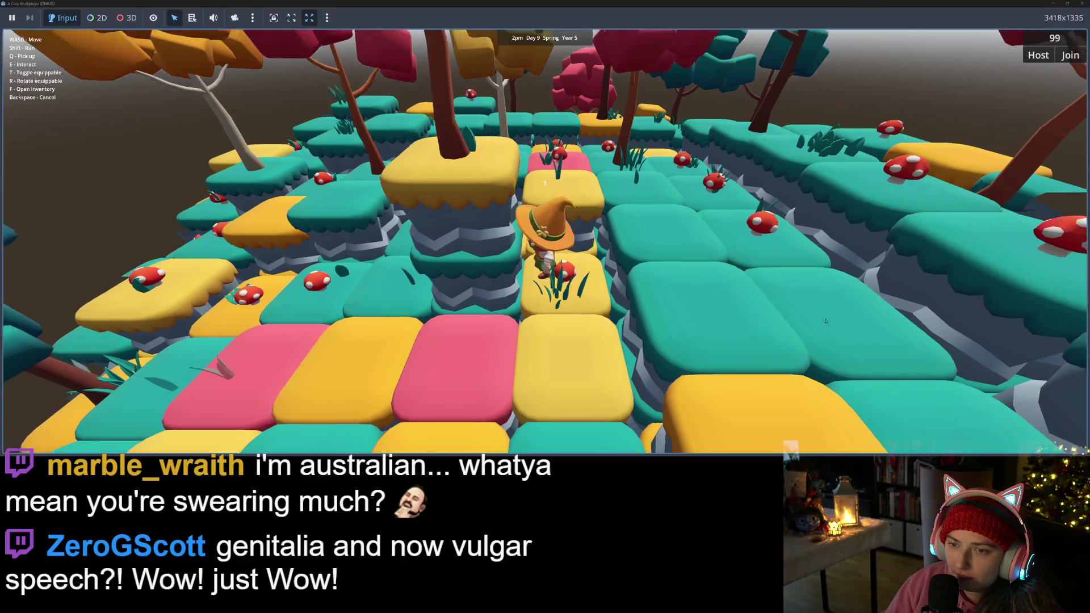
{"action": "scroll", "coordinate": [825, 320], "scroll_direction": "up", "scroll_amount": 5}
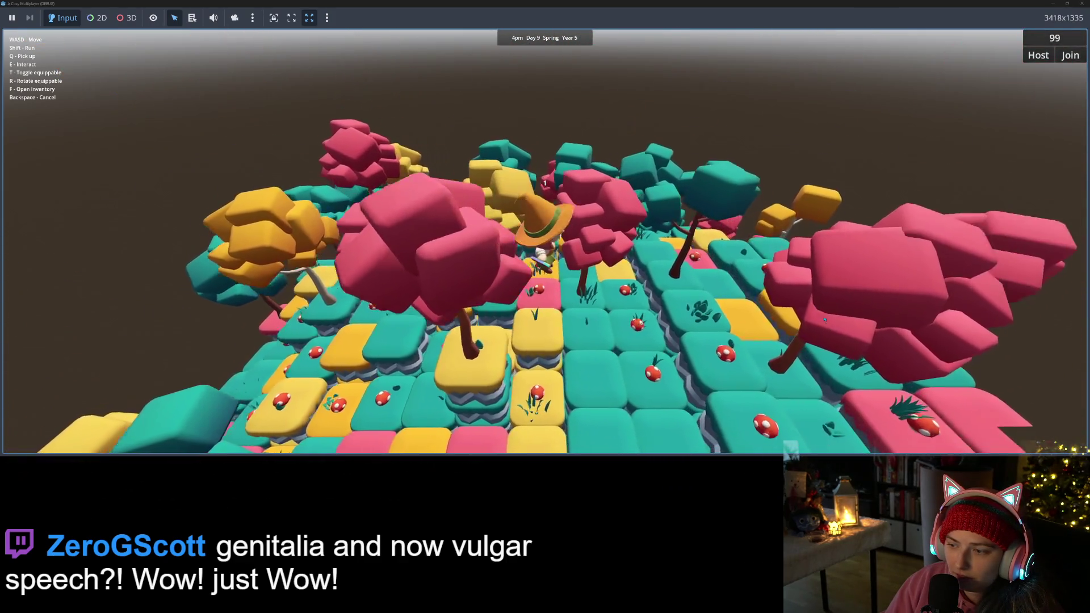
{"action": "scroll", "coordinate": [824, 320], "scroll_direction": "down", "scroll_amount": 3}
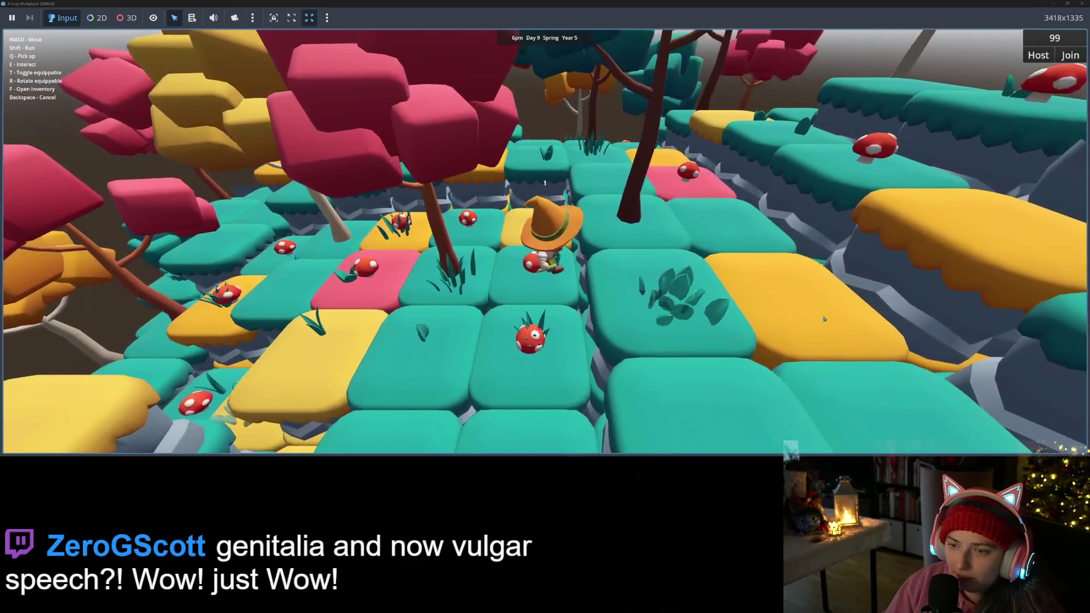
{"action": "scroll", "coordinate": [825, 320], "scroll_direction": "up", "scroll_amount": 2}
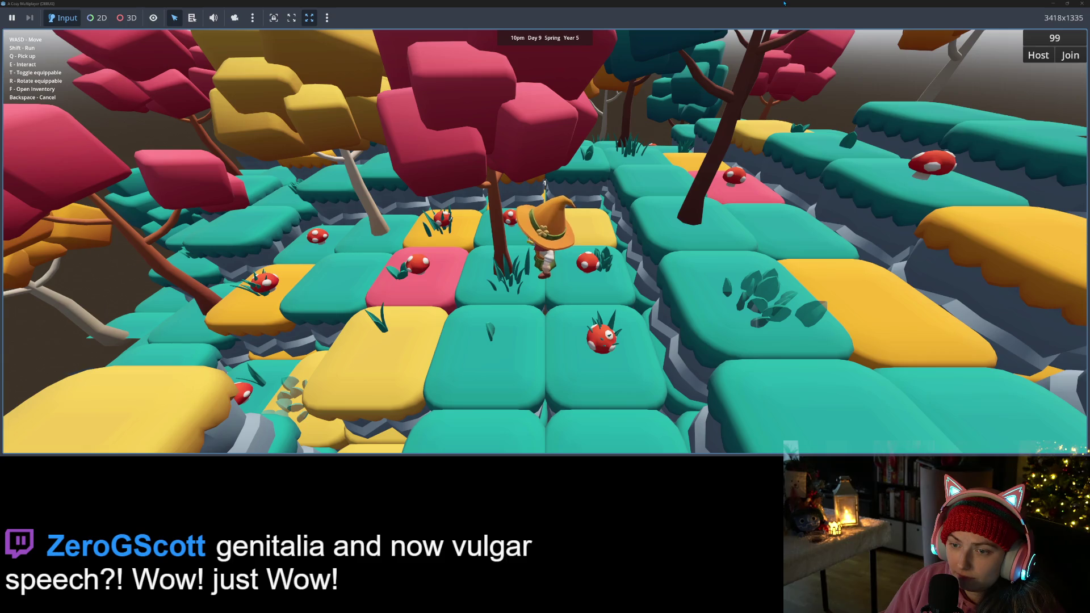
{"action": "mouse_move", "coordinate": [784, 3]}
{"action": "left_mouse_down"}
{"action": "mouse_move", "coordinate": [841, 25]}
{"action": "mouse_move", "coordinate": [878, 159]}
{"action": "mouse_move", "coordinate": [905, 135]}
{"action": "left_mouse_up"}
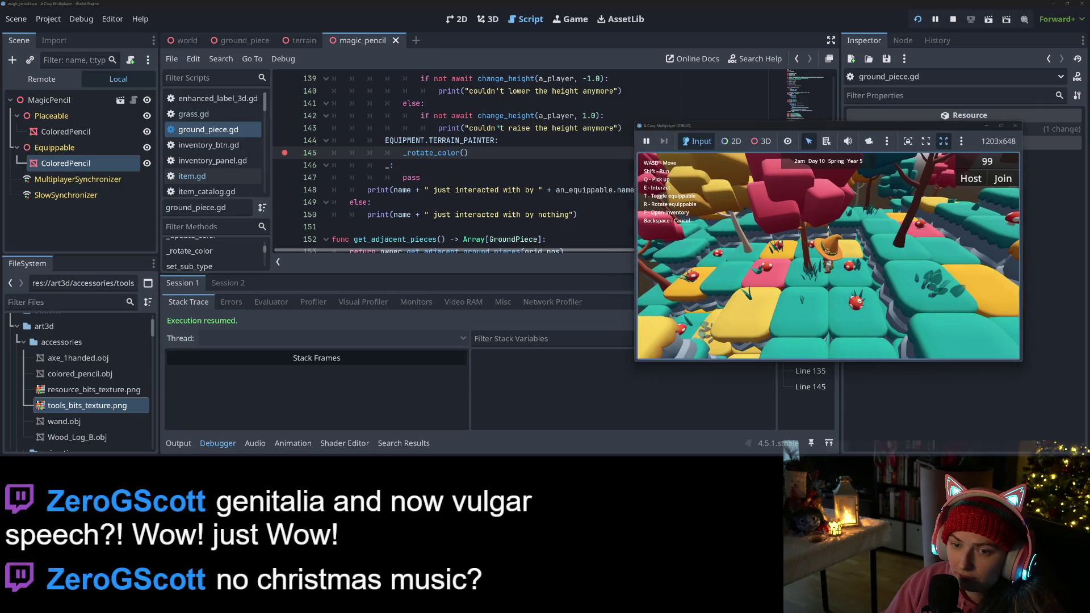
{"action": "scroll", "coordinate": [454, 165], "scroll_direction": "down", "scroll_amount": 4}
{"action": "scroll", "coordinate": [364, 192], "scroll_direction": "up", "scroll_amount": 1}
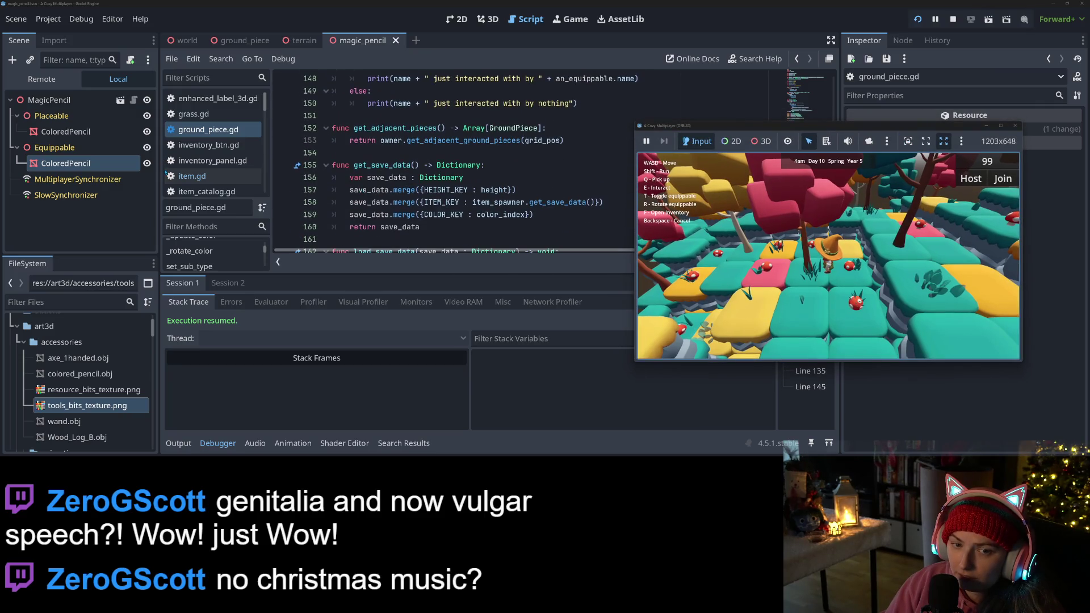
Open tree.gd from the script list and go to its interact function
{"action": "left_click", "coordinate": [168, 174]}
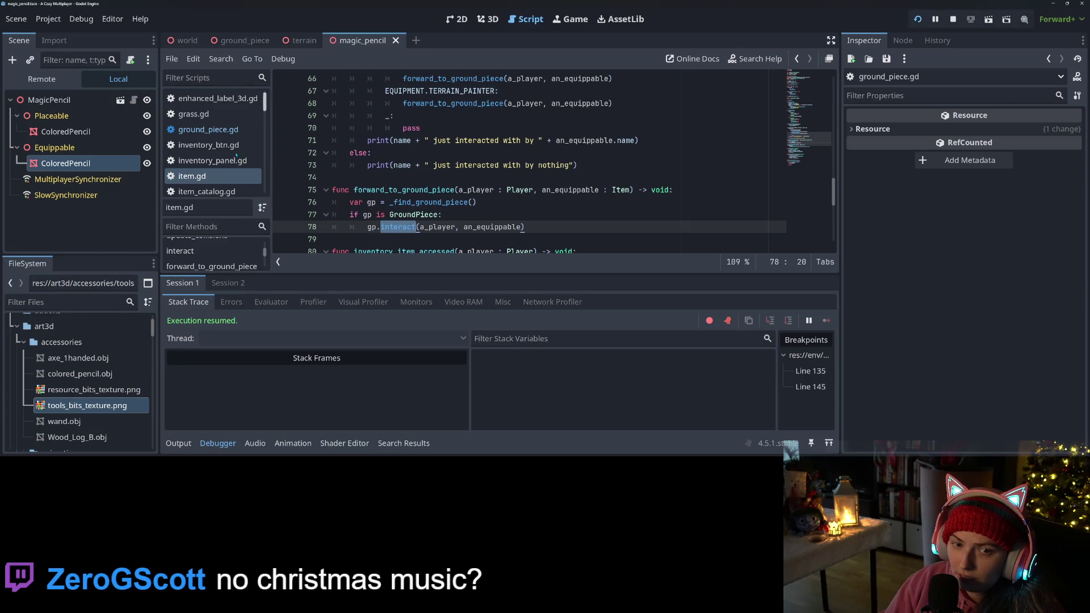
{"action": "scroll", "coordinate": [236, 155], "scroll_direction": "down", "scroll_amount": 8}
{"action": "scroll", "coordinate": [229, 149], "scroll_direction": "down", "scroll_amount": 5}
{"action": "left_click", "coordinate": [184, 169]}
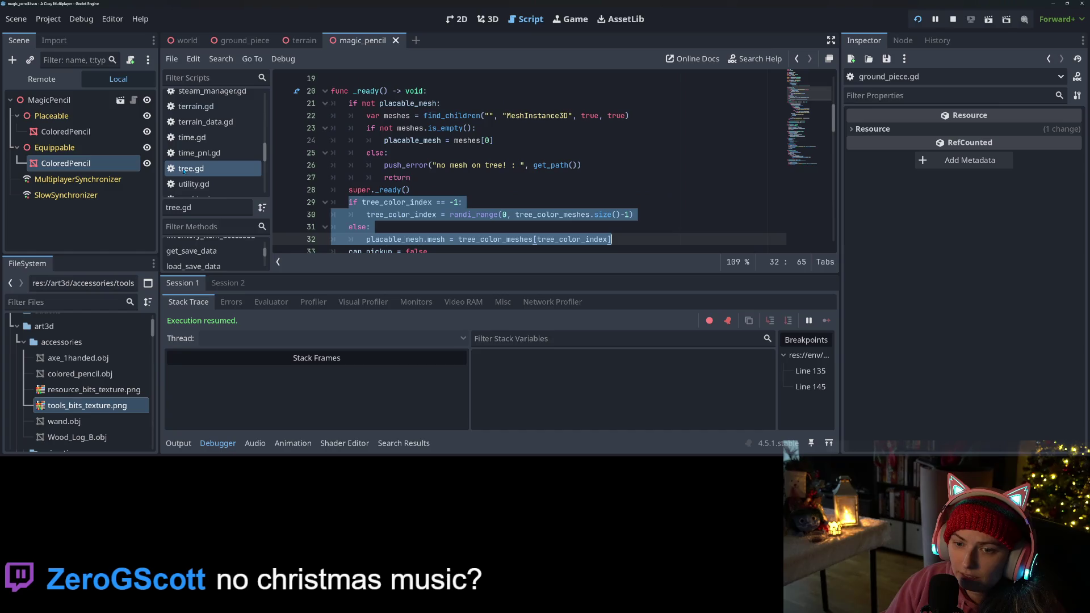
{"action": "left_click", "coordinate": [412, 217]}
{"action": "scroll", "coordinate": [230, 257], "scroll_direction": "down", "scroll_amount": 3}
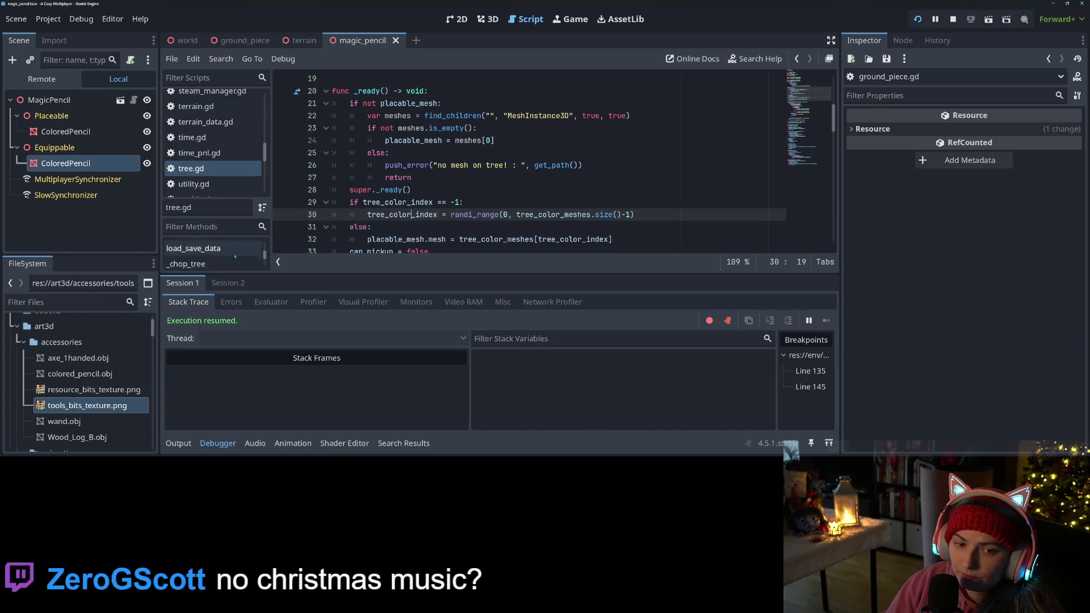
{"action": "scroll", "coordinate": [230, 258], "scroll_direction": "down", "scroll_amount": 2}
{"action": "scroll", "coordinate": [224, 262], "scroll_direction": "down", "scroll_amount": 6}
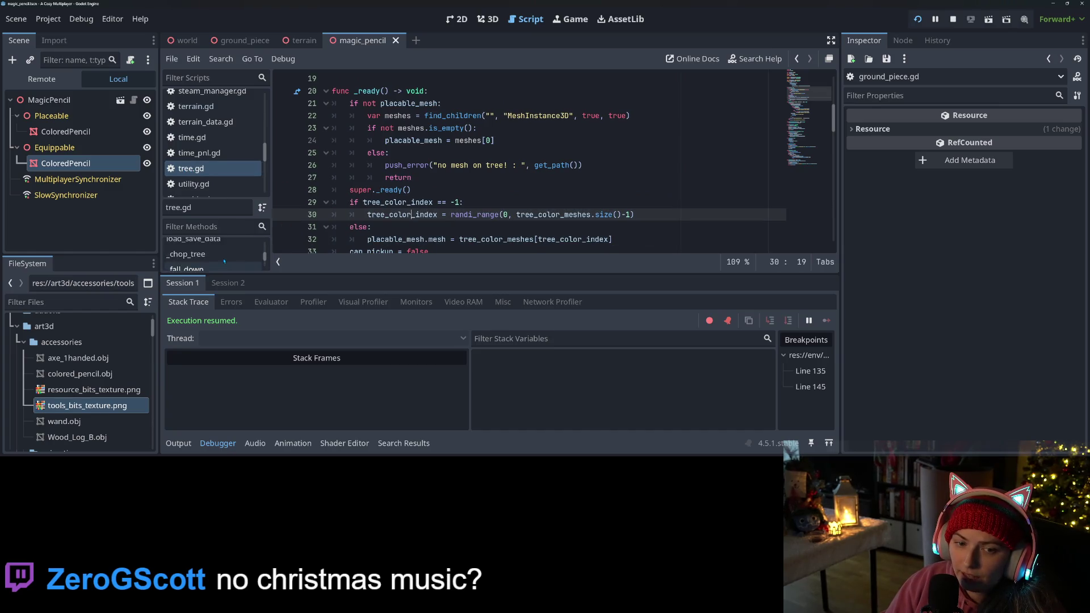
{"action": "left_click", "coordinate": [213, 246]}
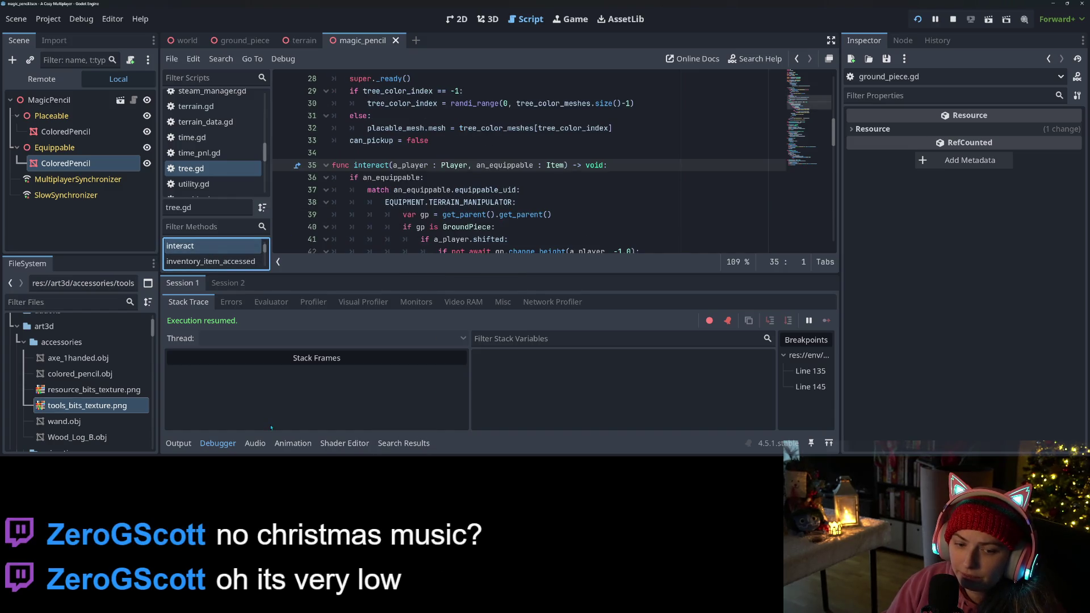
Collapse the debugger, put the caret after 'pass' on line 51, and stop the game
{"action": "left_click", "coordinate": [218, 444]}
{"action": "scroll", "coordinate": [518, 359], "scroll_direction": "down", "scroll_amount": 3}
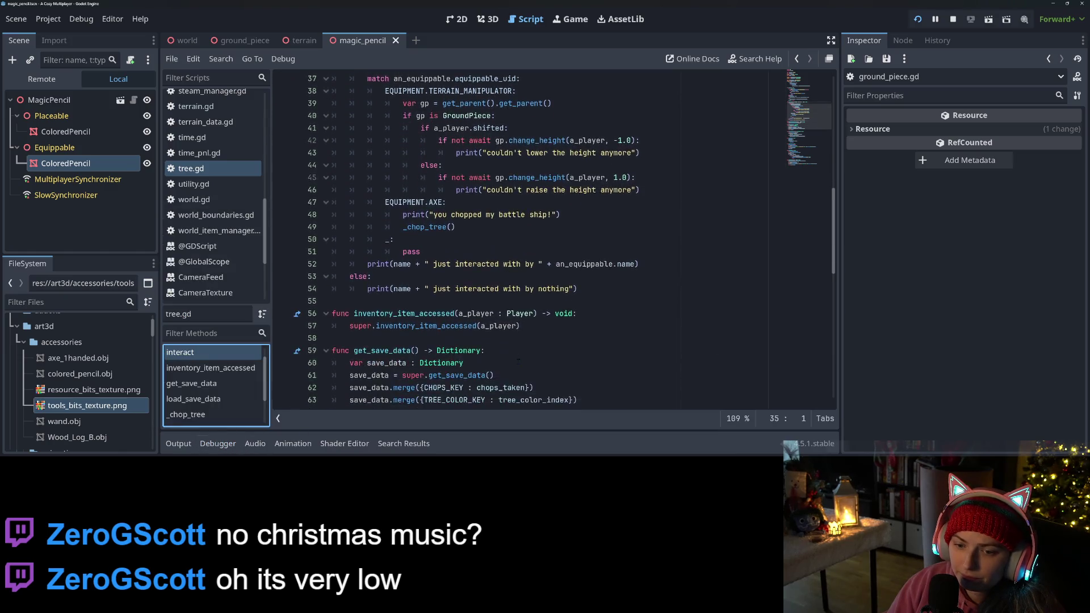
{"action": "scroll", "coordinate": [518, 360], "scroll_direction": "up", "scroll_amount": 2}
{"action": "left_click", "coordinate": [483, 326]}
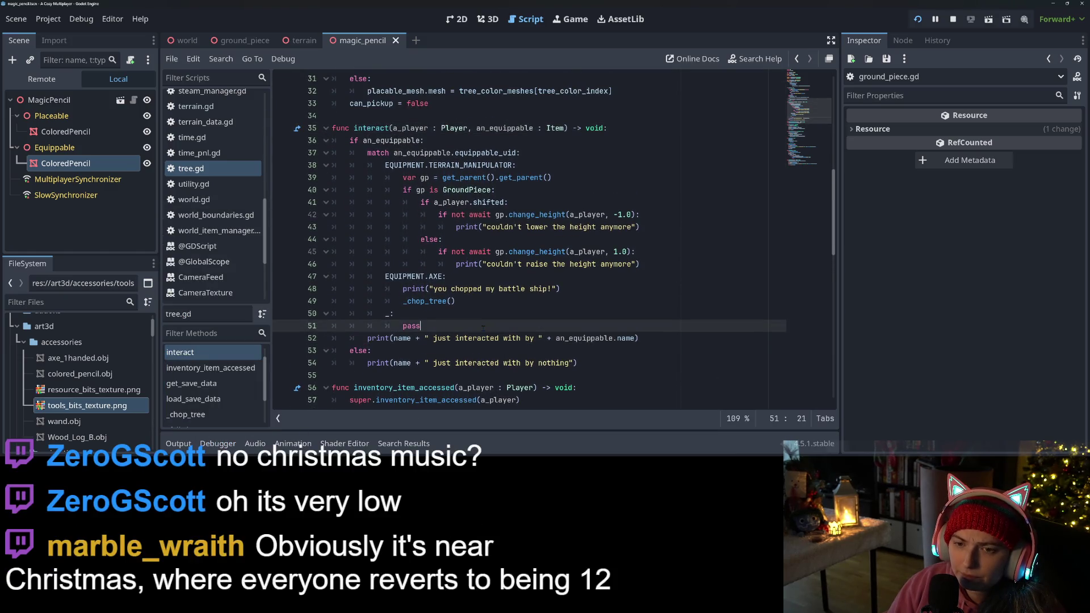
{"action": "left_click", "coordinate": [455, 153]}
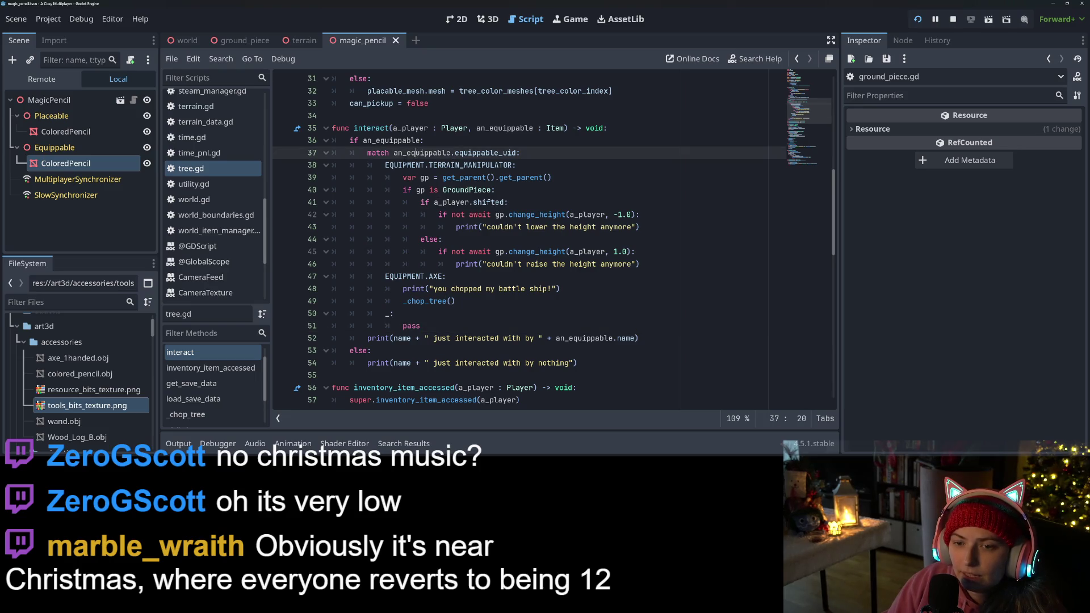
{"action": "key", "text": "Down"}
{"action": "key", "text": "Down"}
{"action": "key", "text": "Down"}
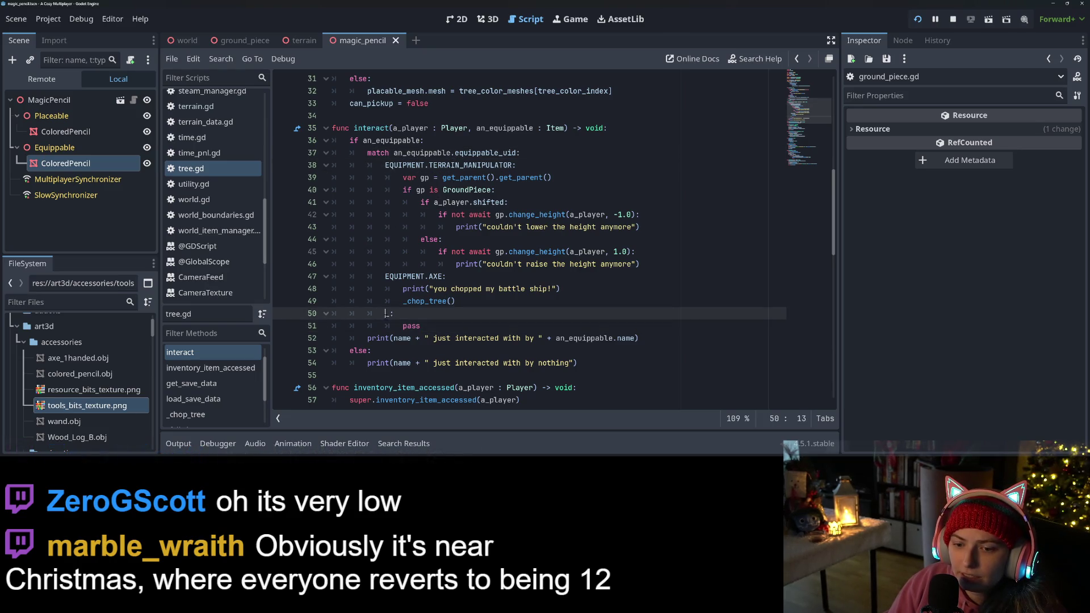
{"action": "left_click", "coordinate": [440, 329]}
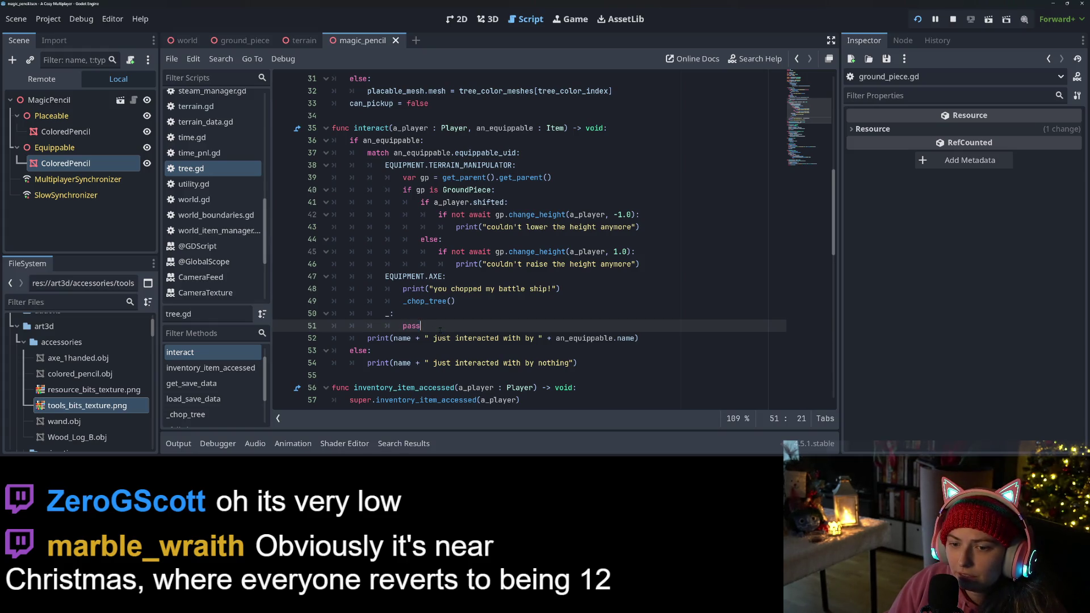
{"action": "left_click", "coordinate": [953, 19]}
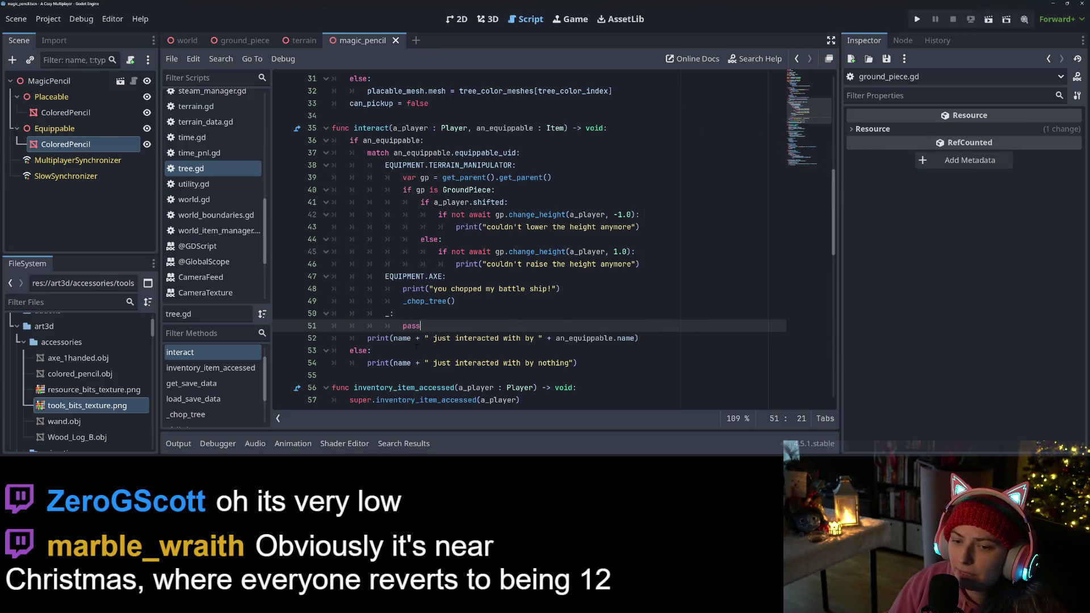
Replace 'pass' with super.interact(a_player, an_equippable), then select the terrain manipulator branch, lines 38–46
{"action": "double_click", "coordinate": [416, 326]}
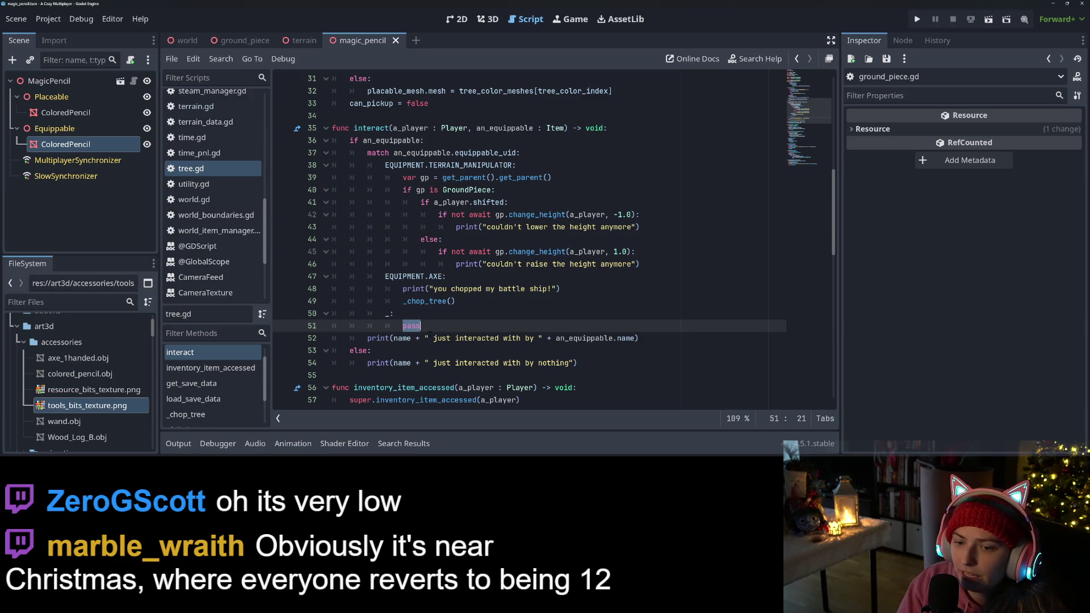
{"action": "type", "text": "super"}
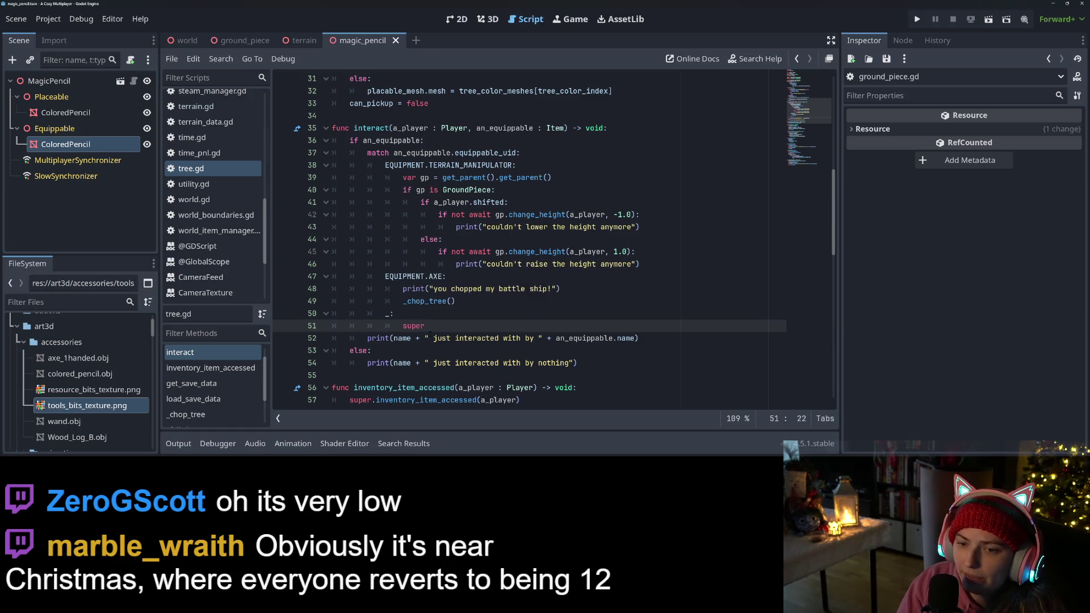
{"action": "type", "text": "("}
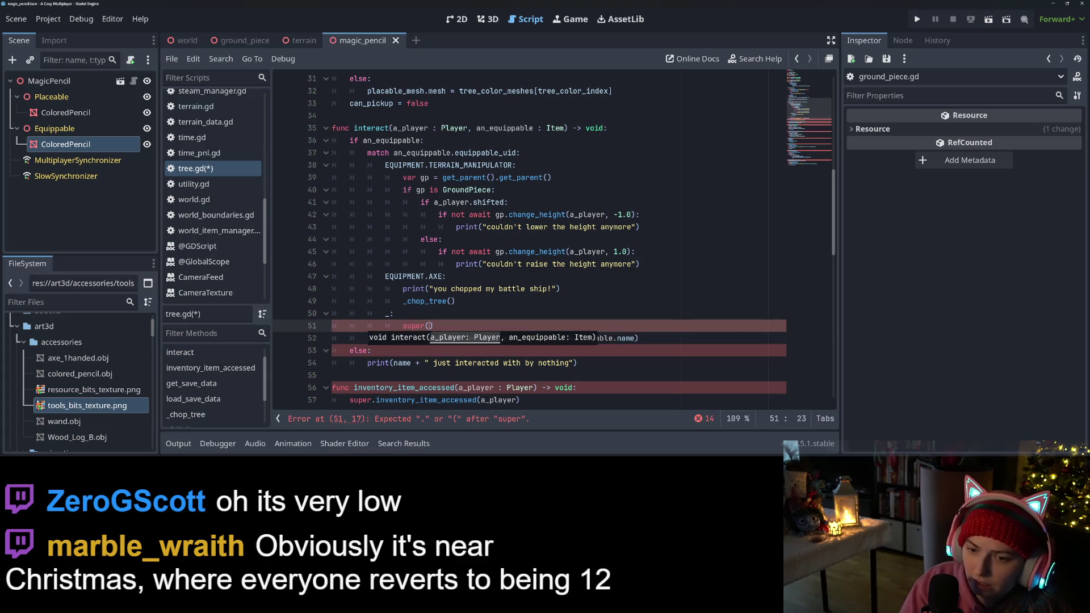
{"action": "type", "text": "a"}
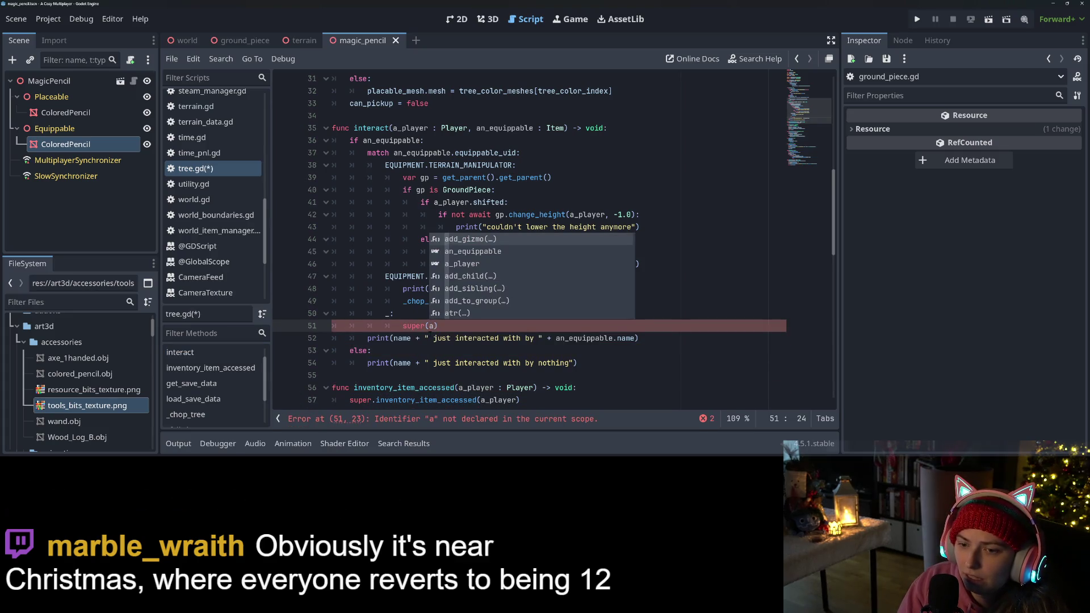
{"action": "key", "text": "Down"}
{"action": "key", "text": "Down"}
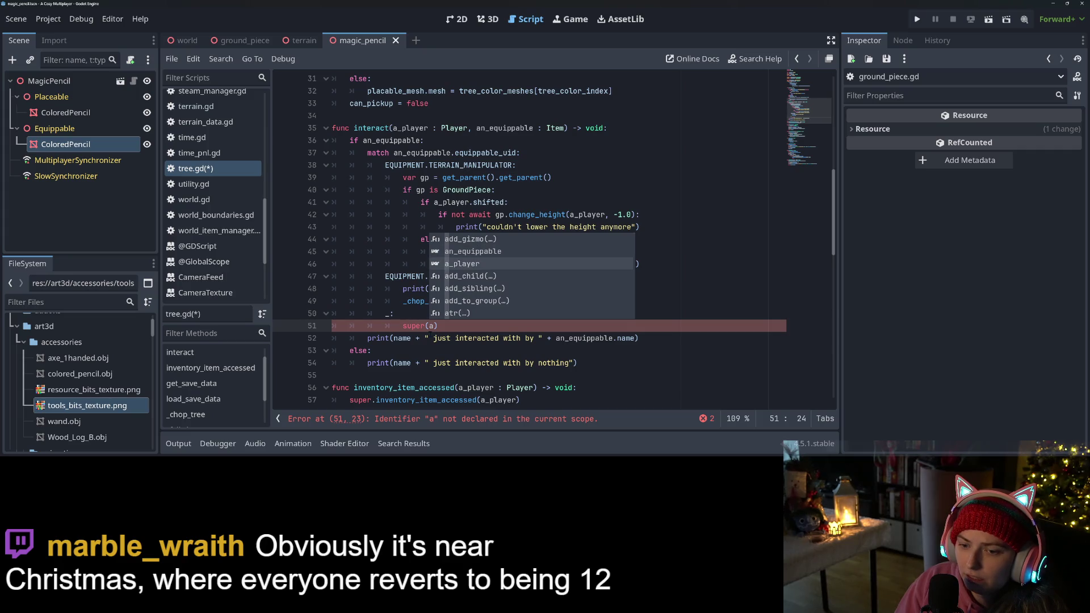
{"action": "key", "text": "BackSpace"}
{"action": "key", "text": "BackSpace"}
{"action": "type", "text": "."}
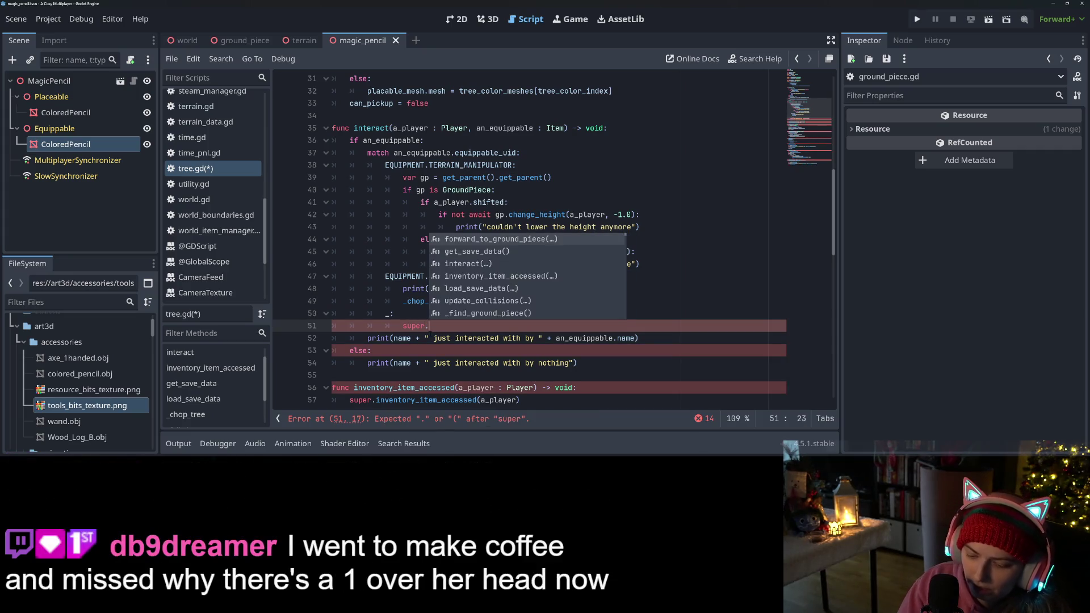
{"action": "type", "text": "in"}
{"action": "key", "text": "Return"}
{"action": "type", "text": "act(a"}
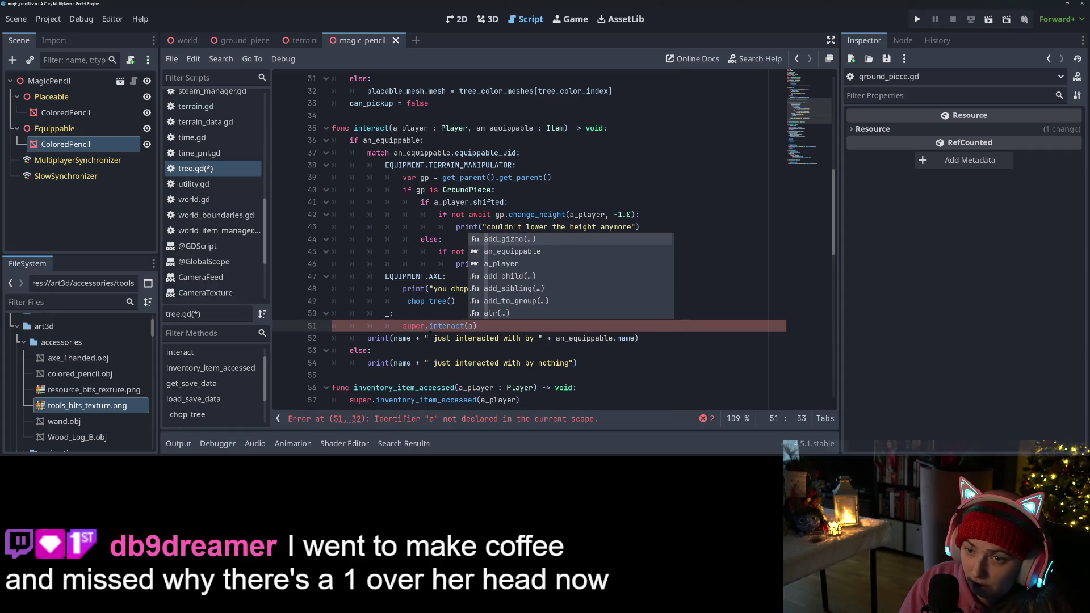
{"action": "type", "text": "_p"}
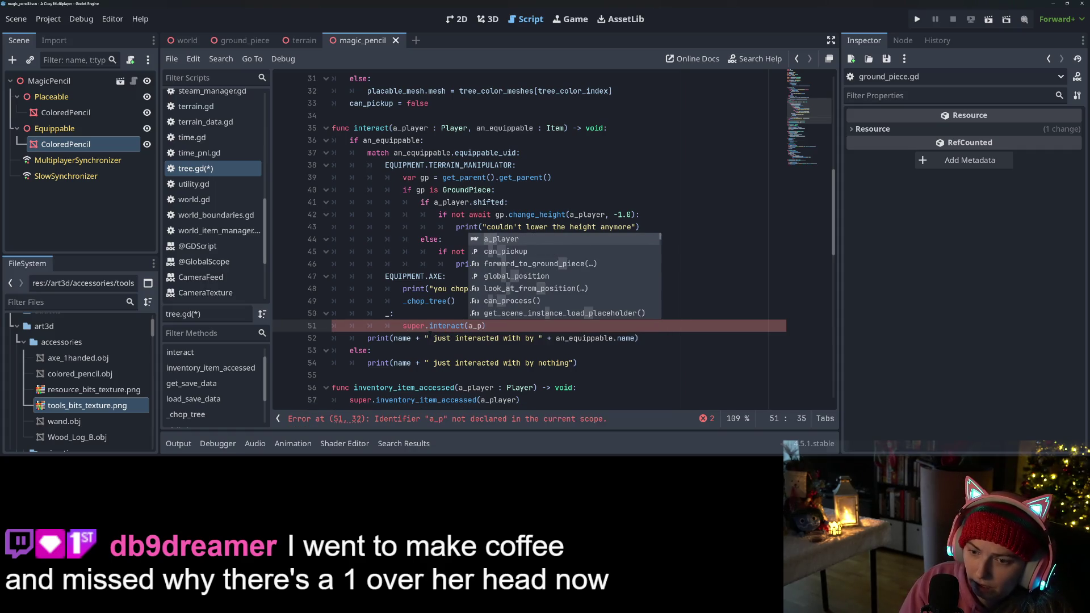
{"action": "key", "text": "Return"}
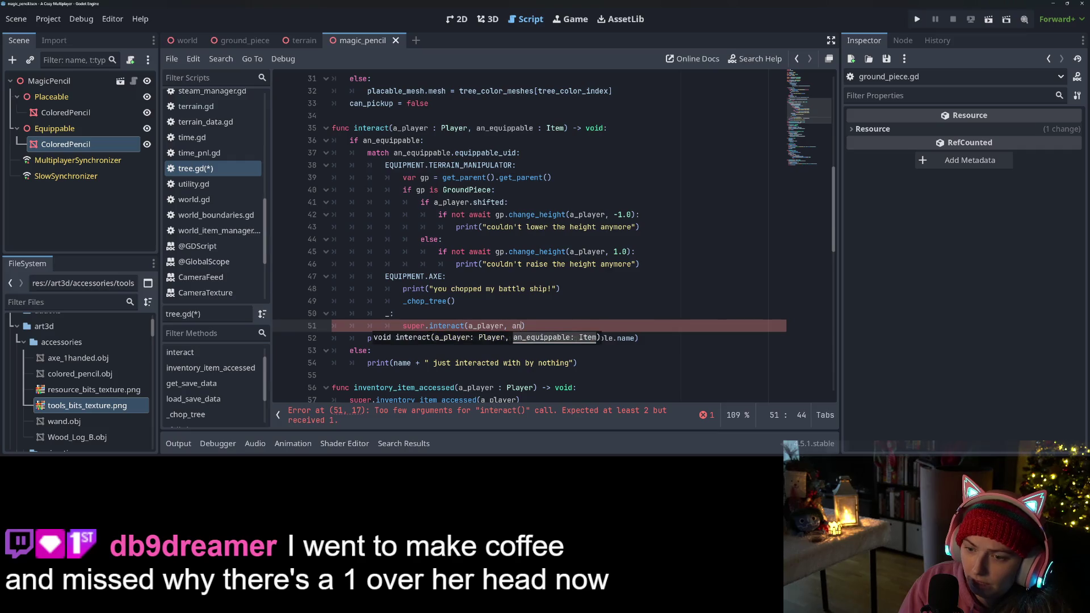
{"action": "type", "text": "a"}
{"action": "key", "text": "Return"}
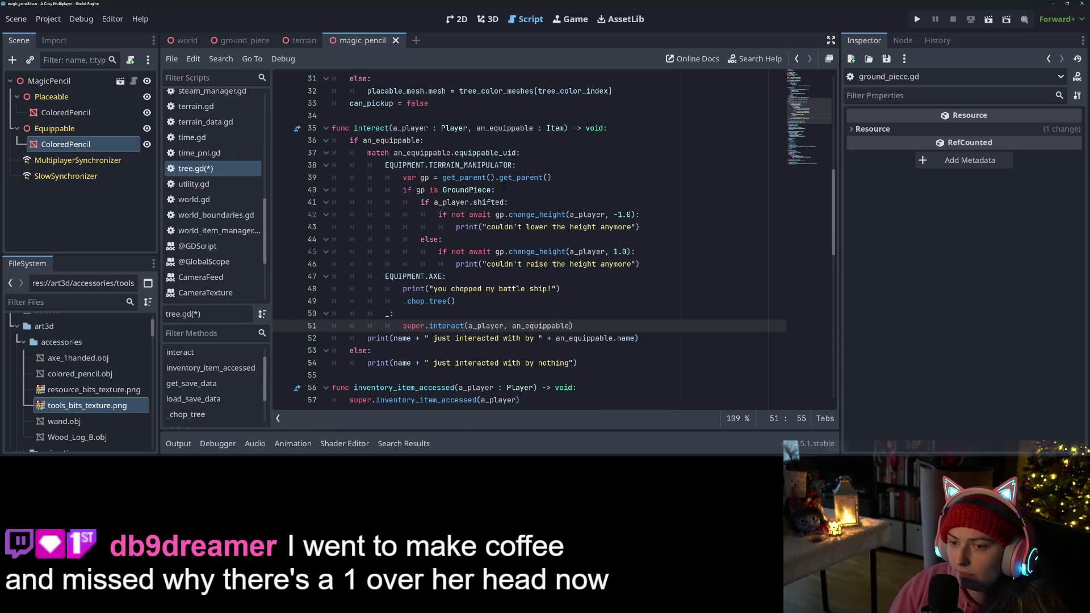
{"action": "left_click", "coordinate": [482, 252]}
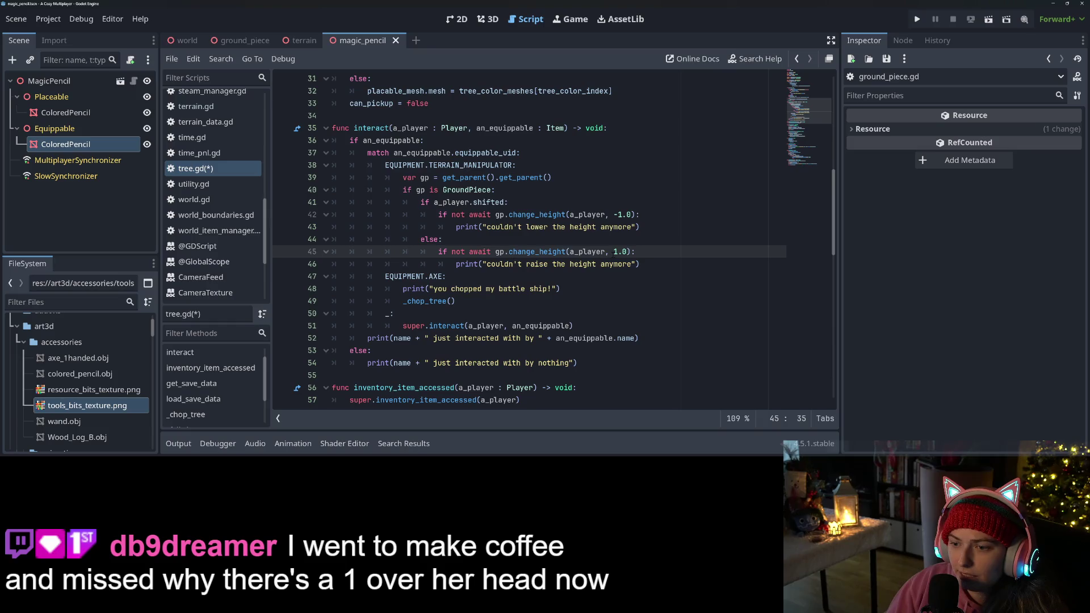
{"action": "mouse_move", "coordinate": [651, 260]}
{"action": "left_mouse_down"}
{"action": "mouse_move", "coordinate": [511, 228]}
{"action": "mouse_move", "coordinate": [335, 165]}
{"action": "left_mouse_up"}
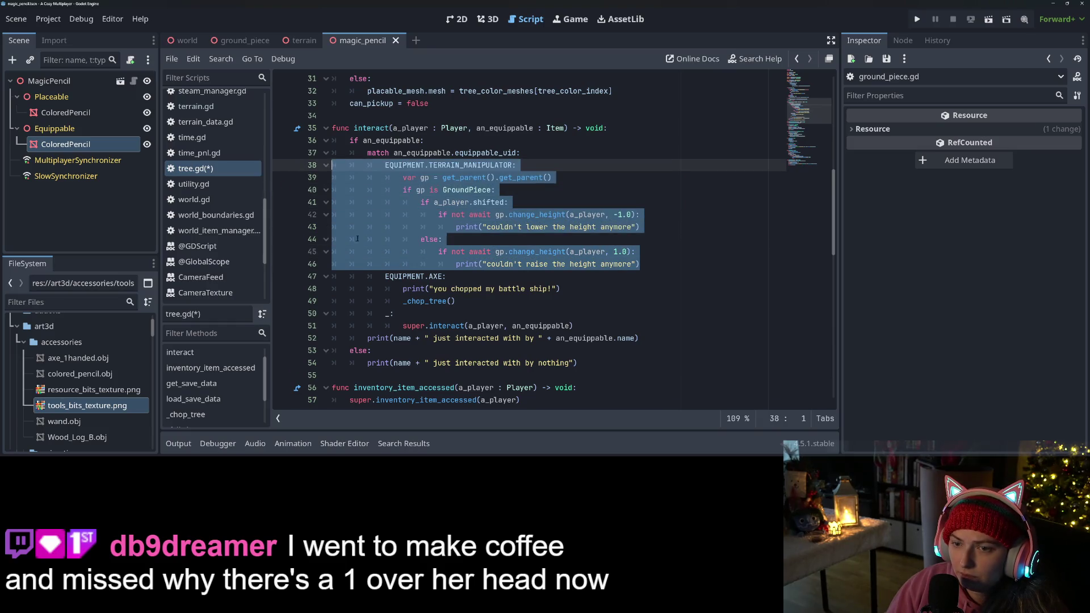
Delete the EQUIPMENT.TERRAIN_MANIPULATOR branch, leaving only the AXE case and default, and review tree.gd
{"action": "key", "text": "BackSpace"}
{"action": "key", "text": "BackSpace"}
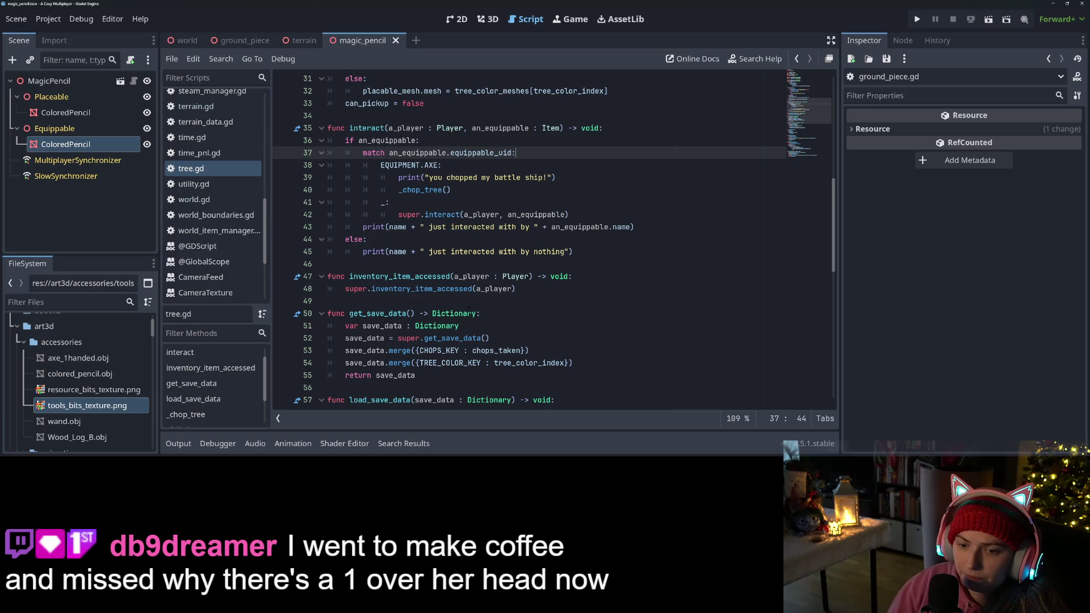
{"action": "scroll", "coordinate": [413, 309], "scroll_direction": "down", "scroll_amount": 3}
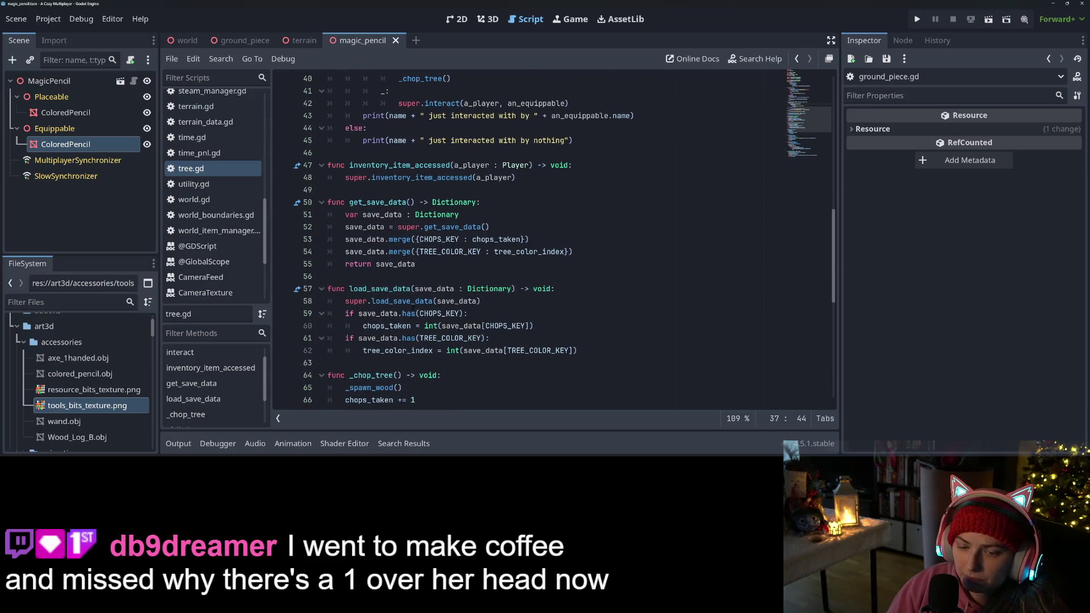
{"action": "scroll", "coordinate": [413, 306], "scroll_direction": "down", "scroll_amount": 9}
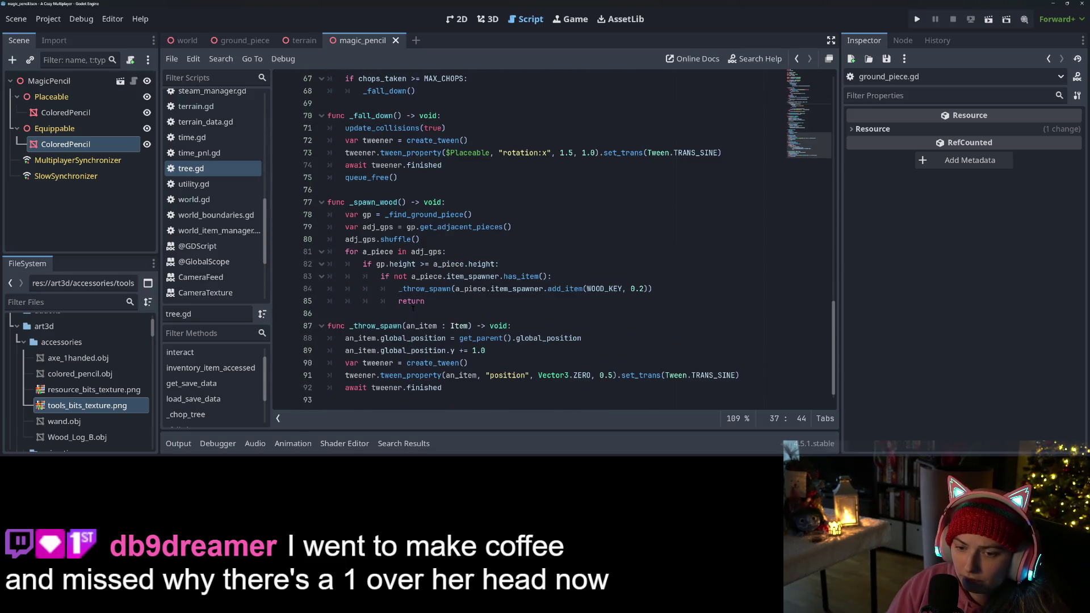
{"action": "scroll", "coordinate": [413, 307], "scroll_direction": "up", "scroll_amount": 9}
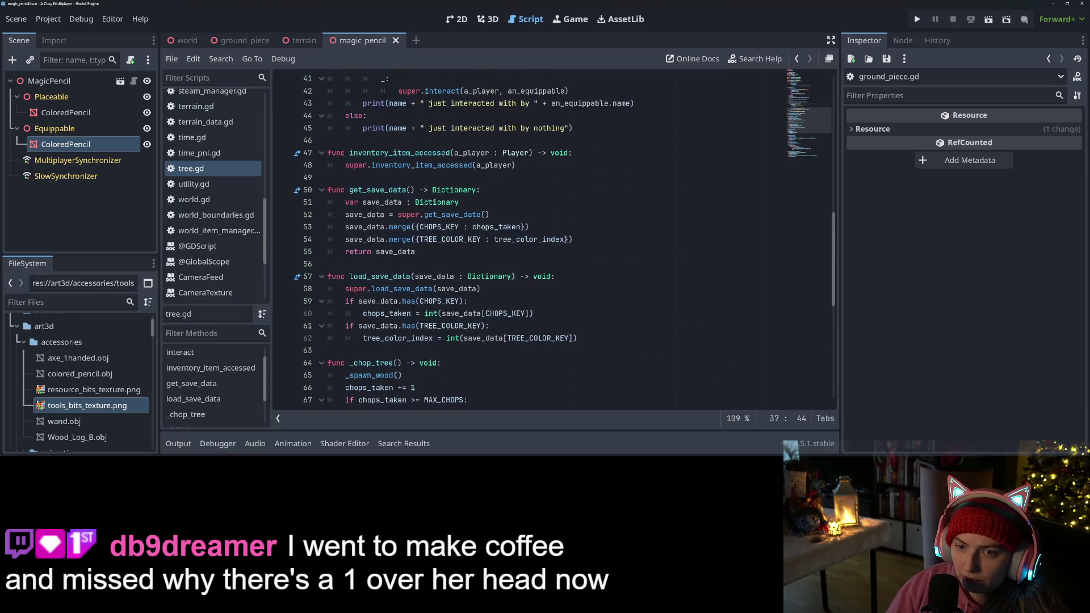
{"action": "scroll", "coordinate": [413, 307], "scroll_direction": "up", "scroll_amount": 8}
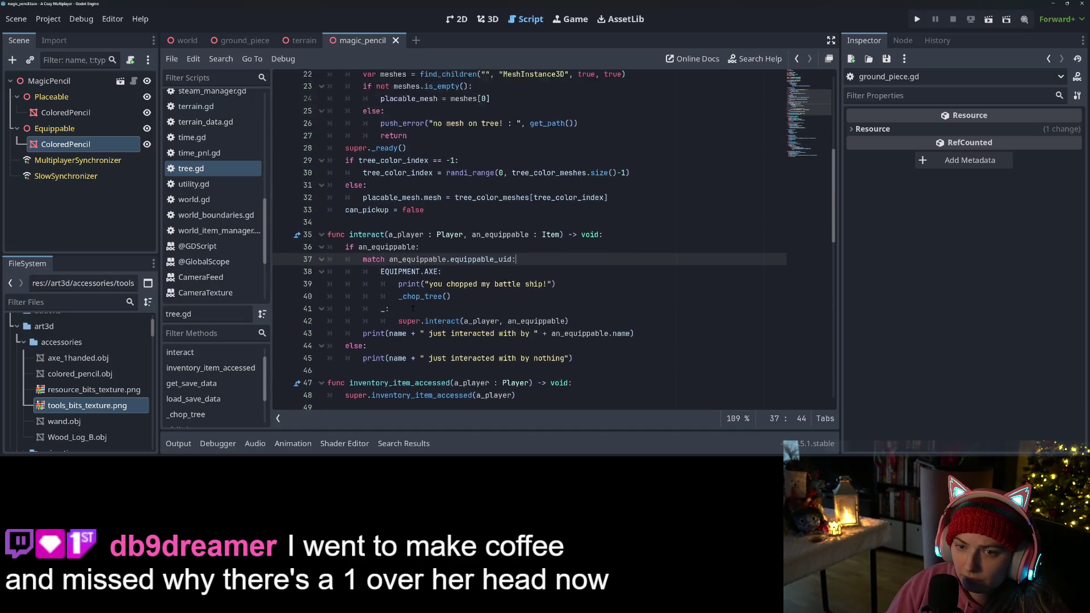
{"action": "scroll", "coordinate": [413, 301], "scroll_direction": "up", "scroll_amount": 5}
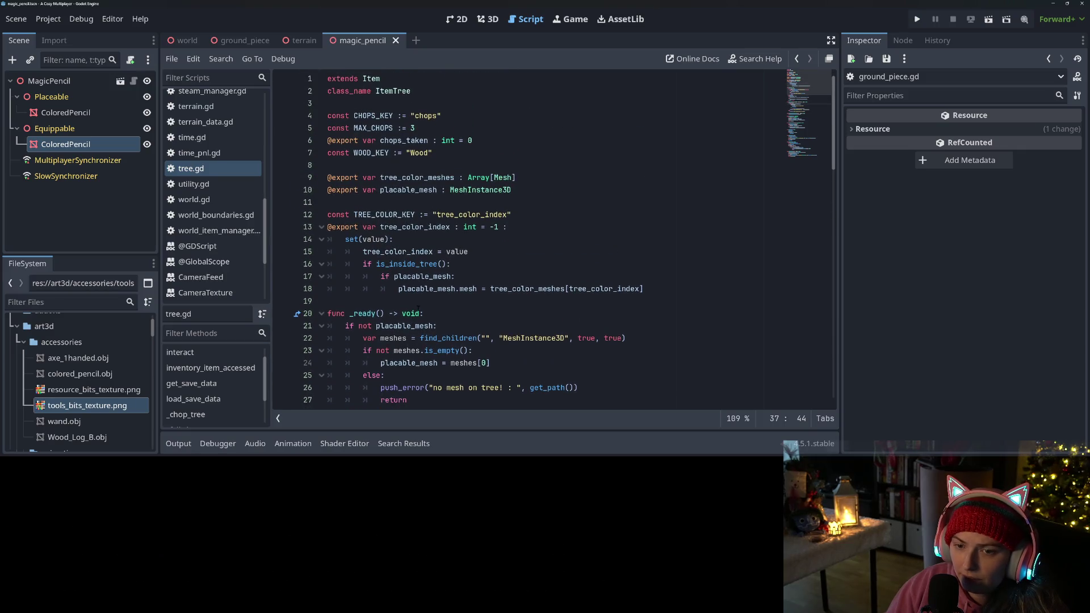
{"action": "scroll", "coordinate": [469, 311], "scroll_direction": "down", "scroll_amount": 7}
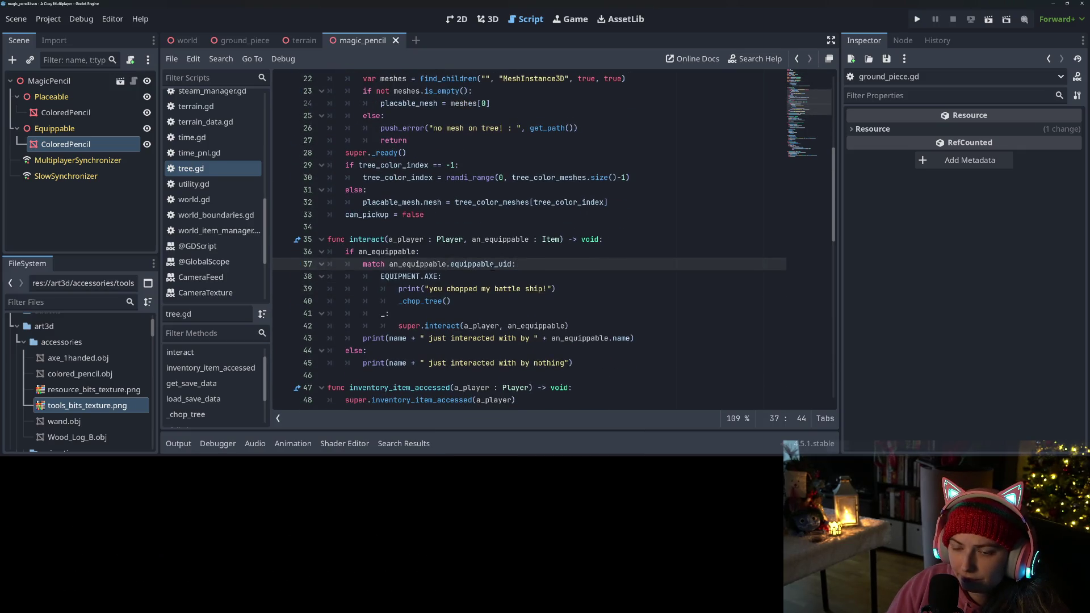
{"action": "scroll", "coordinate": [200, 182], "scroll_direction": "up", "scroll_amount": 3}
{"action": "scroll", "coordinate": [200, 182], "scroll_direction": "up", "scroll_amount": 5}
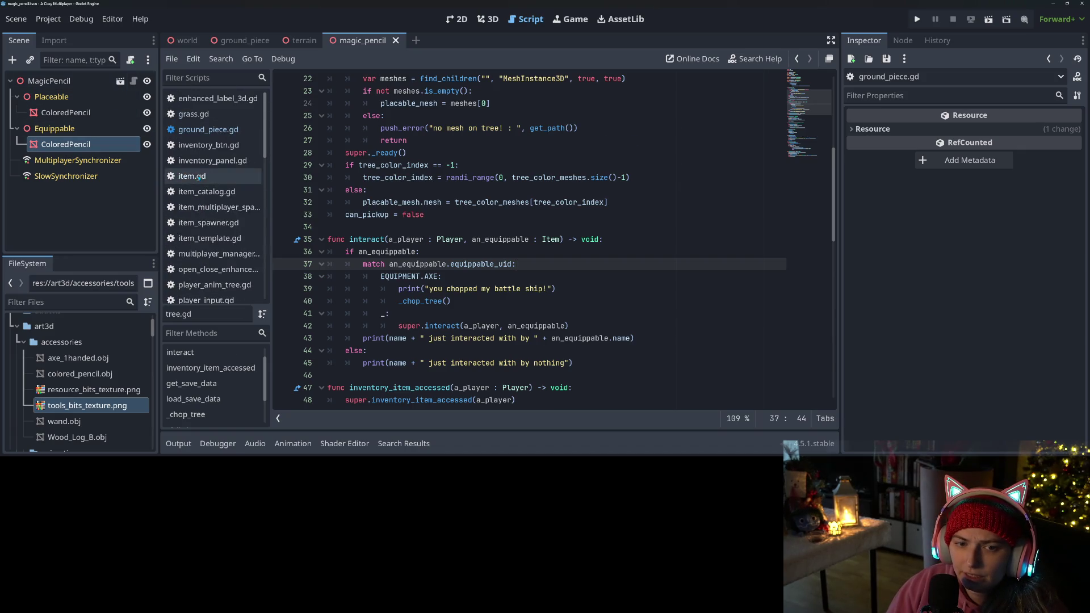
Review inventory_item_accessed and forward_to_ground_piece in item.gd, then run the project
{"action": "left_click", "coordinate": [192, 176]}
{"action": "scroll", "coordinate": [446, 270], "scroll_direction": "down", "scroll_amount": 1}
{"action": "double_click", "coordinate": [400, 215]}
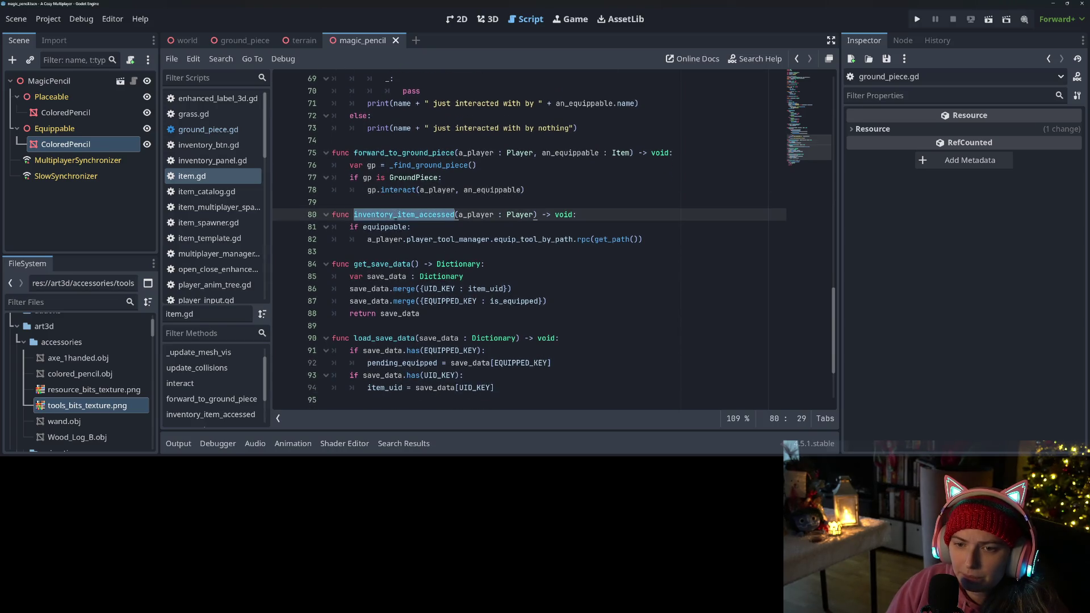
{"action": "scroll", "coordinate": [400, 221], "scroll_direction": "down", "scroll_amount": 3}
{"action": "scroll", "coordinate": [400, 227], "scroll_direction": "up", "scroll_amount": 3}
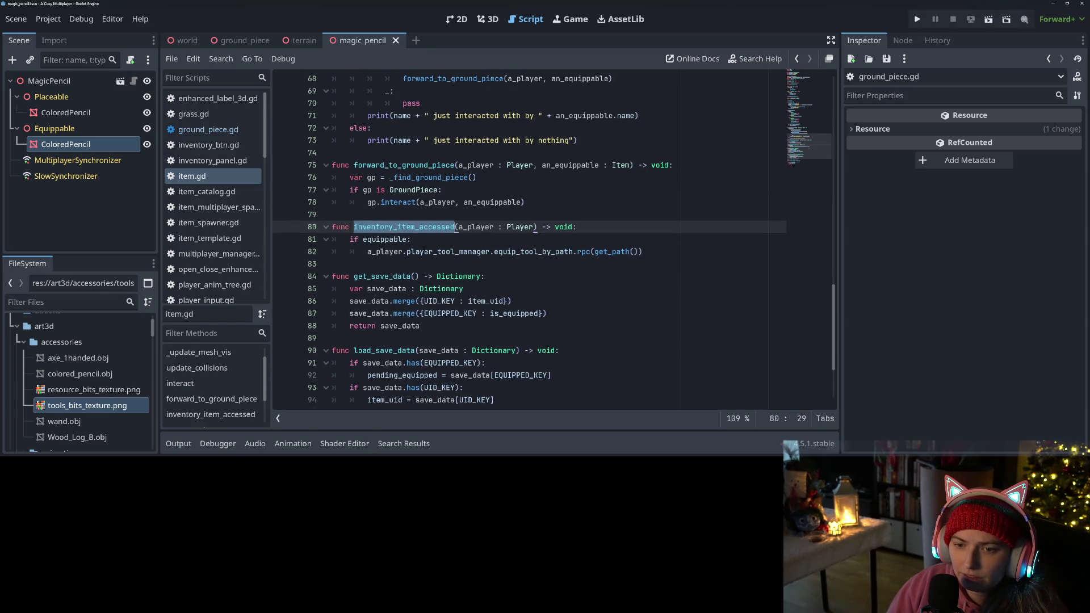
{"action": "scroll", "coordinate": [427, 252], "scroll_direction": "up", "scroll_amount": 3}
{"action": "key", "text": "Up"}
{"action": "key", "text": "Up"}
{"action": "key", "text": "Up"}
{"action": "scroll", "coordinate": [478, 261], "scroll_direction": "up", "scroll_amount": 4}
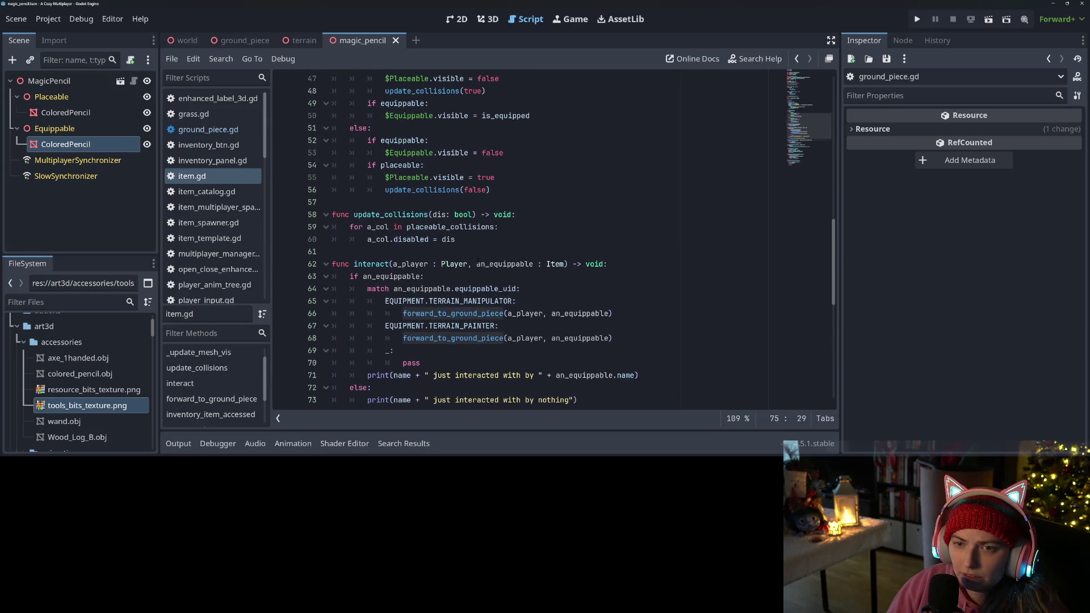
{"action": "left_click", "coordinate": [917, 19]}
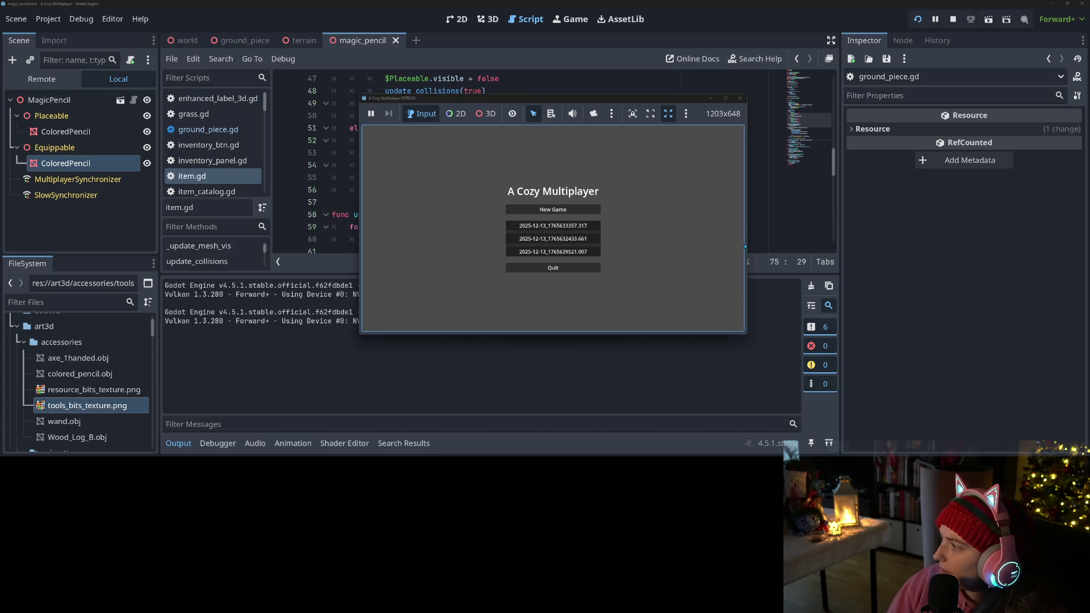
Load the first save and press E on a ground piece, pausing at line 135
{"action": "left_click", "coordinate": [554, 226]}
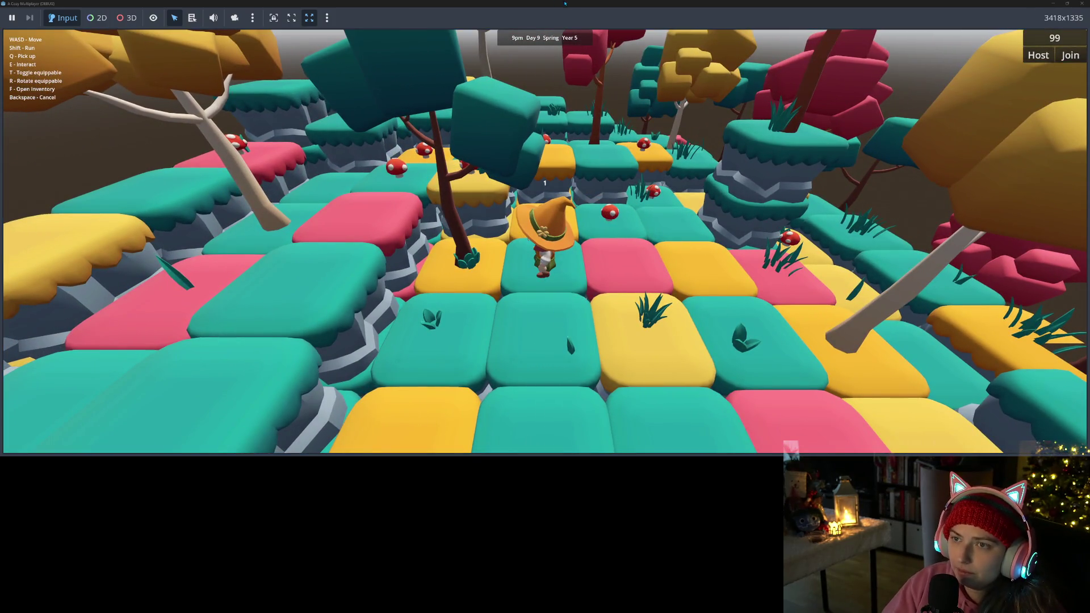
{"action": "key", "text": "e"}
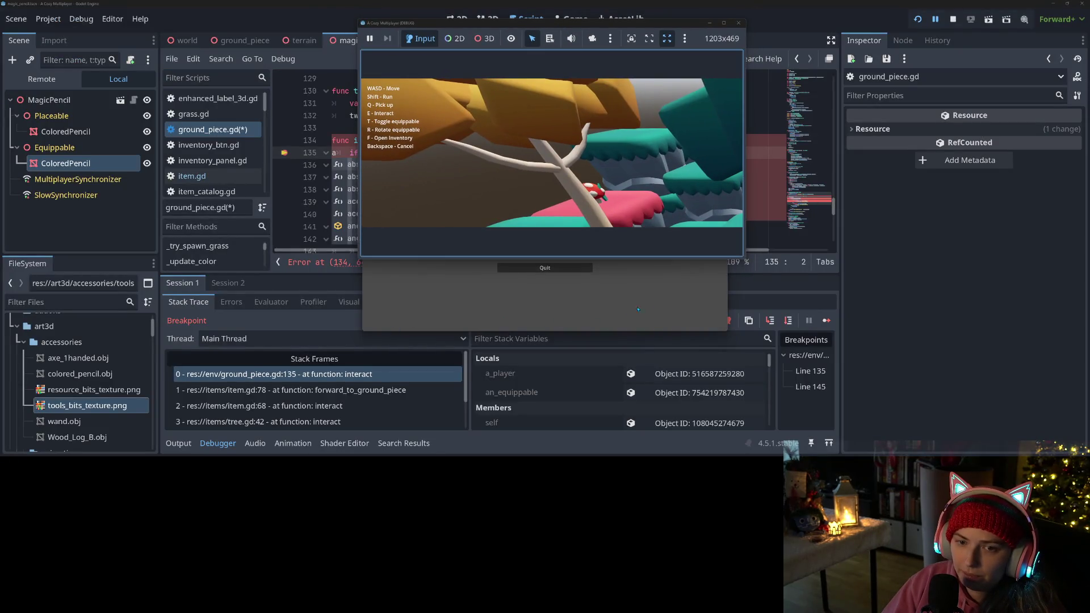
Remove the stray 'a' on line 135, clear the line 145 breakpoint, and relaunch the game
{"action": "key", "text": "BackSpace"}
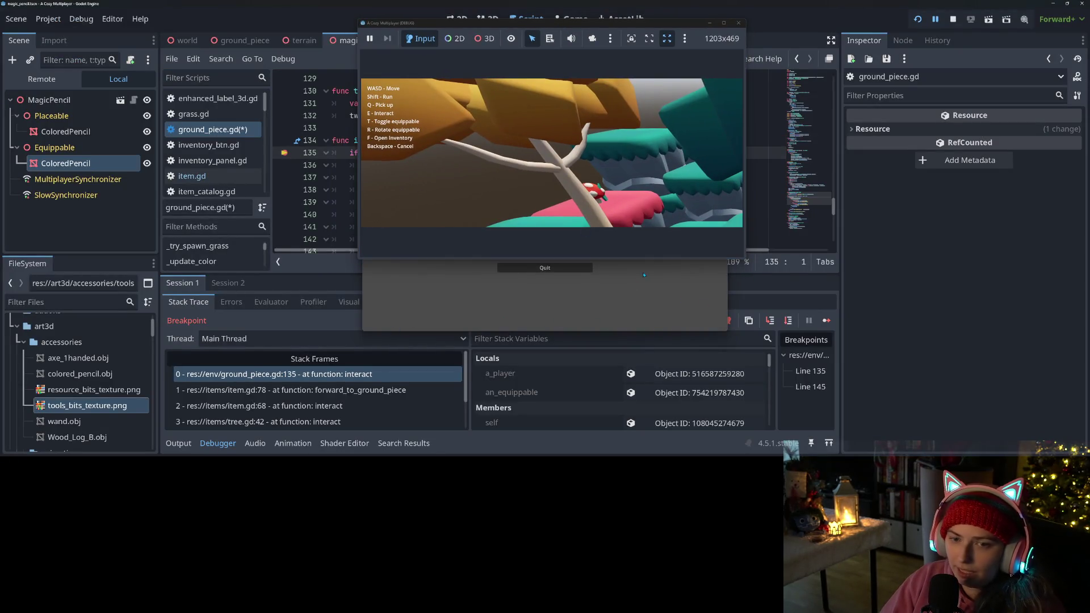
{"action": "scroll", "coordinate": [332, 194], "scroll_direction": "down", "scroll_amount": 5}
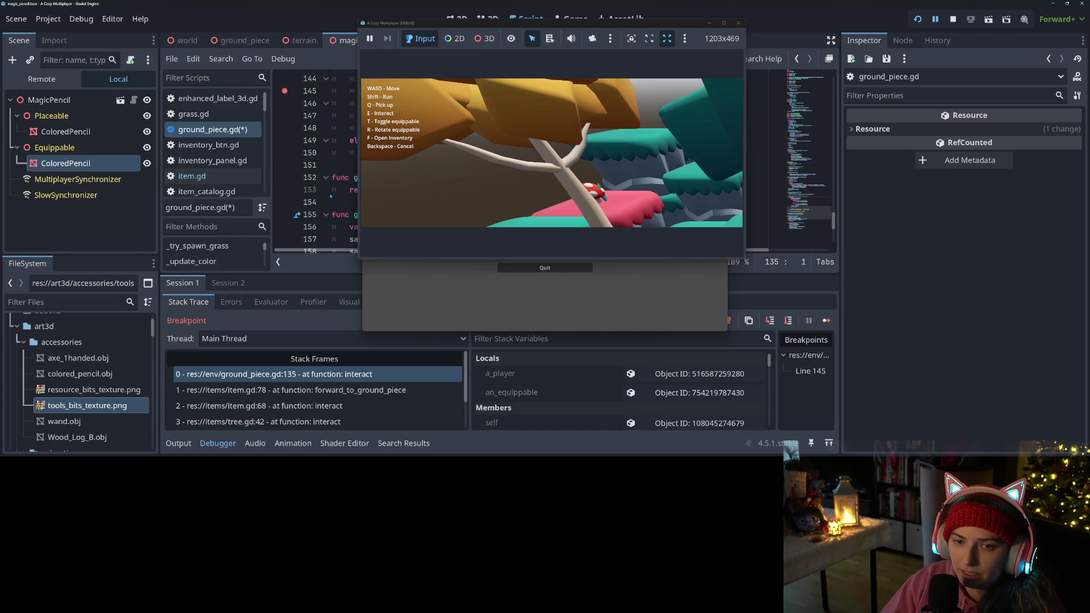
{"action": "left_click", "coordinate": [284, 91]}
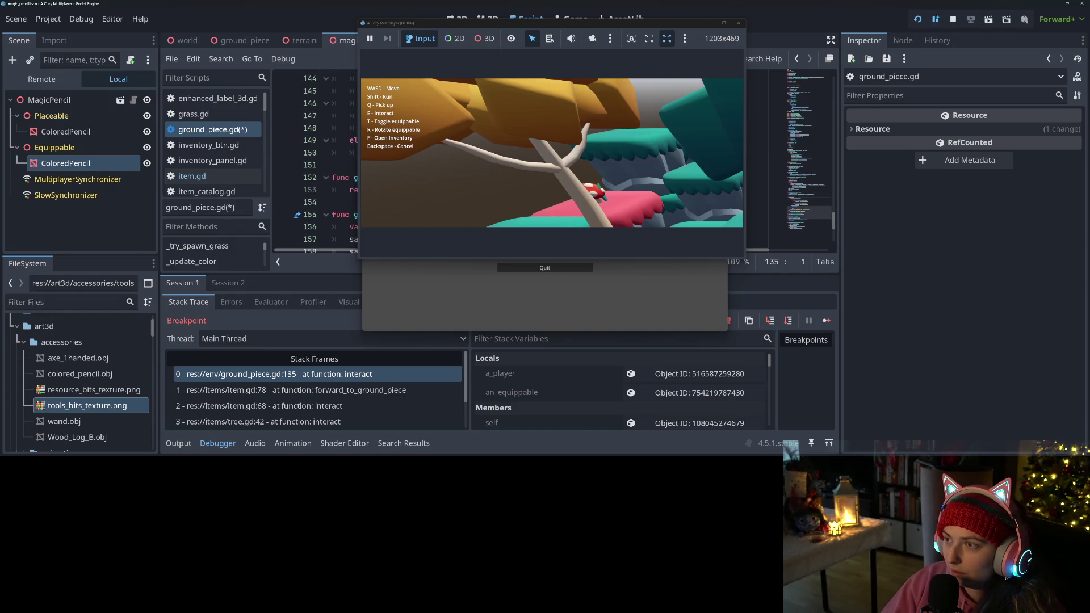
{"action": "left_click", "coordinate": [918, 20]}
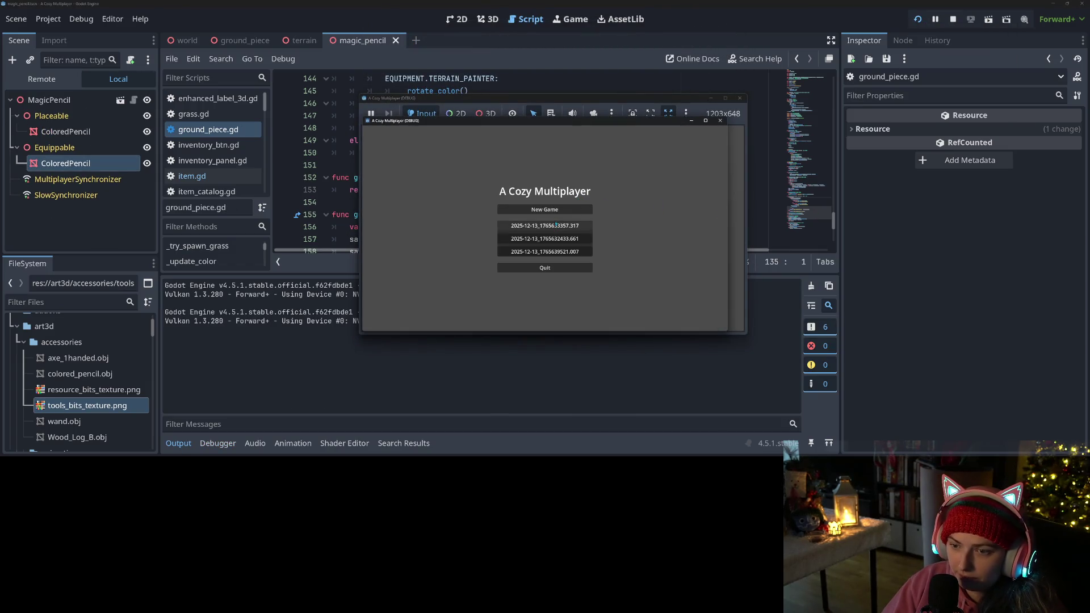
Load a save, walk left and turn, equip the wand with T, and raise a pillar
{"action": "left_click", "coordinate": [558, 226]}
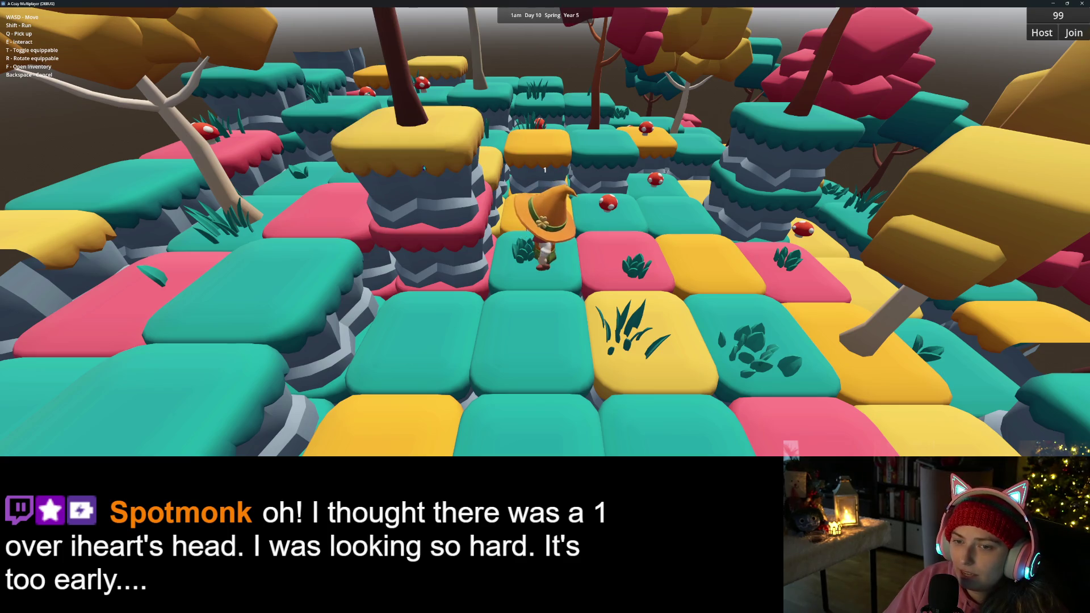
{"action": "key", "text": "a"}
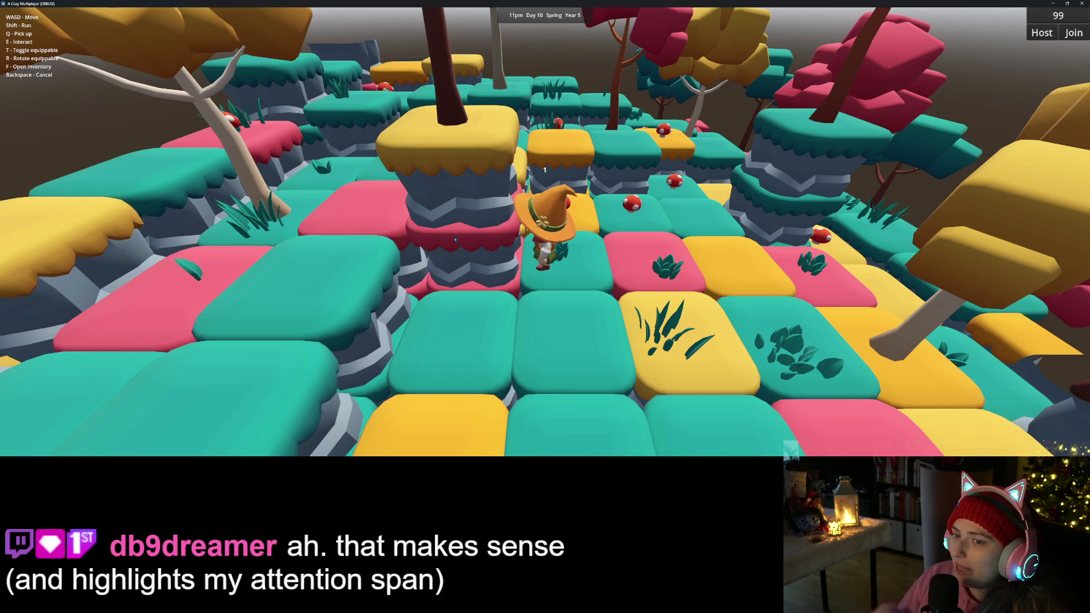
{"action": "key", "text": "s"}
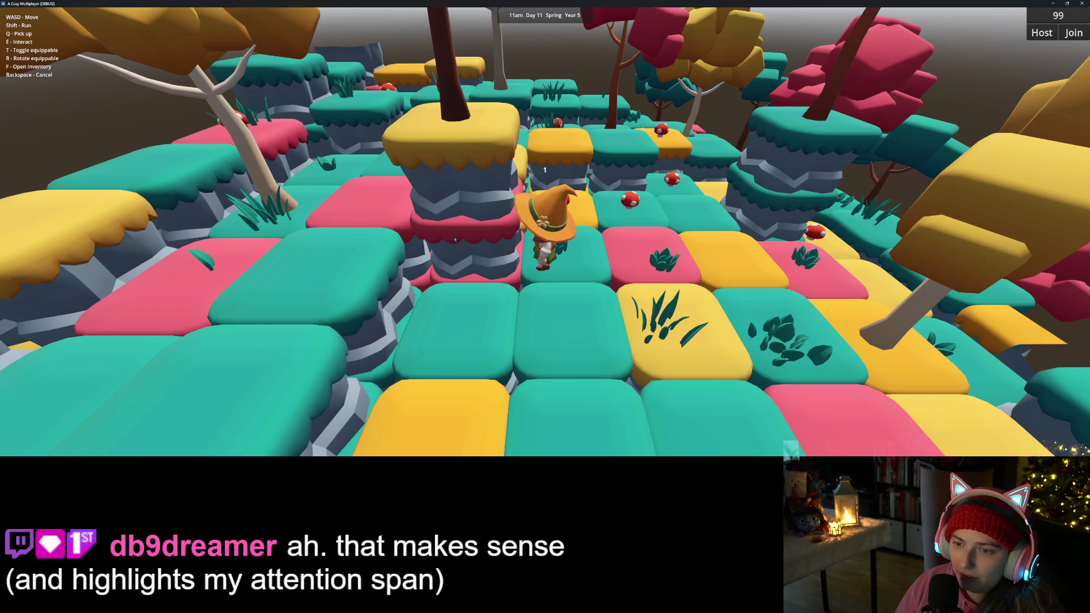
{"action": "key", "text": "t"}
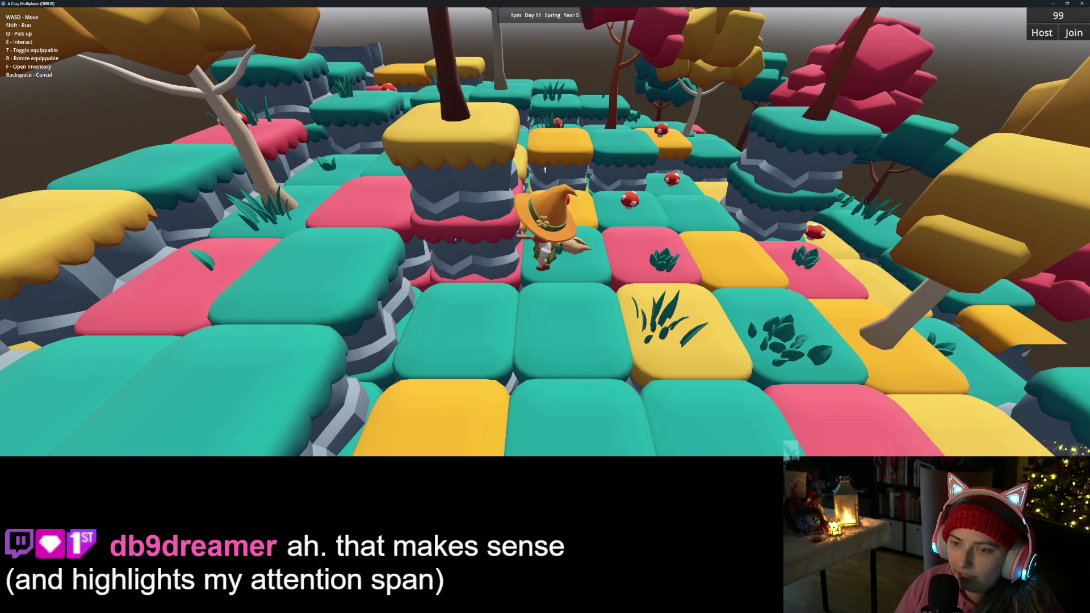
{"action": "left_click", "coordinate": [455, 240]}
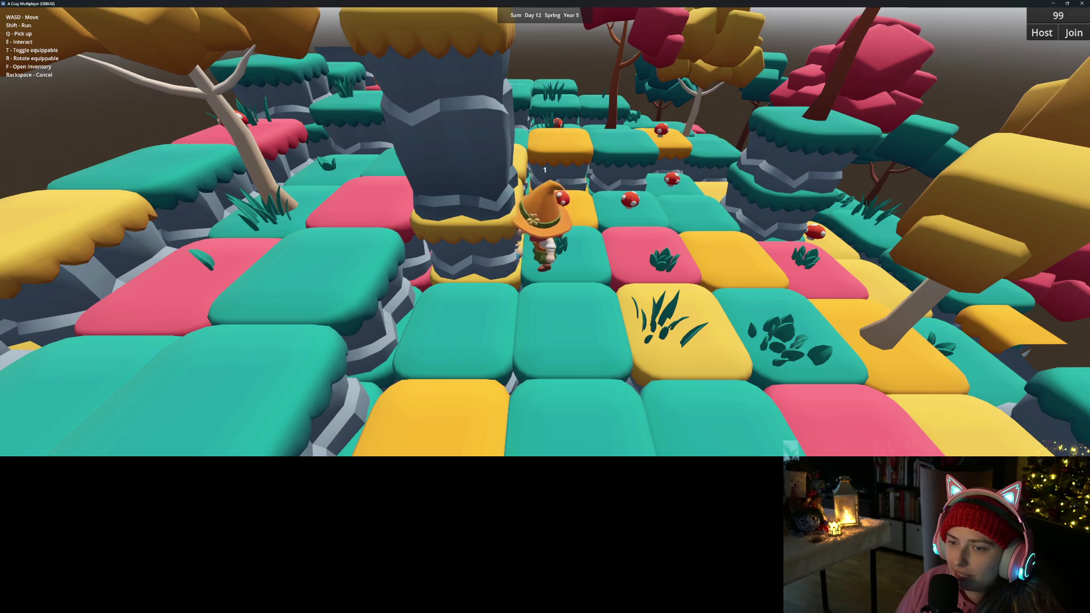
{"action": "scroll", "coordinate": [518, 256], "scroll_direction": "down", "scroll_amount": 5}
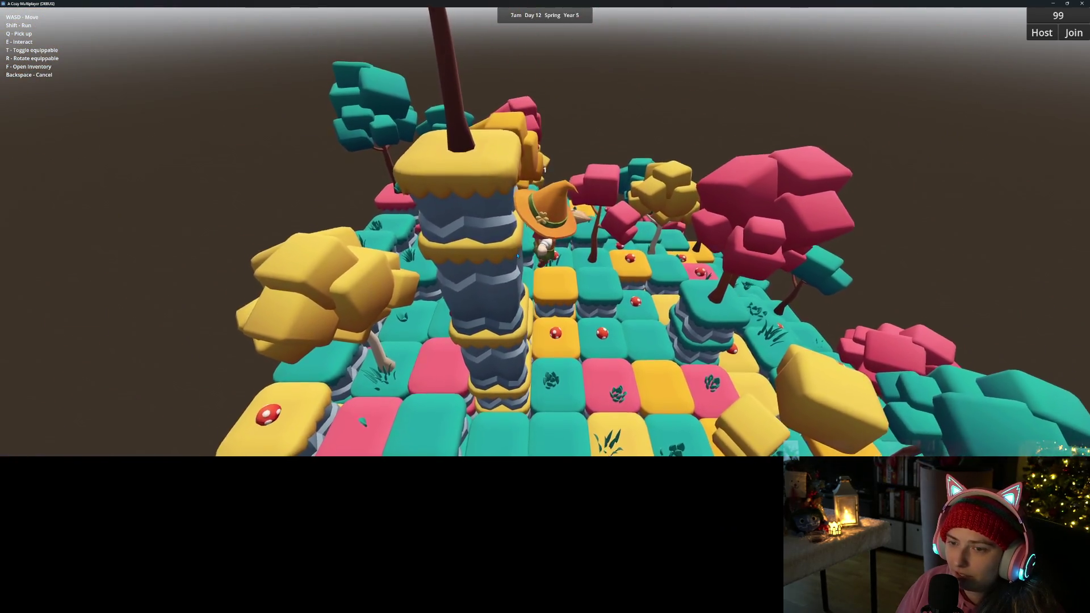
Adjust the camera zoom and step the character one tile forward with W
{"action": "scroll", "coordinate": [517, 255], "scroll_direction": "up", "scroll_amount": 5}
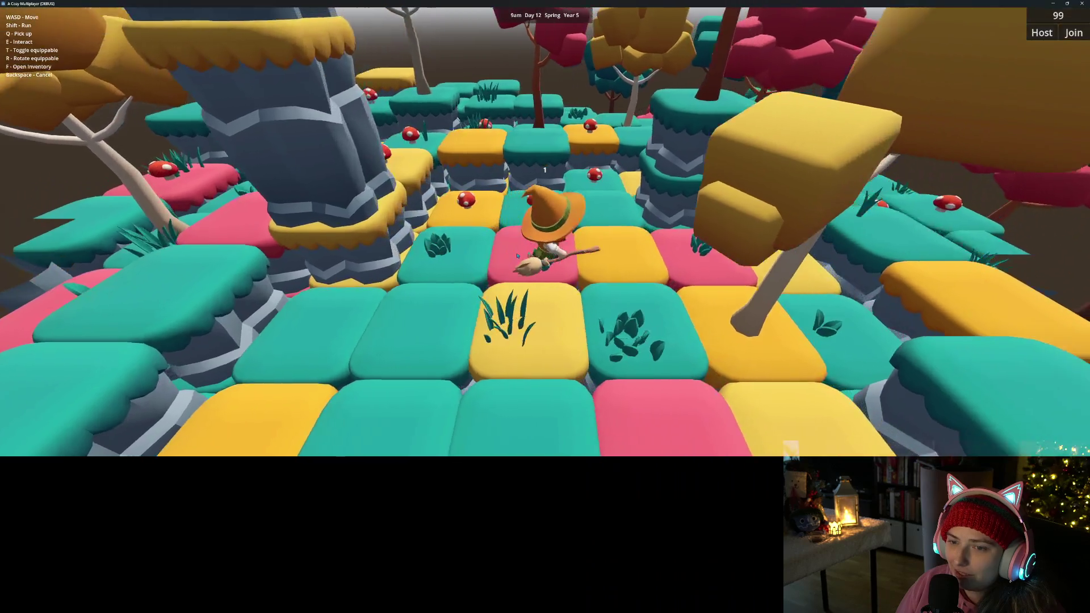
{"action": "scroll", "coordinate": [517, 255], "scroll_direction": "down", "scroll_amount": 5}
{"action": "key", "text": "w"}
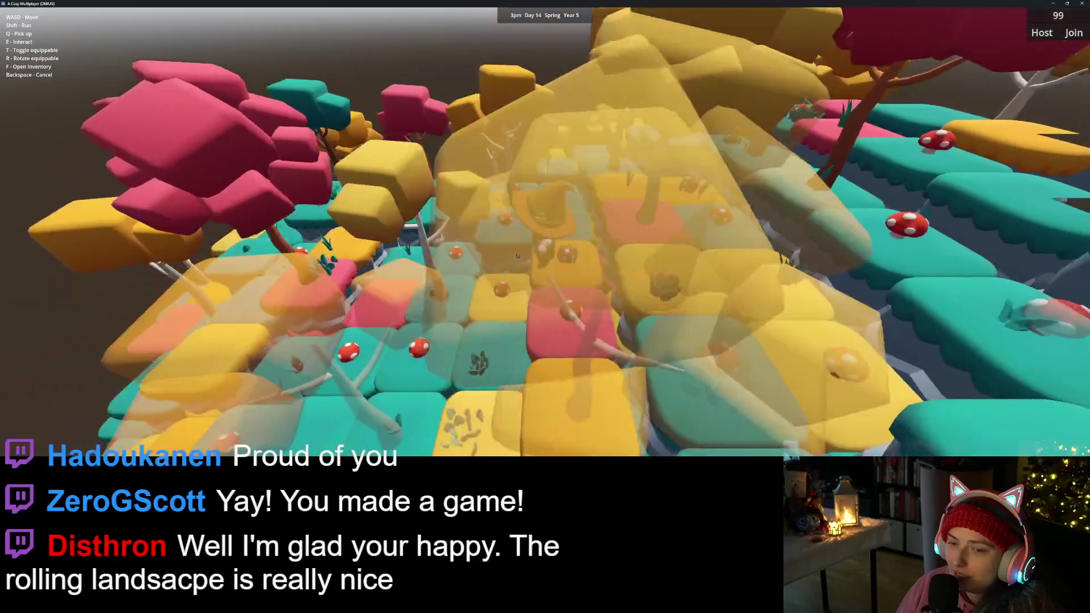
Zoom the camera out and back in, then walk the witch forward and right across the island
{"action": "scroll", "coordinate": [517, 256], "scroll_direction": "down", "scroll_amount": 5}
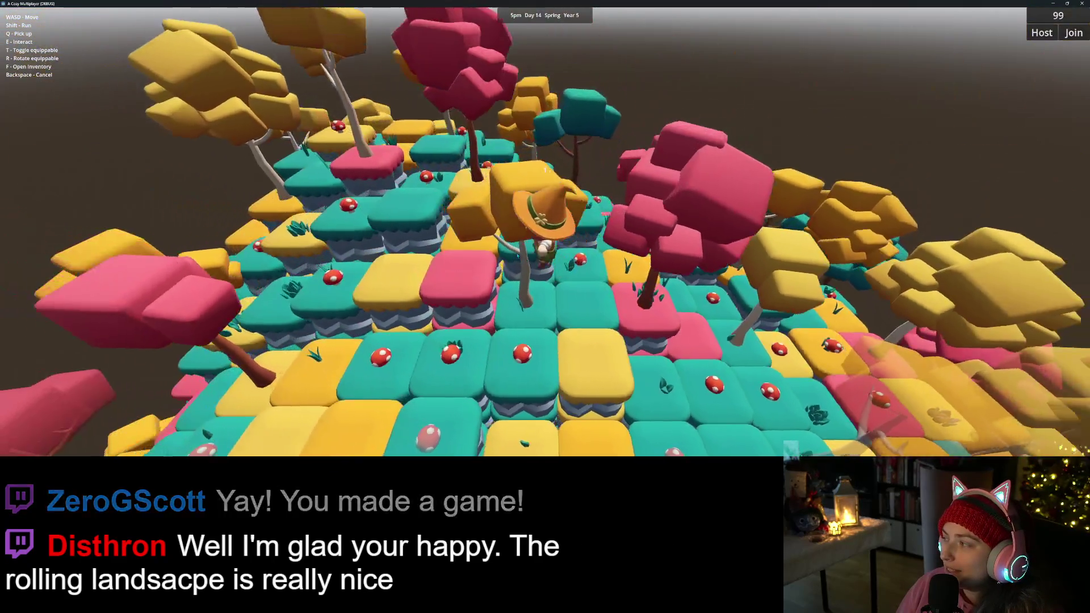
{"action": "scroll", "coordinate": [517, 256], "scroll_direction": "up", "scroll_amount": 3}
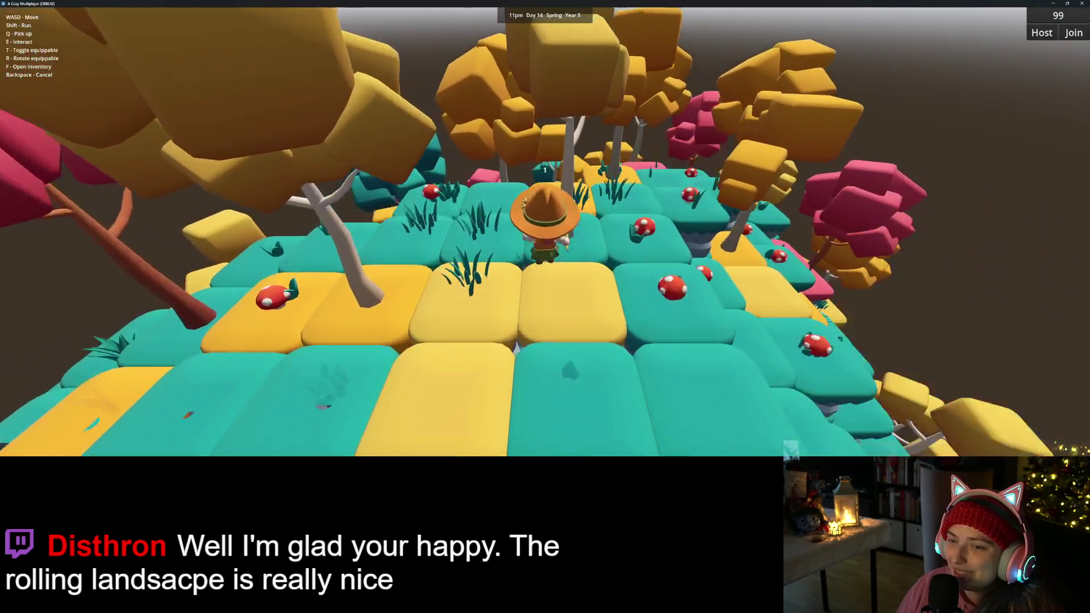
{"action": "key", "text": "w"}
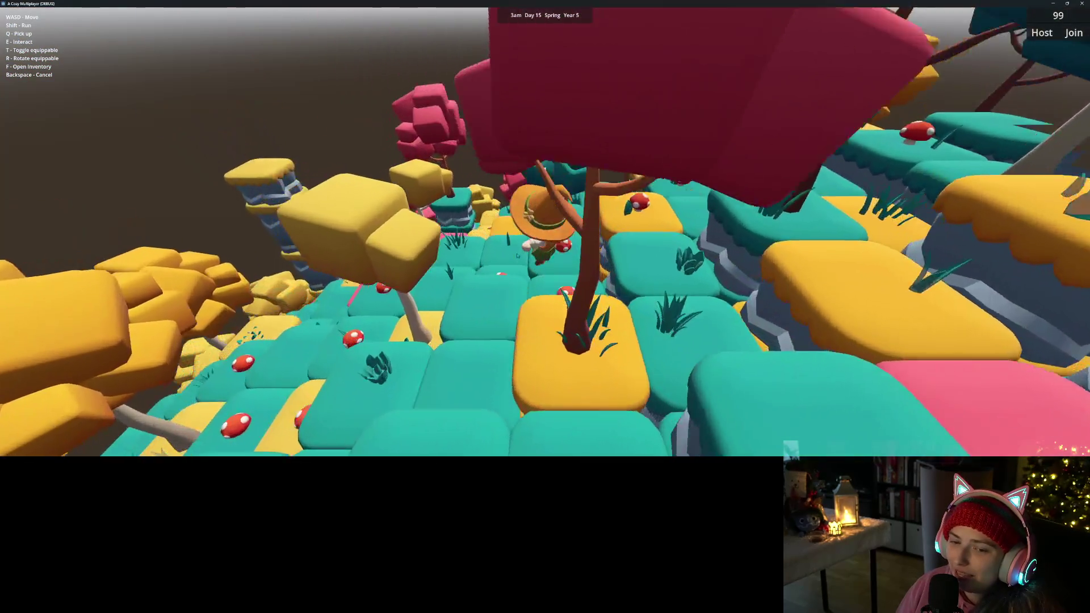
{"action": "key", "text": "w"}
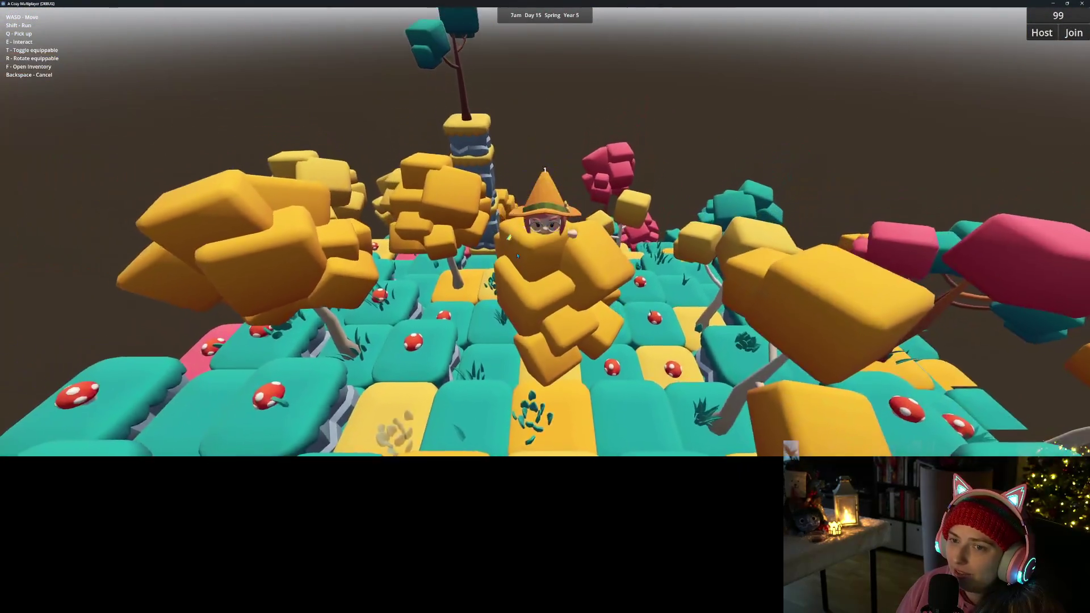
{"action": "key", "text": "w"}
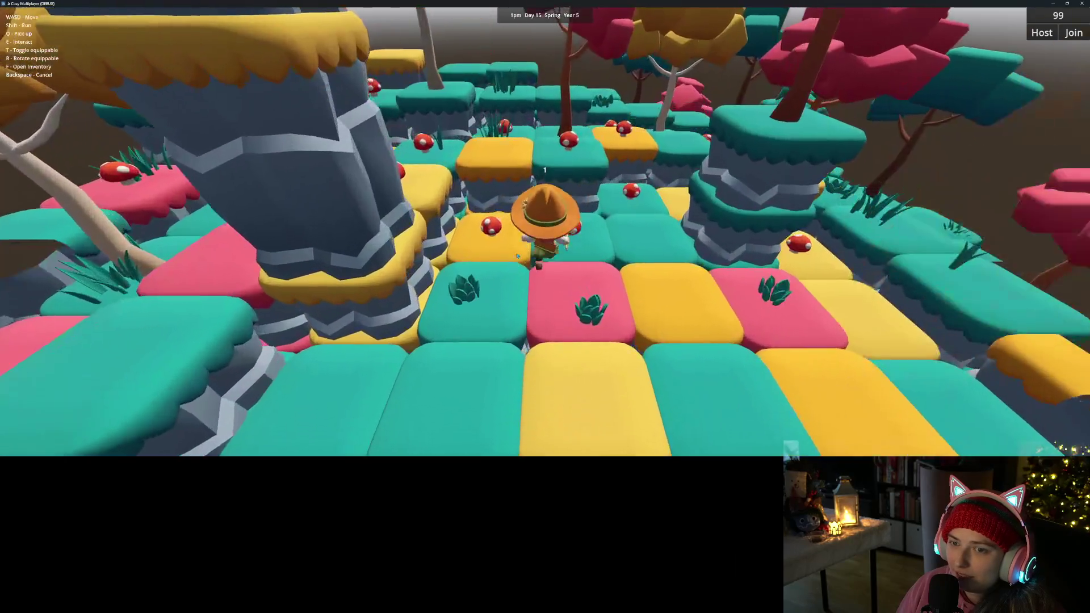
{"action": "key", "text": "d"}
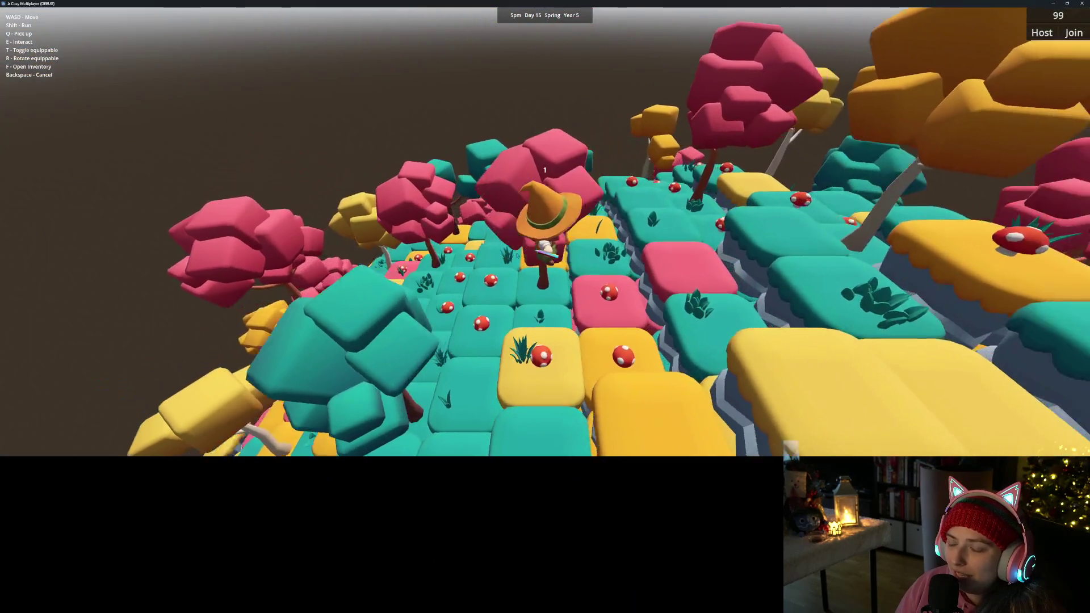
{"action": "key", "text": "w"}
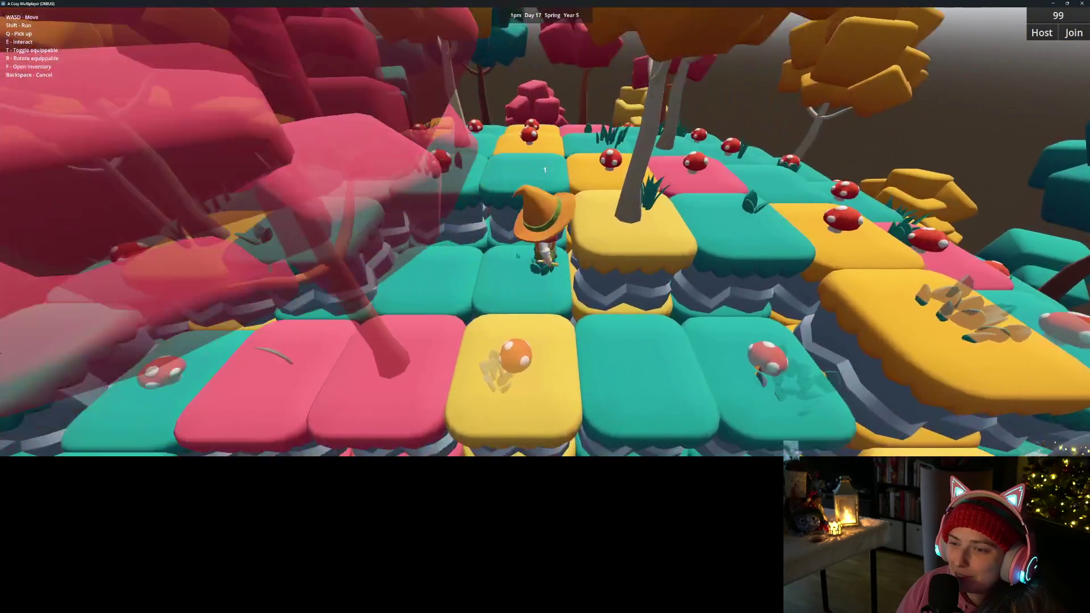
Adjust the camera zoom and turn the witch around to line up with the mushroom
{"action": "scroll", "coordinate": [517, 256], "scroll_direction": "down", "scroll_amount": 5}
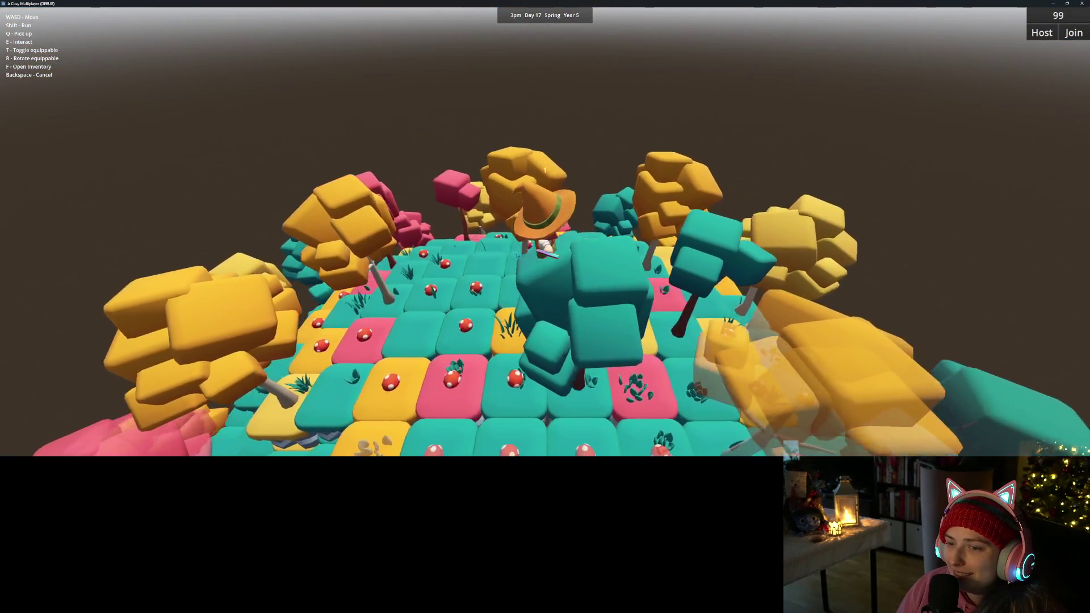
{"action": "scroll", "coordinate": [516, 255], "scroll_direction": "up", "scroll_amount": 5}
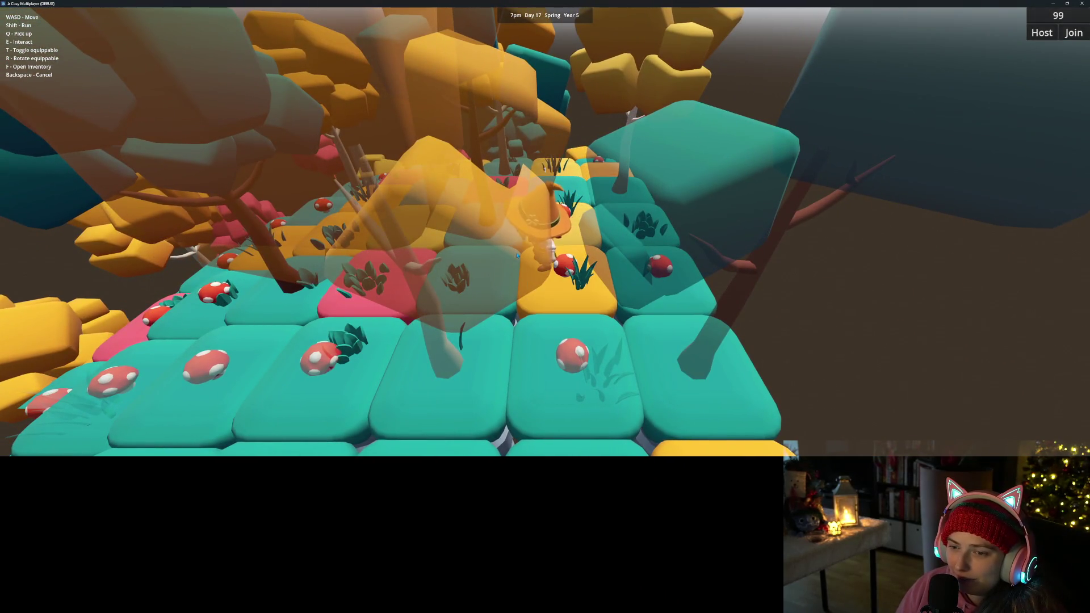
{"action": "scroll", "coordinate": [517, 255], "scroll_direction": "down", "scroll_amount": 3}
{"action": "key", "text": "w"}
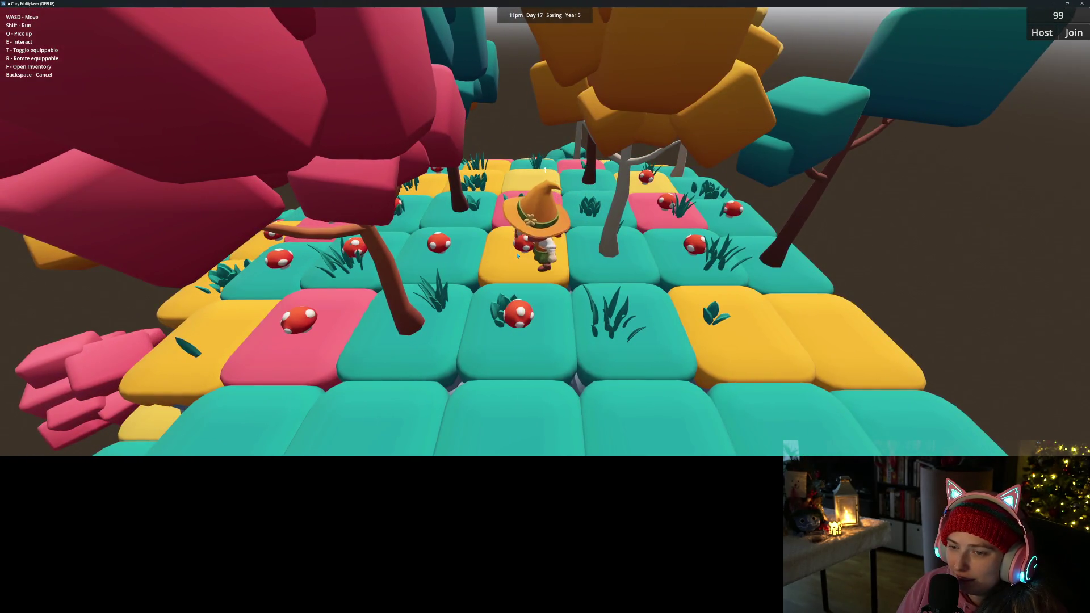
{"action": "key", "text": "a"}
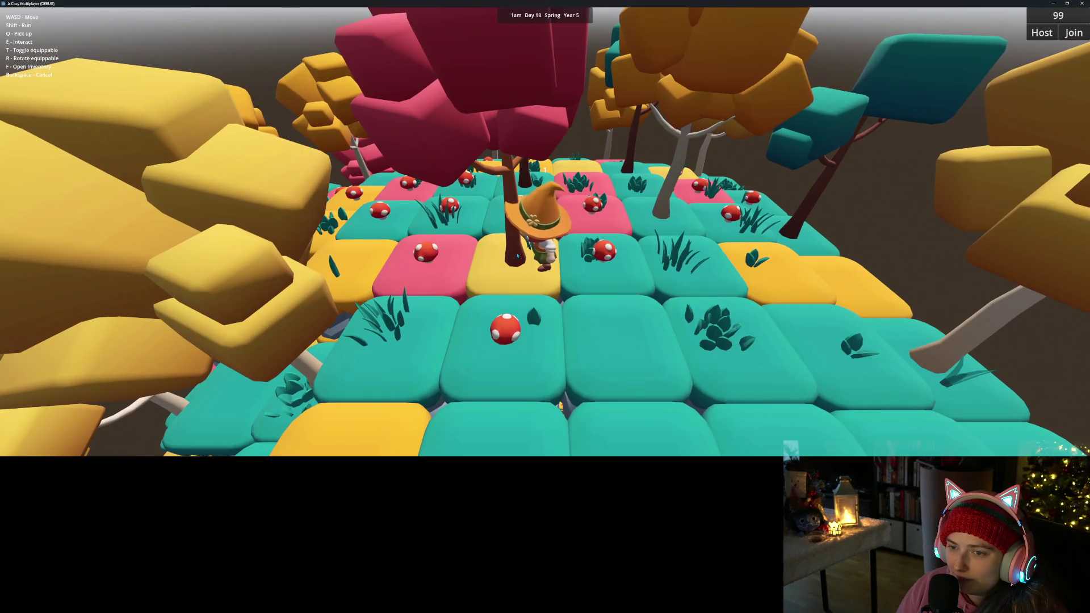
{"action": "key", "text": "s"}
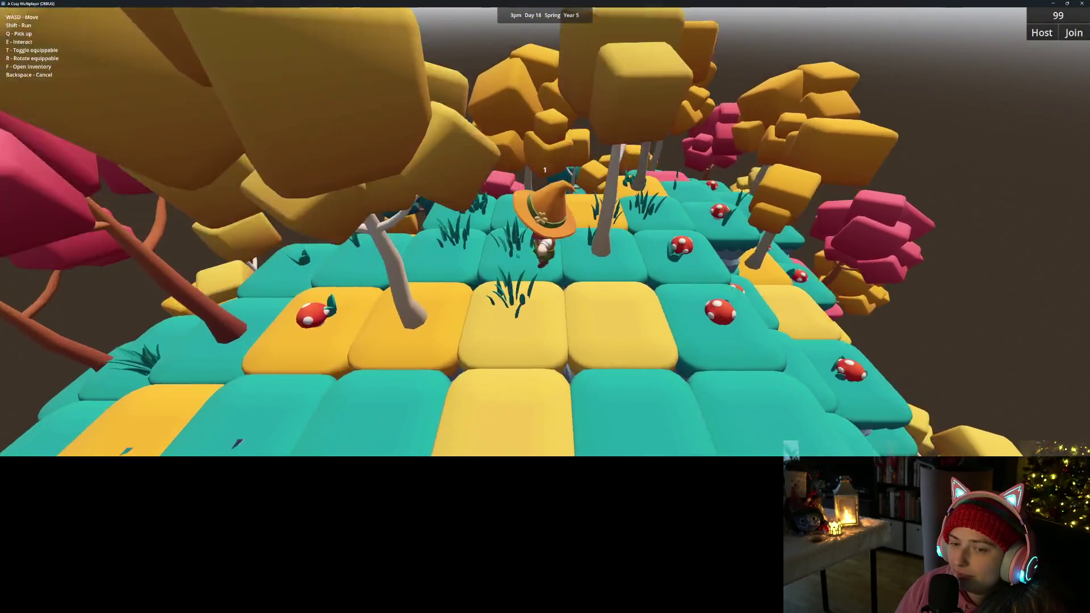
Pick up the mushroom on the pink tile and leave fullscreen back to the editor
{"action": "key", "text": "e"}
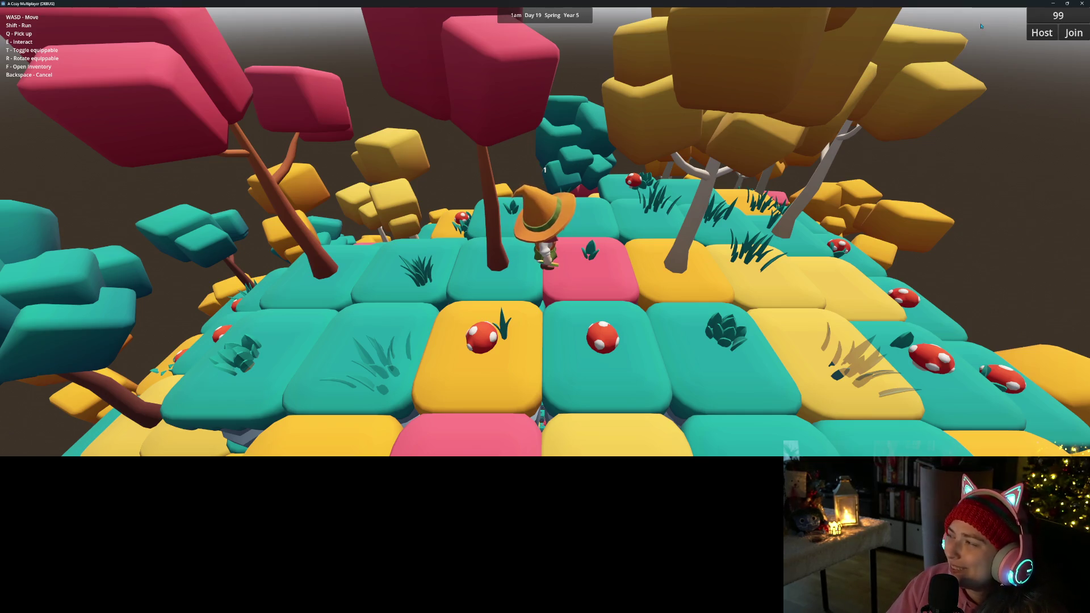
{"action": "left_click", "coordinate": [1080, 4]}
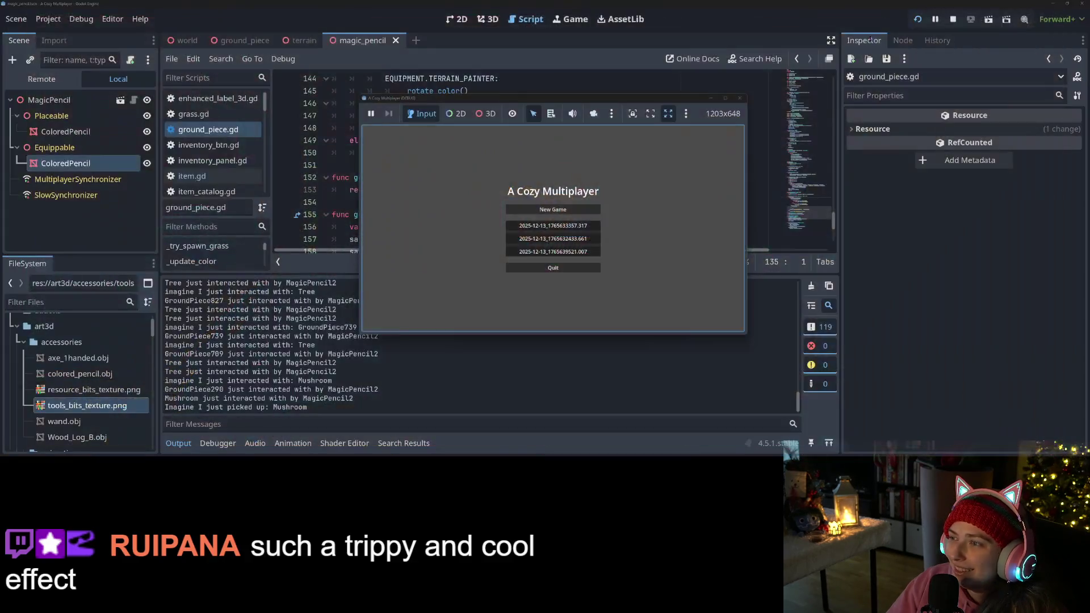
Stop the running game and collapse the Output panel below ground_piece.gd
{"action": "left_click", "coordinate": [953, 19]}
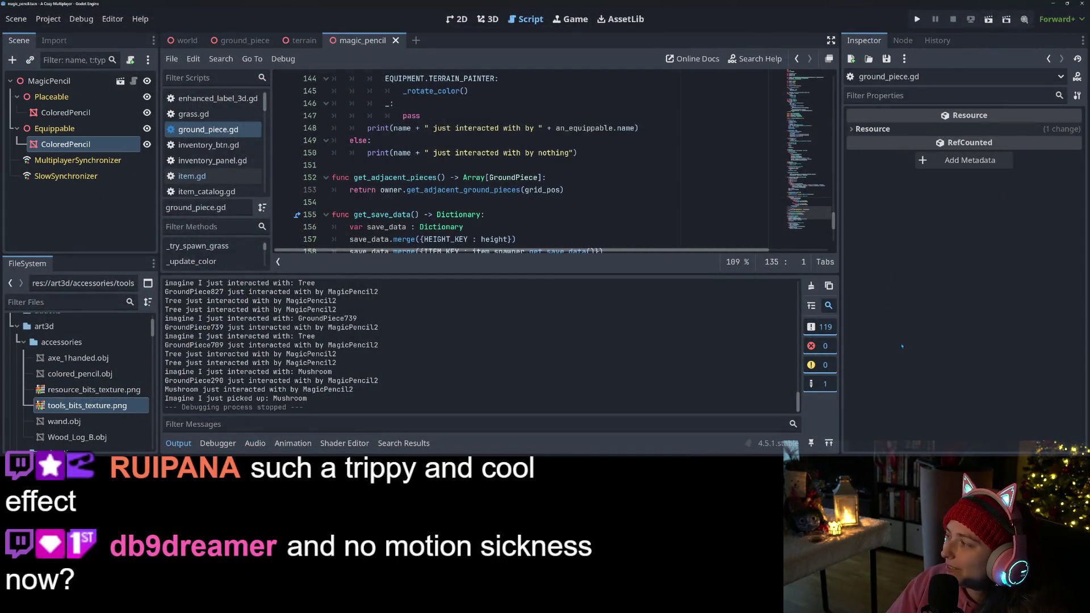
{"action": "left_click", "coordinate": [903, 347]}
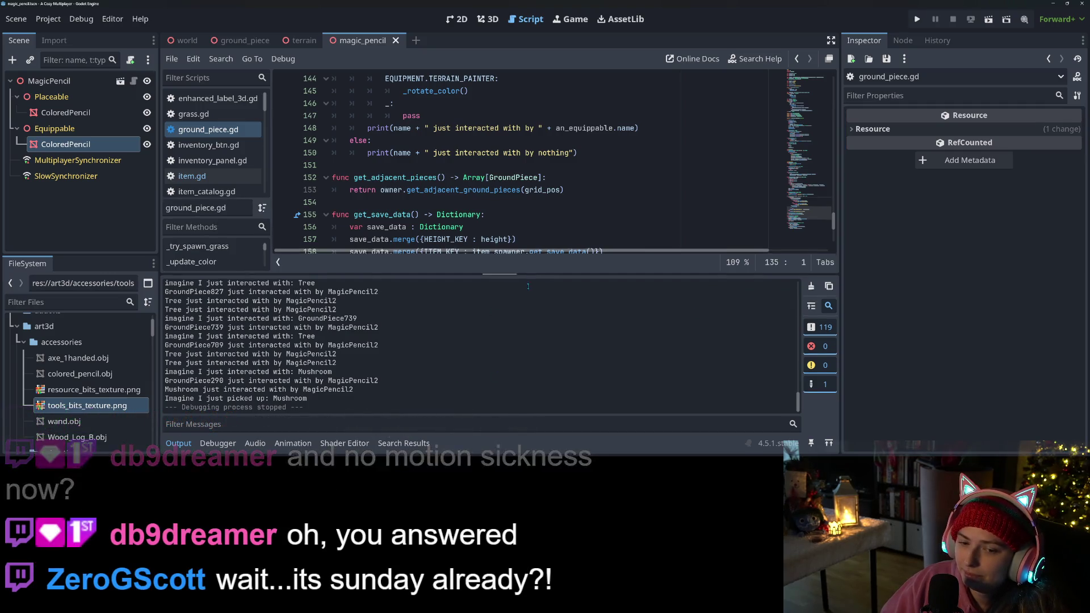
{"action": "left_click_drag", "start_coordinate": [529, 279], "coordinate": [528, 317]}
{"action": "left_click", "coordinate": [178, 444]}
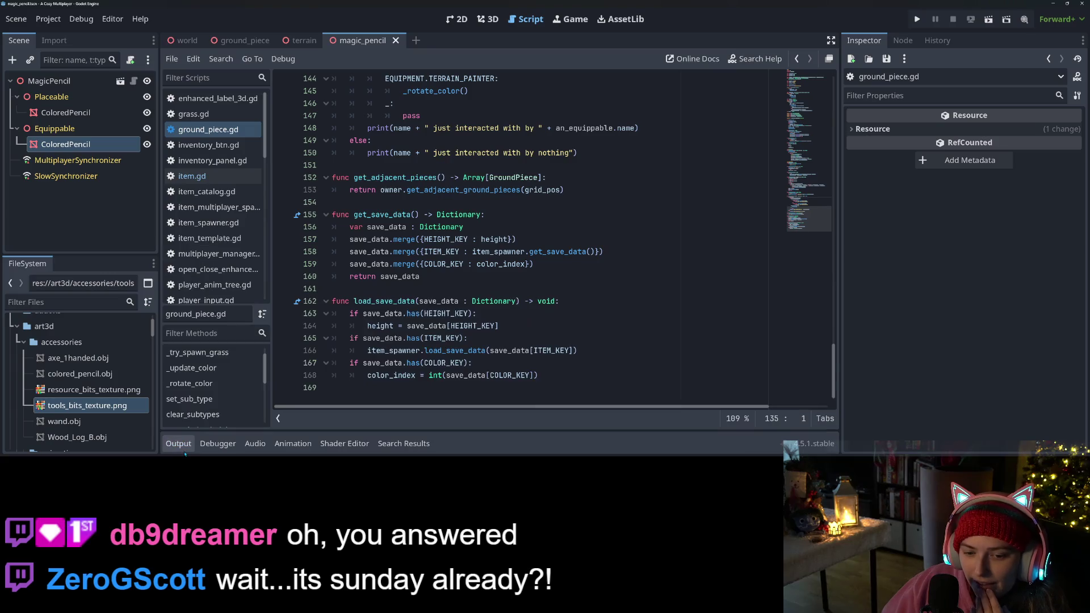
Review ground_piece.gd's HEIGHT_MIN check and the _update_bottom_mesh call in set_sub_type
{"action": "scroll", "coordinate": [522, 238], "scroll_direction": "up", "scroll_amount": 4}
{"action": "scroll", "coordinate": [523, 239], "scroll_direction": "up", "scroll_amount": 11}
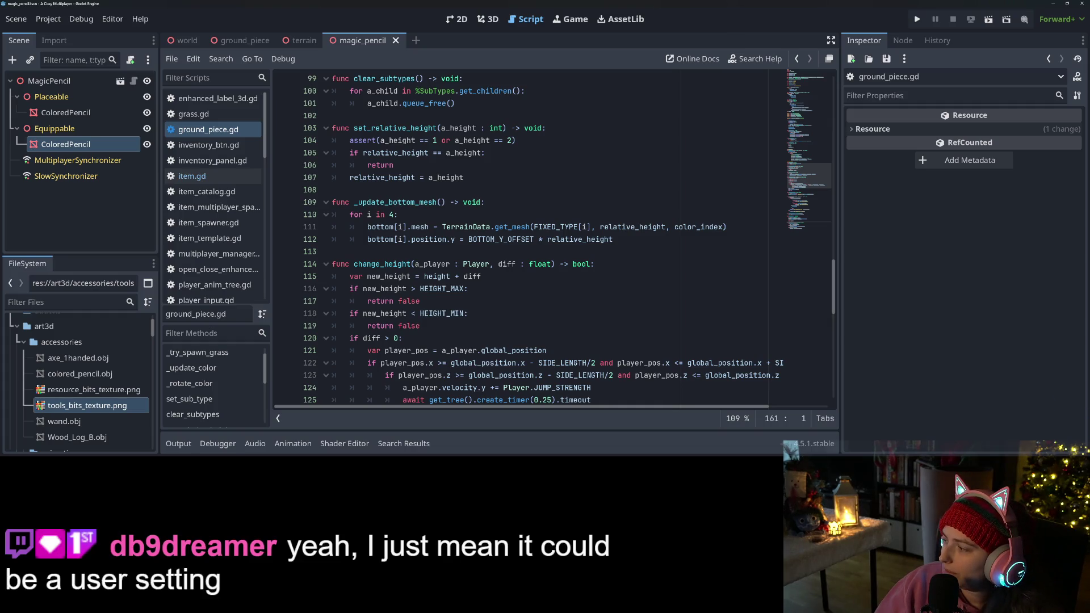
{"action": "left_click", "coordinate": [602, 310]}
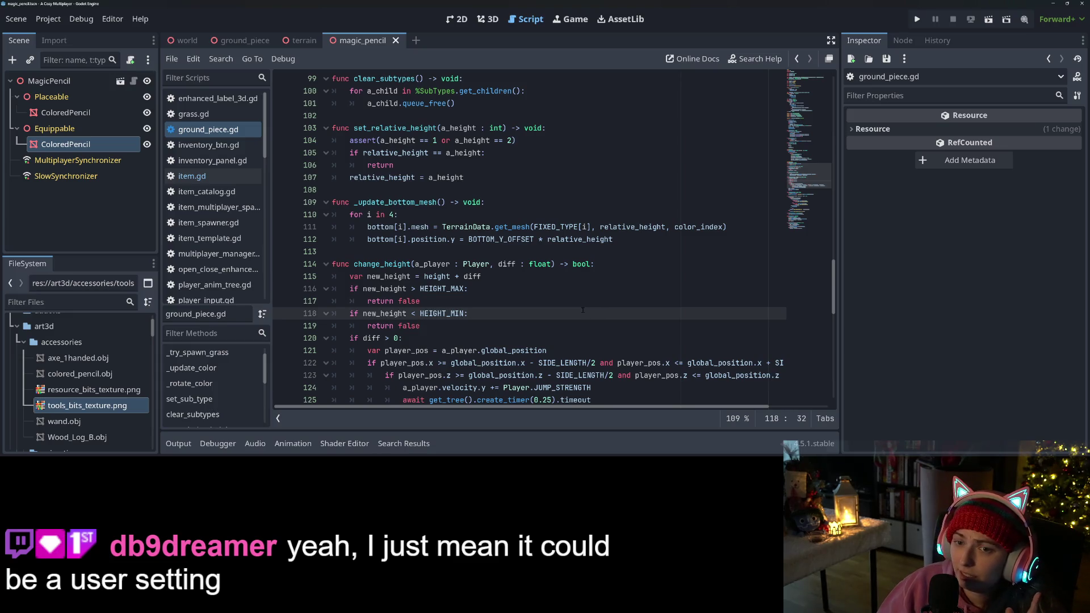
{"action": "scroll", "coordinate": [439, 288], "scroll_direction": "up", "scroll_amount": 3}
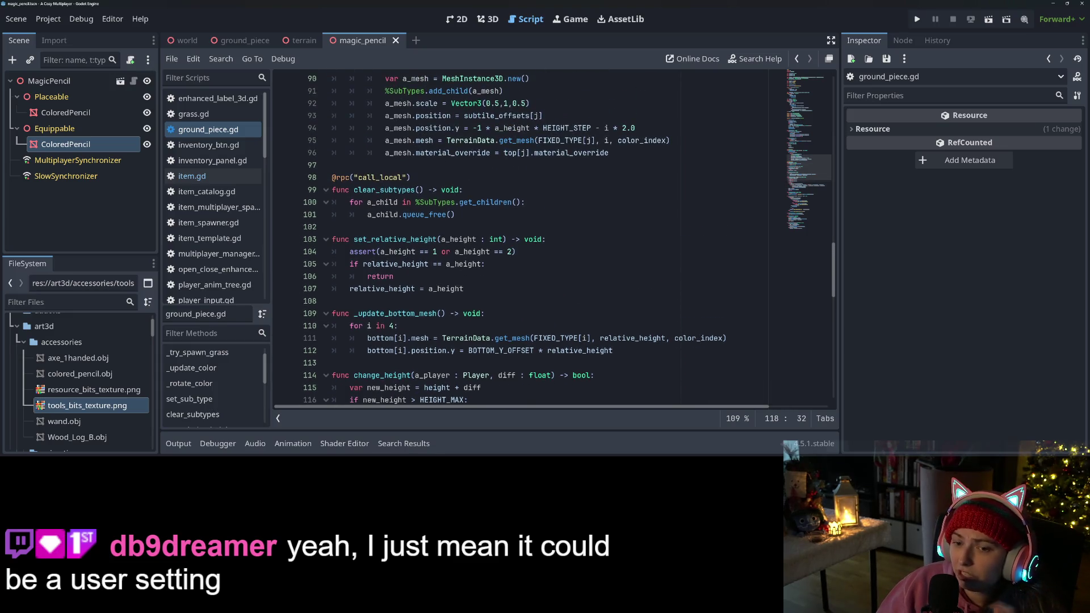
{"action": "scroll", "coordinate": [568, 238], "scroll_direction": "up", "scroll_amount": 6}
{"action": "double_click", "coordinate": [398, 264]}
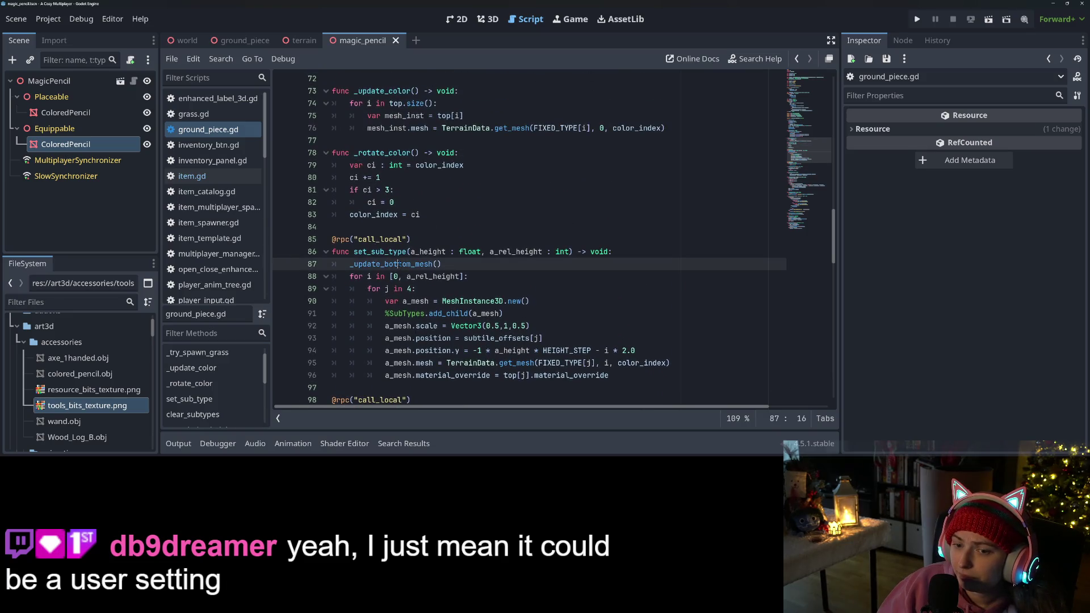
{"action": "left_click", "coordinate": [468, 301]}
Switch to the ground_piece scene to show the synchronizer's replicated properties
{"action": "scroll", "coordinate": [468, 301], "scroll_direction": "down", "scroll_amount": 1}
{"action": "scroll", "coordinate": [468, 318], "scroll_direction": "down", "scroll_amount": 6}
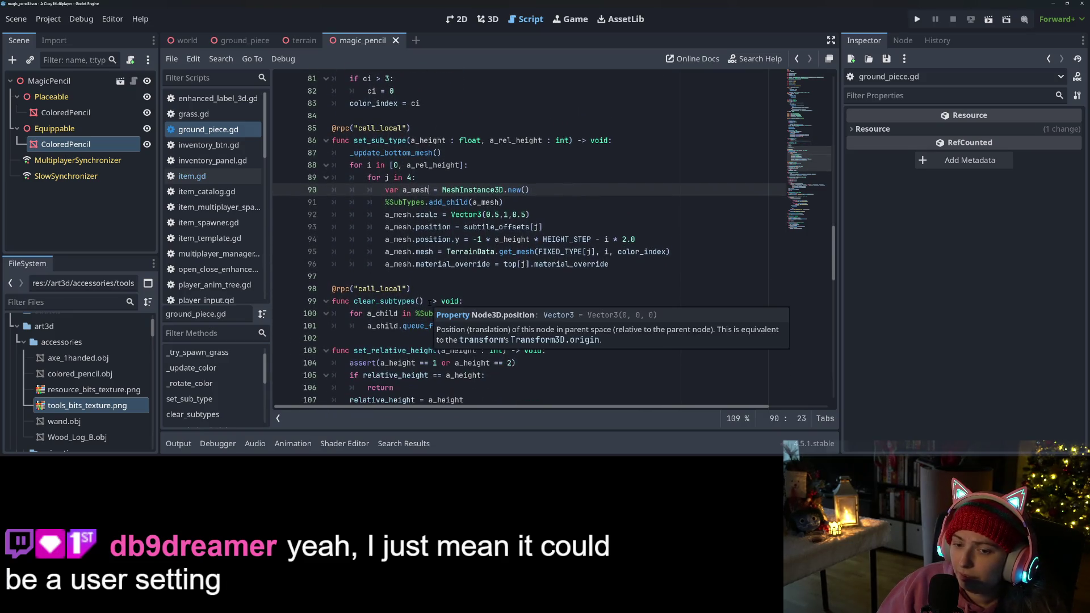
{"action": "scroll", "coordinate": [436, 303], "scroll_direction": "down", "scroll_amount": 2}
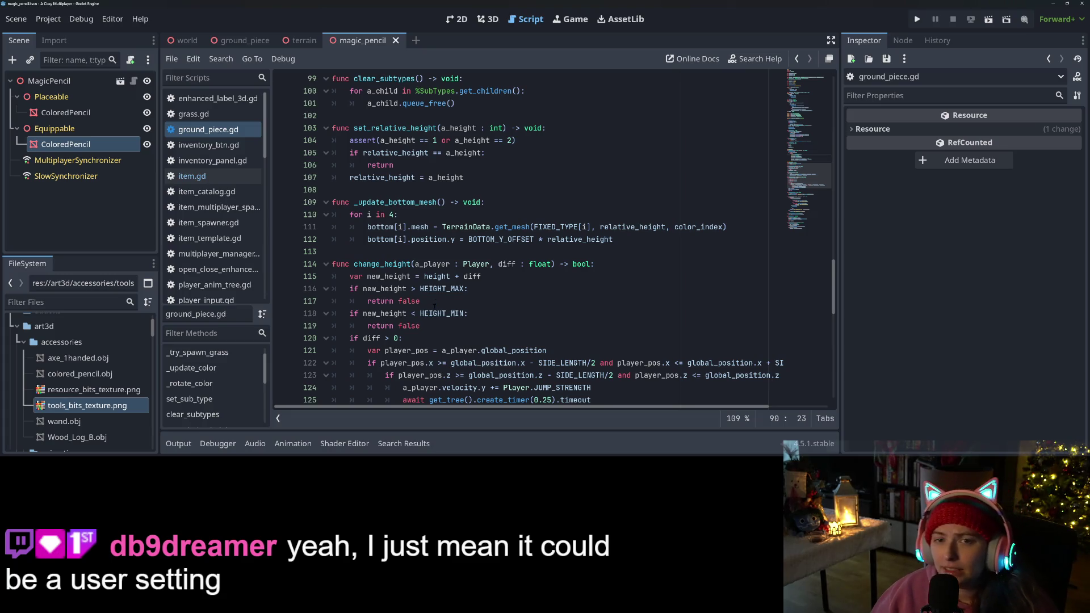
{"action": "left_click", "coordinate": [241, 41]}
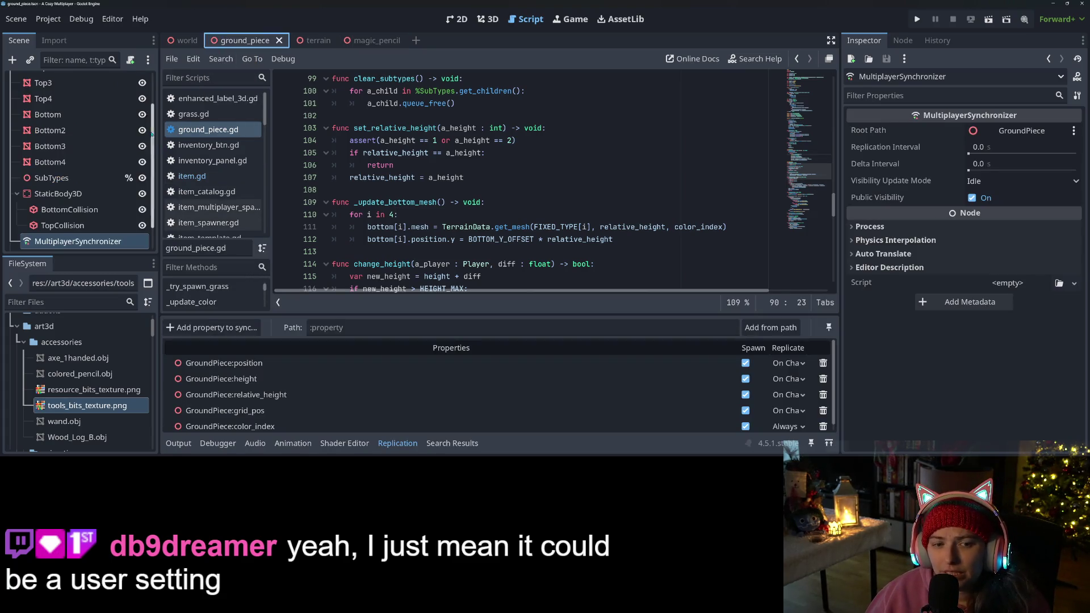
Select the SubTypes node in the Scene dock to show its properties
{"action": "scroll", "coordinate": [83, 217], "scroll_direction": "up", "scroll_amount": 3}
{"action": "left_click", "coordinate": [54, 200]}
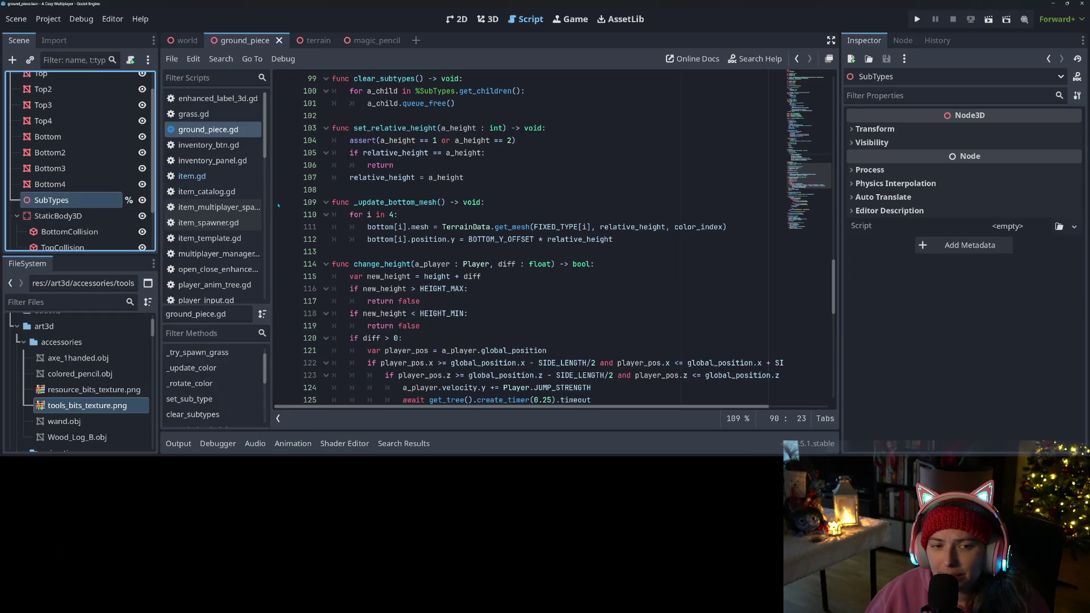
{"action": "scroll", "coordinate": [724, 85], "scroll_direction": "up", "scroll_amount": 2}
{"action": "scroll", "coordinate": [724, 85], "scroll_direction": "down", "scroll_amount": 5}
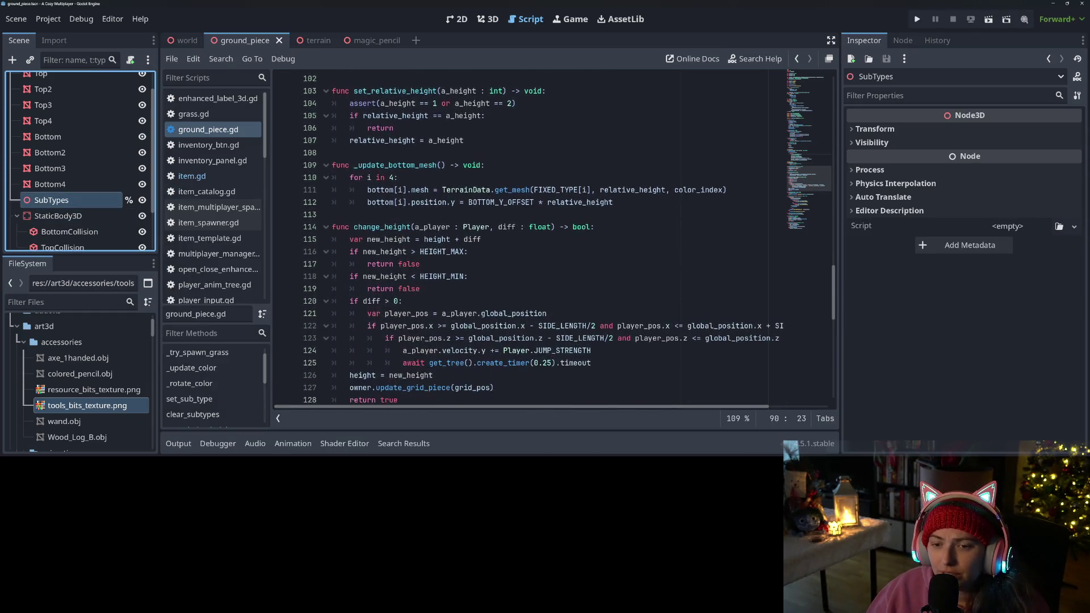
{"action": "scroll", "coordinate": [724, 85], "scroll_direction": "down", "scroll_amount": 10}
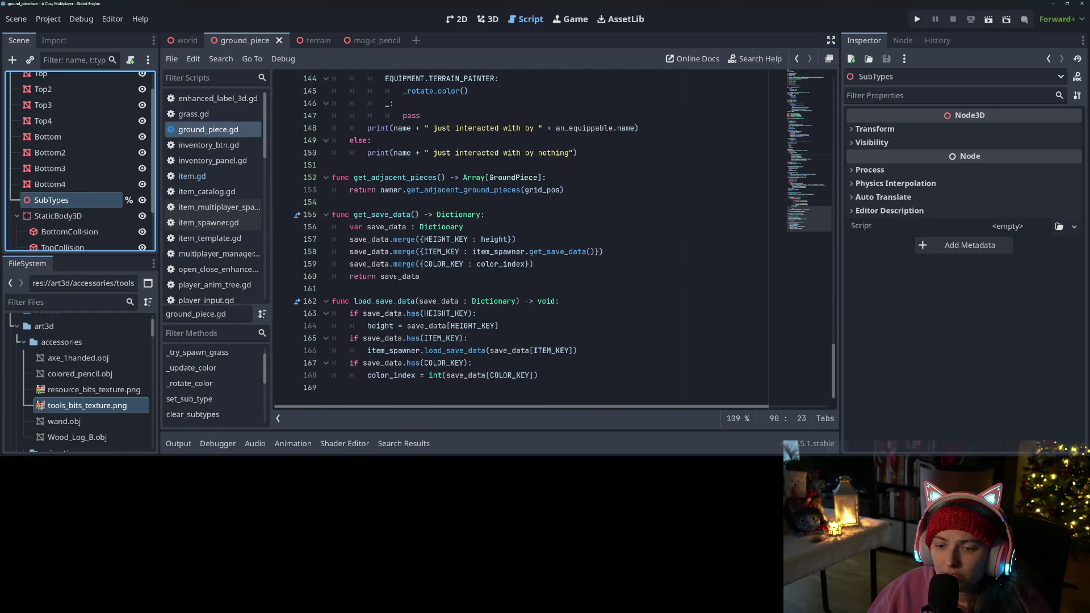
{"action": "scroll", "coordinate": [493, 344], "scroll_direction": "up", "scroll_amount": 10}
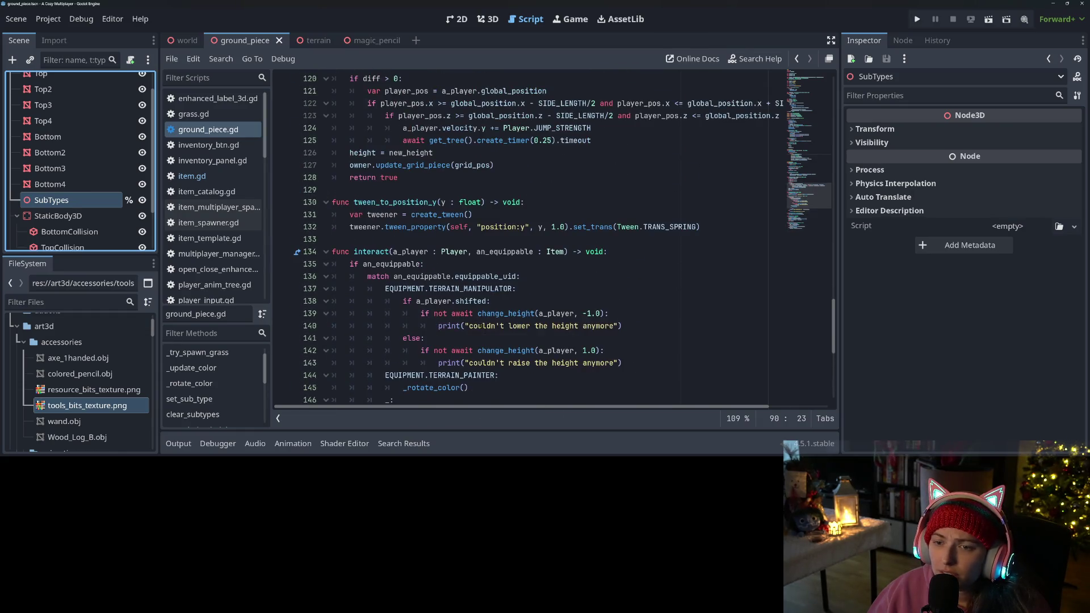
{"action": "scroll", "coordinate": [494, 343], "scroll_direction": "up", "scroll_amount": 5}
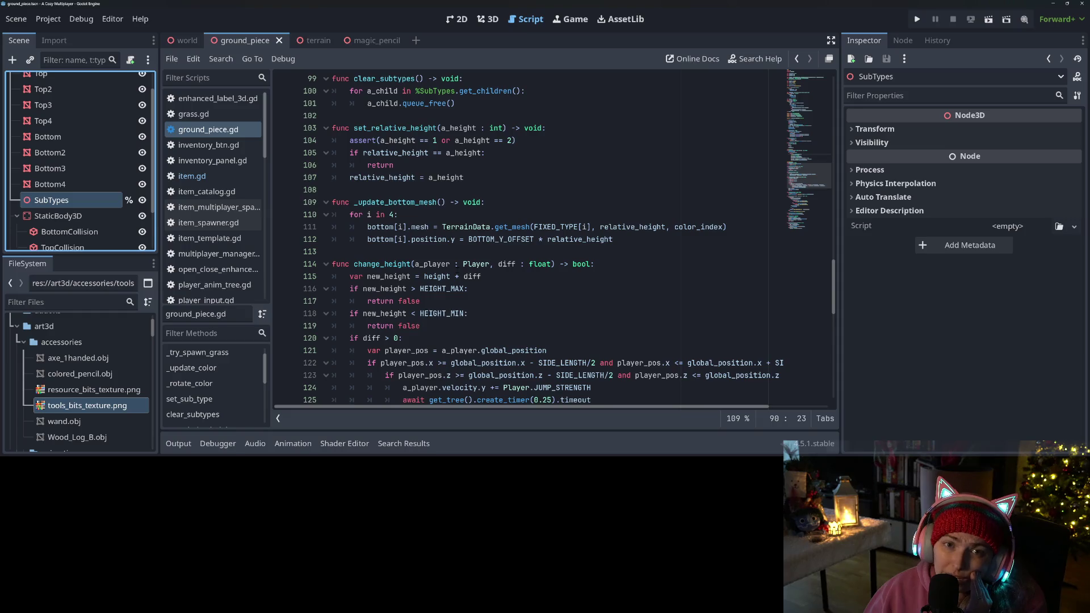
Scroll through ground_piece.gd back to set_sub_type on line 86 and select its name
{"action": "scroll", "coordinate": [567, 240], "scroll_direction": "down", "scroll_amount": 4}
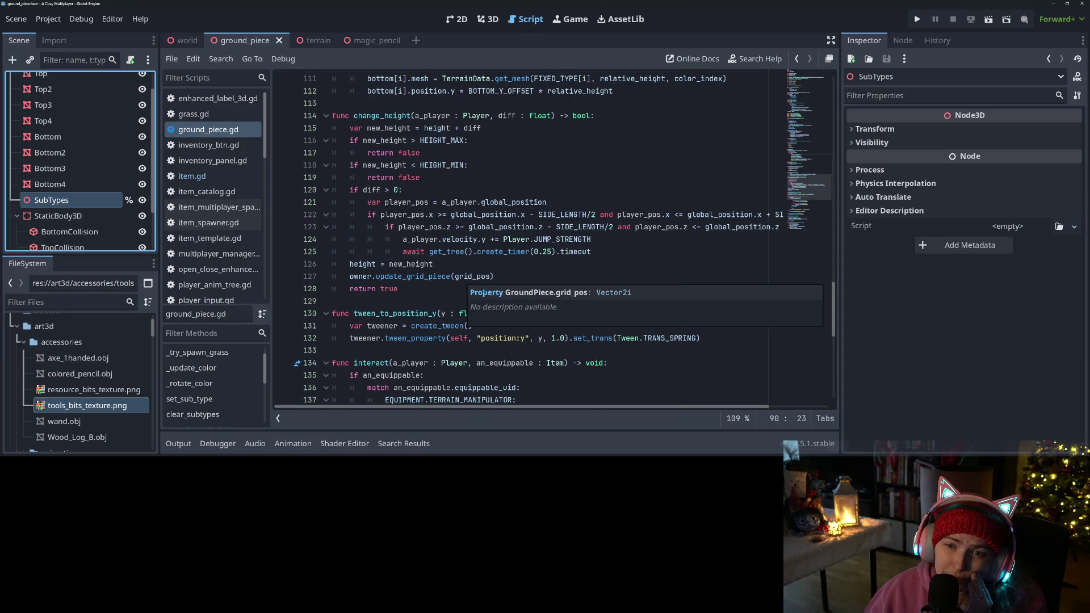
{"action": "scroll", "coordinate": [504, 274], "scroll_direction": "up", "scroll_amount": 2}
{"action": "scroll", "coordinate": [476, 276], "scroll_direction": "down", "scroll_amount": 4}
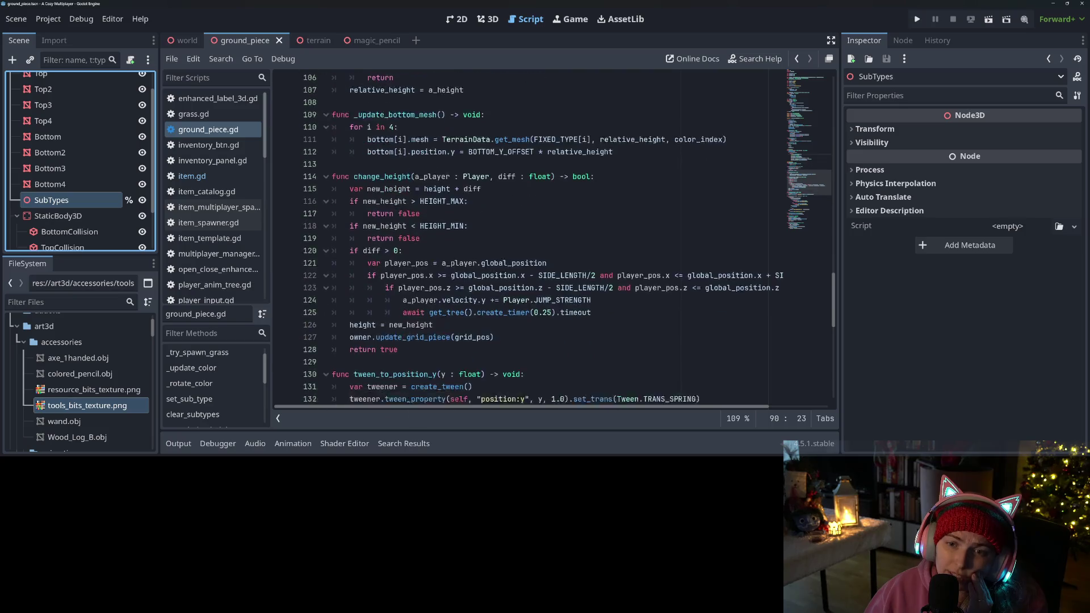
{"action": "scroll", "coordinate": [476, 277], "scroll_direction": "down", "scroll_amount": 9}
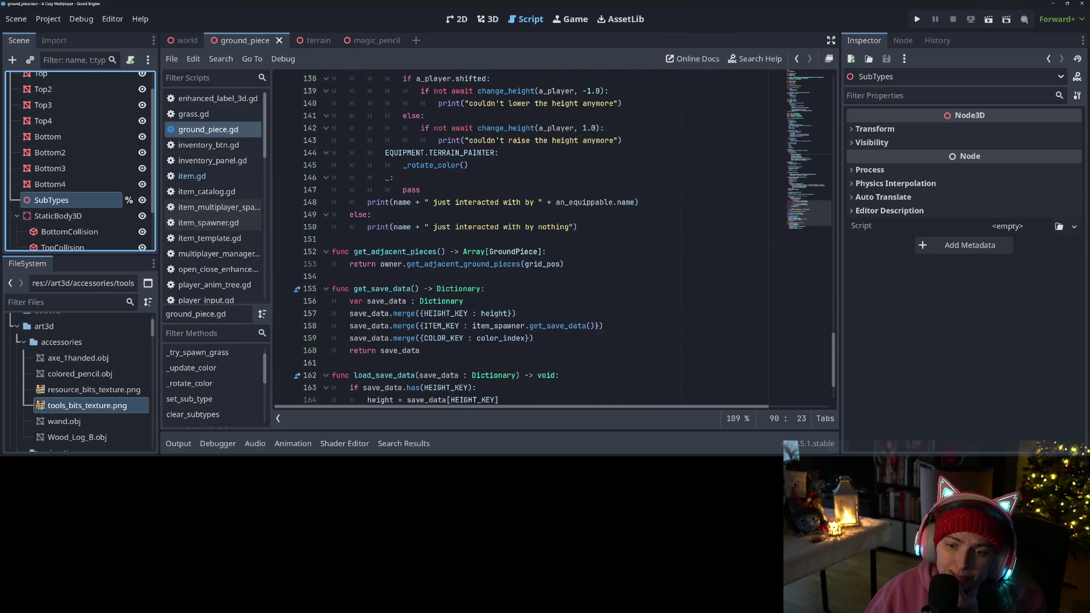
{"action": "scroll", "coordinate": [459, 287], "scroll_direction": "up", "scroll_amount": 17}
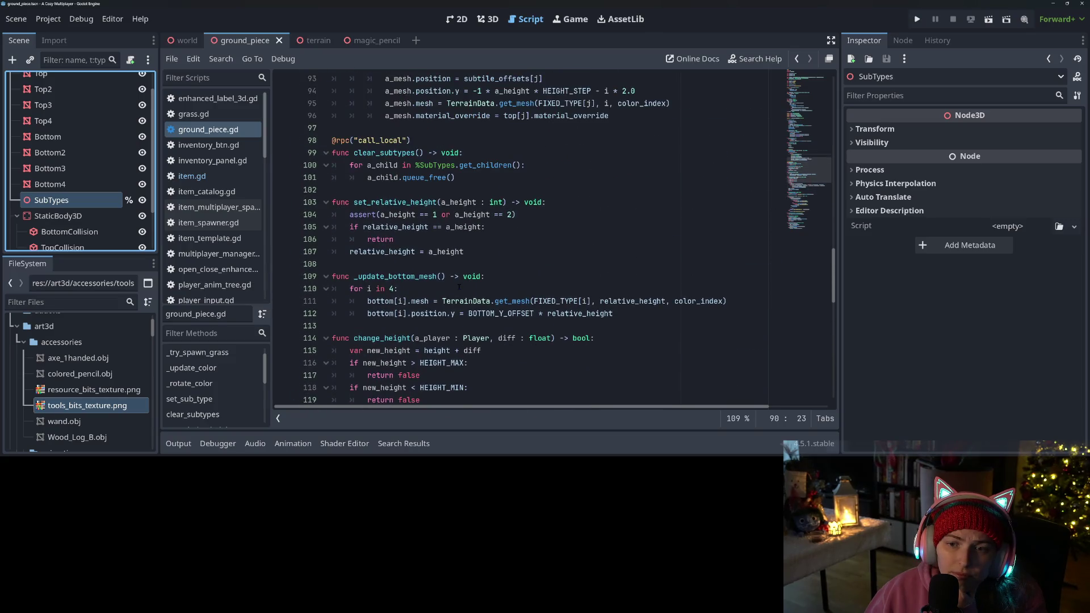
{"action": "scroll", "coordinate": [458, 287], "scroll_direction": "up", "scroll_amount": 4}
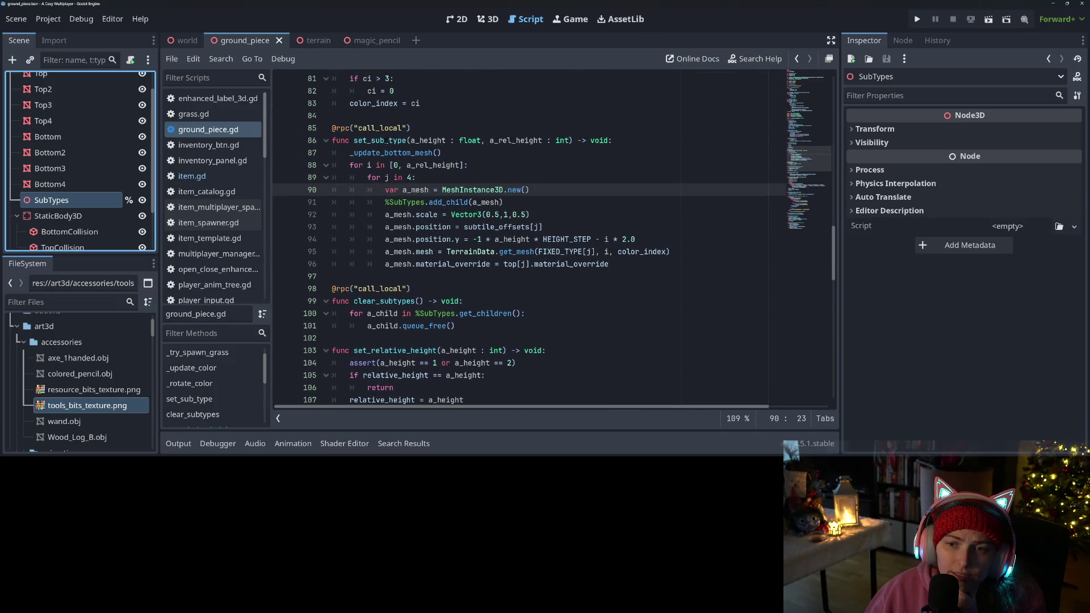
{"action": "double_click", "coordinate": [386, 141]}
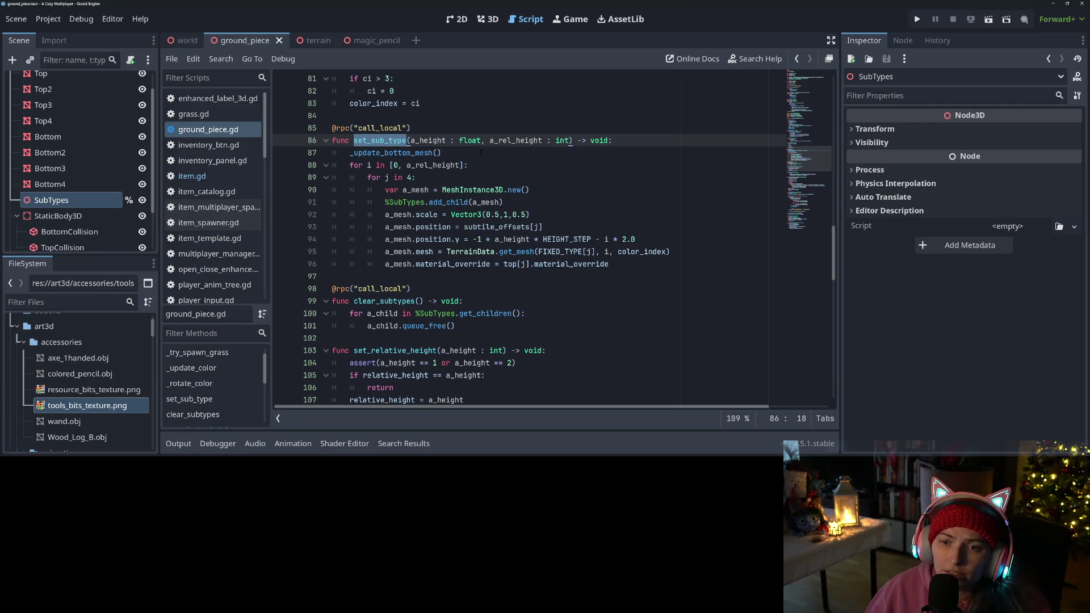
Scroll ground_piece.gd up to the color_index, height and grid_pos declarations
{"action": "mouse_move", "coordinate": [449, 190]}
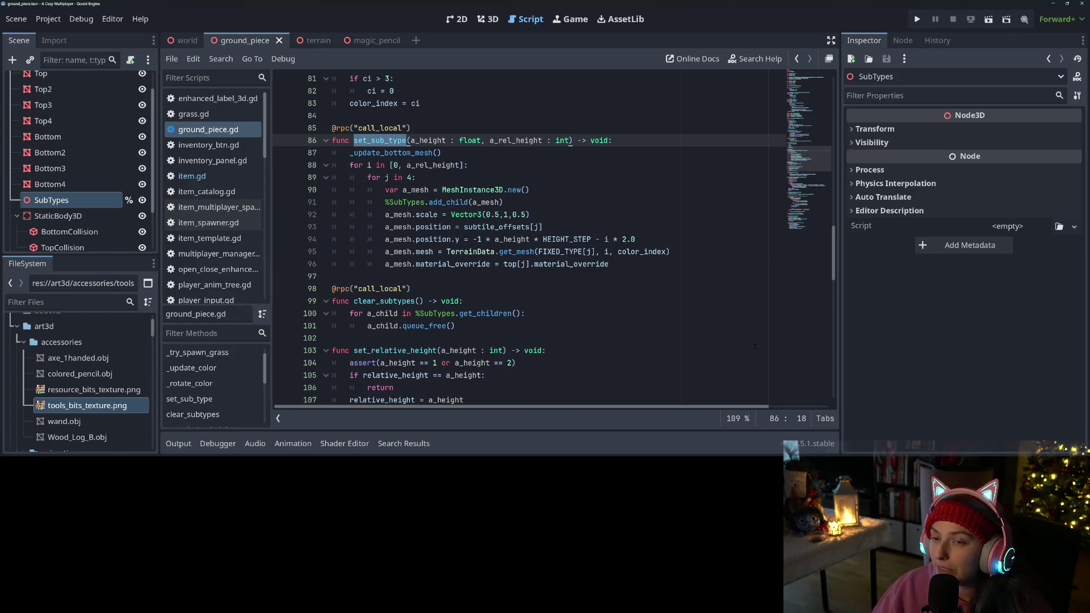
{"action": "left_click", "coordinate": [665, 294]}
{"action": "left_click", "coordinate": [435, 140]}
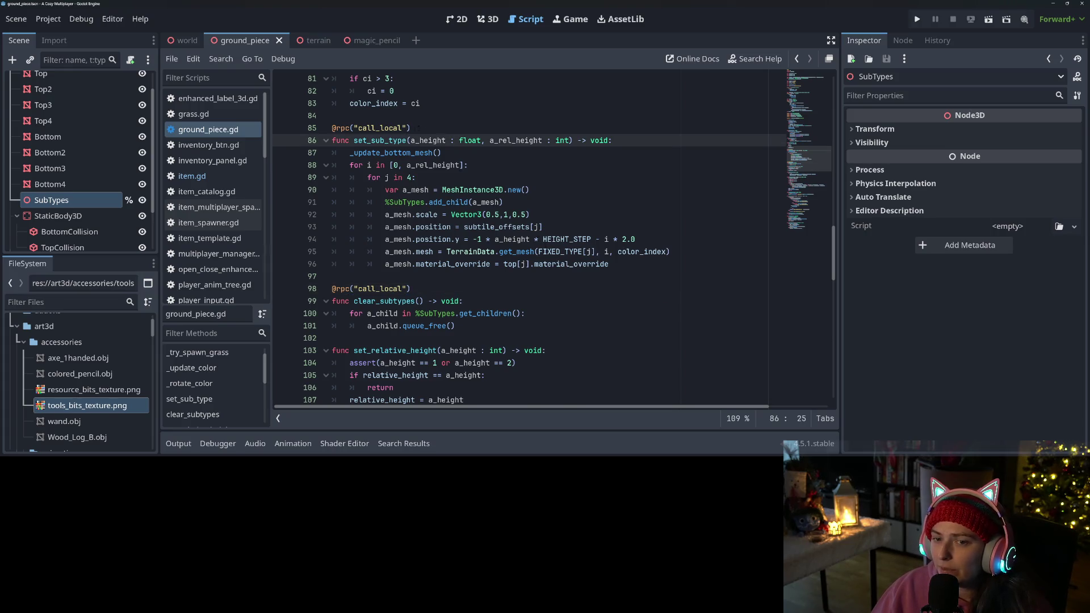
{"action": "left_click", "coordinate": [419, 127]}
{"action": "scroll", "coordinate": [522, 246], "scroll_direction": "up", "scroll_amount": 2}
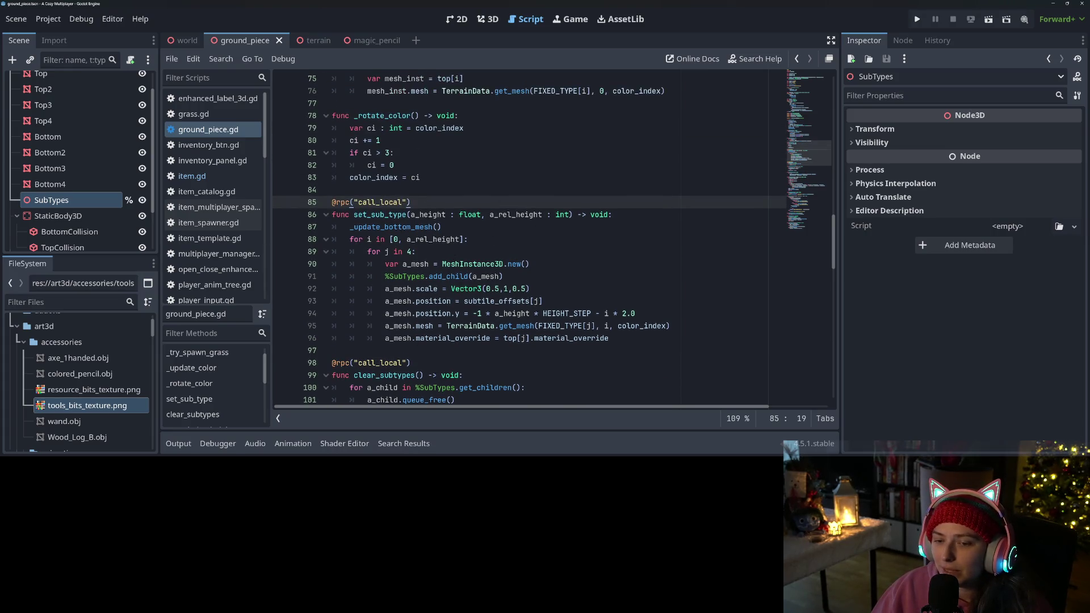
{"action": "scroll", "coordinate": [425, 306], "scroll_direction": "up", "scroll_amount": 14}
{"action": "left_click", "coordinate": [425, 304]}
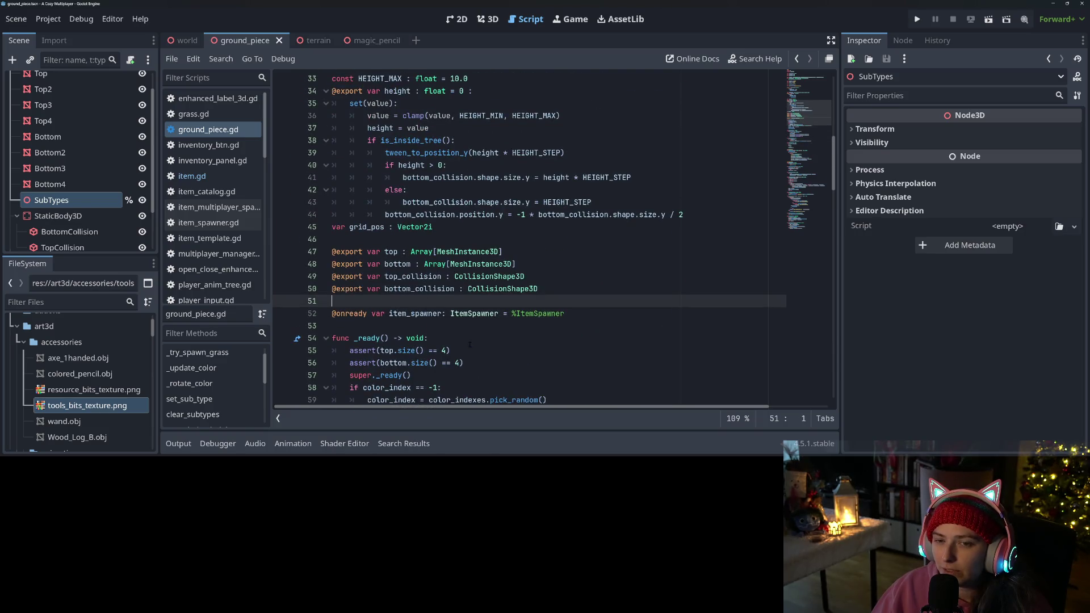
{"action": "scroll", "coordinate": [448, 318], "scroll_direction": "up", "scroll_amount": 2}
{"action": "scroll", "coordinate": [477, 336], "scroll_direction": "down", "scroll_amount": 1}
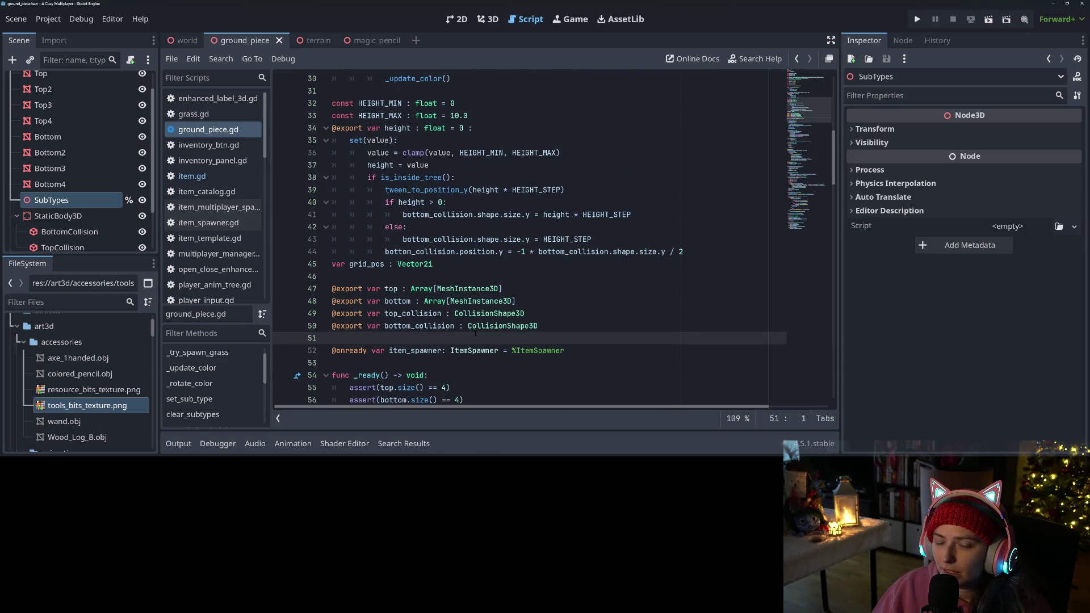
{"action": "scroll", "coordinate": [475, 333], "scroll_direction": "up", "scroll_amount": 2}
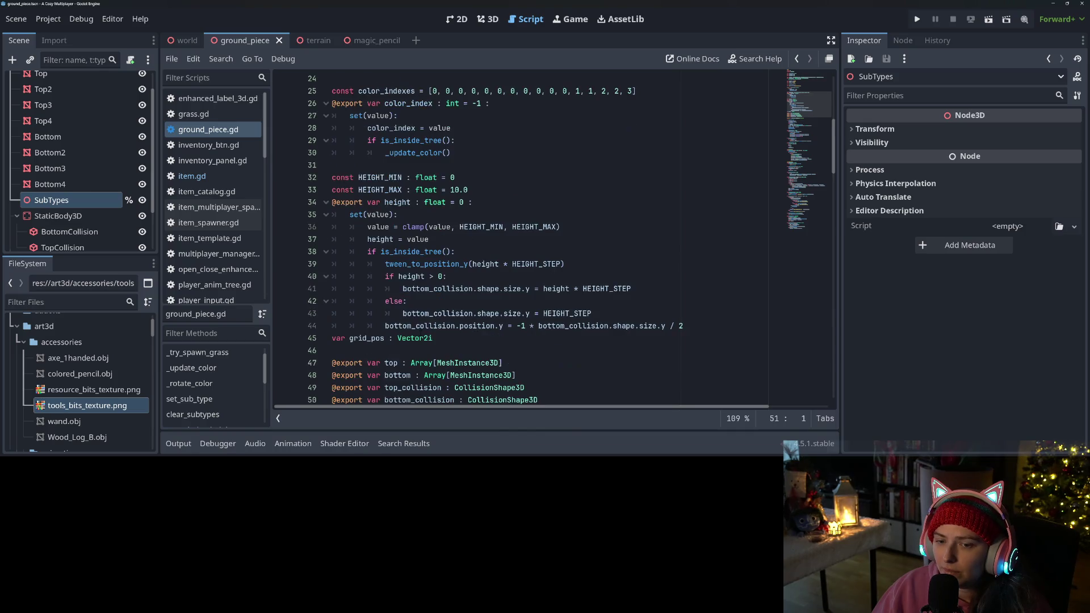
Declare var sub_type_data = [] below the grid_pos declaration
{"action": "left_click", "coordinate": [415, 350]}
{"action": "key", "text": "Return"}
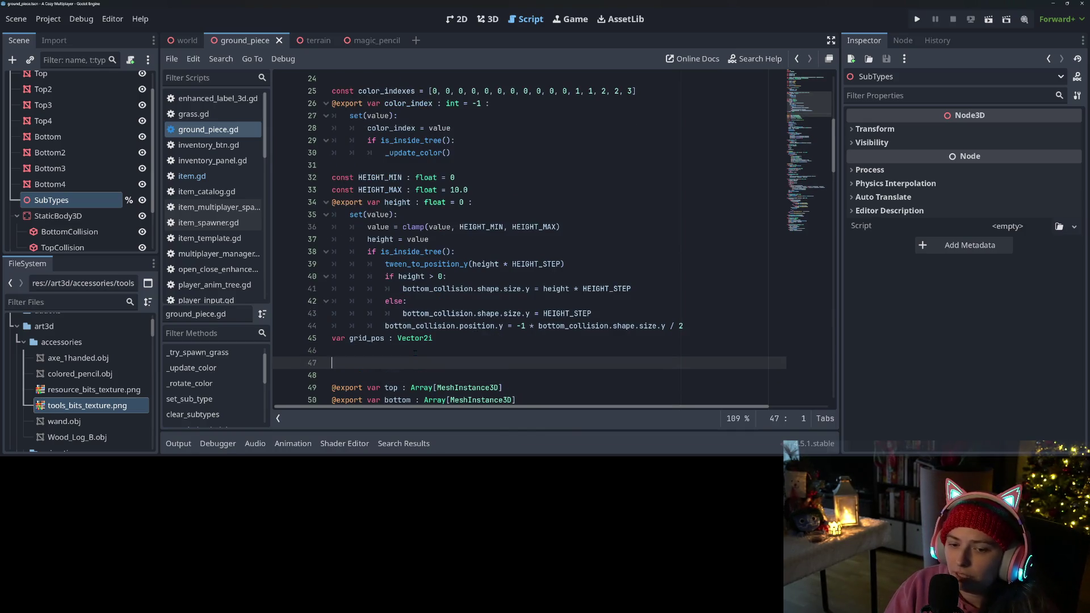
{"action": "type", "text": "var sub_type_"}
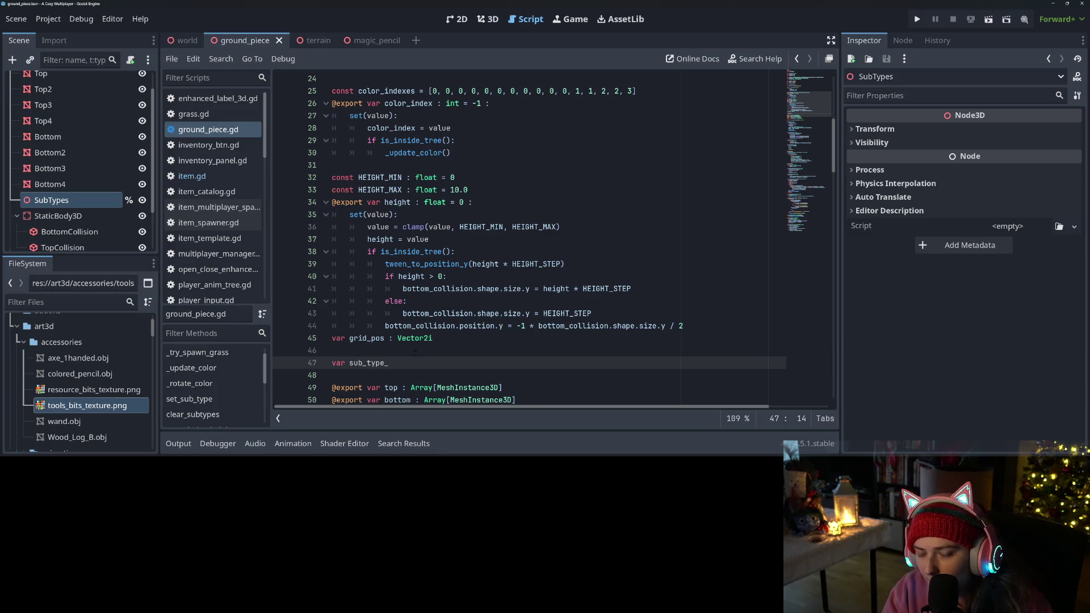
{"action": "type", "text": "data = "}
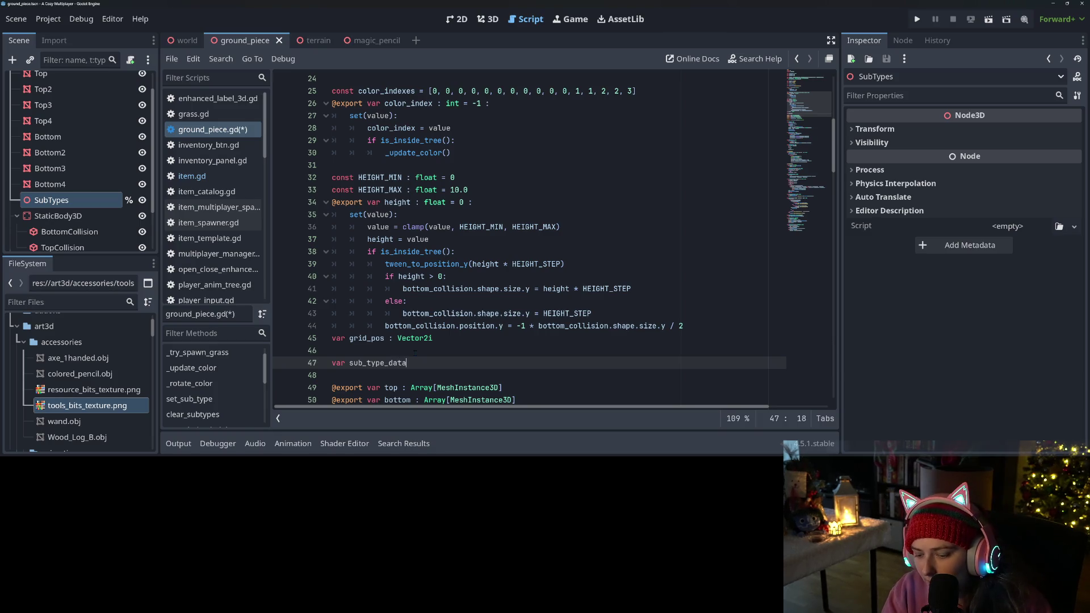
{"action": "type", "text": "[]"}
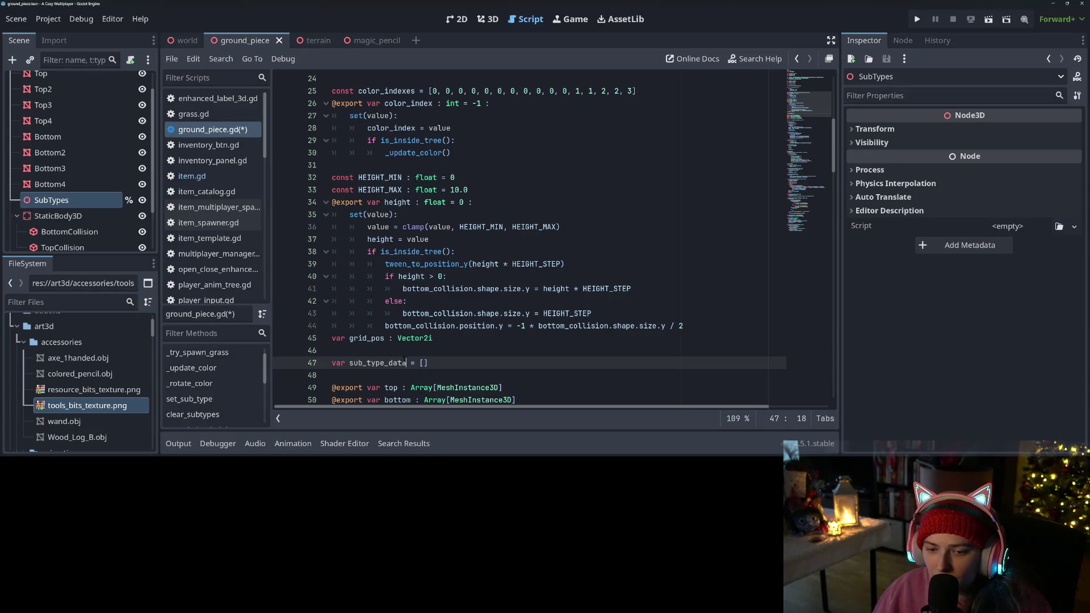
{"action": "double_click", "coordinate": [398, 362]}
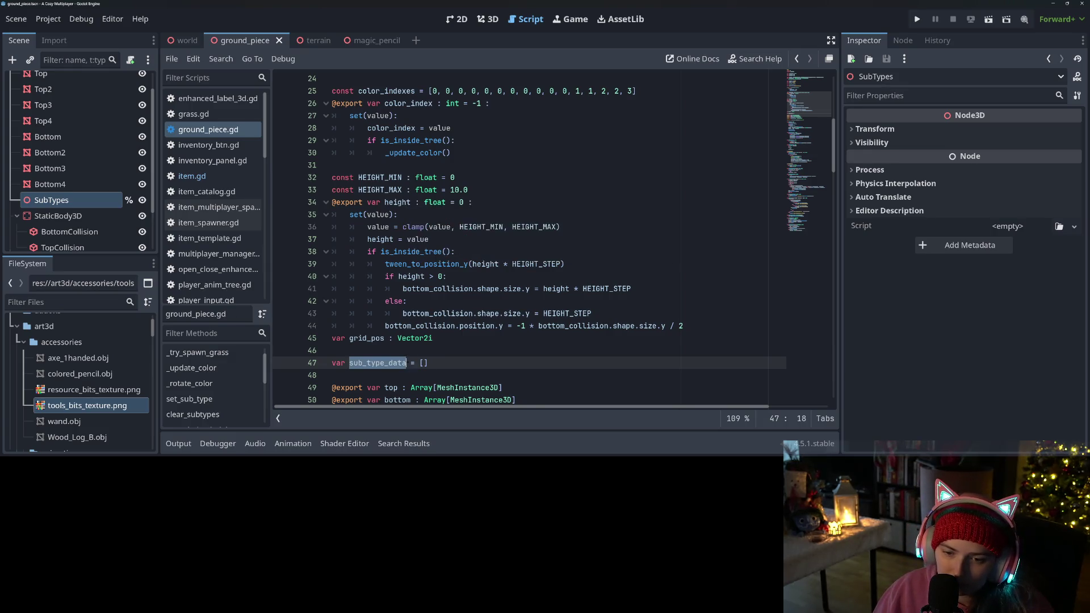
Reset sub_type_data = [] at the start of clear_subtypes
{"action": "scroll", "coordinate": [408, 366], "scroll_direction": "down", "scroll_amount": 20}
{"action": "scroll", "coordinate": [403, 366], "scroll_direction": "down", "scroll_amount": 5}
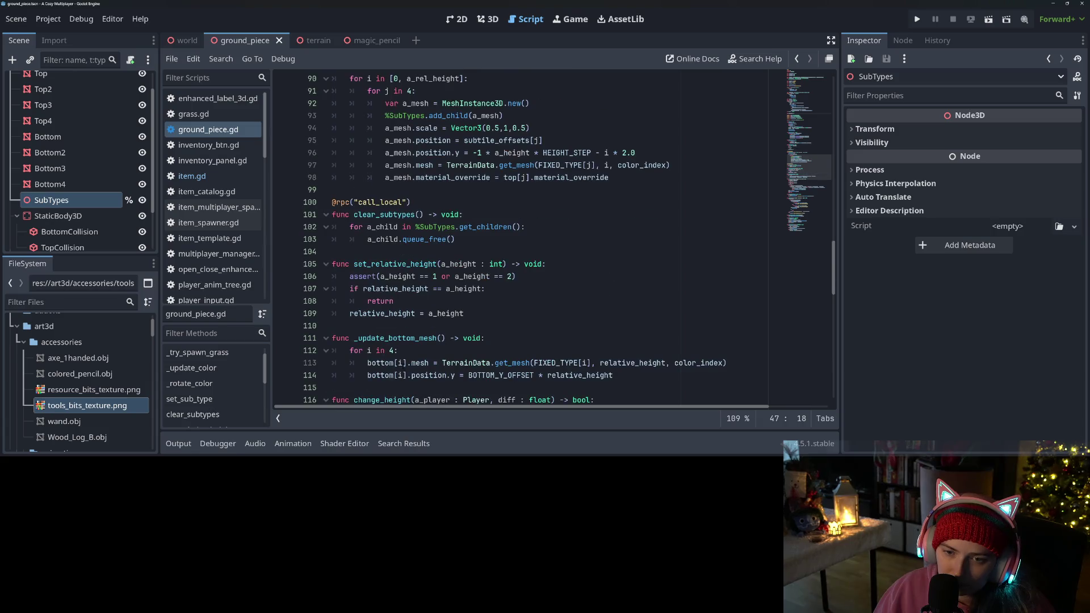
{"action": "scroll", "coordinate": [555, 240], "scroll_direction": "up", "scroll_amount": 2}
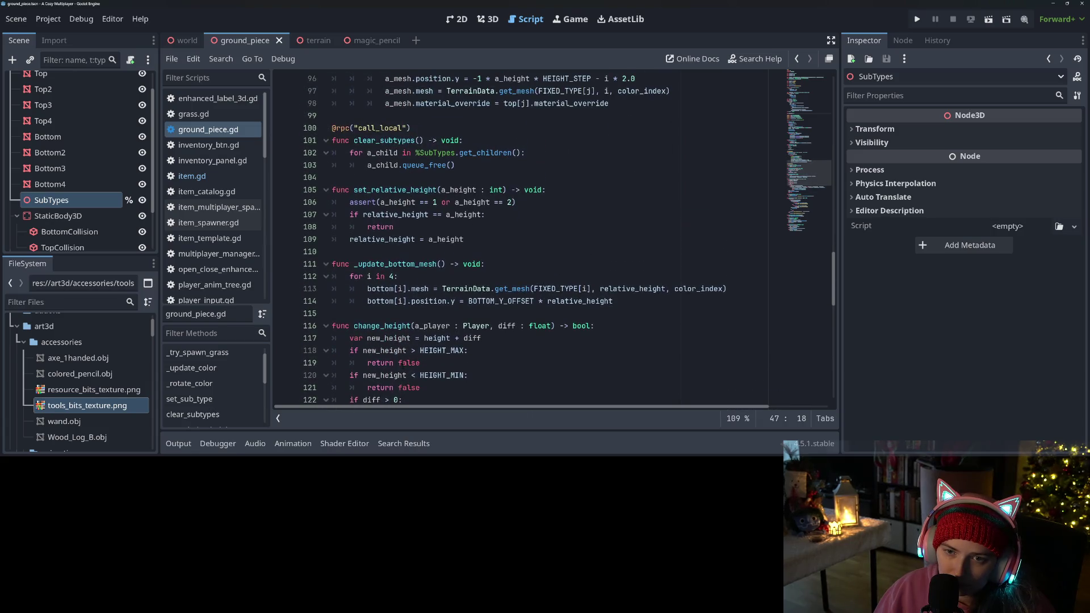
{"action": "scroll", "coordinate": [555, 240], "scroll_direction": "up", "scroll_amount": 3}
{"action": "left_click", "coordinate": [470, 252]}
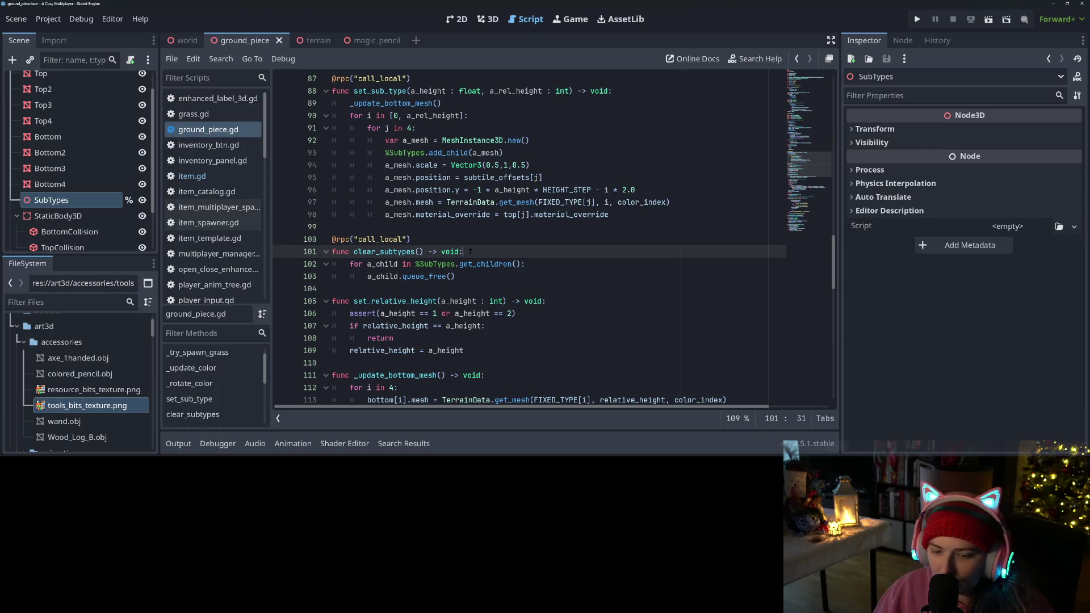
{"action": "key", "text": "Return"}
{"action": "type", "text": "sub_type_data = []"}
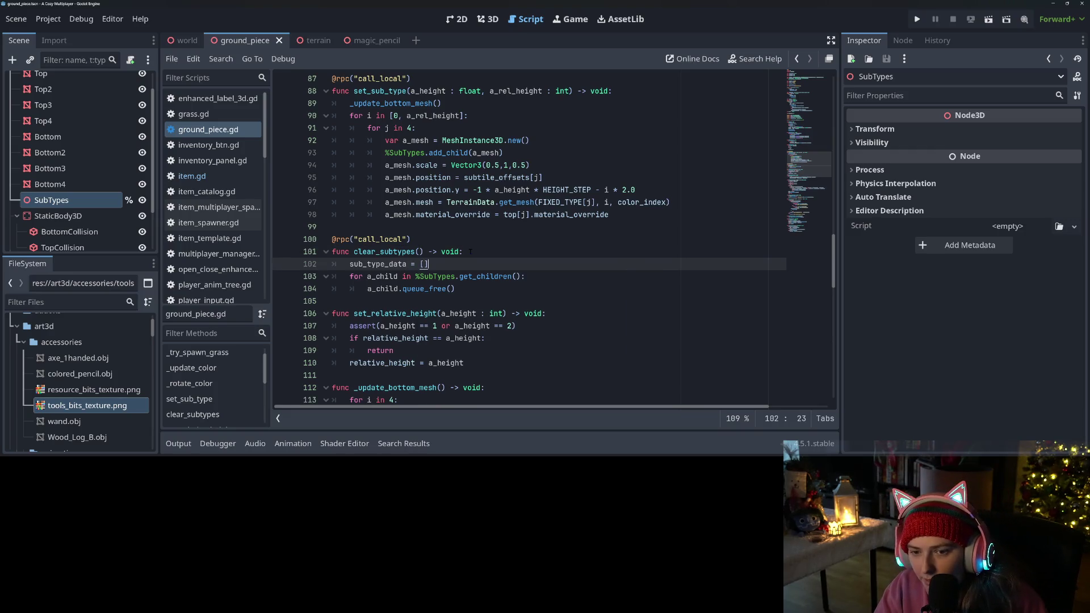
Append [a_height, a_rel_height] to sub_type_data after _update_bottom_mesh() and save
{"action": "scroll", "coordinate": [443, 313], "scroll_direction": "up", "scroll_amount": 2}
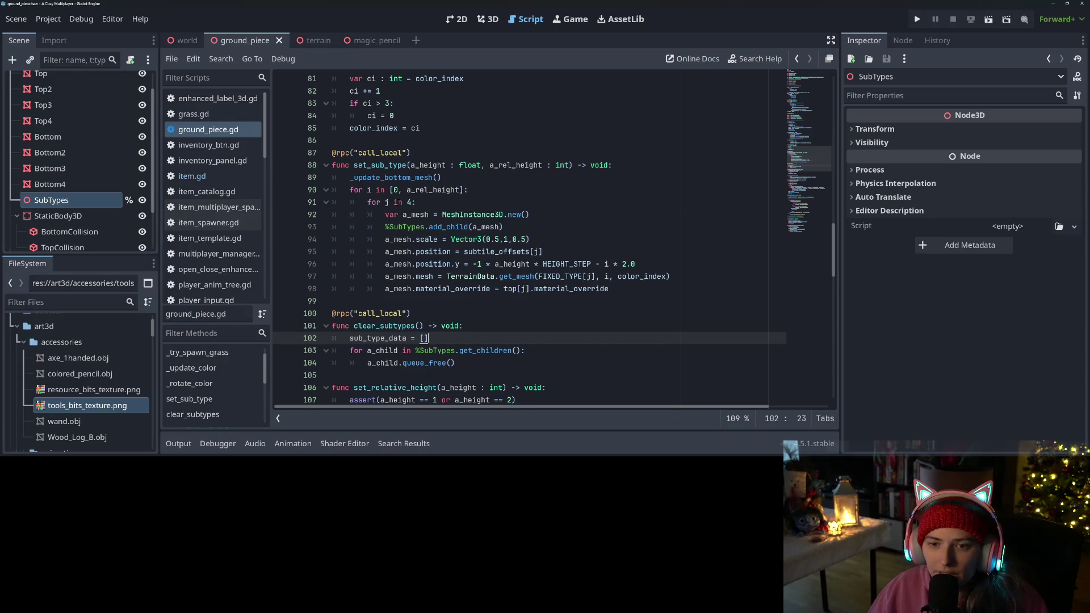
{"action": "left_click", "coordinate": [493, 202]}
{"action": "left_click", "coordinate": [493, 177]}
{"action": "key", "text": "Return"}
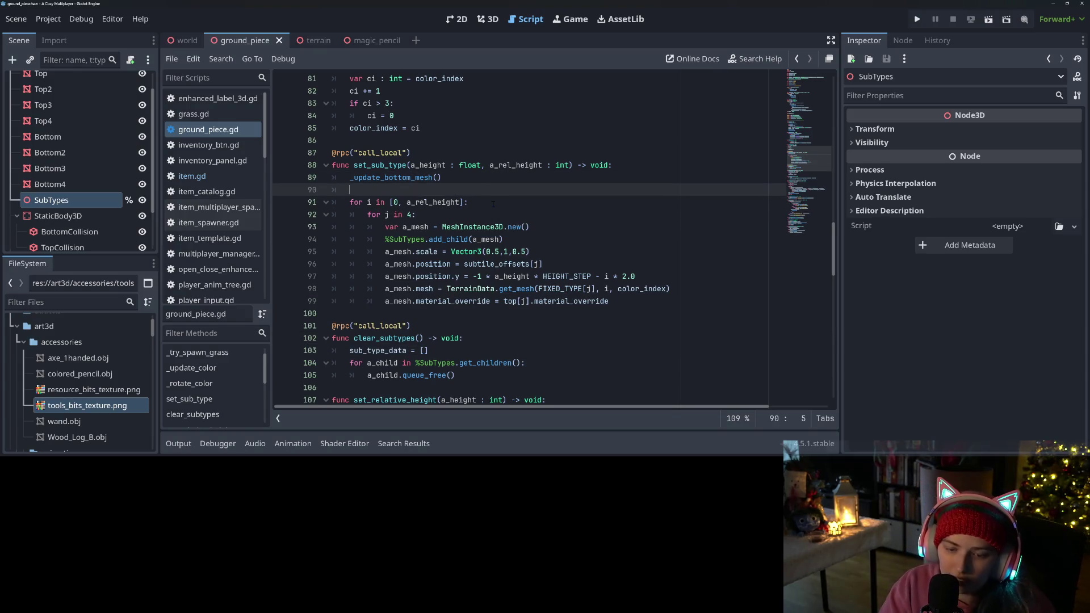
{"action": "type", "text": "sub_type_data"}
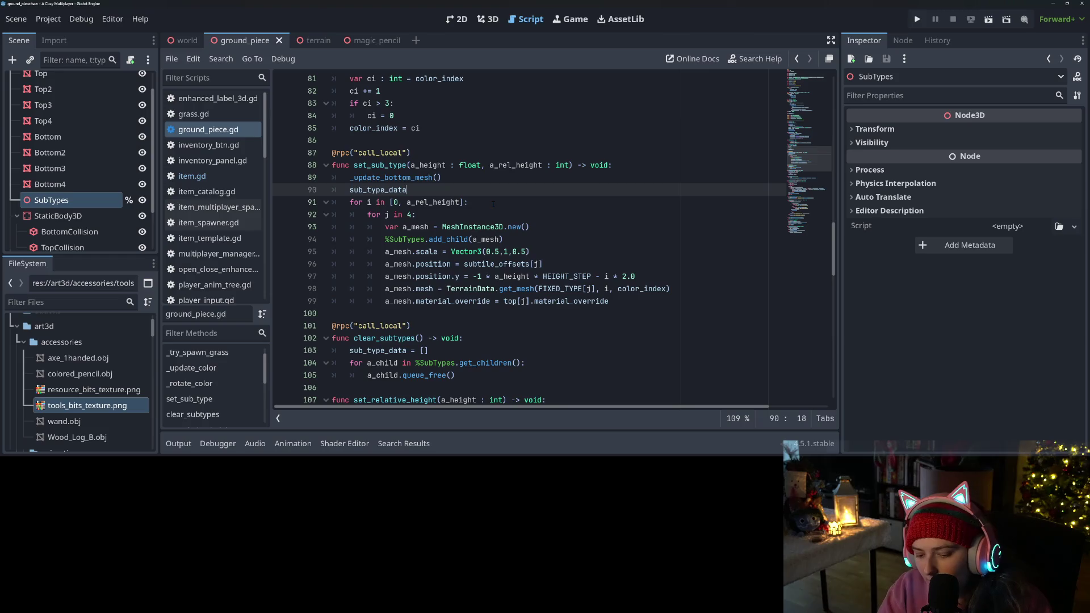
{"action": "type", "text": ".append"}
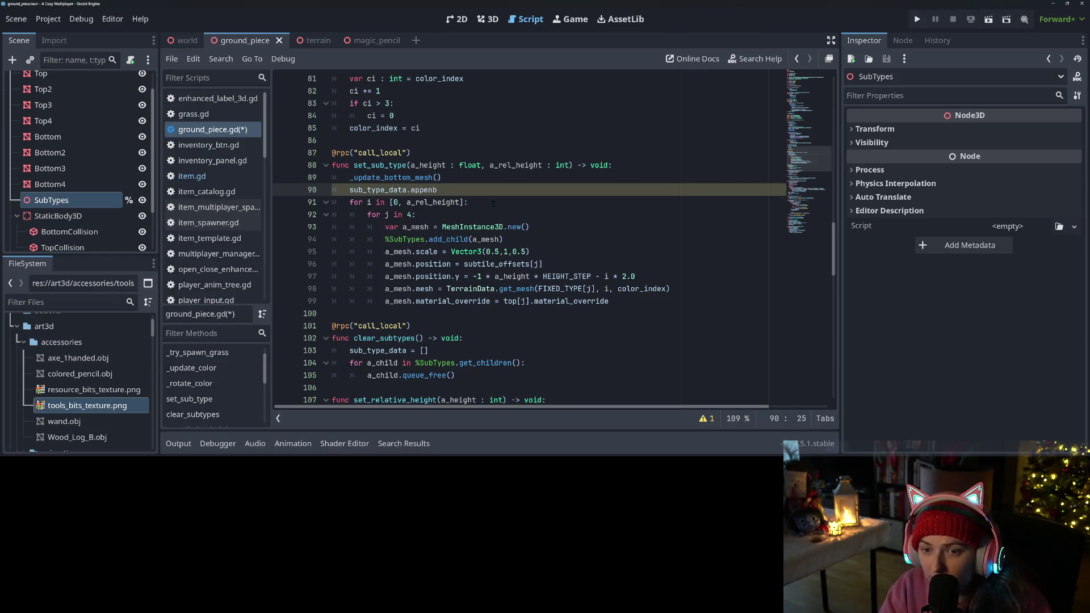
{"action": "type", "text": "([a"}
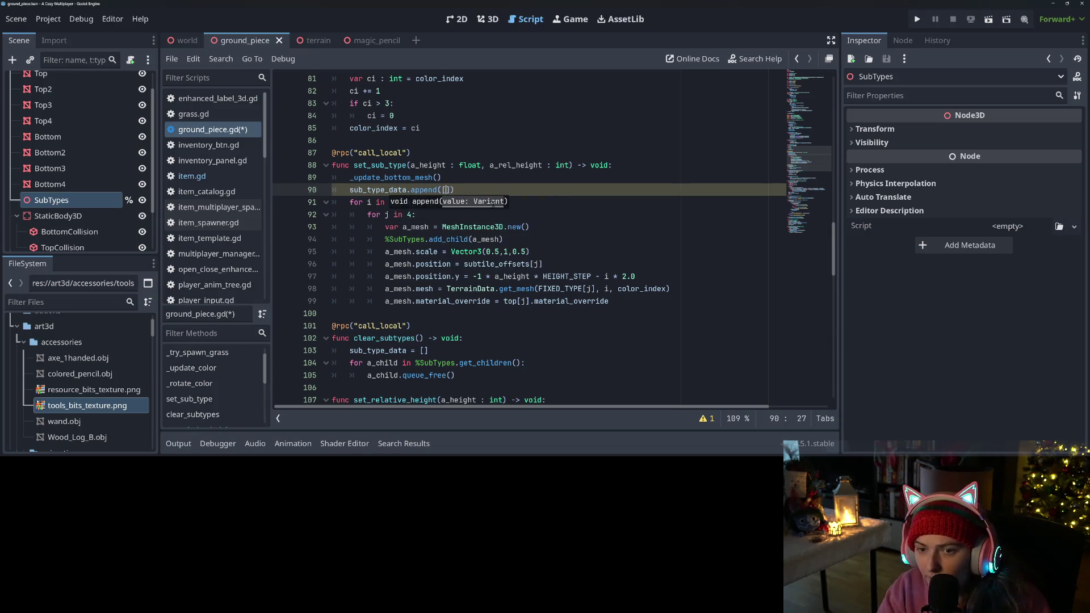
{"action": "type", "text": "_height, a"}
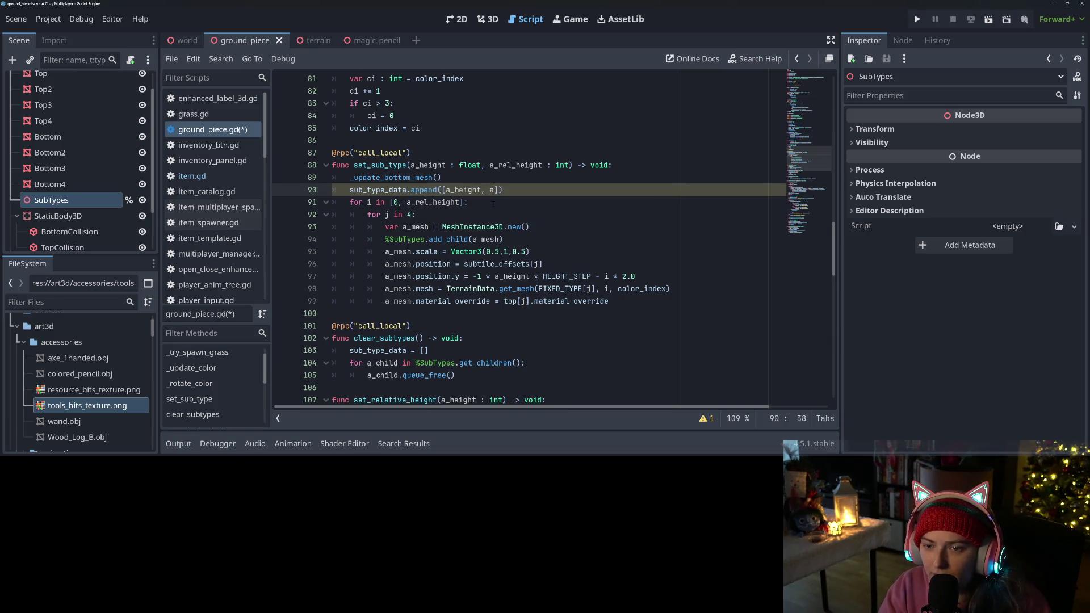
{"action": "key", "text": "Down"}
{"action": "key", "text": "Return"}
{"action": "key", "text": "ctrl+s"}
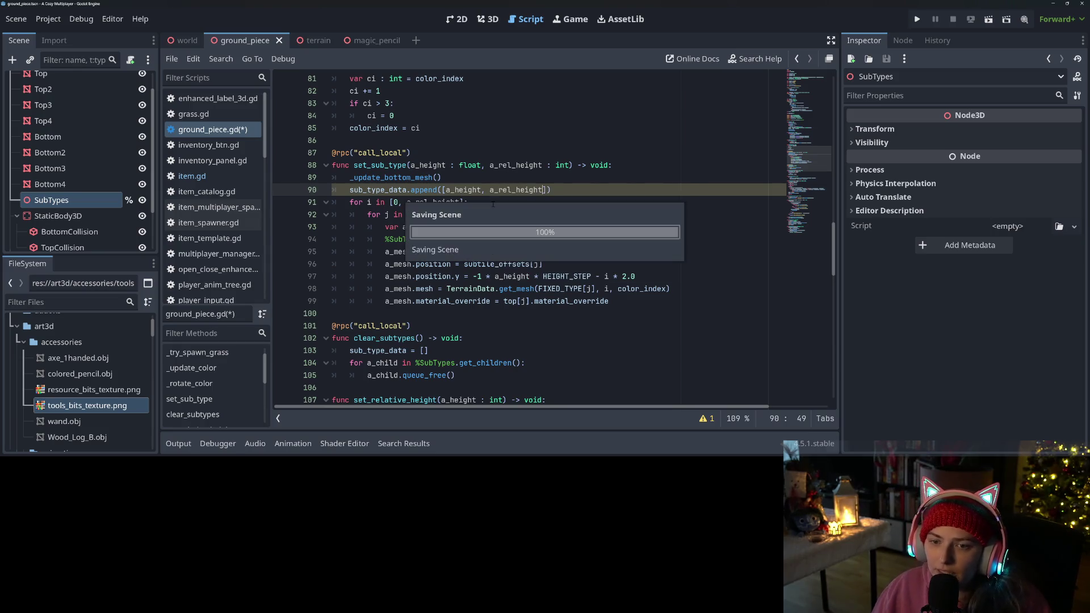
Move the caret to the empty line at the end of _update_color
{"action": "left_click", "coordinate": [394, 252]}
{"action": "scroll", "coordinate": [394, 277], "scroll_direction": "up", "scroll_amount": 1}
{"action": "scroll", "coordinate": [394, 277], "scroll_direction": "up", "scroll_amount": 2}
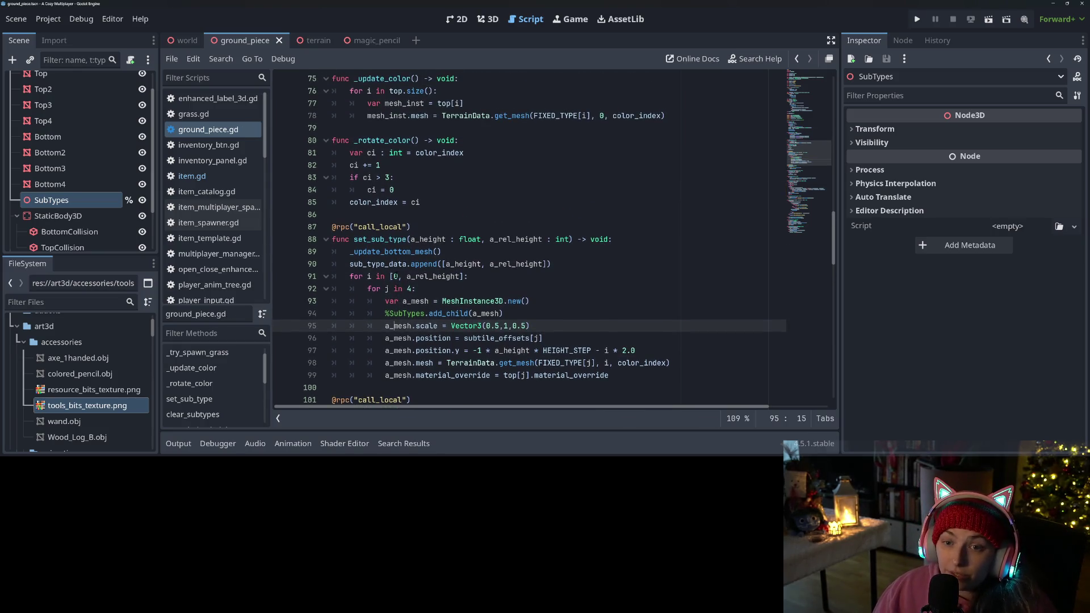
{"action": "left_click", "coordinate": [433, 204]}
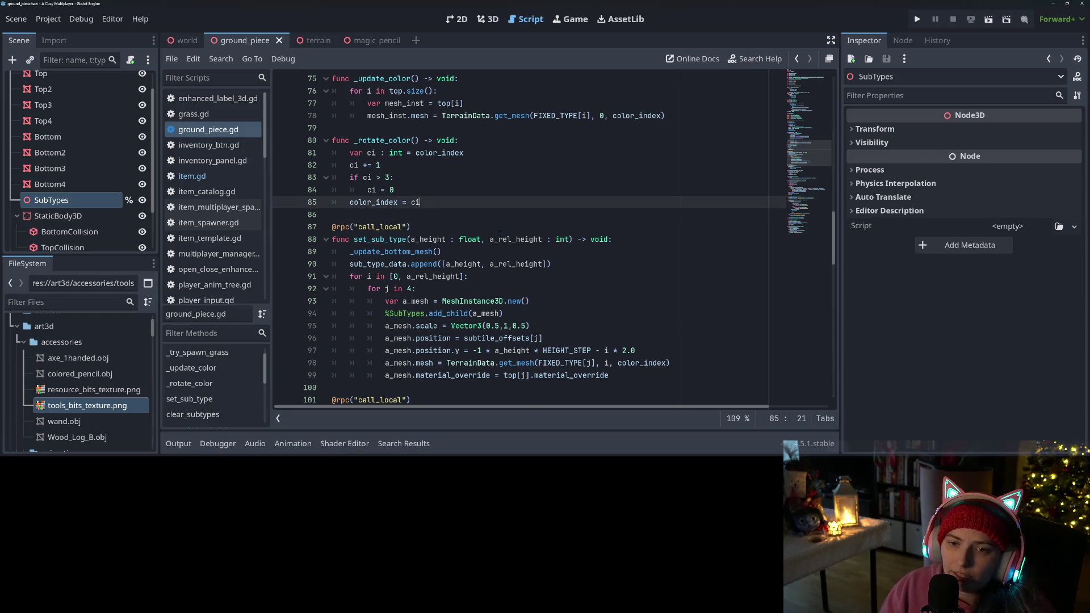
{"action": "left_click", "coordinate": [360, 129]}
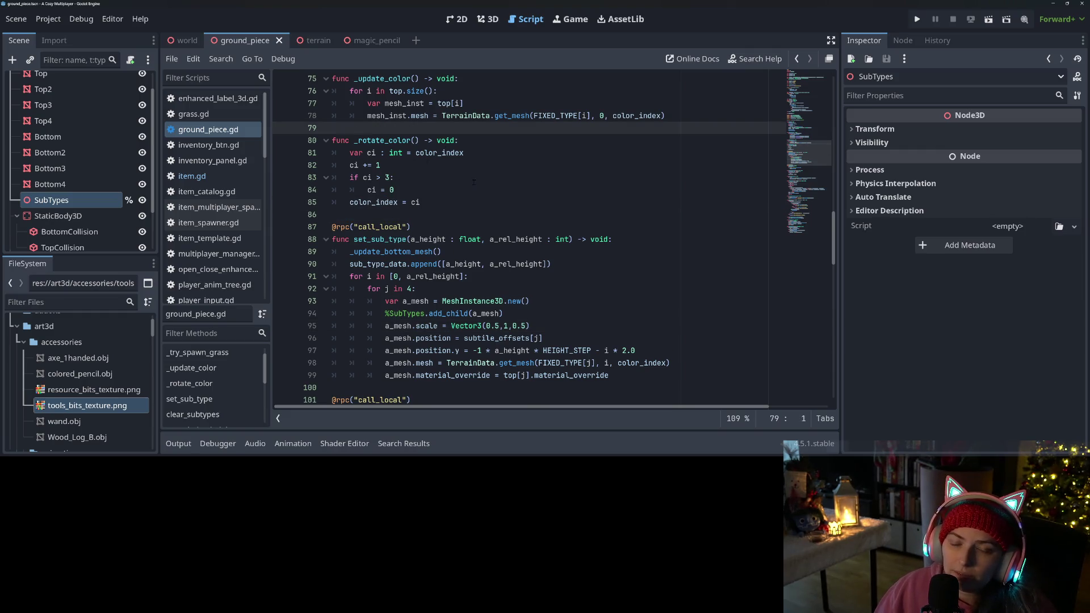
End _update_color with a clear_subtypes() call, removing the stray blank line
{"action": "key", "text": "Return"}
{"action": "type", "text": "_cl"}
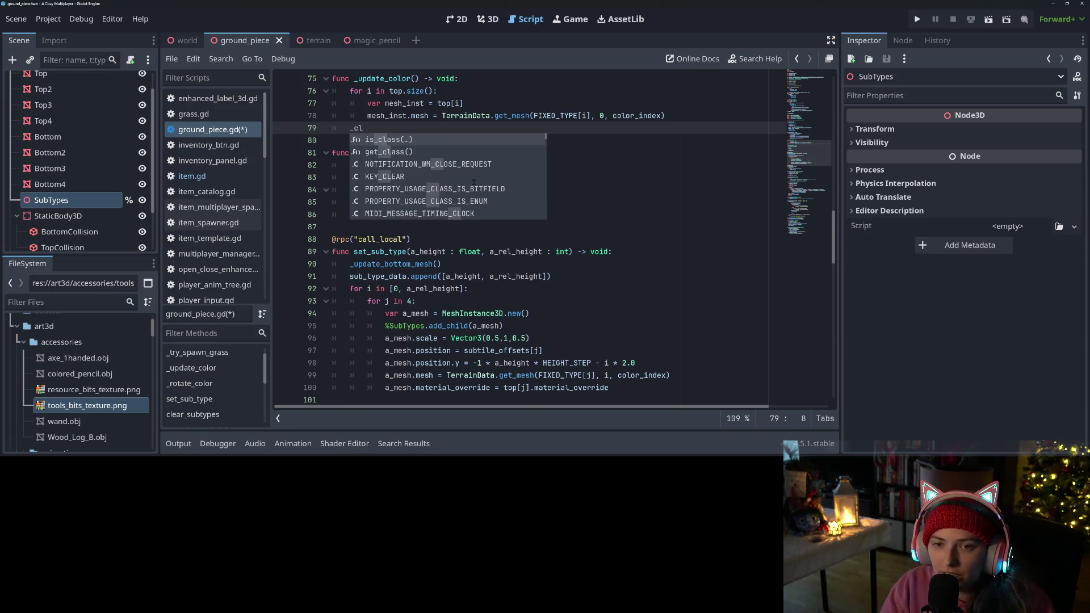
{"action": "key", "text": "BackSpace"}
{"action": "key", "text": "BackSpace"}
{"action": "key", "text": "BackSpace"}
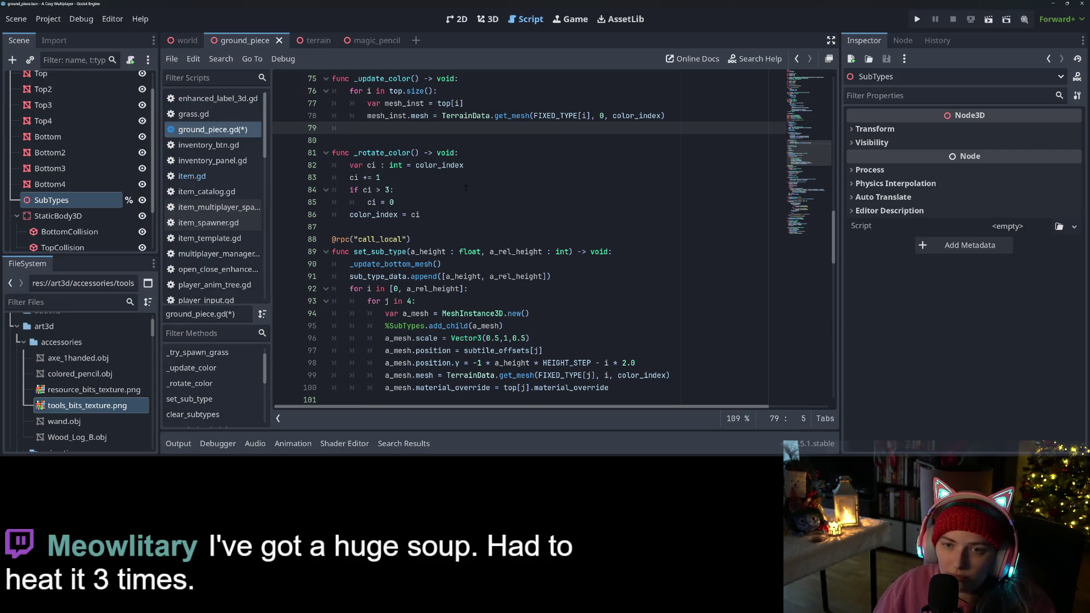
{"action": "scroll", "coordinate": [457, 212], "scroll_direction": "down", "scroll_amount": 4}
{"action": "type", "text": "clear_sub"}
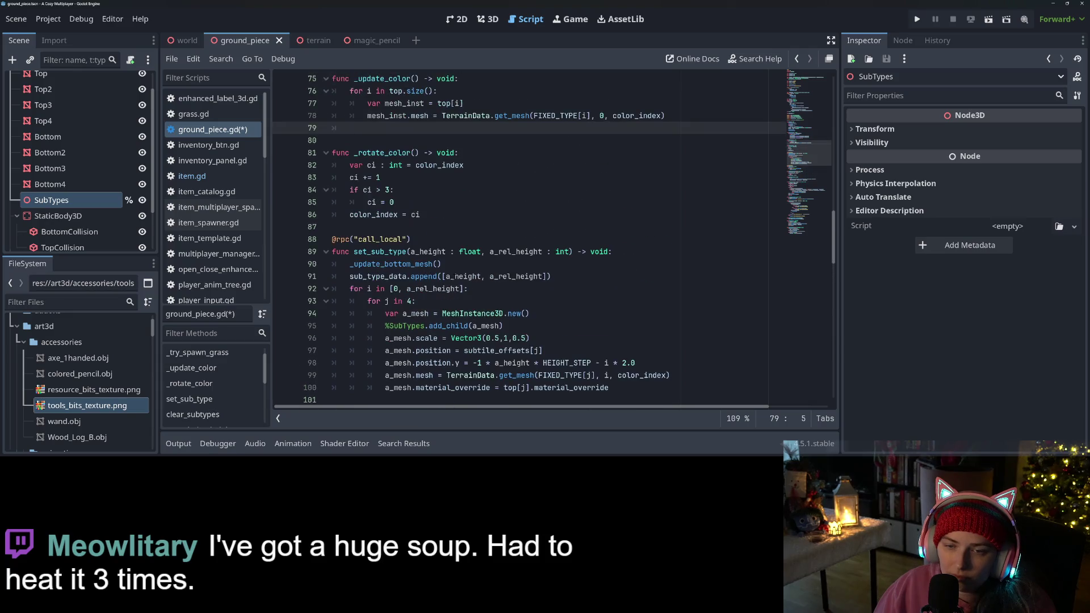
{"action": "key", "text": "Return"}
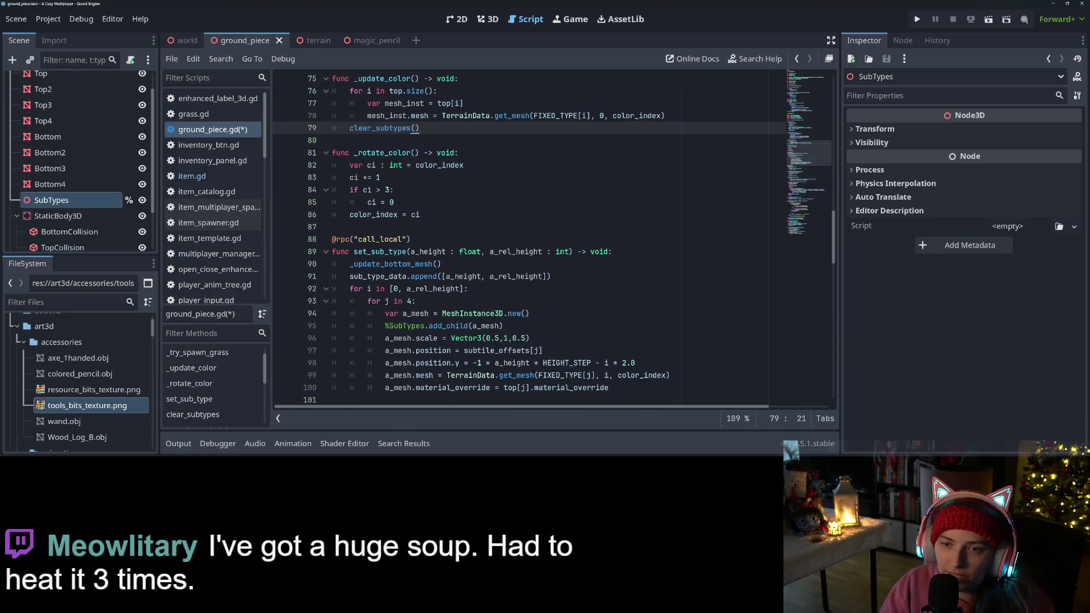
{"action": "key", "text": "Return"}
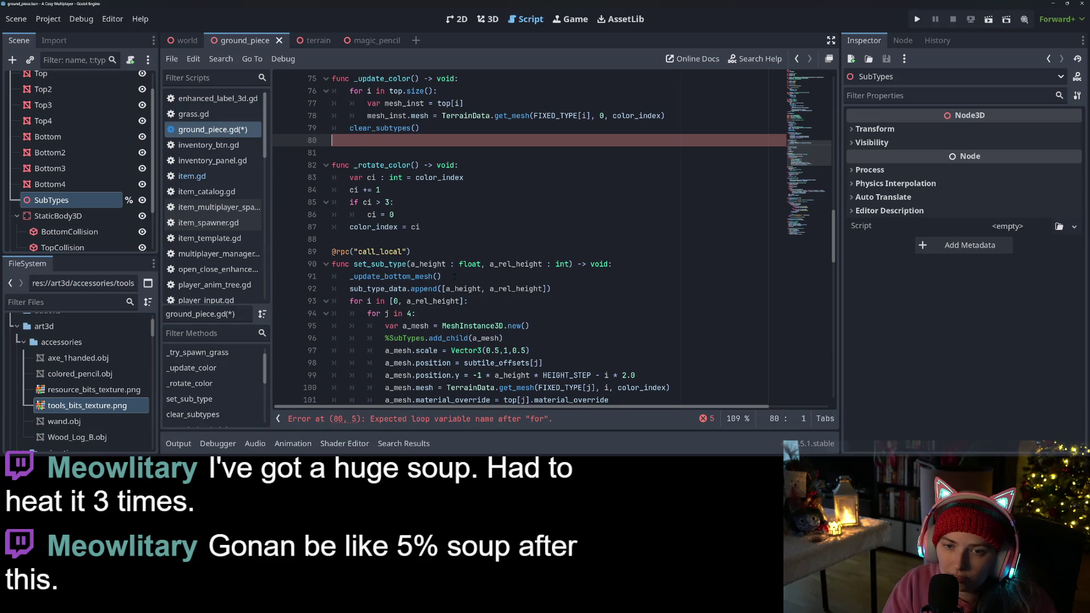
{"action": "key", "text": "BackSpace"}
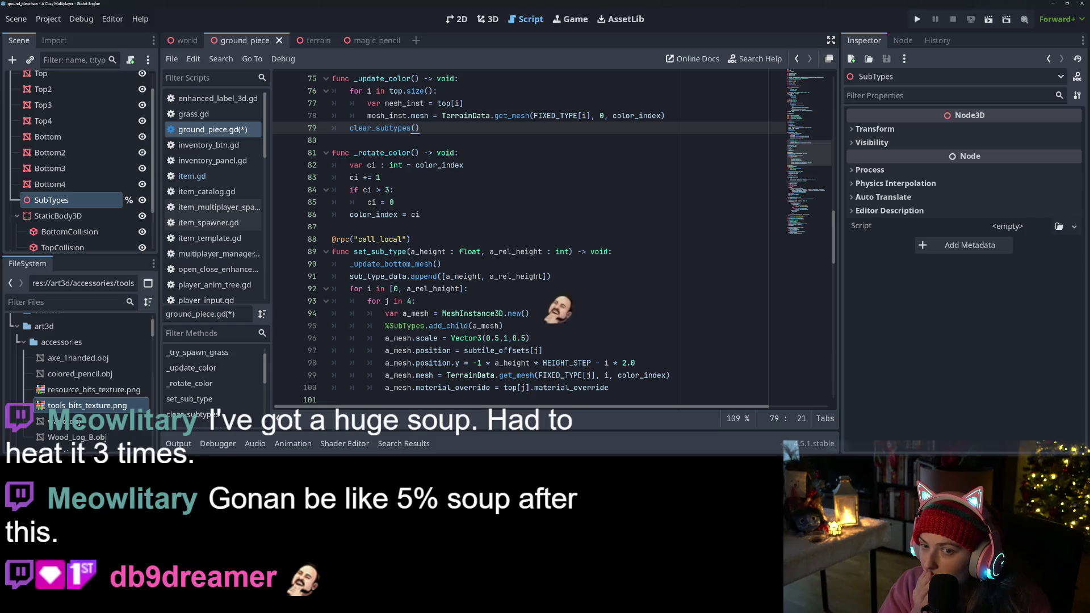
Save ground_piece.gd and open a blank line above clear_subtypes()
{"action": "key", "text": "Home"}
{"action": "key", "text": "ctrl+s"}
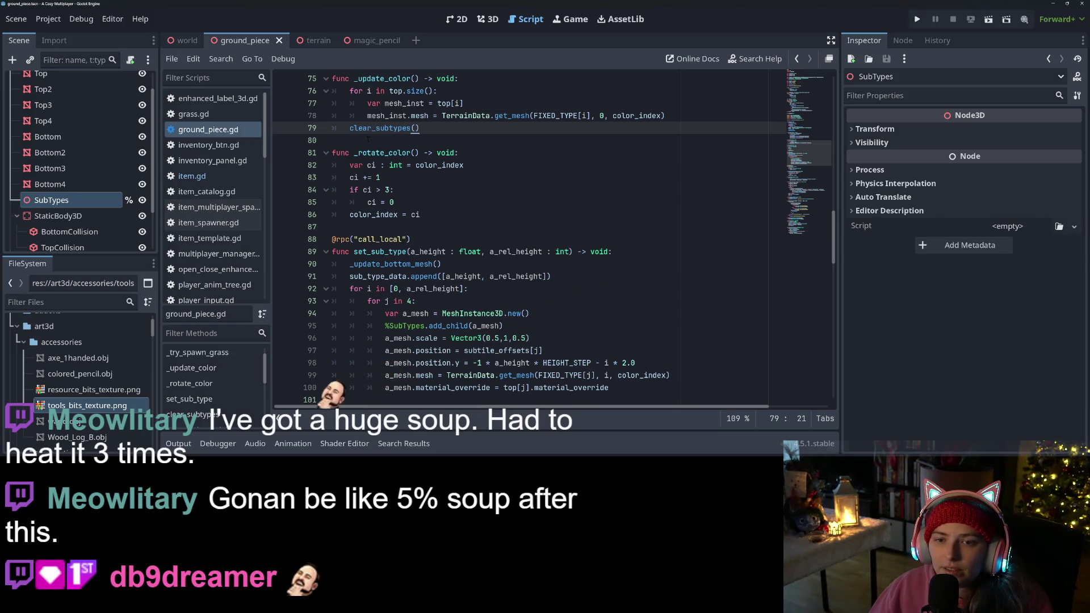
{"action": "key", "text": "Return"}
{"action": "key", "text": "Up"}
Declare a variable above clear_subtypes() that holds sub_type_data
{"action": "type", "text": "var "}
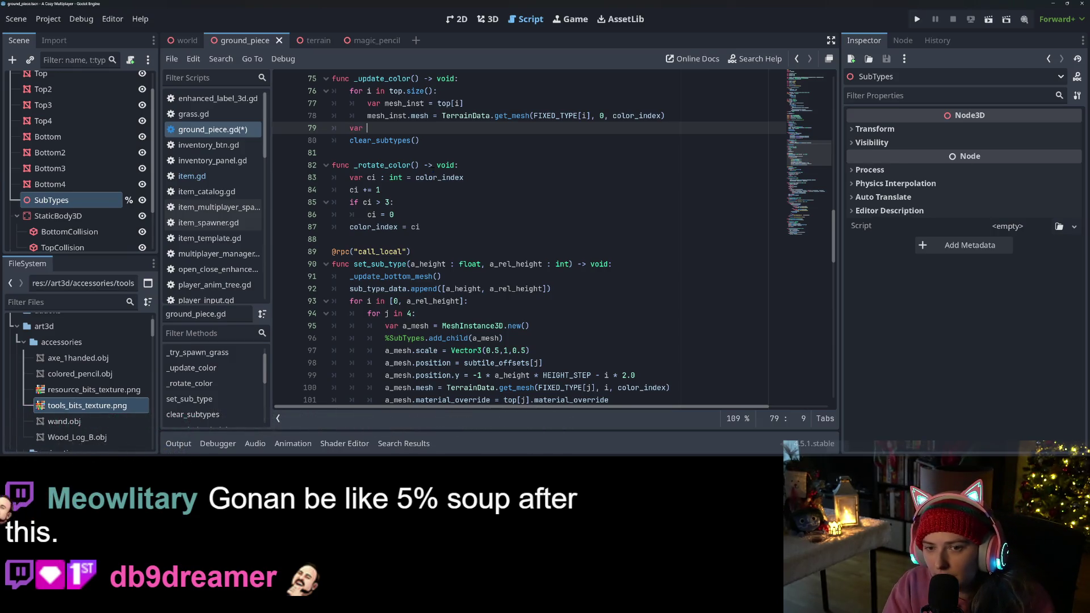
{"action": "type", "text": "subtype_set ="}
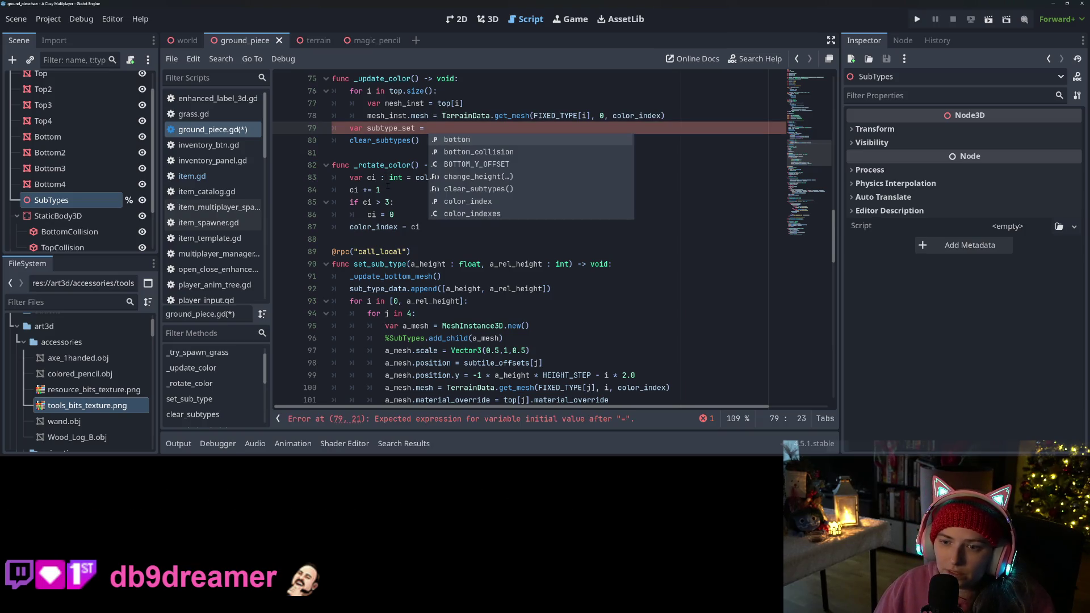
{"action": "scroll", "coordinate": [526, 239], "scroll_direction": "down", "scroll_amount": 2}
{"action": "scroll", "coordinate": [525, 239], "scroll_direction": "up", "scroll_amount": 10}
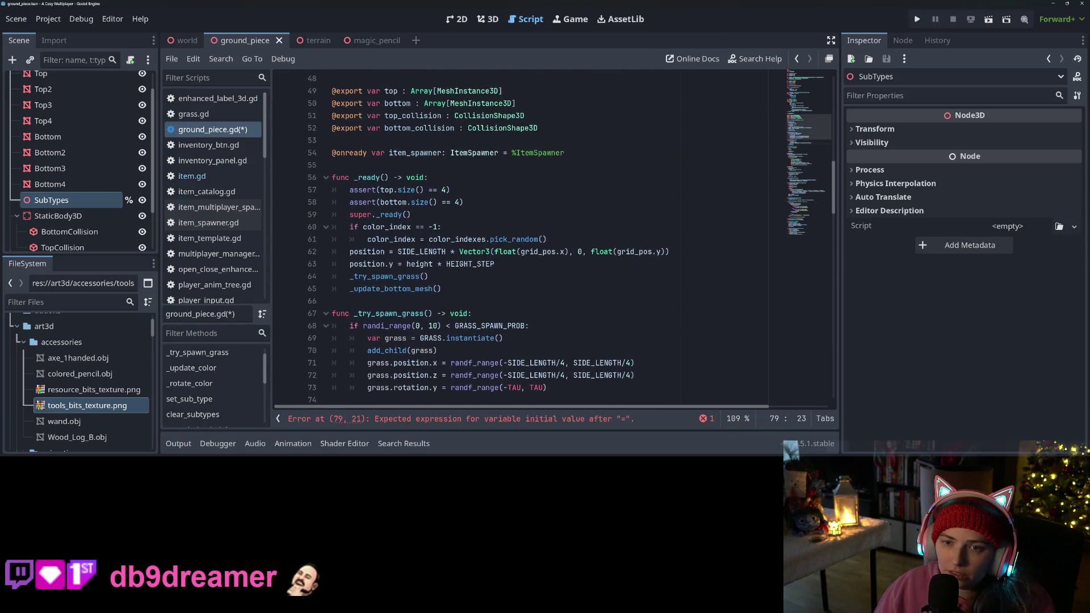
{"action": "scroll", "coordinate": [496, 263], "scroll_direction": "up", "scroll_amount": 3}
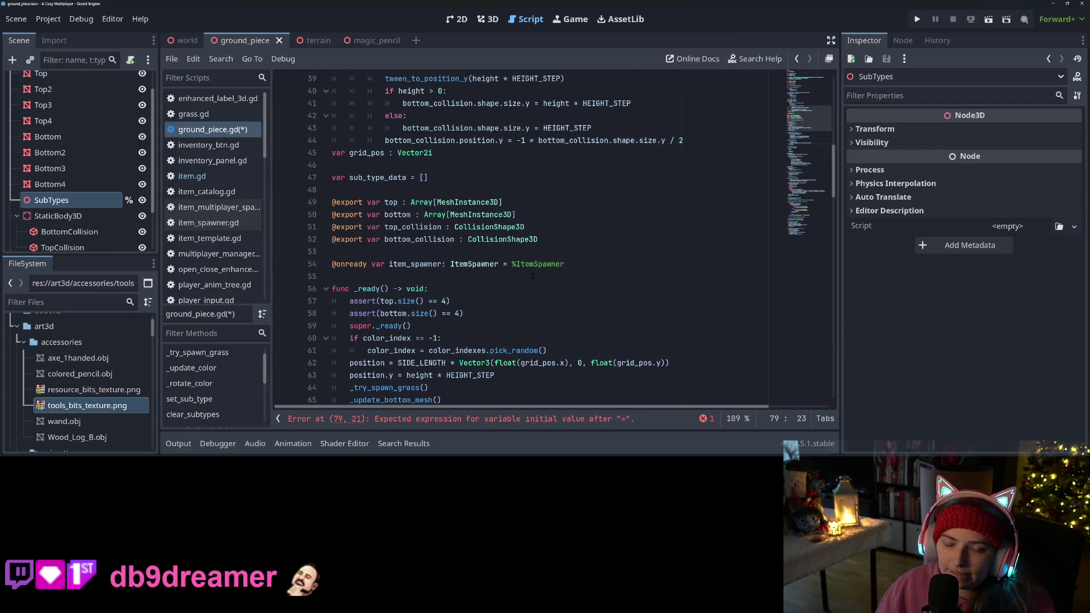
{"action": "type", "text": "subtype_set = su"}
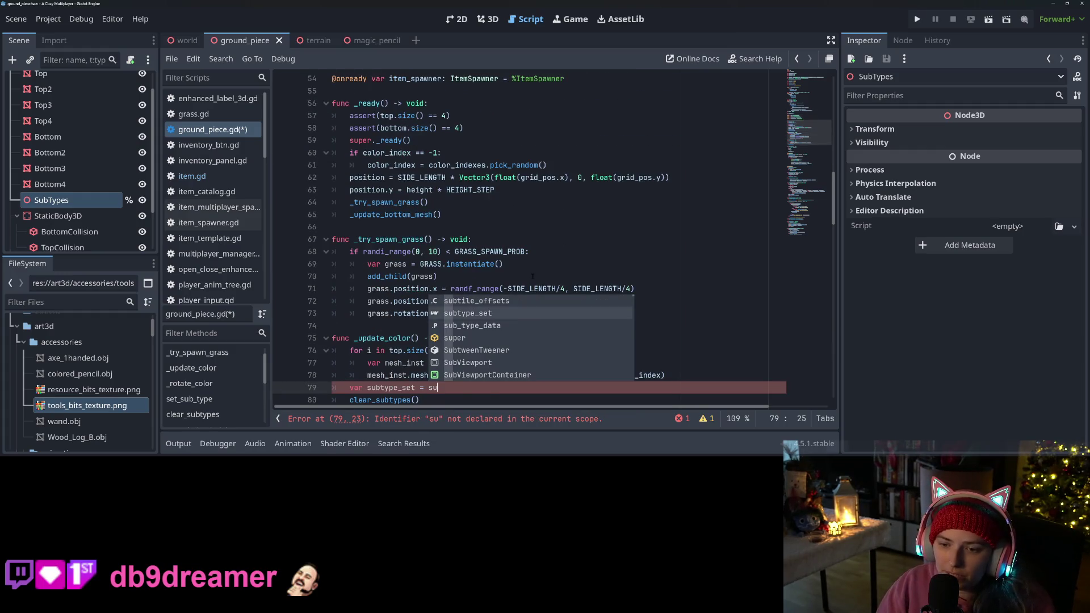
{"action": "key", "text": "Down"}
{"action": "key", "text": "Return"}
{"action": "scroll", "coordinate": [475, 256], "scroll_direction": "down", "scroll_amount": 4}
Add a for a_pair loop after clear_subtypes() over the sub-type list
{"action": "left_click", "coordinate": [474, 257]}
{"action": "key", "text": "Return"}
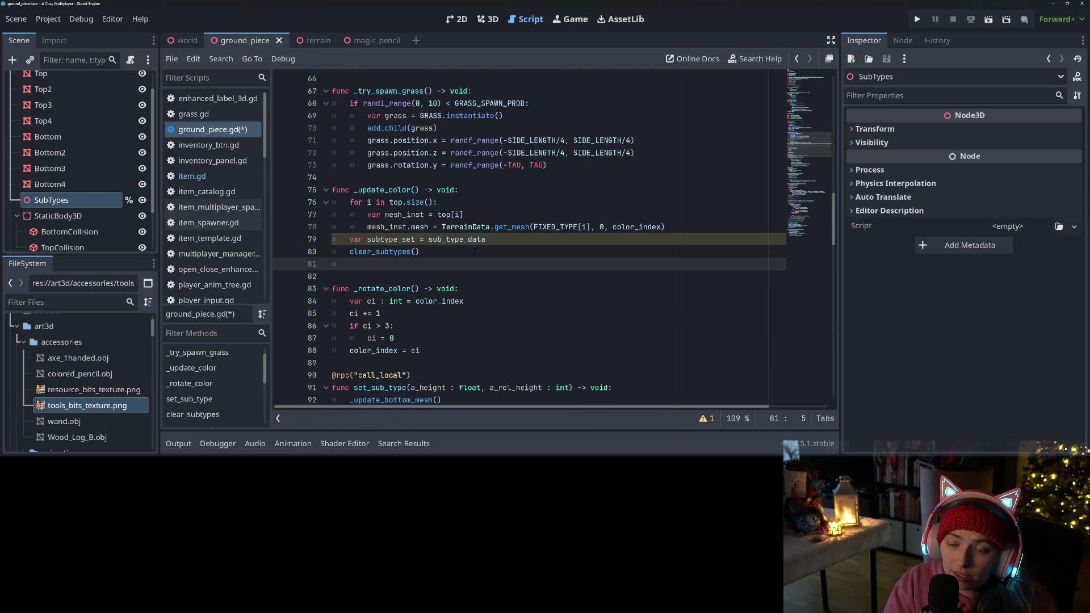
{"action": "type", "text": "_pait"}
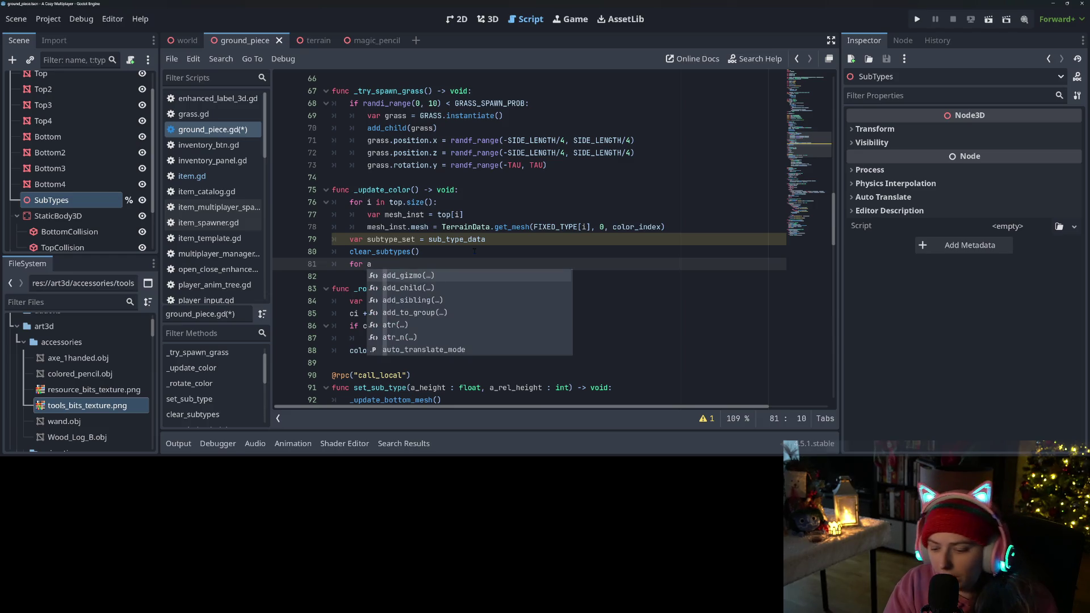
{"action": "key", "text": "BackSpace"}
{"action": "type", "text": "r in sub"}
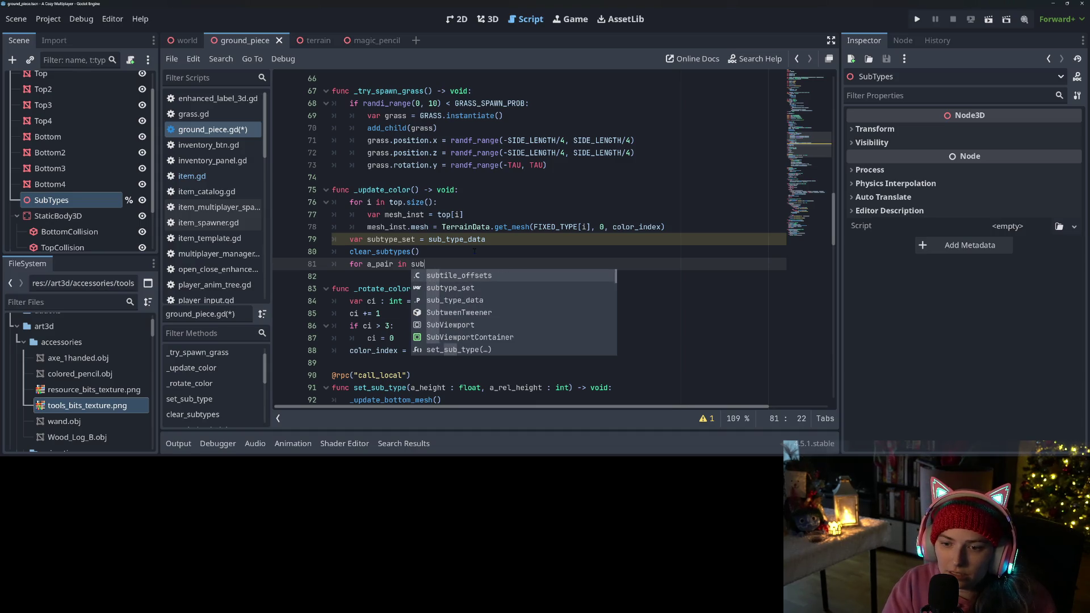
{"action": "key", "text": "Down"}
{"action": "key", "text": "Return"}
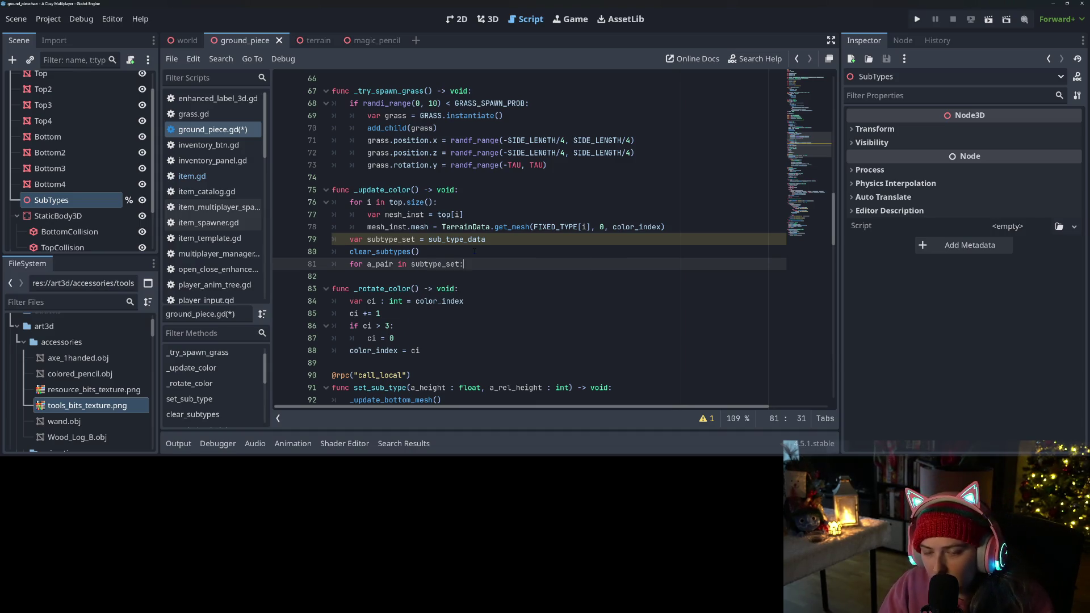
{"action": "key", "text": "Return"}
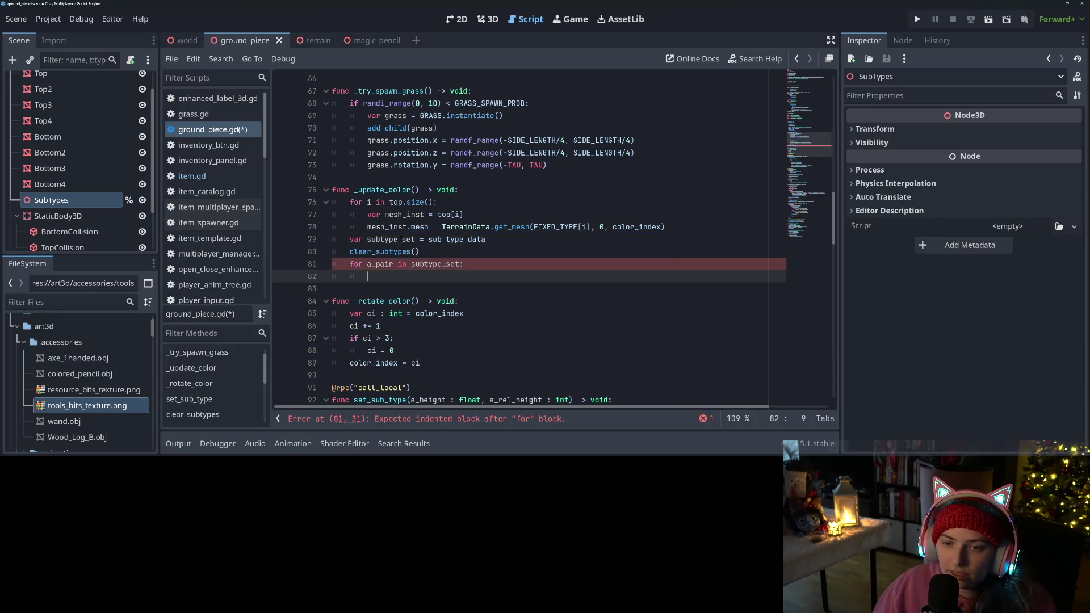
Rename the copy to sub_type_copy and make the loop iterate over it
{"action": "left_click_drag", "start_coordinate": [402, 239], "coordinate": [415, 239]}
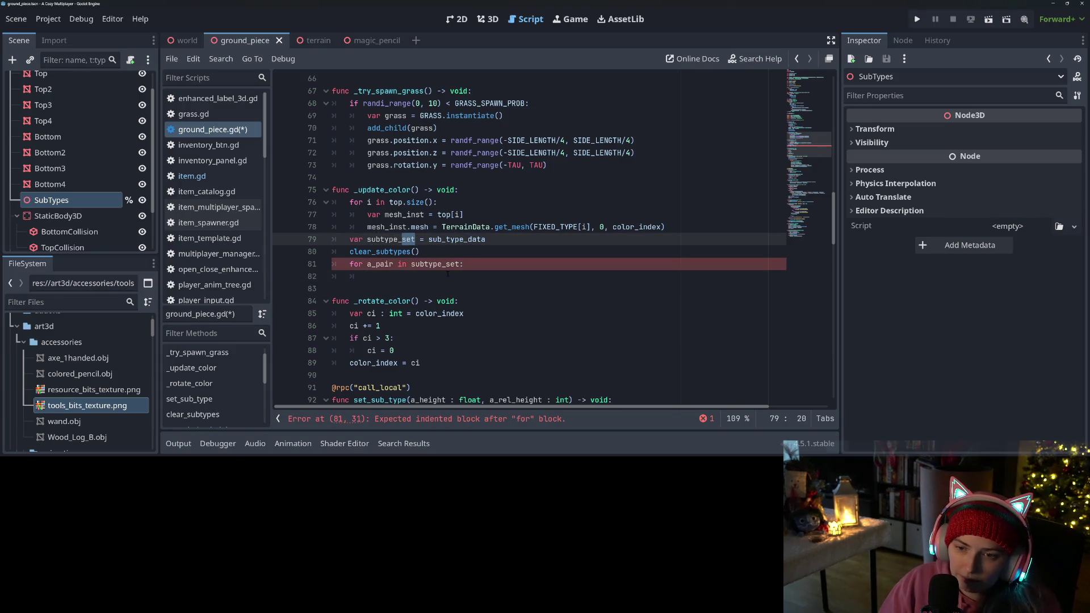
{"action": "key", "text": "BackSpace"}
{"action": "key", "text": "BackSpace"}
{"action": "key", "text": "BackSpace"}
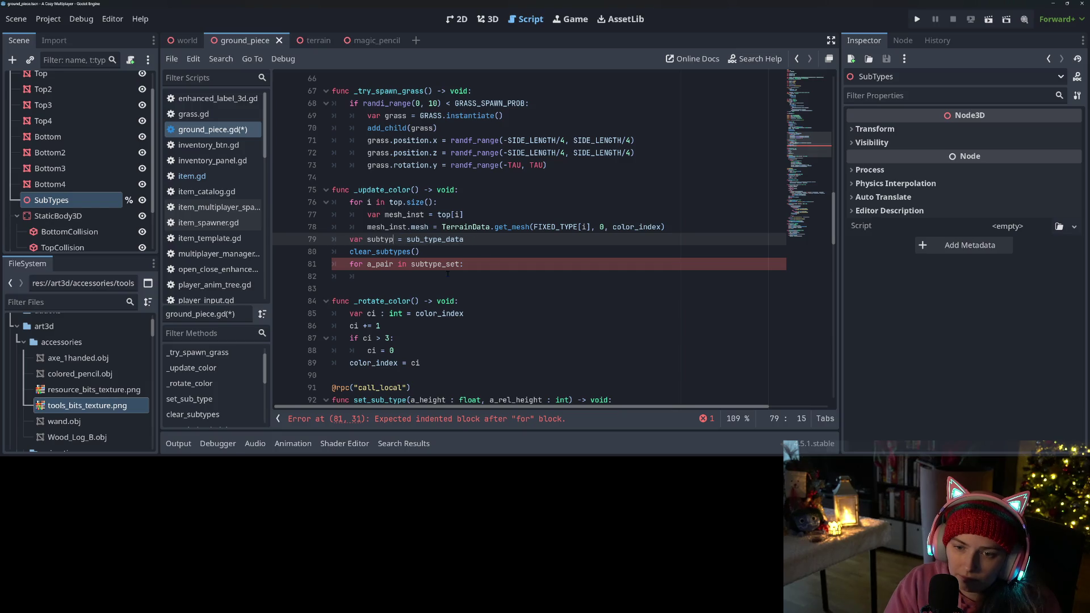
{"action": "type", "text": "_type_cop"}
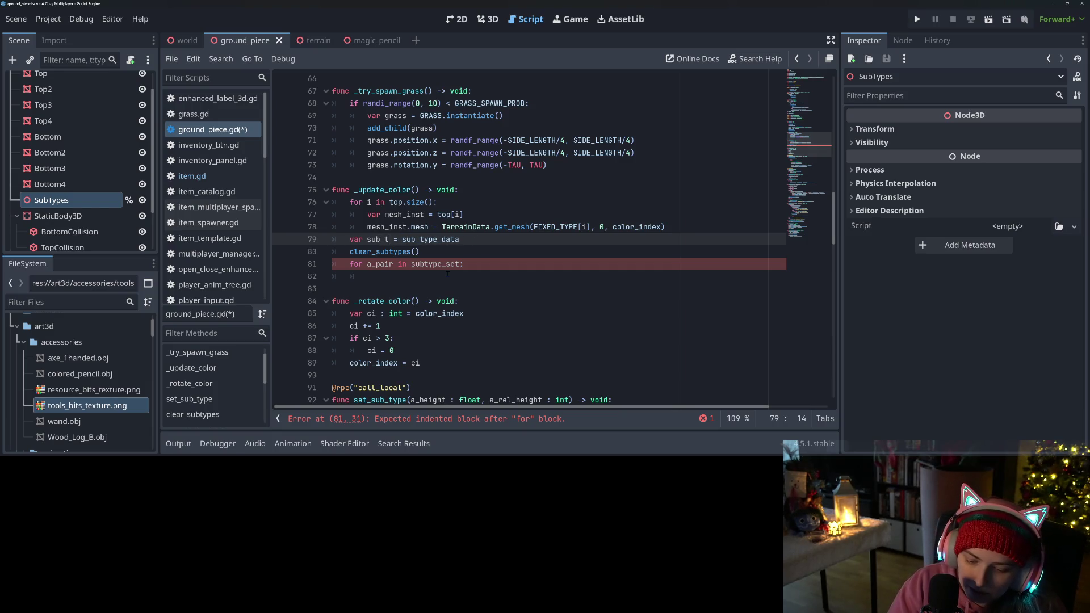
{"action": "type", "text": "y"}
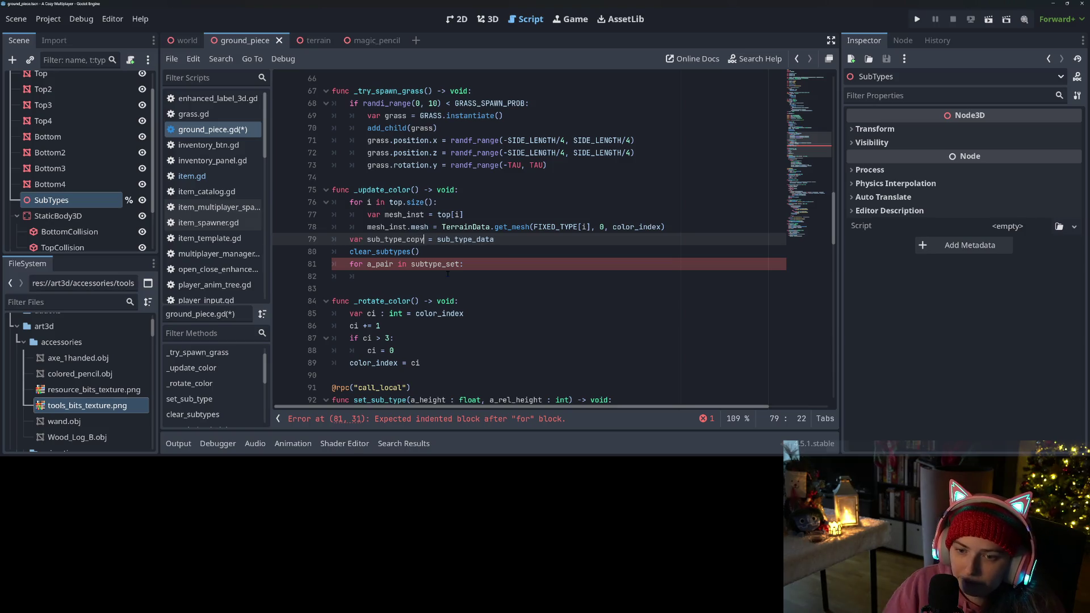
{"action": "double_click", "coordinate": [393, 239]}
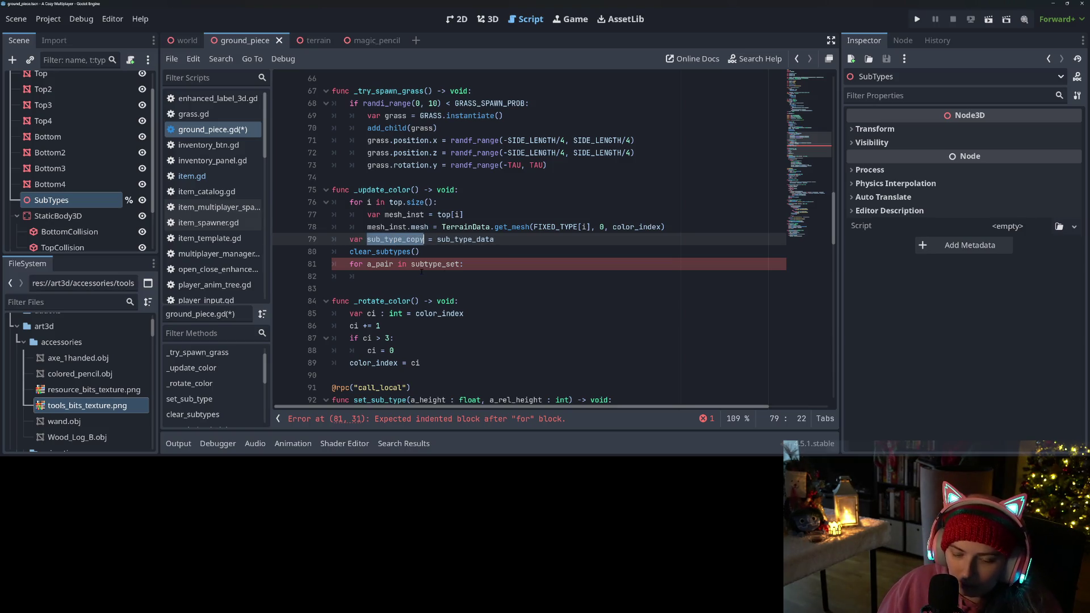
{"action": "key", "text": "ctrl+c"}
{"action": "double_click", "coordinate": [435, 264]}
{"action": "key", "text": "ctrl+v"}
{"action": "left_click", "coordinate": [489, 277]}
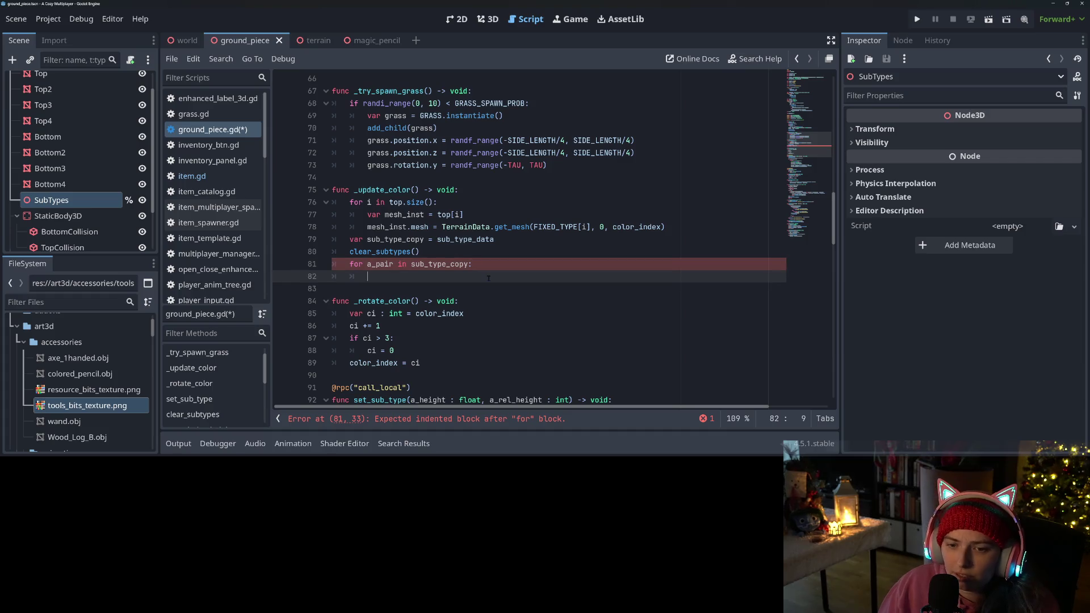
Call set_sub_type(a_pair[0], a_pair[1]) in the loop body and save
{"action": "type", "text": "set"}
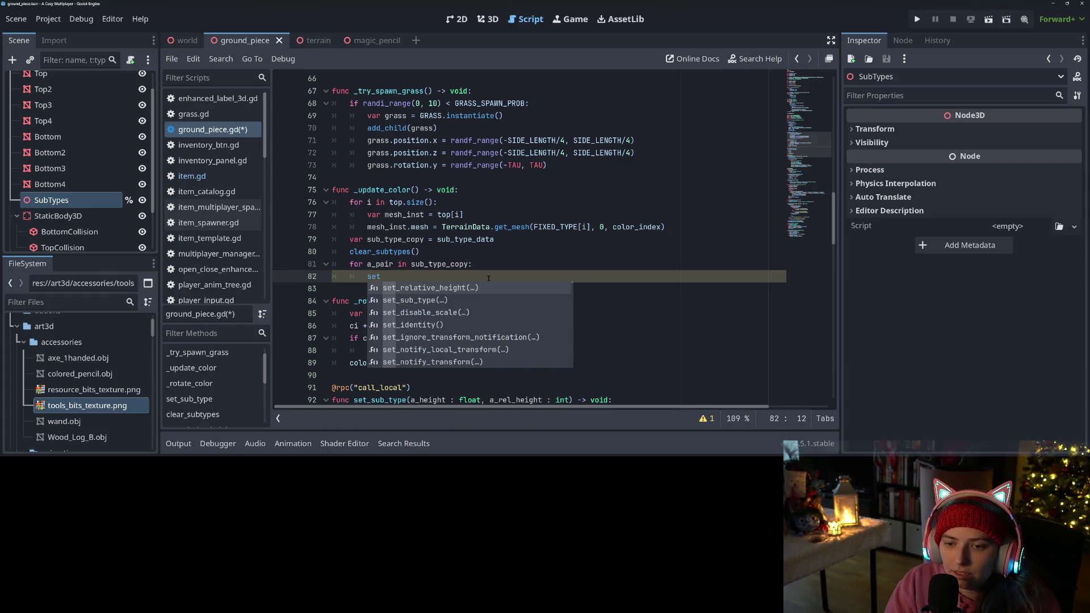
{"action": "key", "text": "Down"}
{"action": "key", "text": "Return"}
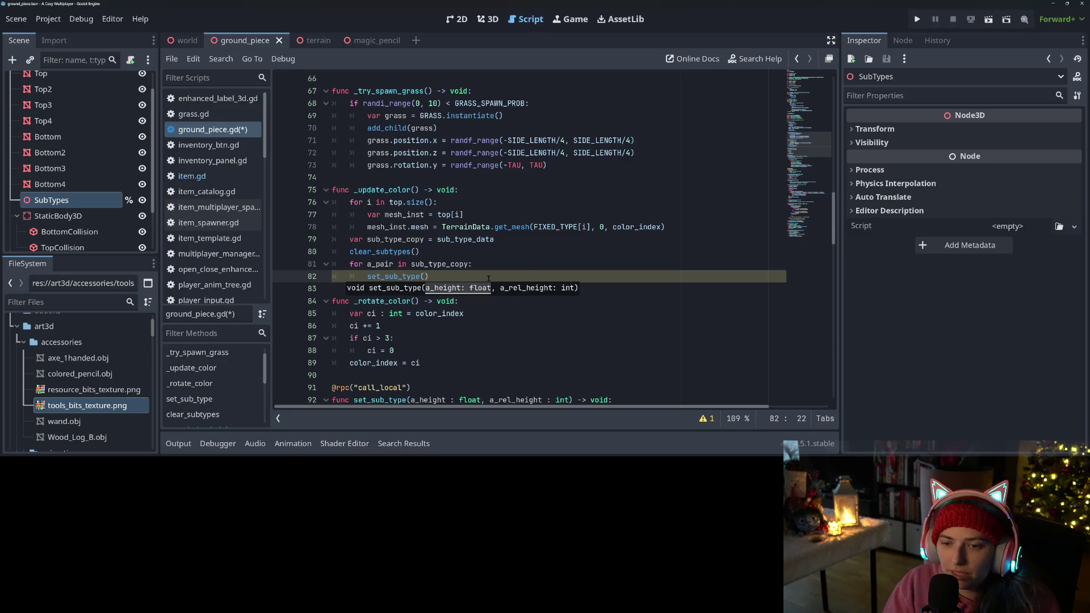
{"action": "type", "text": "a_pair"}
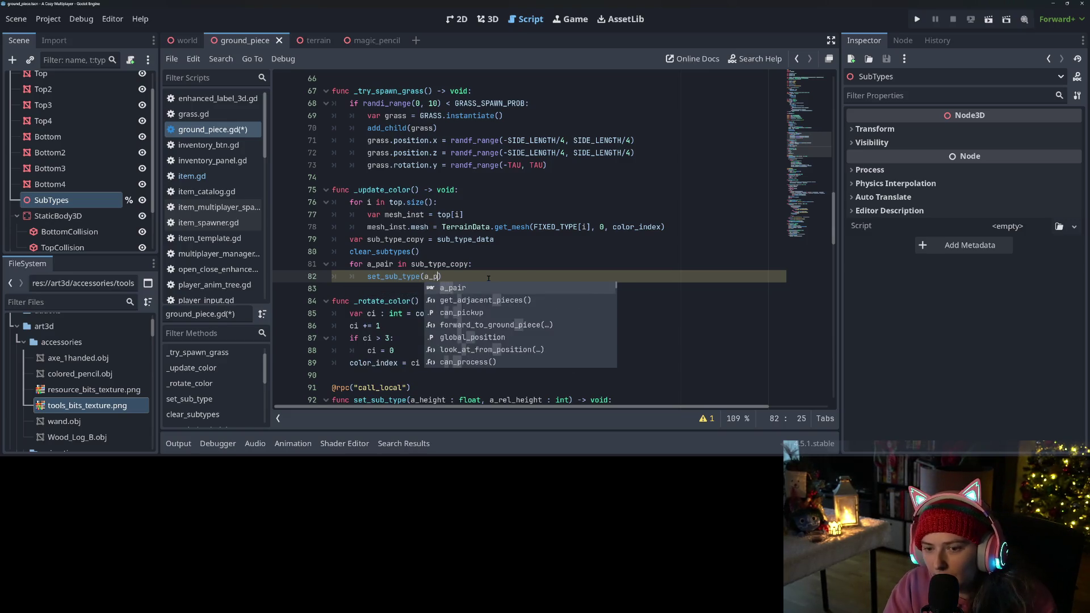
{"action": "type", "text": "[0], a"}
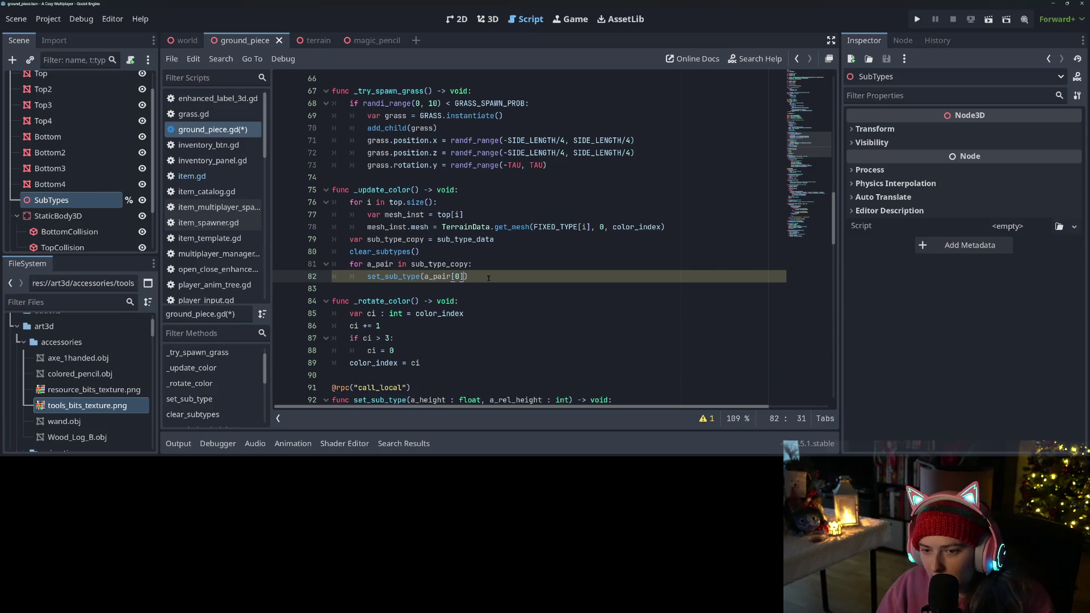
{"action": "type", "text": "_pair"}
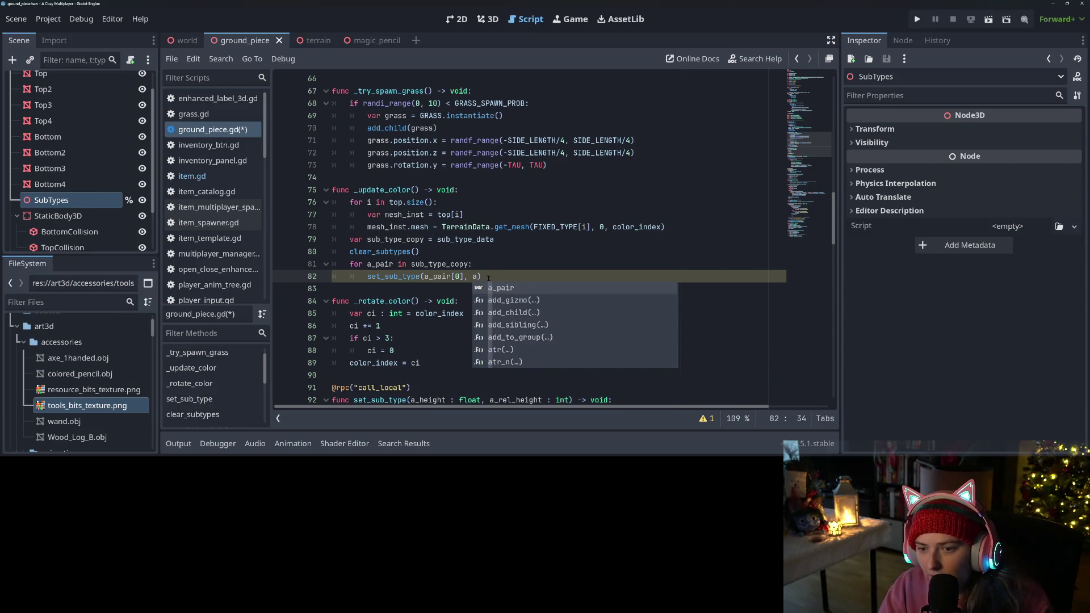
{"action": "type", "text": "[1"}
{"action": "key", "text": "ctrl+s"}
{"action": "left_click", "coordinate": [484, 277]}
Turn the call into set_sub_type.rpc and save ground_piece.gd
{"action": "double_click", "coordinate": [380, 276]}
{"action": "scroll", "coordinate": [379, 276], "scroll_direction": "down", "scroll_amount": 3}
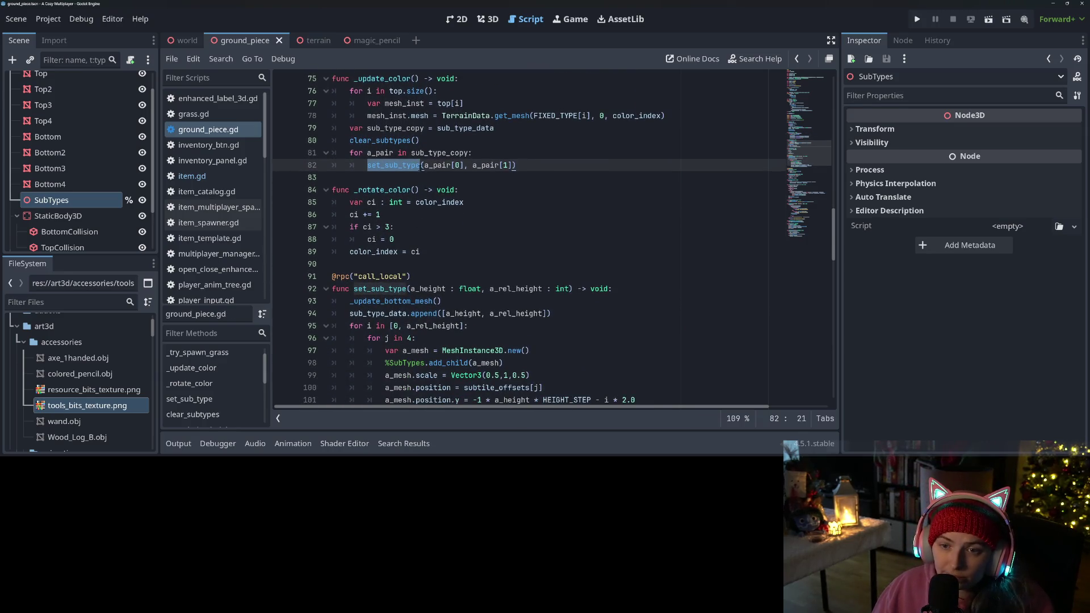
{"action": "key", "text": "Escape"}
{"action": "type", "text": ".rpc"}
{"action": "key", "text": "ctrl+s"}
{"action": "left_click", "coordinate": [392, 140]}
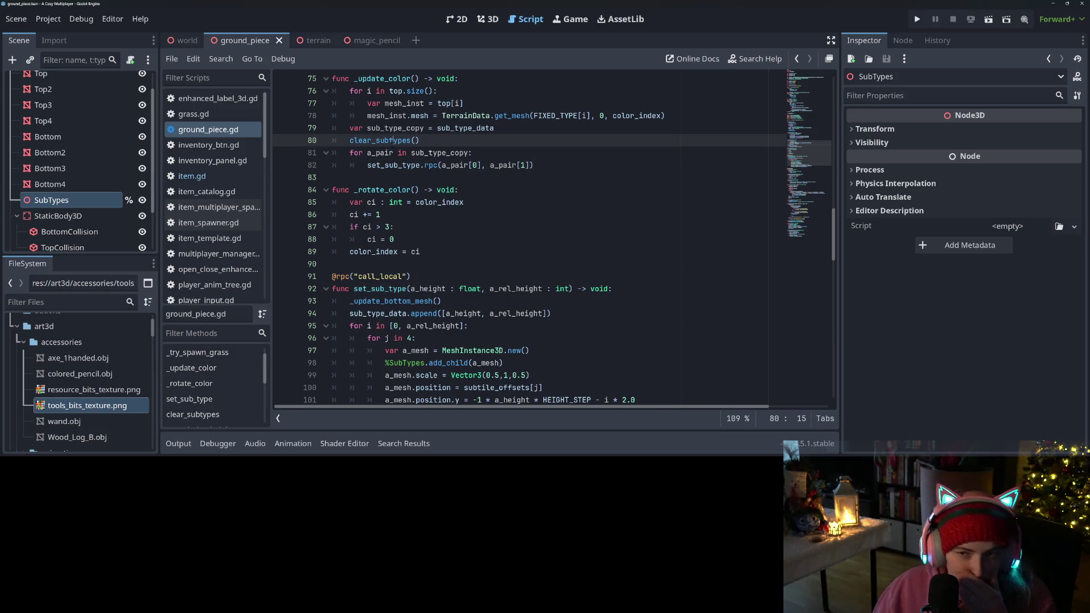
{"action": "scroll", "coordinate": [427, 187], "scroll_direction": "down", "scroll_amount": 5}
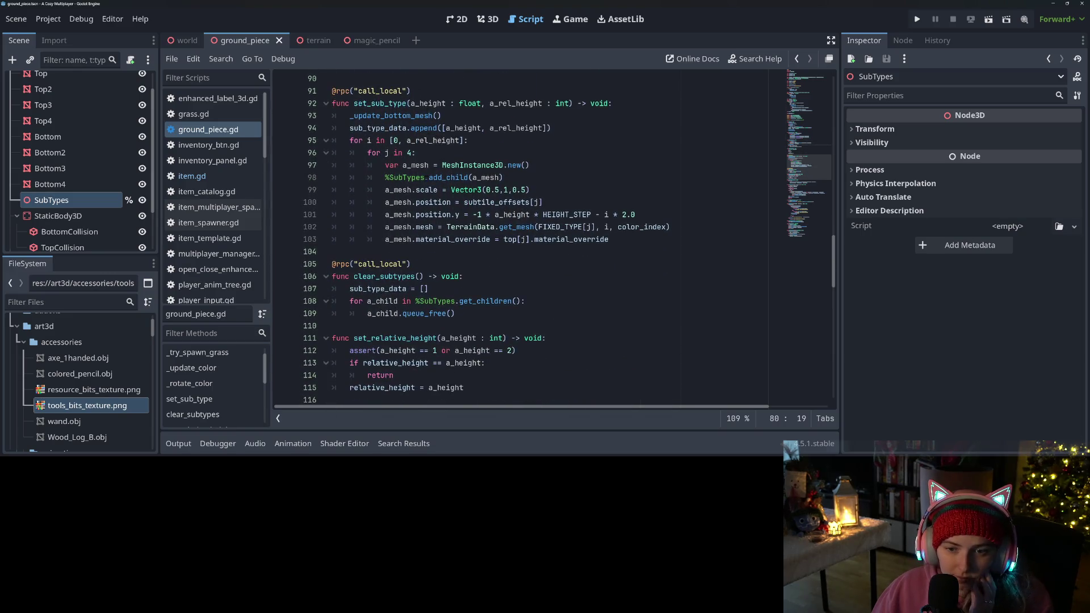
Change line 80 to clear_subtypes.rpc(), then save and launch the two debug game instances
{"action": "scroll", "coordinate": [427, 188], "scroll_direction": "up", "scroll_amount": 4}
{"action": "type", "text": ".rpc("}
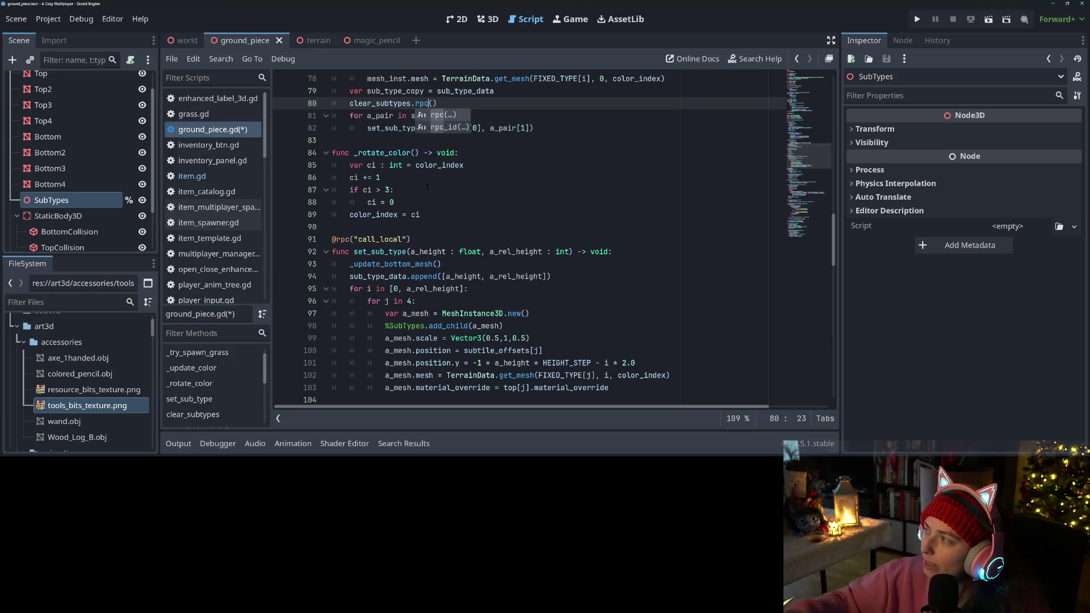
{"action": "left_click", "coordinate": [427, 142]}
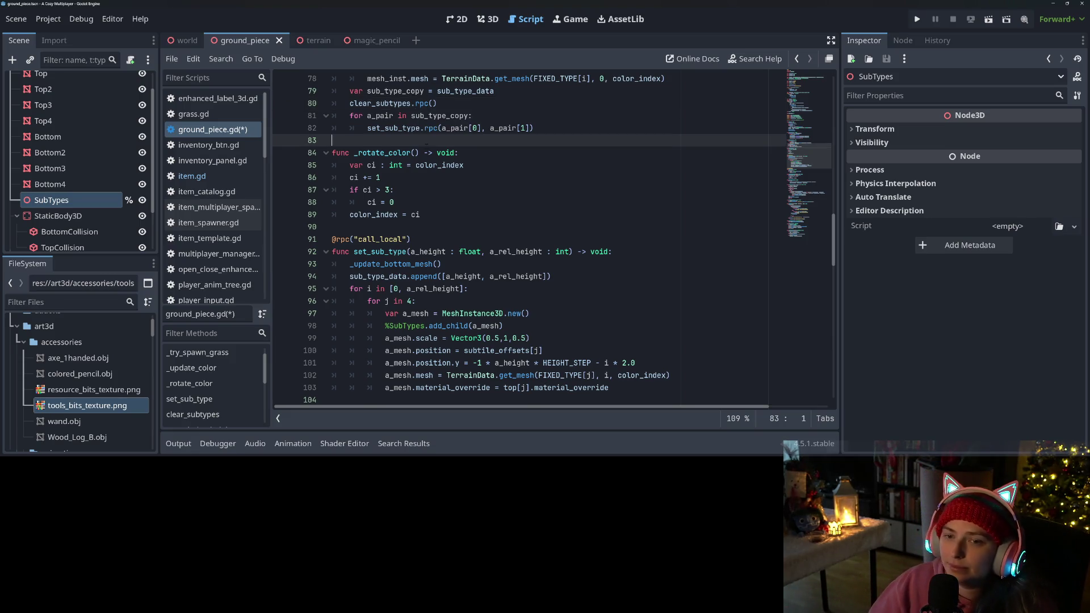
{"action": "key", "text": "F5"}
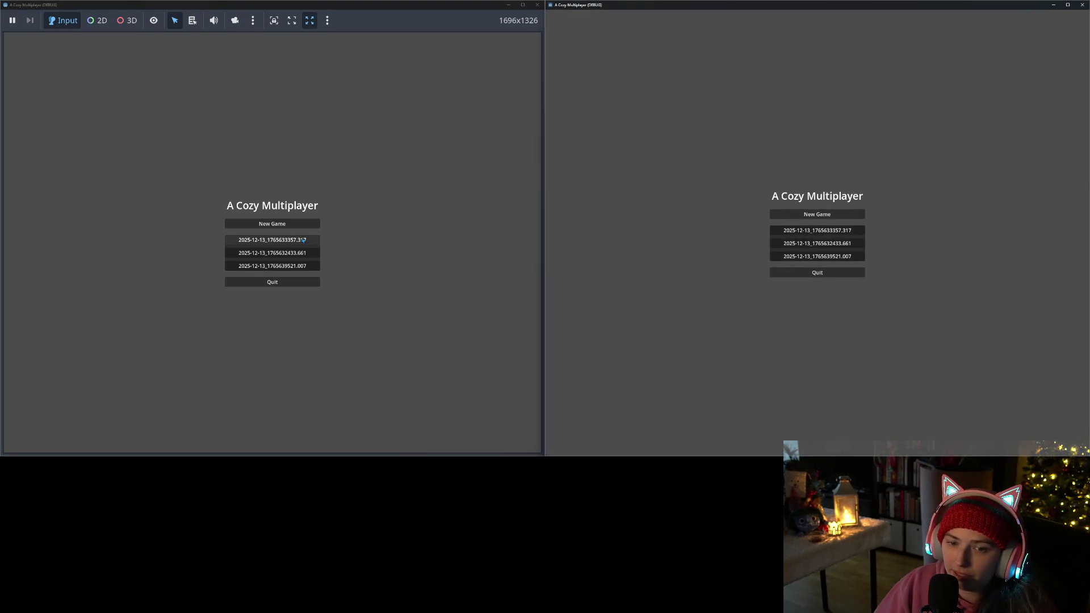
Load a saved game in both windows, walk the left player forward and recentre its window
{"action": "left_click", "coordinate": [272, 240]}
{"action": "left_click", "coordinate": [829, 244]}
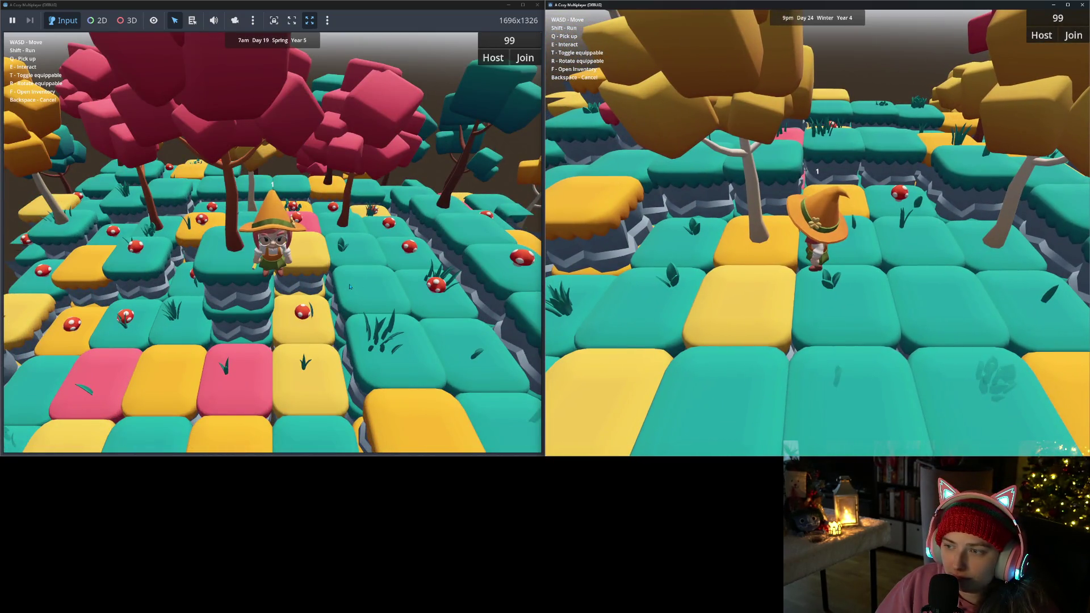
{"action": "left_click", "coordinate": [350, 286]}
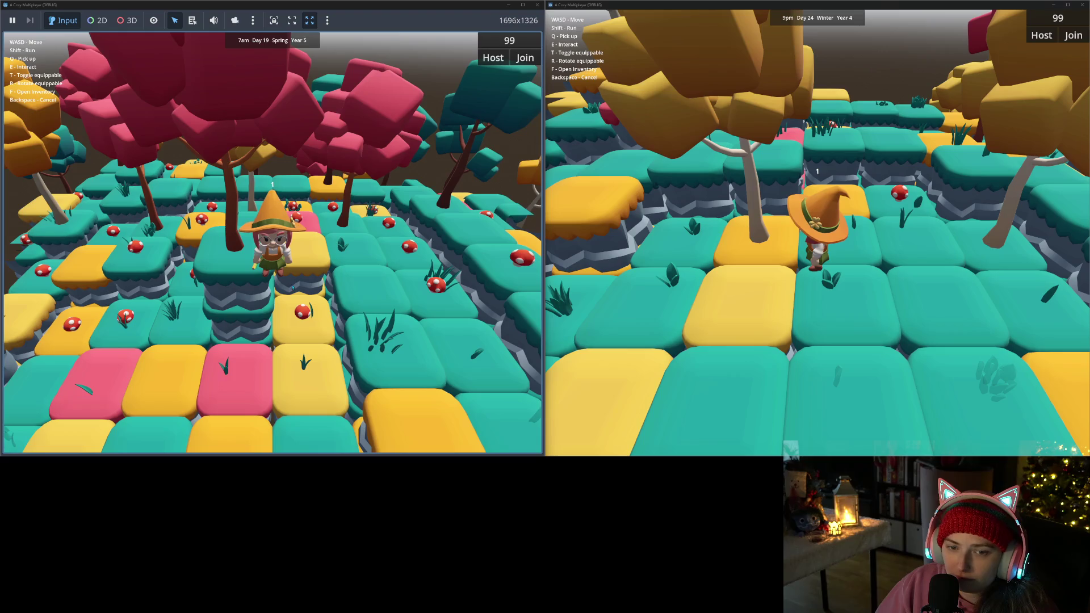
{"action": "key", "text": "w"}
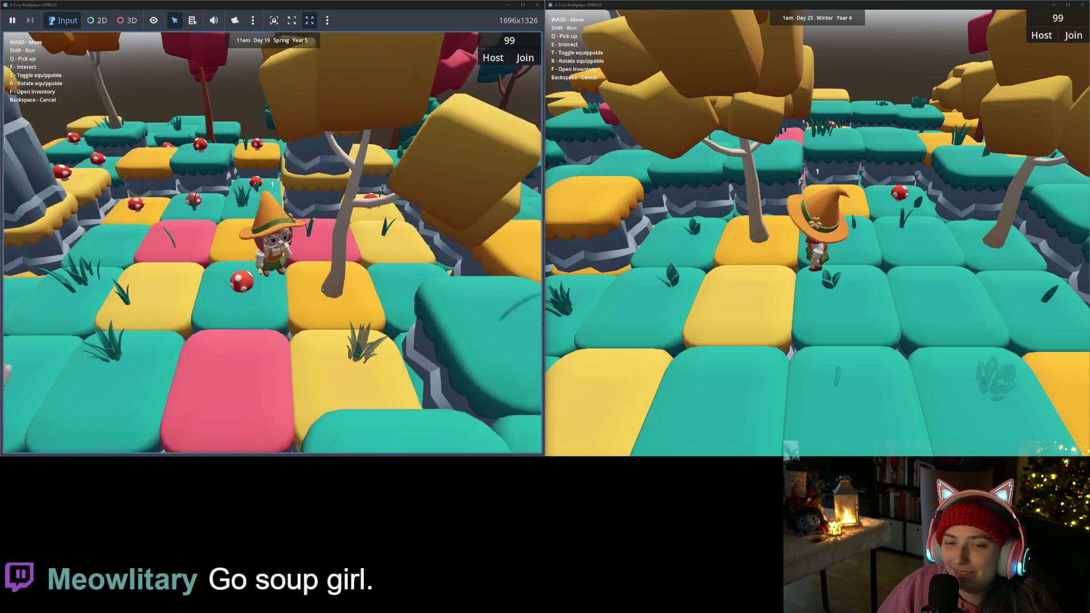
{"action": "mouse_move", "coordinate": [320, 19]}
{"action": "left_mouse_down"}
{"action": "mouse_move", "coordinate": [779, 109]}
{"action": "mouse_move", "coordinate": [418, 1]}
{"action": "mouse_move", "coordinate": [20, 71]}
{"action": "mouse_move", "coordinate": [23, 139]}
{"action": "left_mouse_up"}
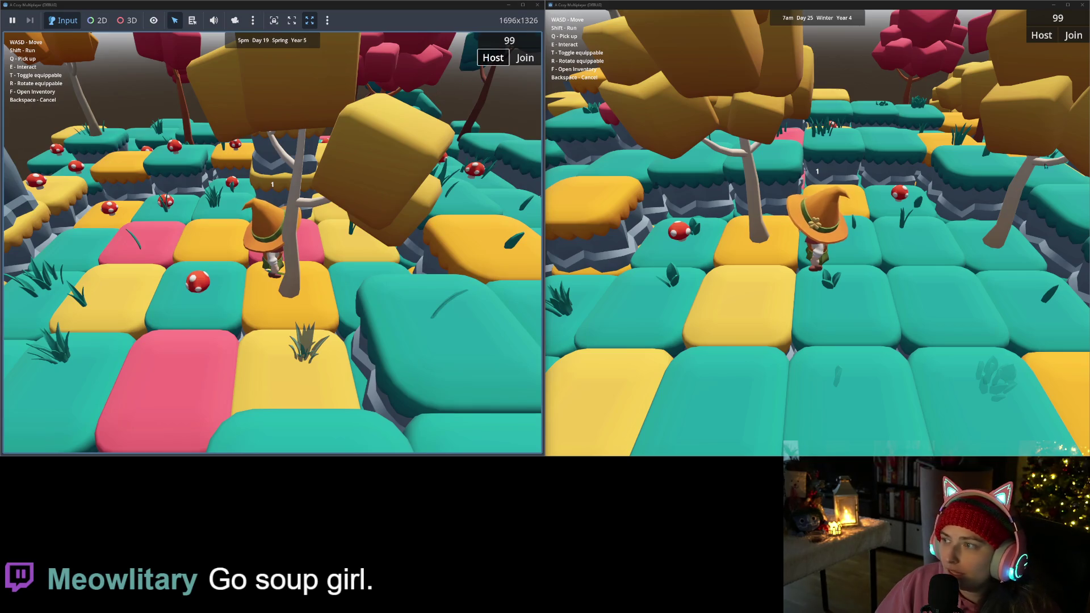
Host from the left window, join from the right, walk around, then close both game windows
{"action": "left_click", "coordinate": [493, 58]}
{"action": "left_click", "coordinate": [1073, 35]}
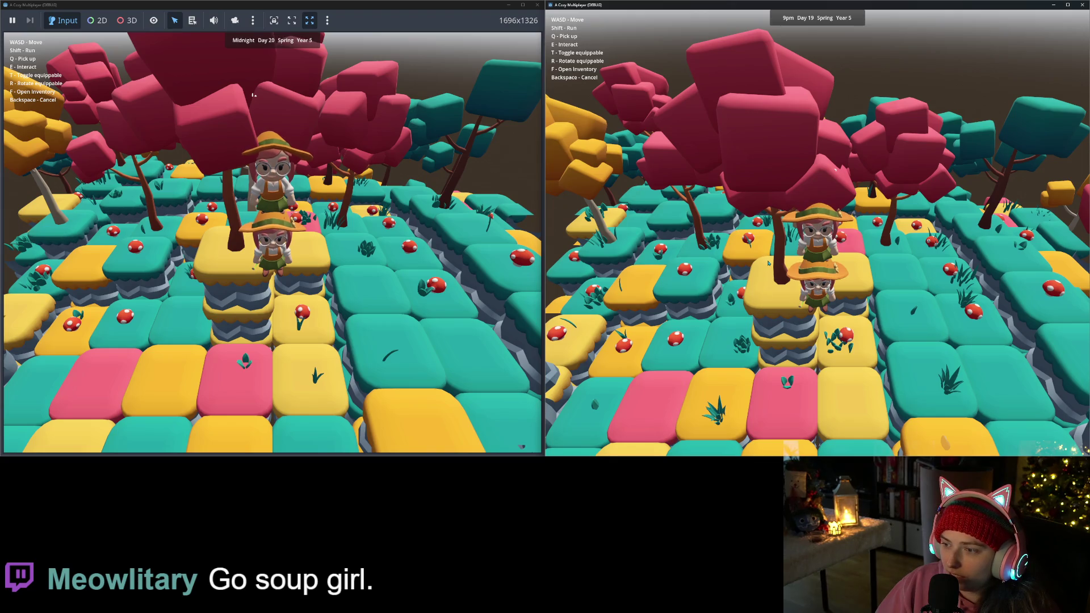
{"action": "left_click", "coordinate": [338, 251]}
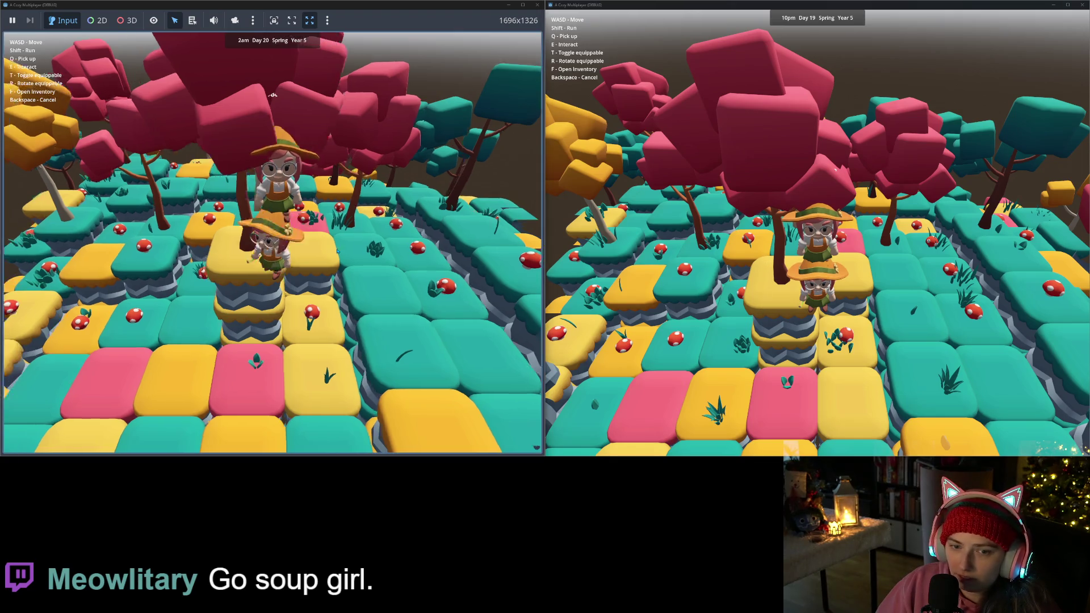
{"action": "key", "text": "w"}
{"action": "left_click", "coordinate": [832, 307]}
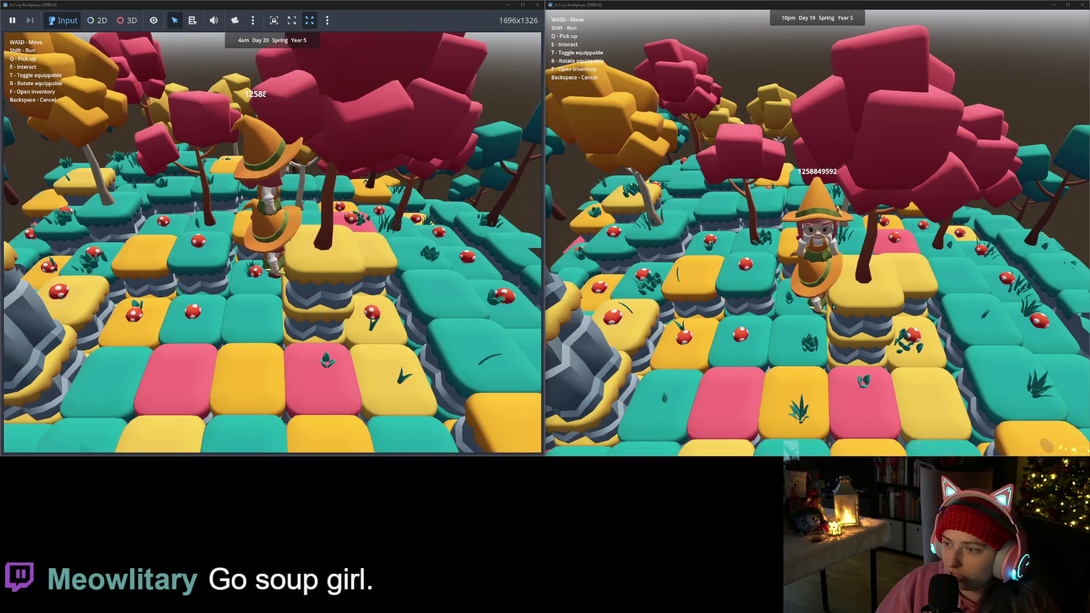
{"action": "left_click", "coordinate": [1083, 5]}
{"action": "left_click", "coordinate": [953, 19]}
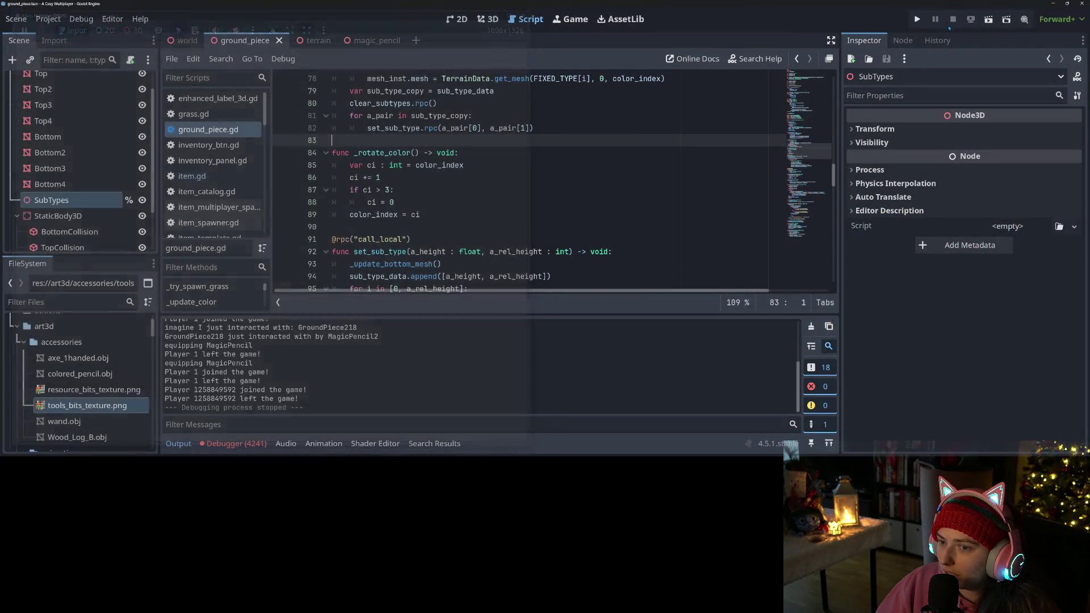
{"action": "left_click", "coordinate": [414, 231]}
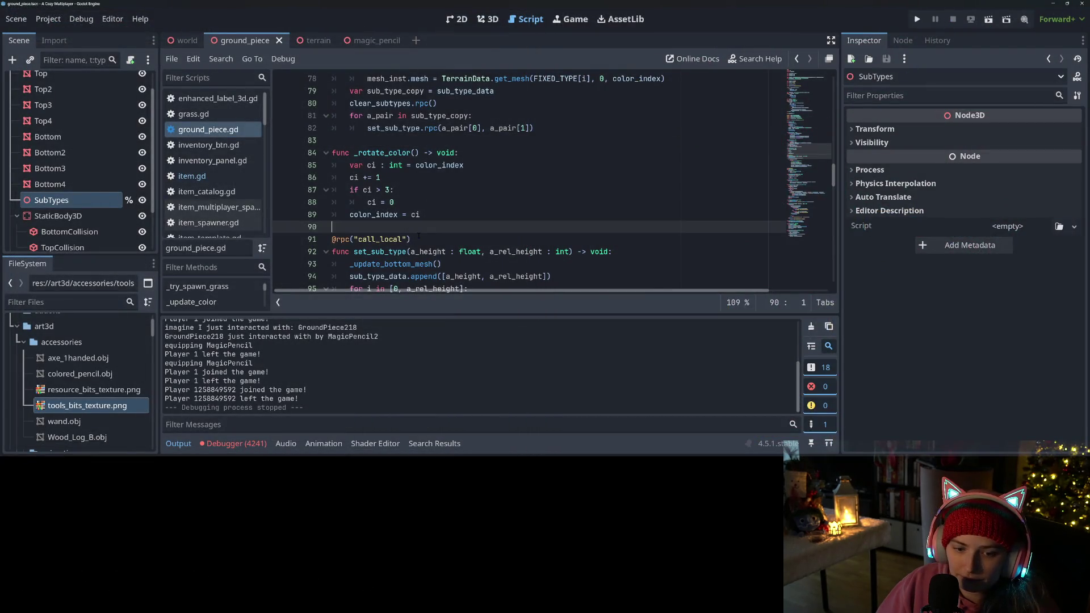
Review the 4241 runtime errors in the Debugger and jump to the ci = 0 line in _rotate_color
{"action": "left_click", "coordinate": [236, 444]}
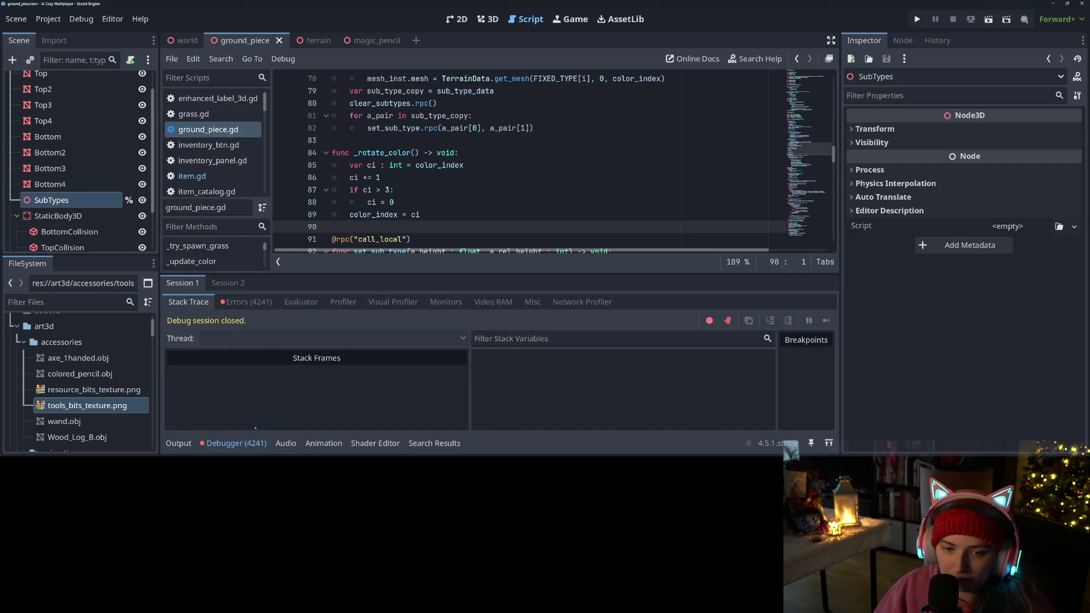
{"action": "left_click", "coordinate": [247, 302]}
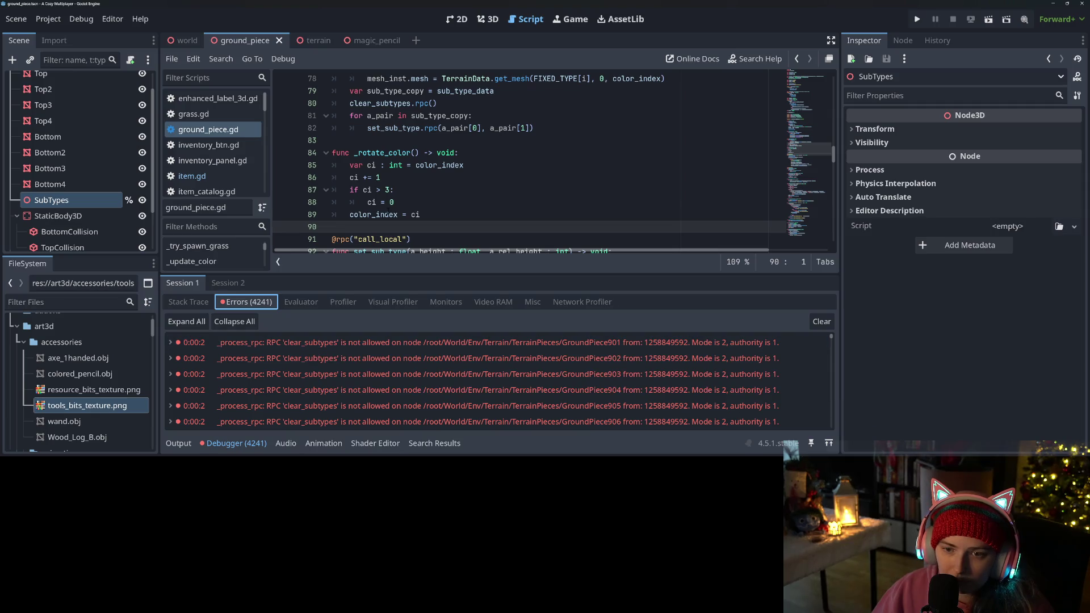
{"action": "left_click", "coordinate": [391, 202]}
{"action": "scroll", "coordinate": [552, 162], "scroll_direction": "down", "scroll_amount": 1}
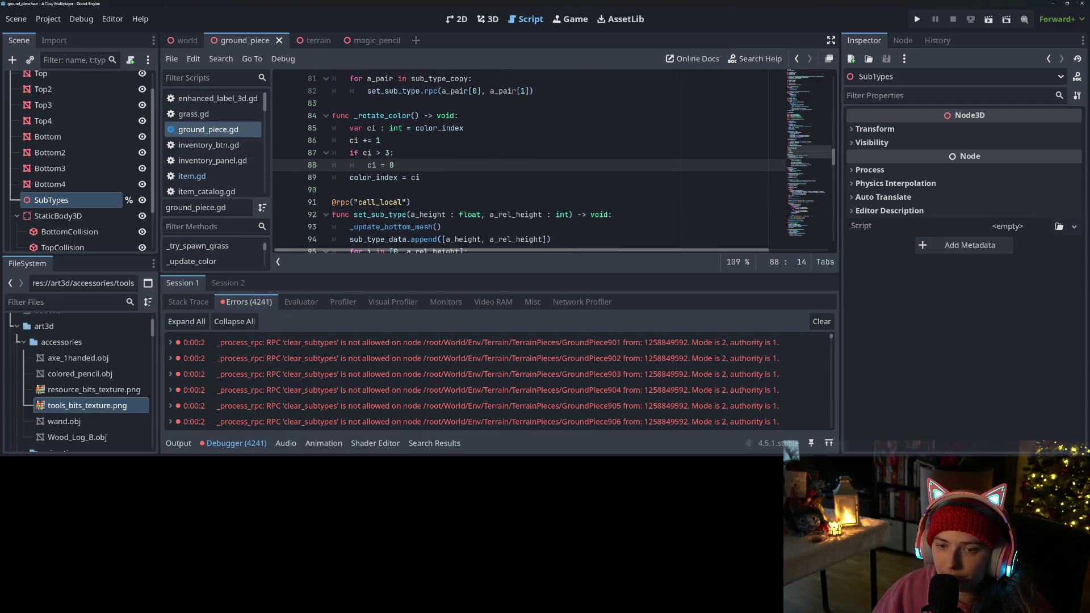
{"action": "double_click", "coordinate": [377, 214]}
{"action": "scroll", "coordinate": [377, 215], "scroll_direction": "up", "scroll_amount": 5}
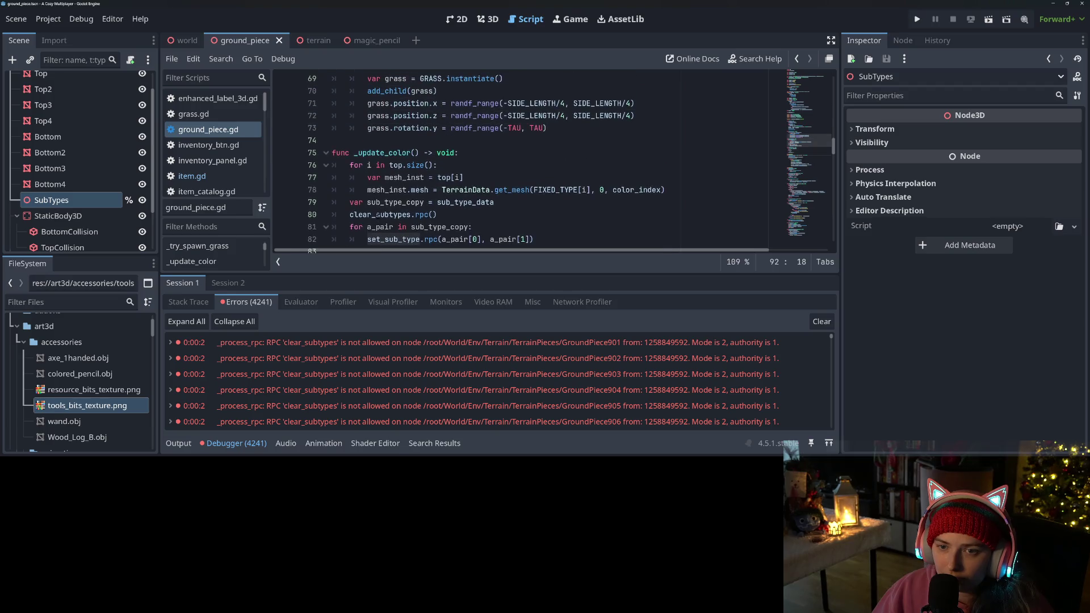
{"action": "scroll", "coordinate": [379, 216], "scroll_direction": "down", "scroll_amount": 4}
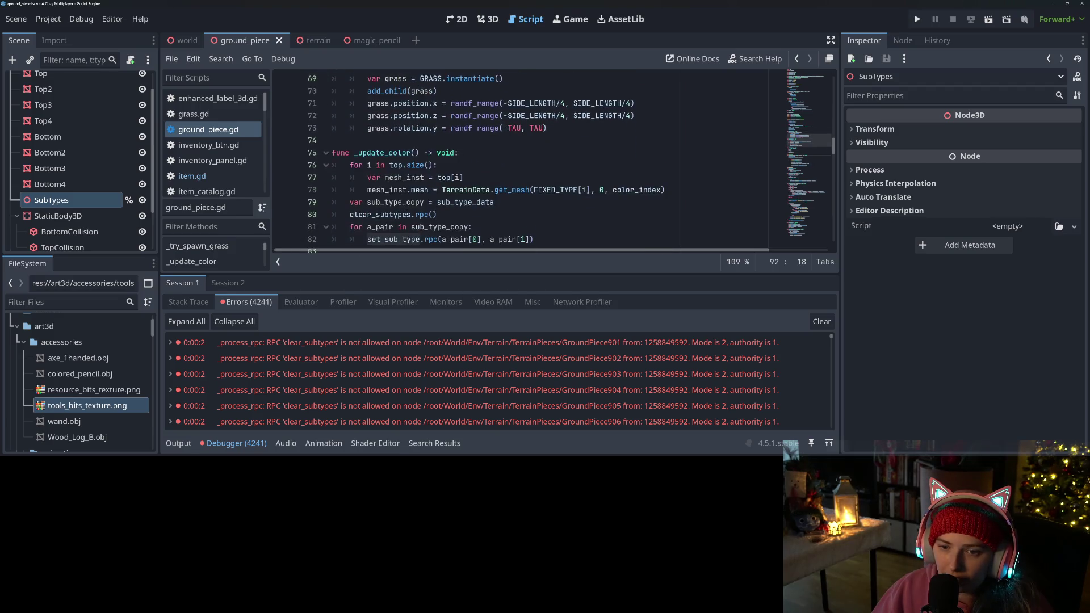
{"action": "left_click", "coordinate": [424, 177]}
{"action": "scroll", "coordinate": [425, 177], "scroll_direction": "down", "scroll_amount": 5}
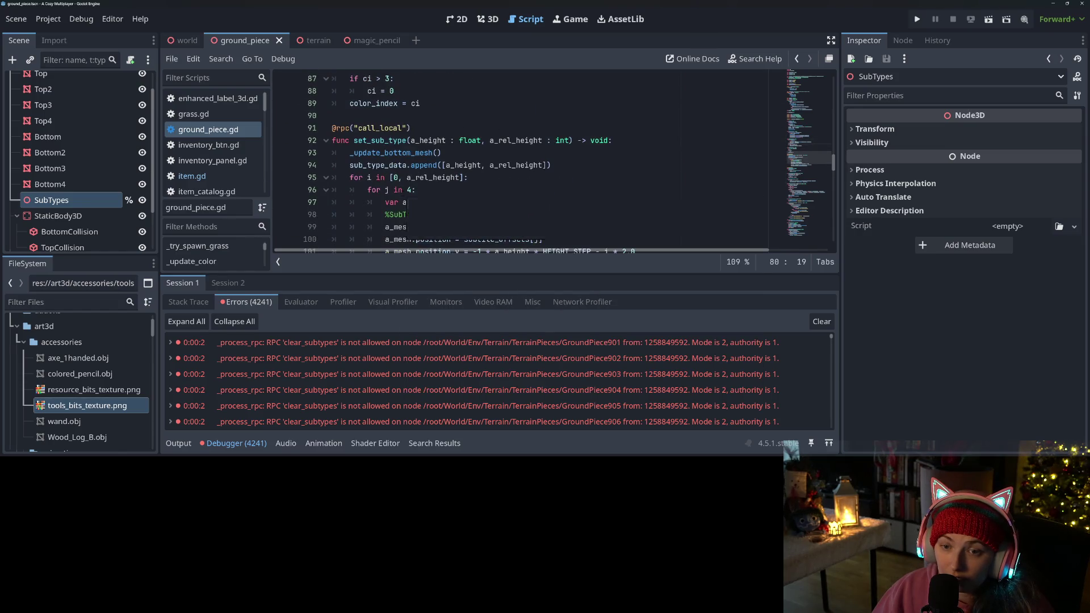
{"action": "left_click", "coordinate": [408, 128]}
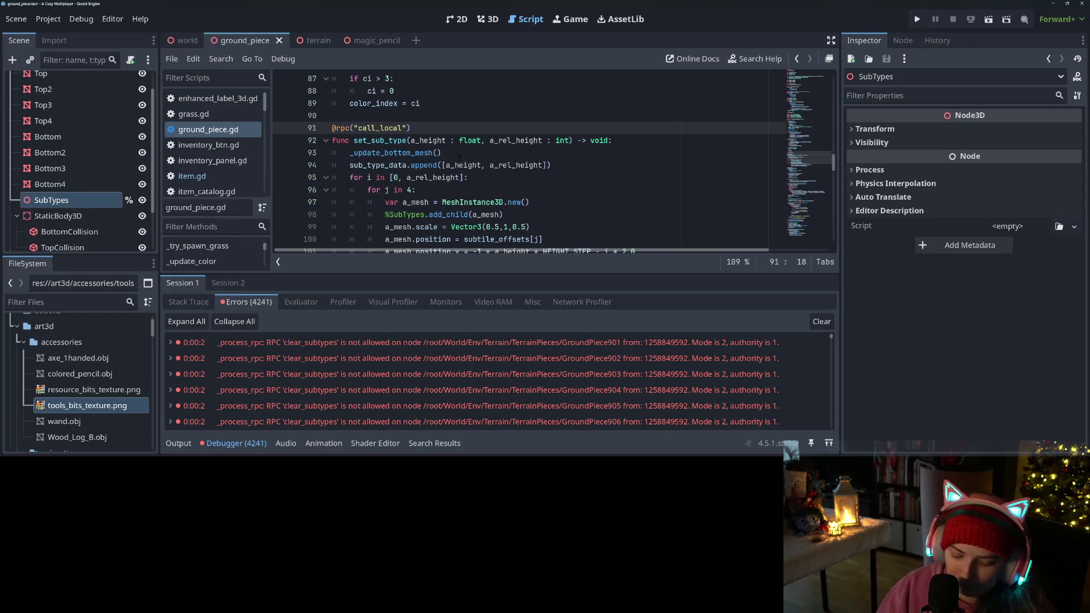
{"action": "type", "text": "\"any_peer\""}
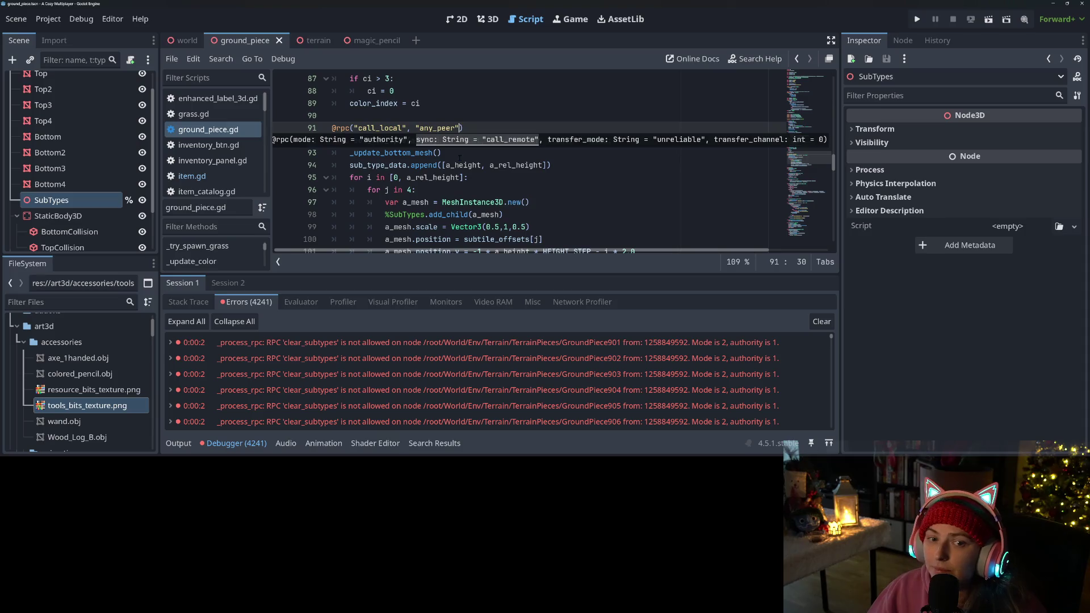
{"action": "left_click", "coordinate": [917, 19]}
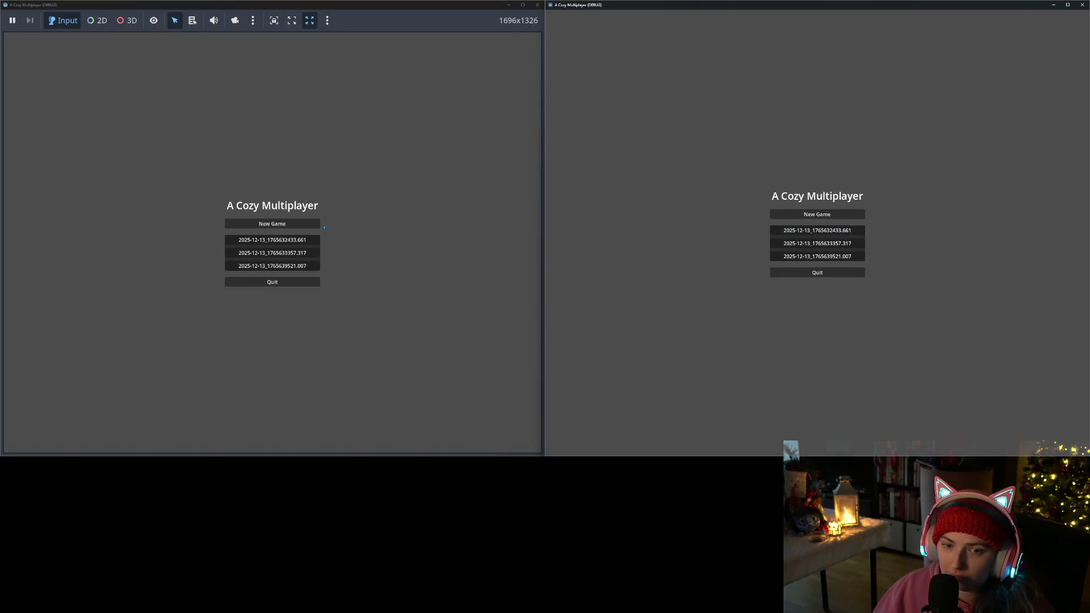
Load a saved farm in both windows, host from the right, join from the left, then close both windows
{"action": "left_click", "coordinate": [273, 240]}
{"action": "left_click", "coordinate": [817, 243]}
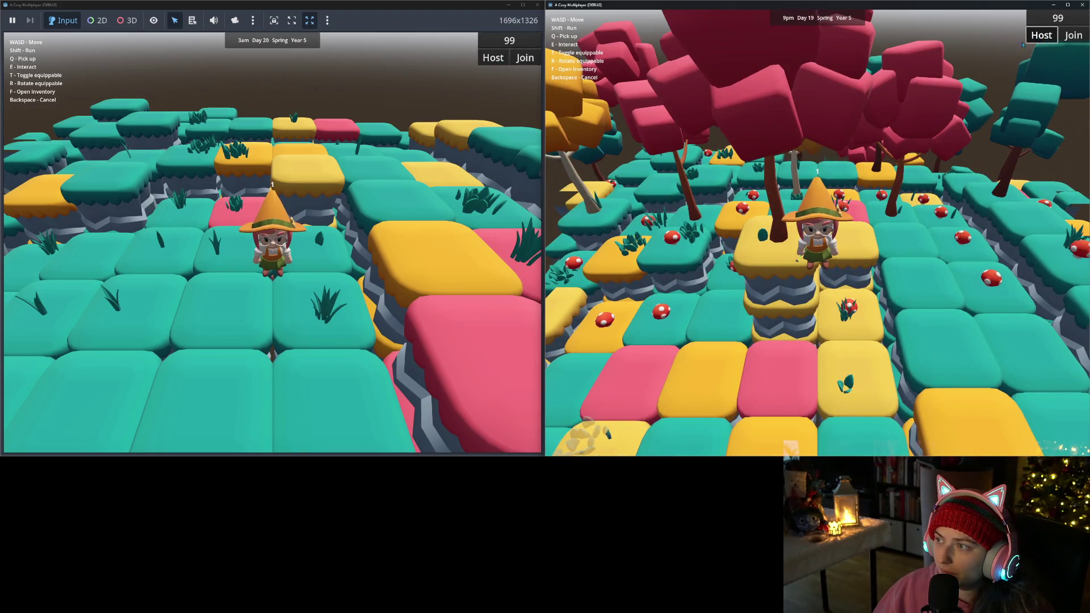
{"action": "left_click", "coordinate": [1031, 39]}
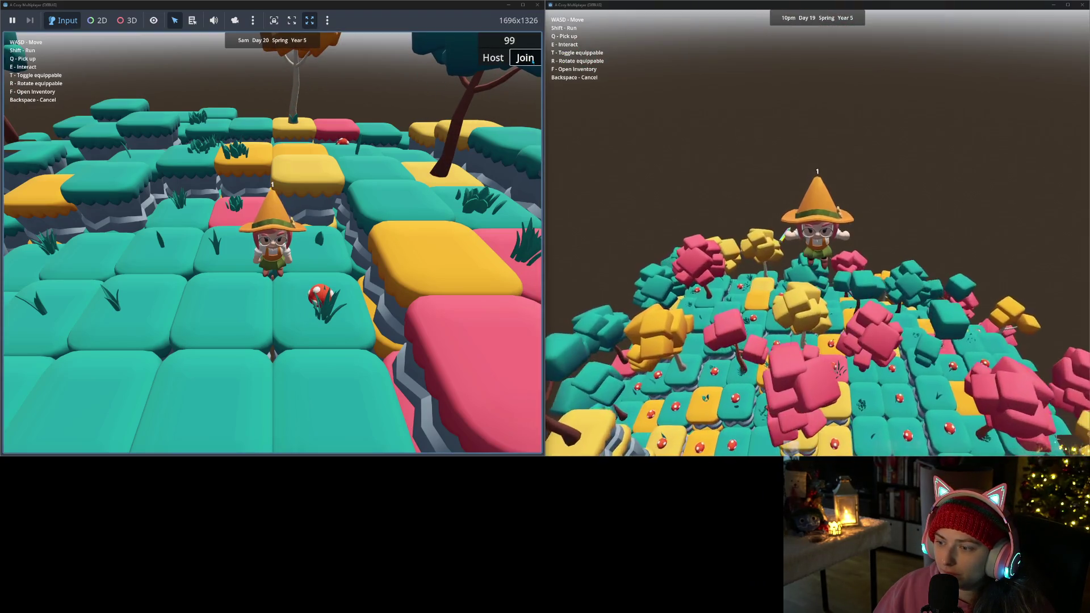
{"action": "left_click", "coordinate": [532, 61]}
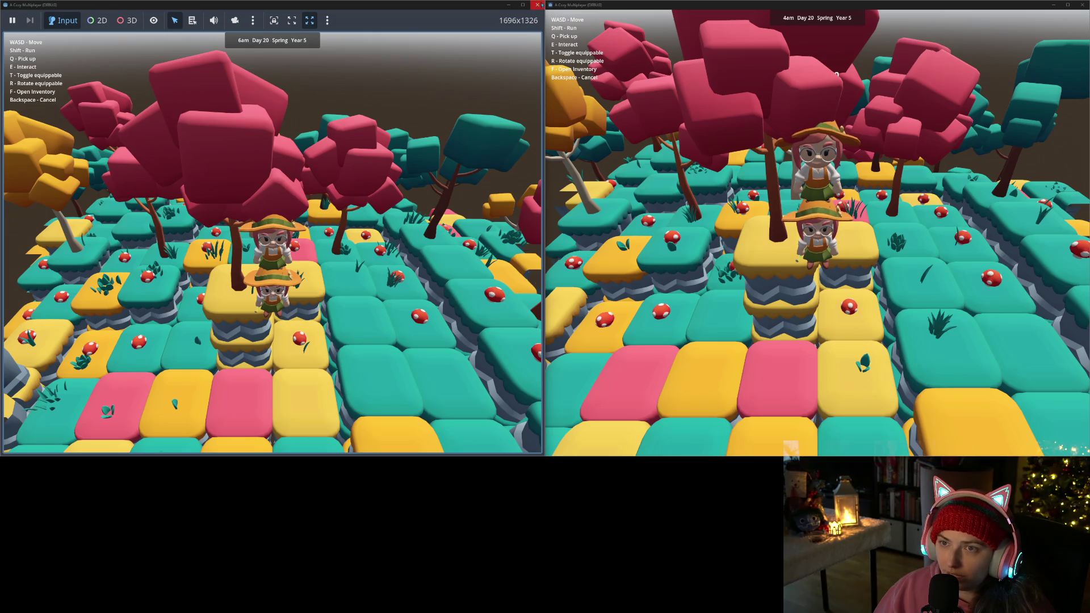
{"action": "left_click", "coordinate": [538, 5]}
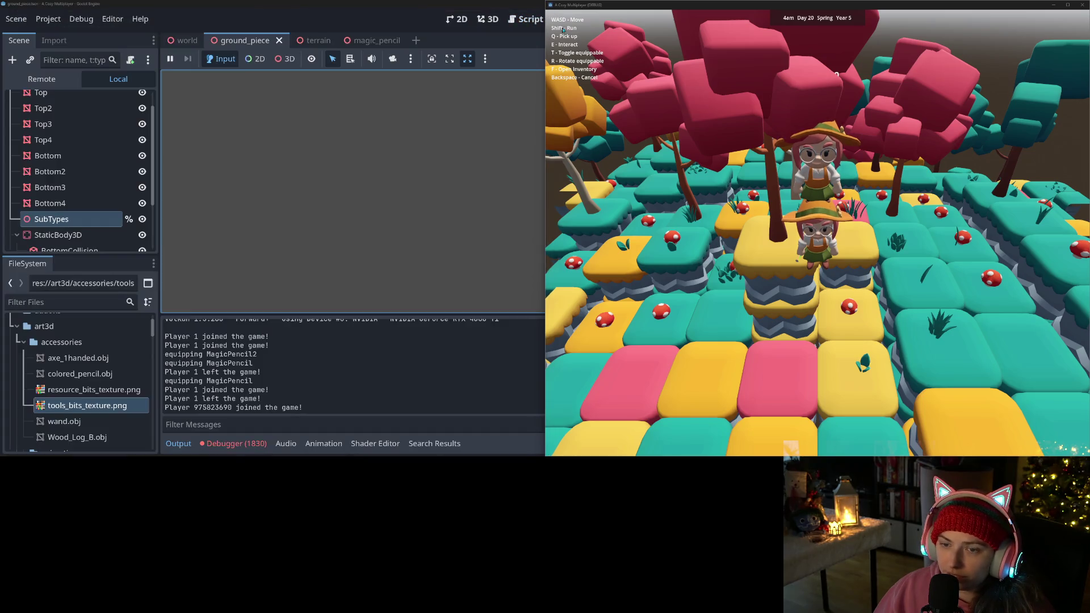
{"action": "left_click", "coordinate": [1082, 4]}
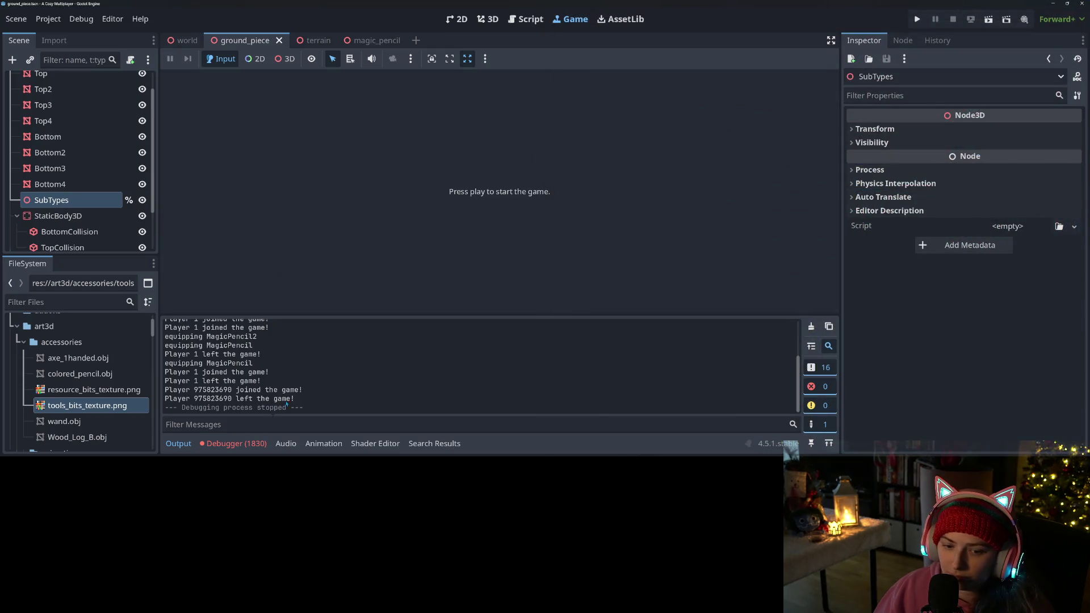
Check the second session's RPC errors in the Debugger, then return to ground_piece.gd
{"action": "left_click", "coordinate": [253, 444]}
{"action": "left_click", "coordinate": [219, 288]}
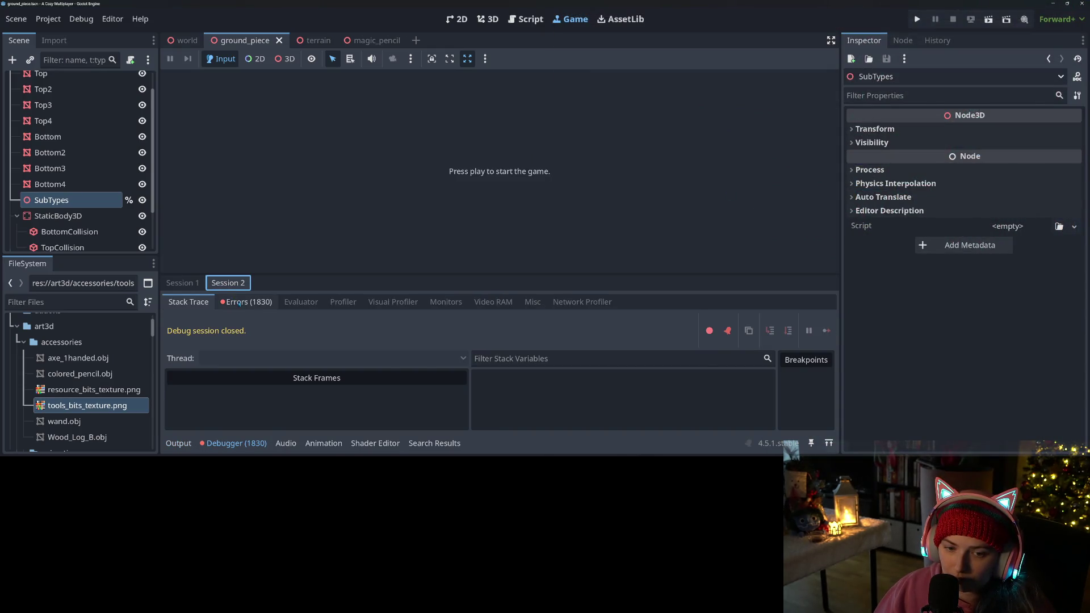
{"action": "left_click", "coordinate": [240, 303]}
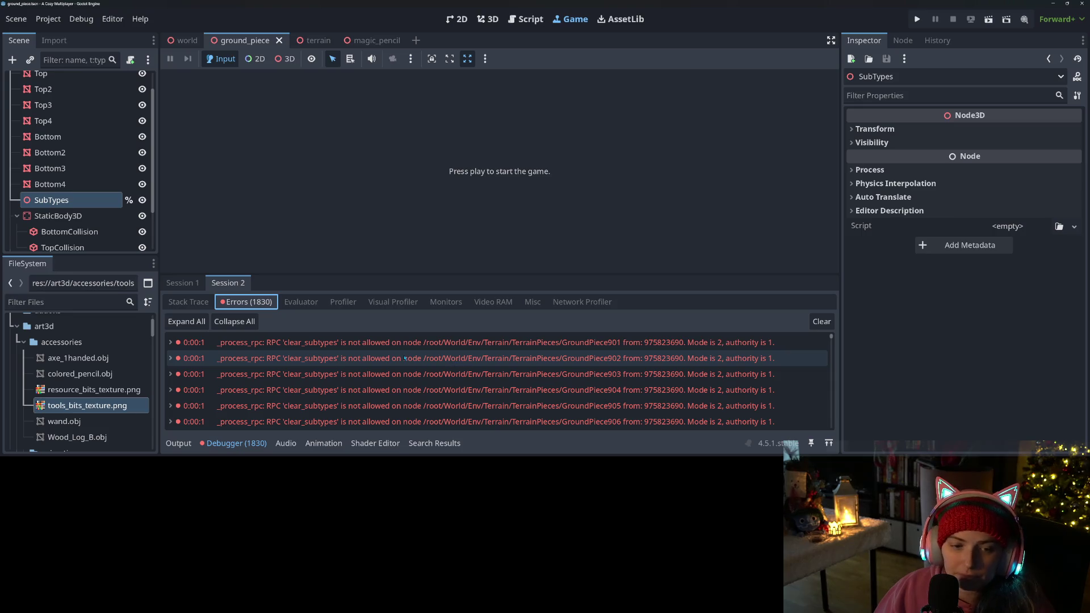
{"action": "left_click", "coordinate": [525, 18]}
{"action": "scroll", "coordinate": [432, 215], "scroll_direction": "up", "scroll_amount": 2}
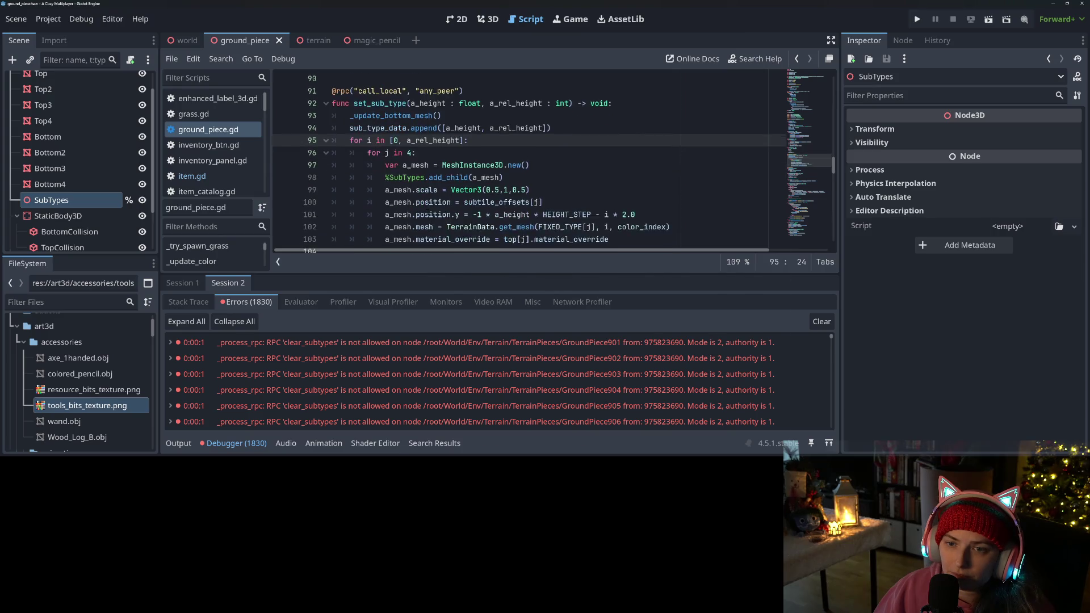
{"action": "left_click", "coordinate": [432, 215]}
{"action": "scroll", "coordinate": [433, 215], "scroll_direction": "down", "scroll_amount": 3}
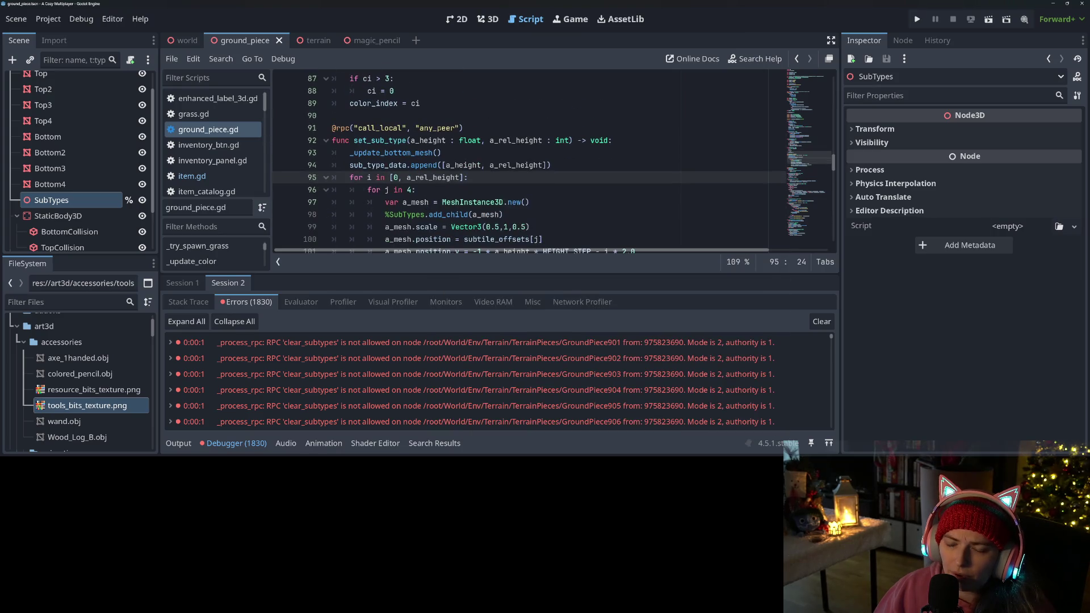
{"action": "double_click", "coordinate": [439, 129]}
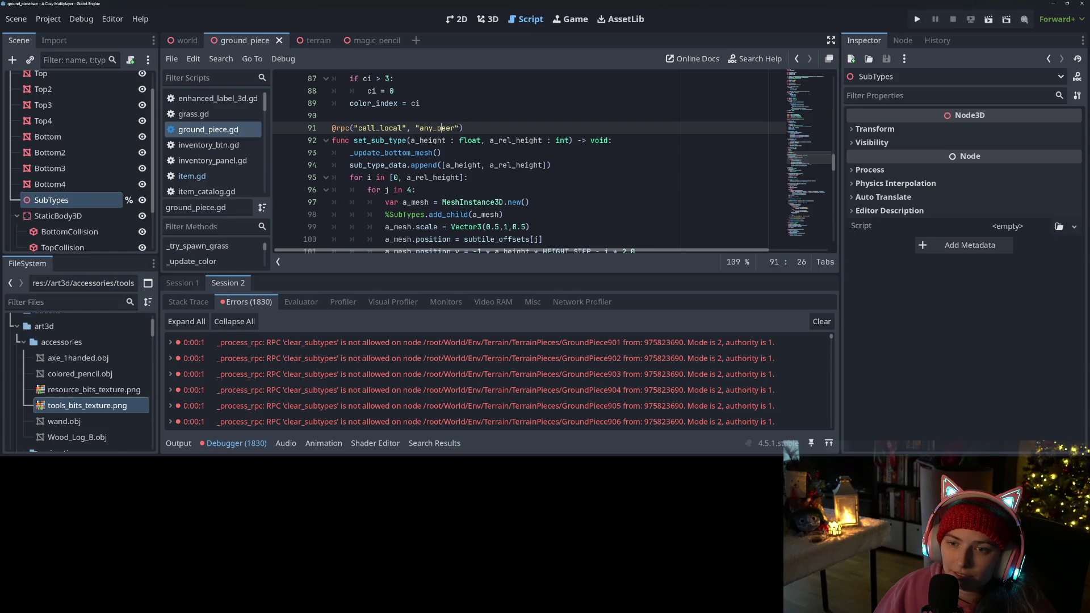
{"action": "left_click_drag", "start_coordinate": [460, 128], "coordinate": [406, 128]}
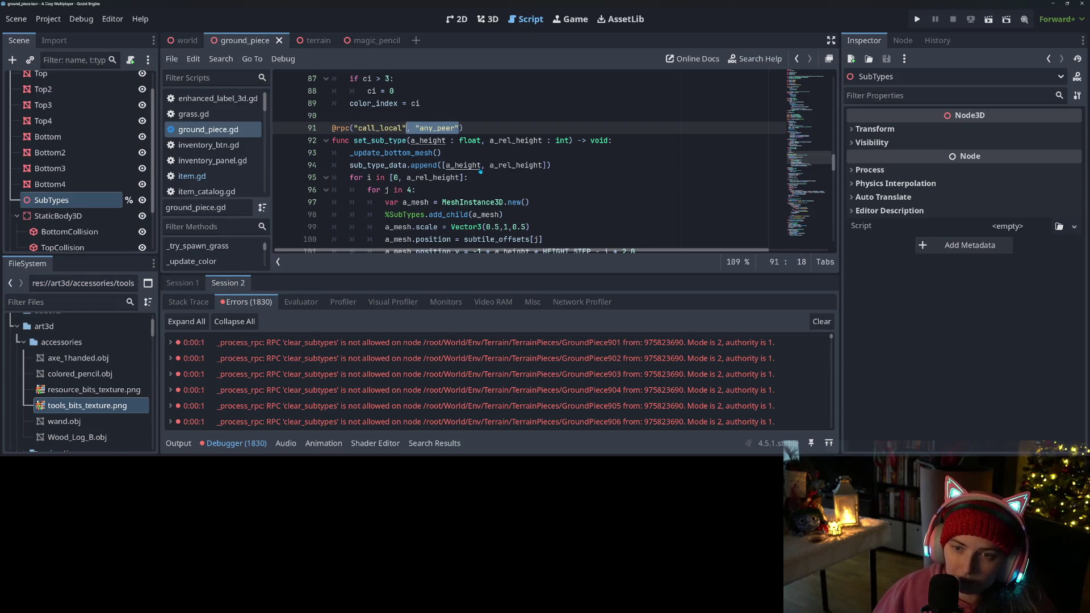
{"action": "key", "text": "Down"}
{"action": "key", "text": "Down"}
{"action": "key", "text": "Down"}
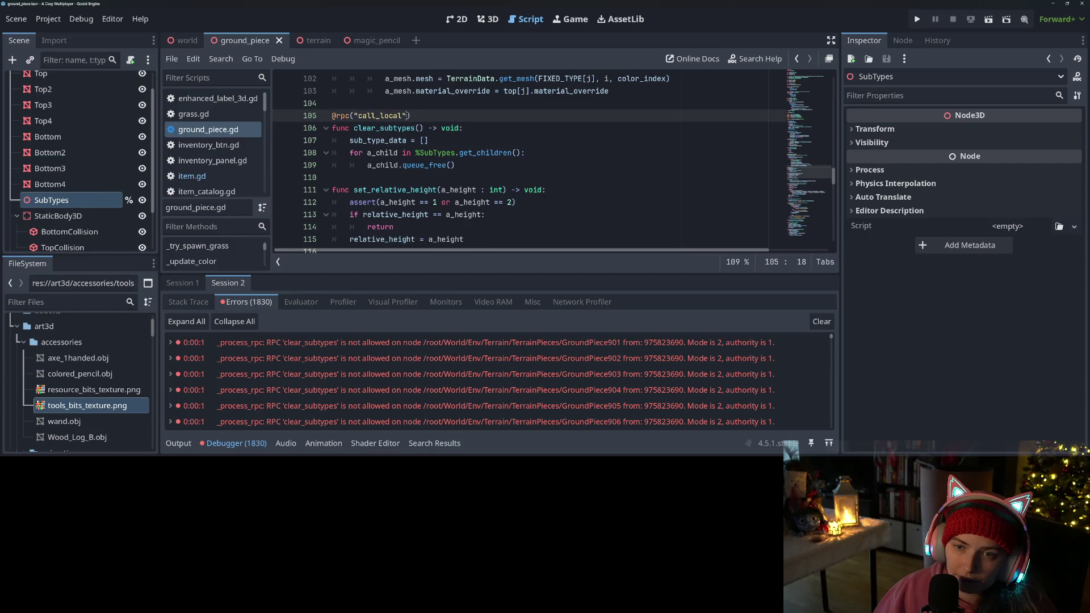
{"action": "key", "text": "ctrl+s"}
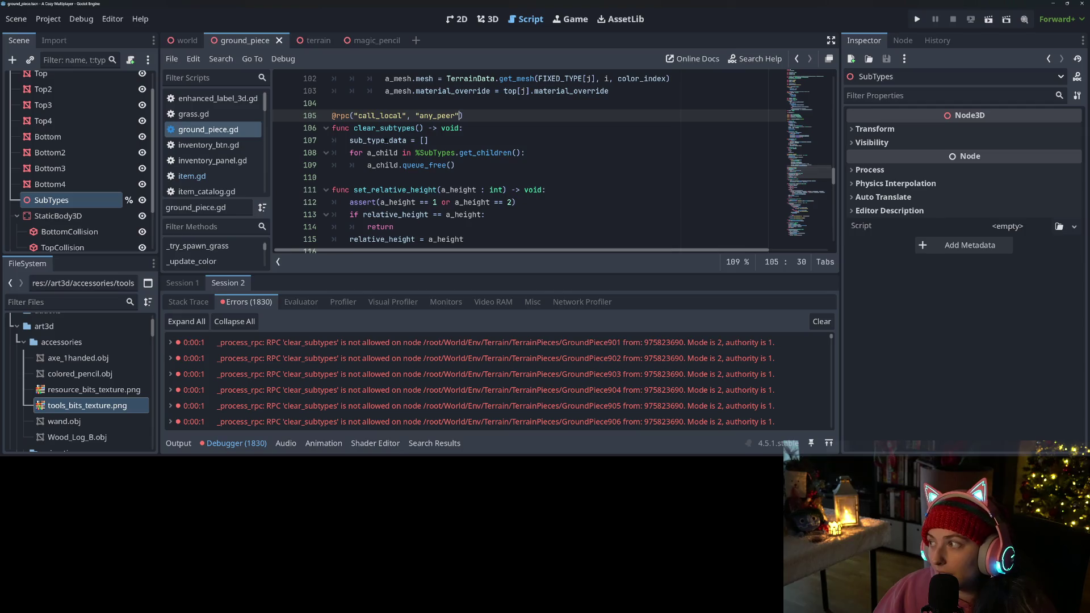
{"action": "mouse_move", "coordinate": [392, 140]}
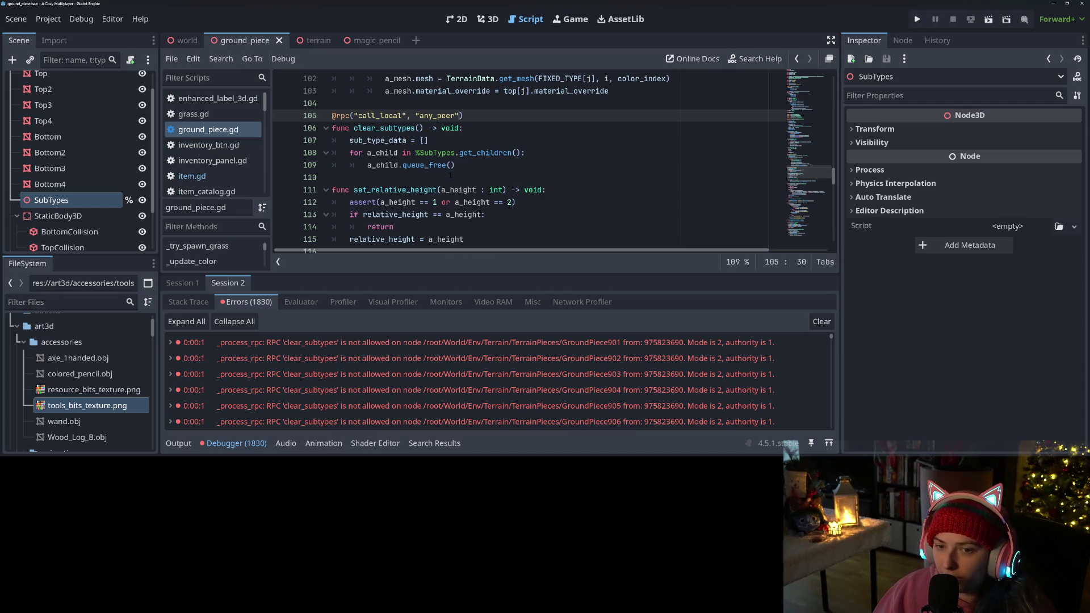
Briefly run the game to test the change, then stop it
{"action": "scroll", "coordinate": [453, 178], "scroll_direction": "up", "scroll_amount": 1}
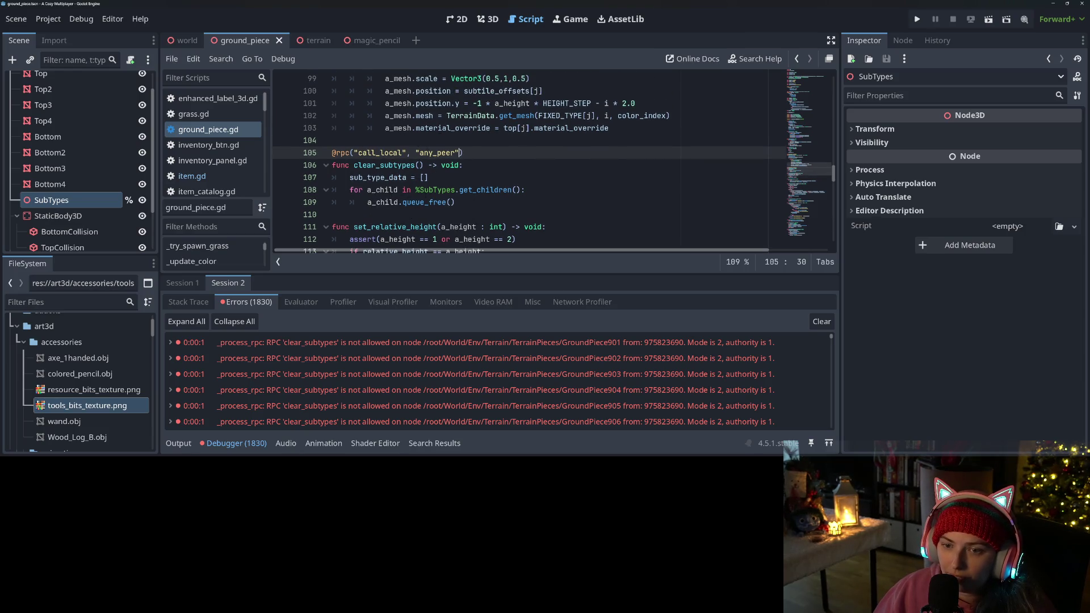
{"action": "left_click", "coordinate": [494, 202]}
{"action": "left_click", "coordinate": [498, 190]}
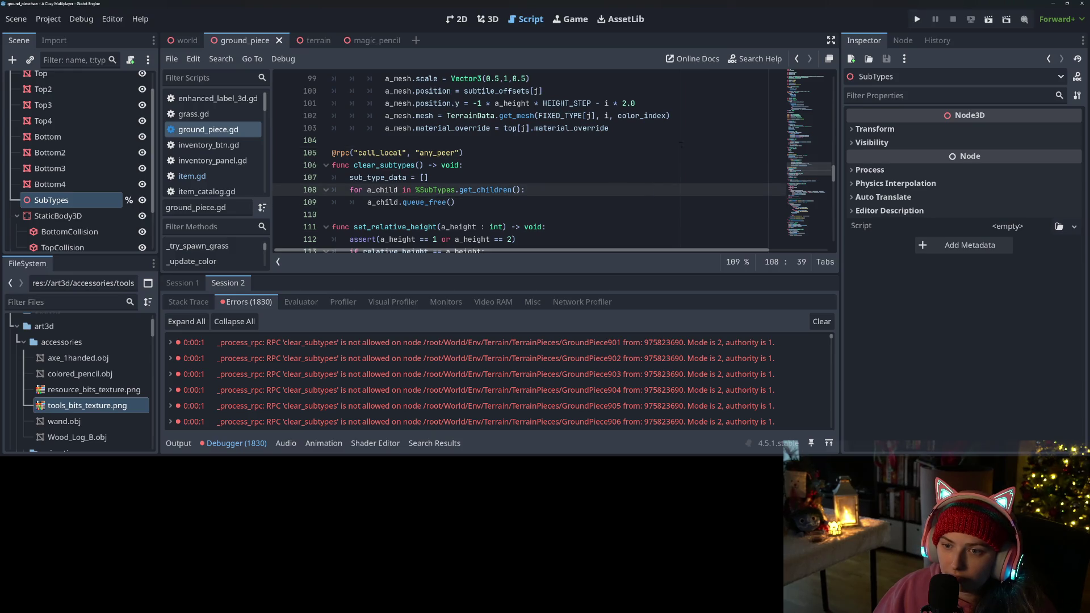
{"action": "left_click", "coordinate": [917, 19]}
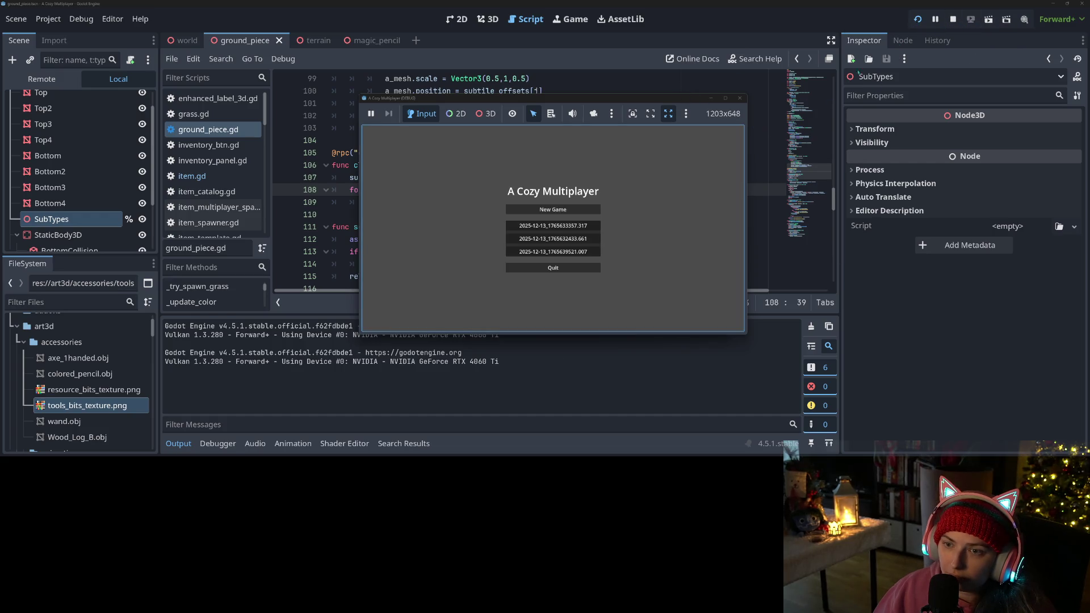
{"action": "left_click", "coordinate": [954, 20]}
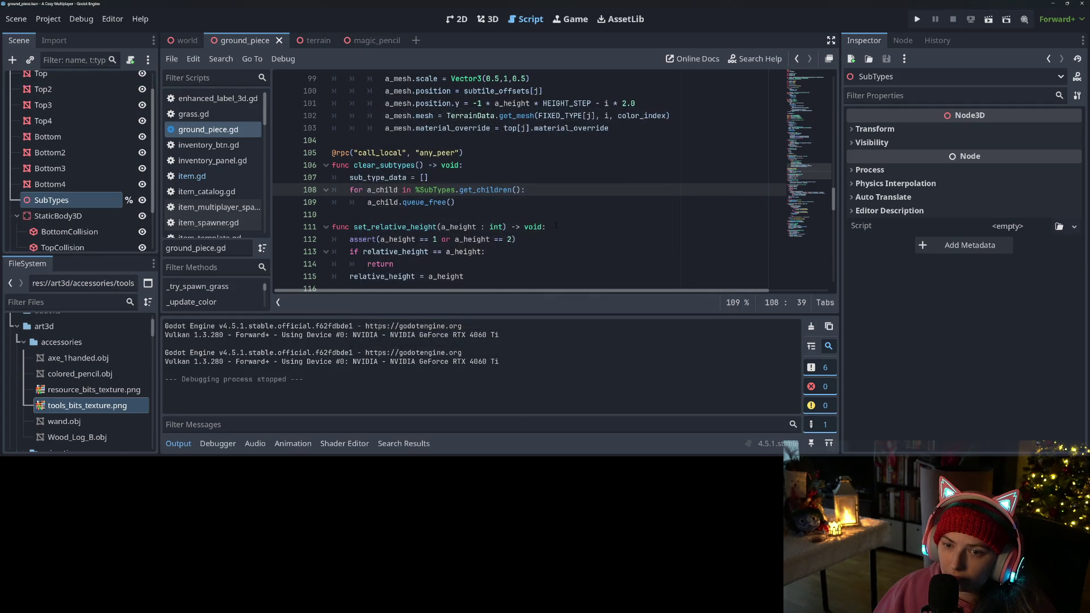
Review set_sub_type, _update_color and the clear_subtypes.rpc() call on line 80
{"action": "scroll", "coordinate": [556, 225], "scroll_direction": "up", "scroll_amount": 6}
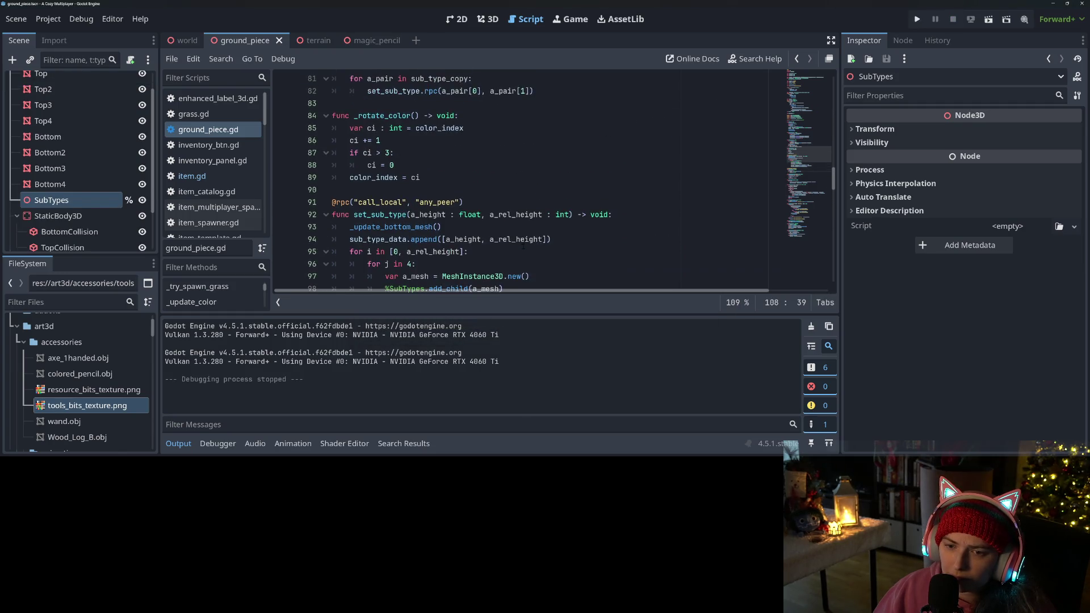
{"action": "left_click", "coordinate": [427, 226]}
{"action": "scroll", "coordinate": [427, 226], "scroll_direction": "up", "scroll_amount": 2}
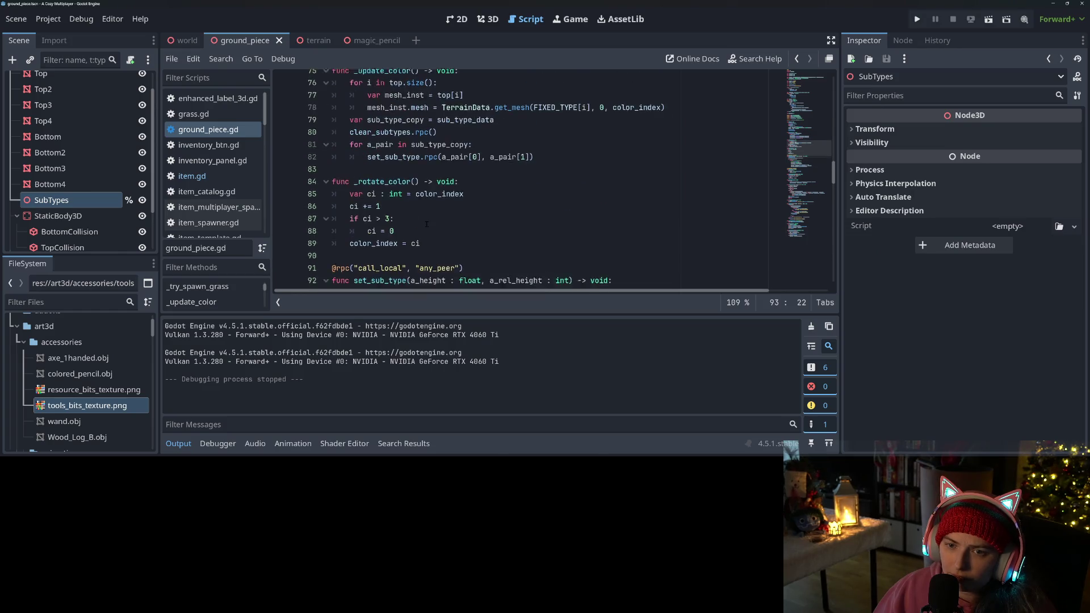
{"action": "scroll", "coordinate": [428, 226], "scroll_direction": "down", "scroll_amount": 2}
{"action": "left_click", "coordinate": [407, 214]}
{"action": "scroll", "coordinate": [407, 218], "scroll_direction": "up", "scroll_amount": 3}
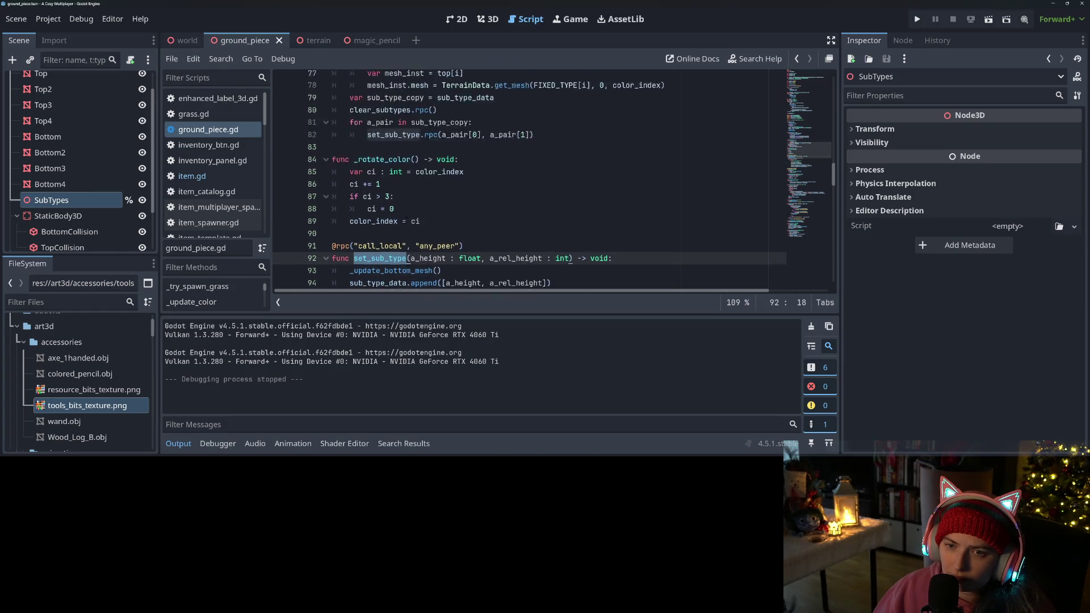
{"action": "double_click", "coordinate": [393, 154]}
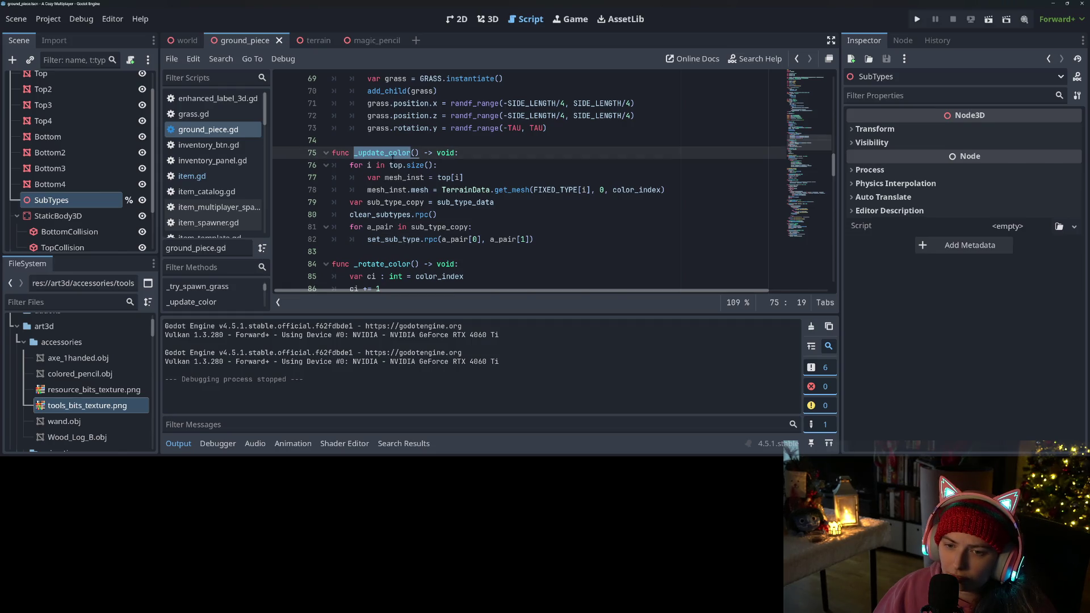
{"action": "double_click", "coordinate": [391, 214]}
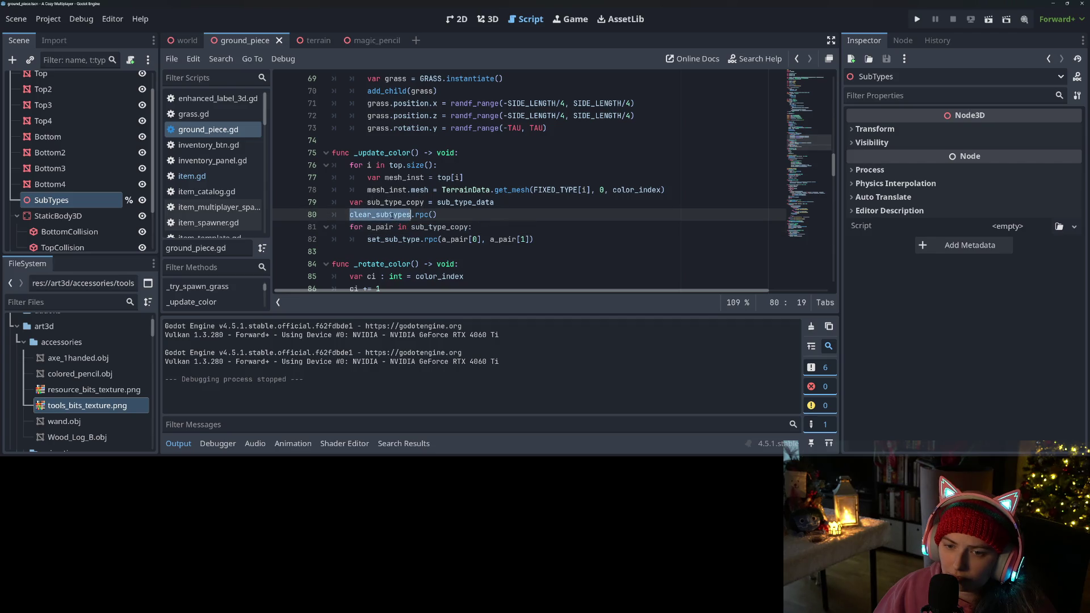
{"action": "double_click", "coordinate": [422, 215]}
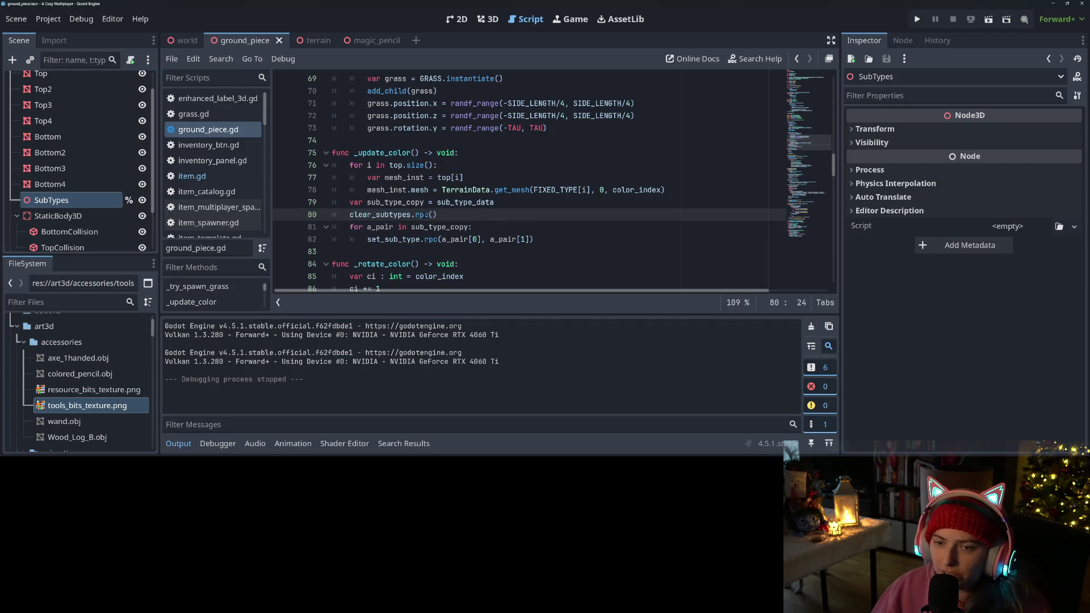
{"action": "left_click_drag", "start_coordinate": [430, 214], "coordinate": [412, 215]}
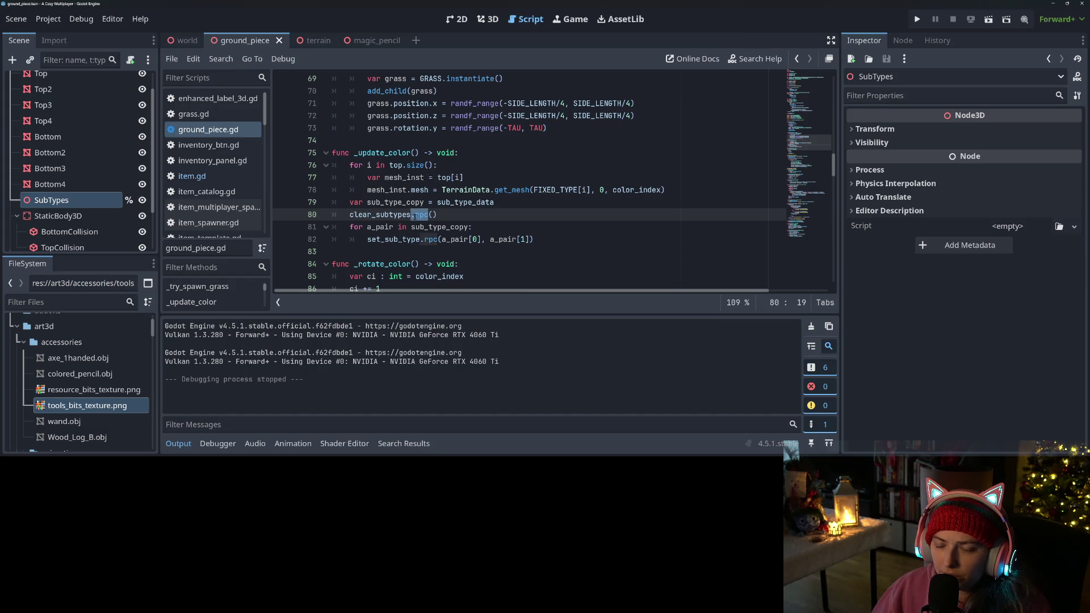
{"action": "scroll", "coordinate": [432, 219], "scroll_direction": "down", "scroll_amount": 2}
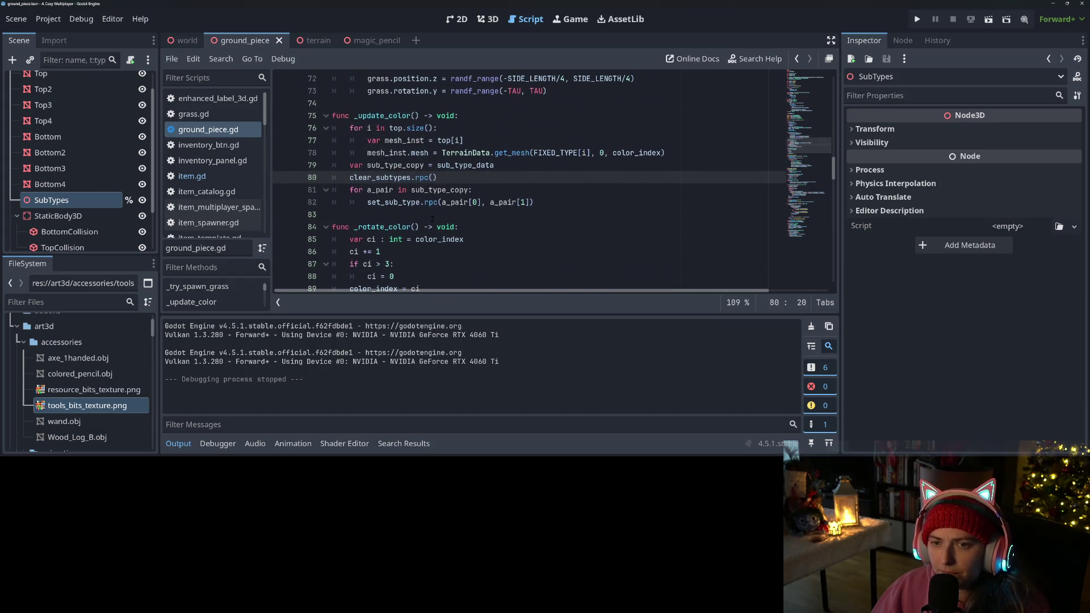
Add 'if not multiplayer.is_server(): return' at the top of _update_color and save
{"action": "double_click", "coordinate": [377, 116]}
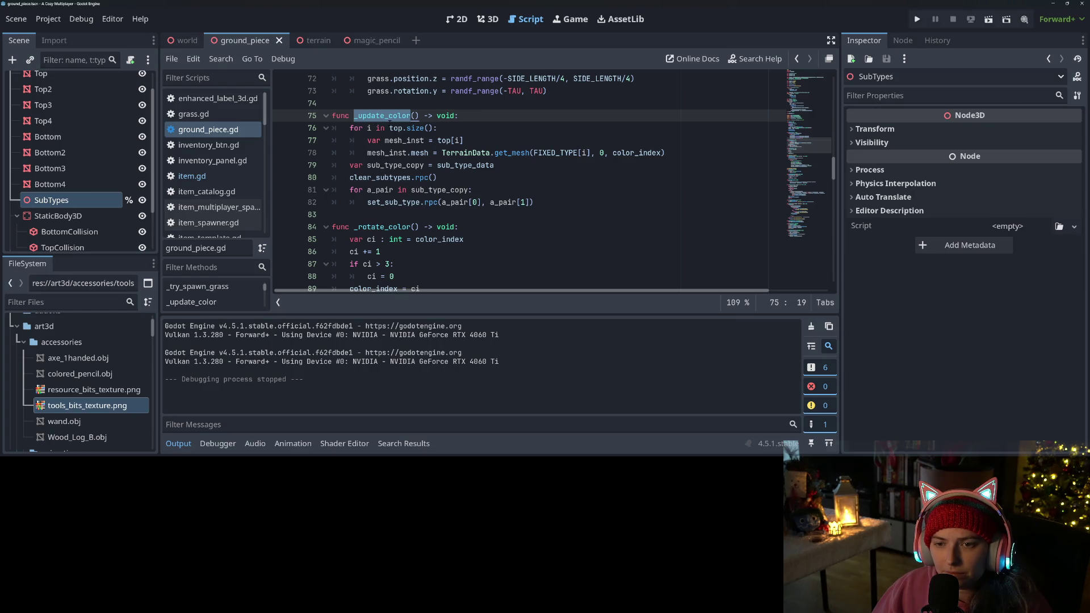
{"action": "left_click", "coordinate": [472, 117]}
{"action": "key", "text": "Return"}
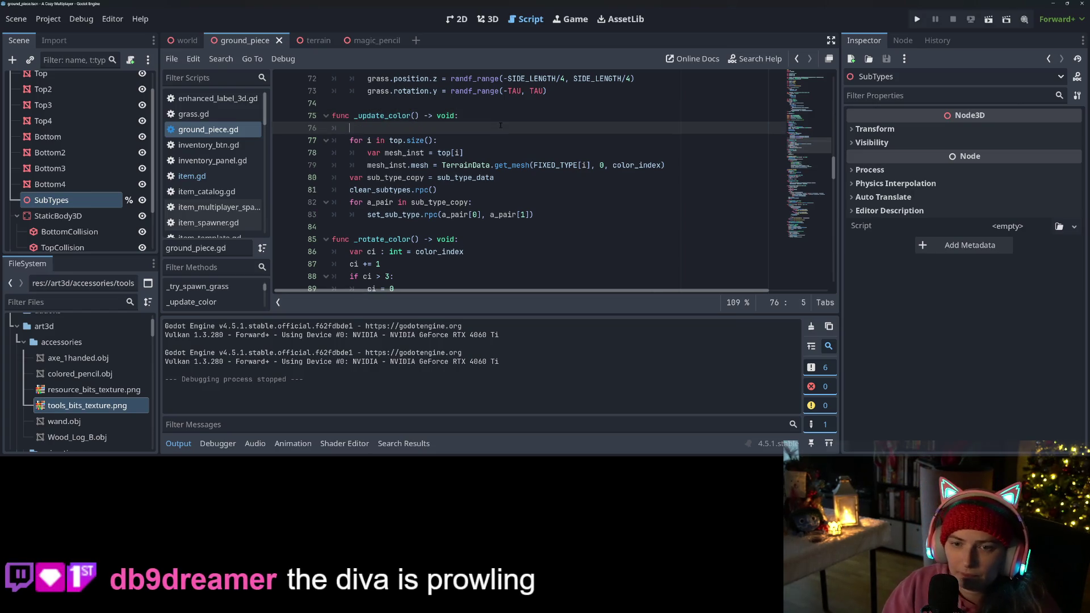
{"action": "type", "text": "f no"}
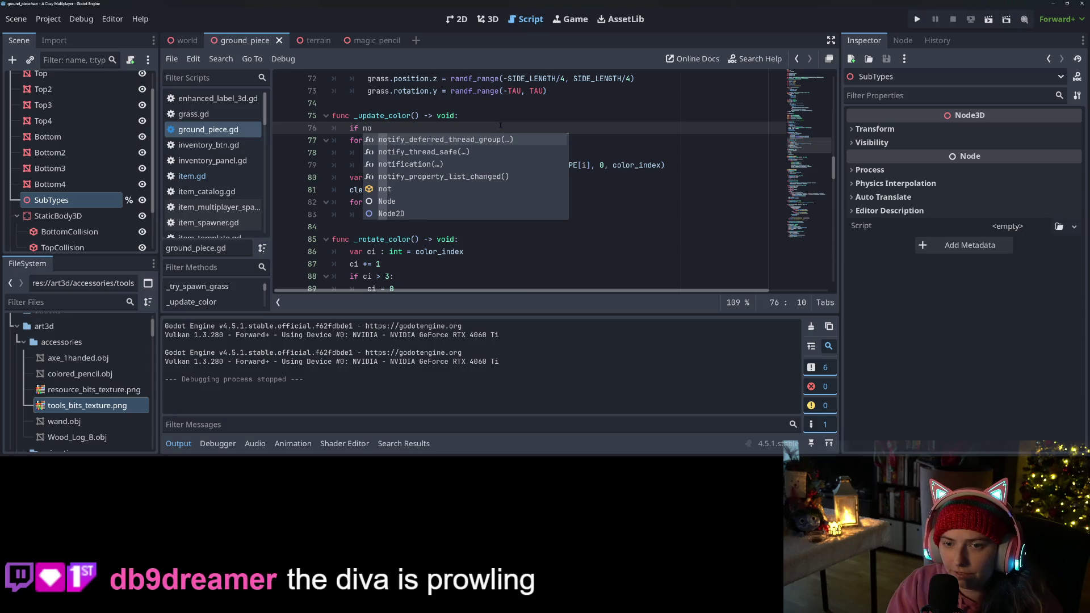
{"action": "type", "text": "t multiplayer.is_s"}
{"action": "key", "text": "Return"}
{"action": "key", "text": "Return"}
{"action": "type", "text": "return"}
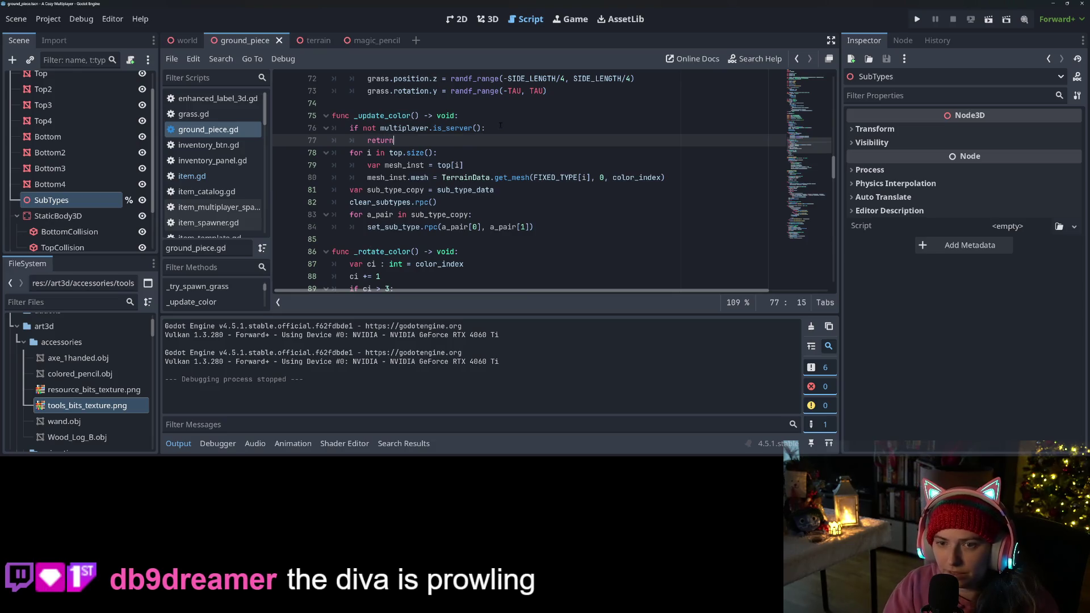
{"action": "key", "text": "ctrl+s"}
{"action": "scroll", "coordinate": [501, 125], "scroll_direction": "down", "scroll_amount": 5}
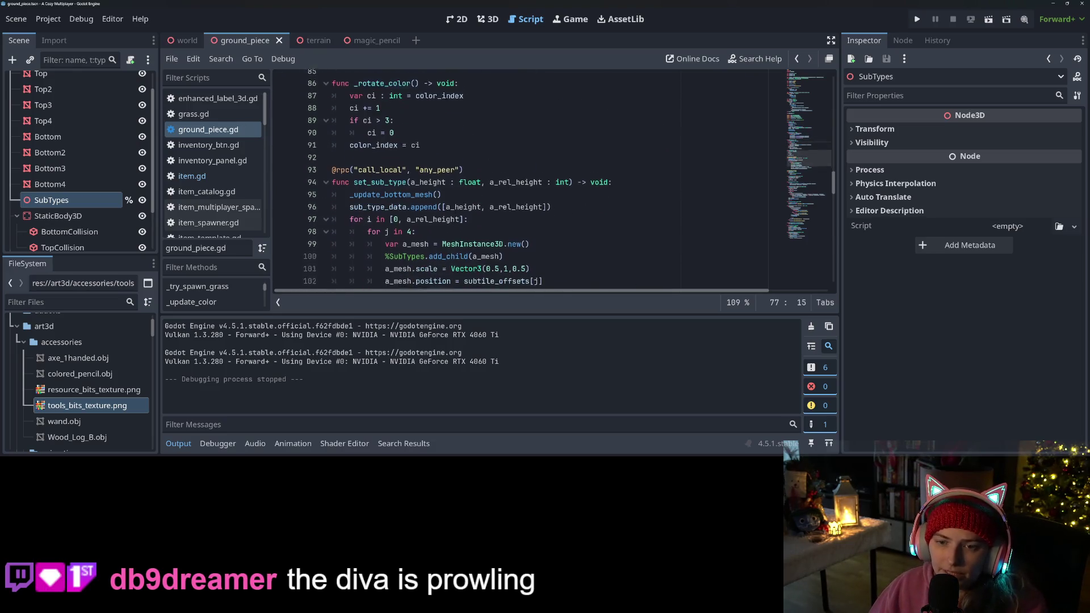
{"action": "double_click", "coordinate": [449, 152]}
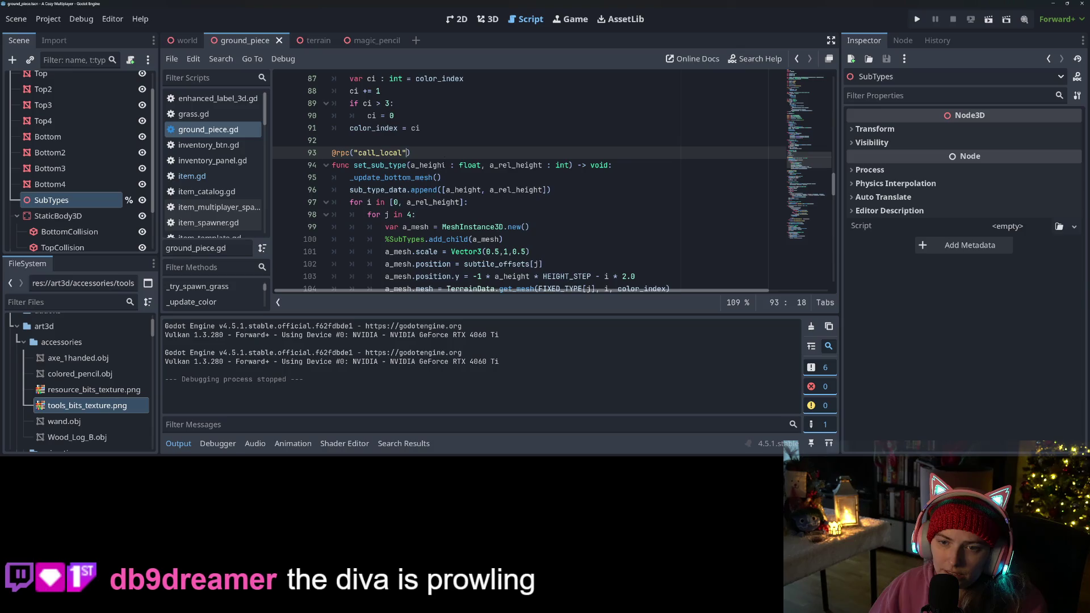
{"action": "scroll", "coordinate": [442, 165], "scroll_direction": "down", "scroll_amount": 3}
{"action": "double_click", "coordinate": [437, 214]}
{"action": "key", "text": "BackSpace"}
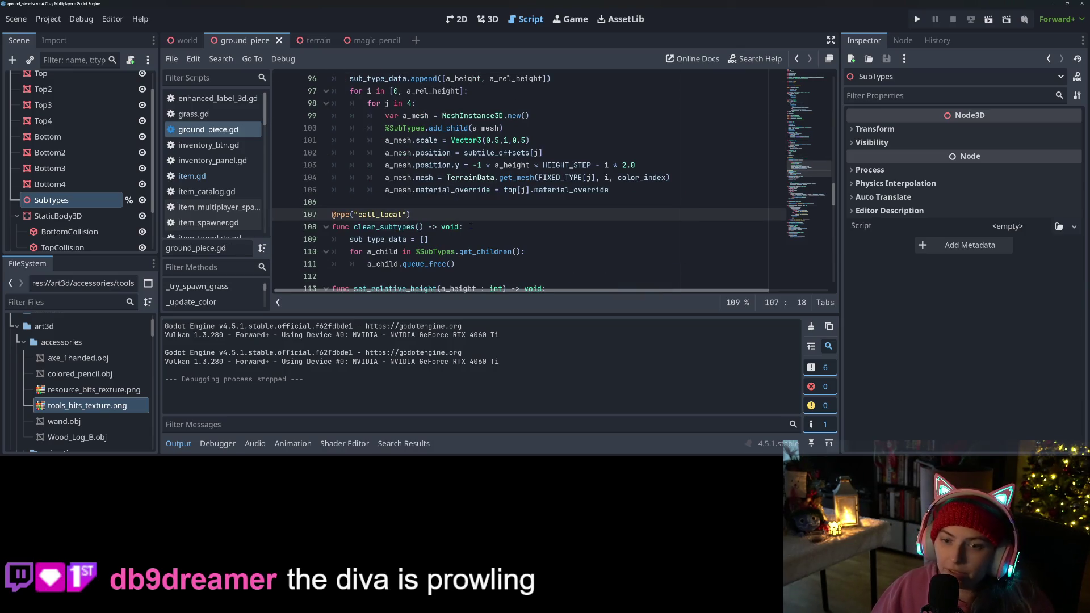
{"action": "left_click", "coordinate": [916, 19]}
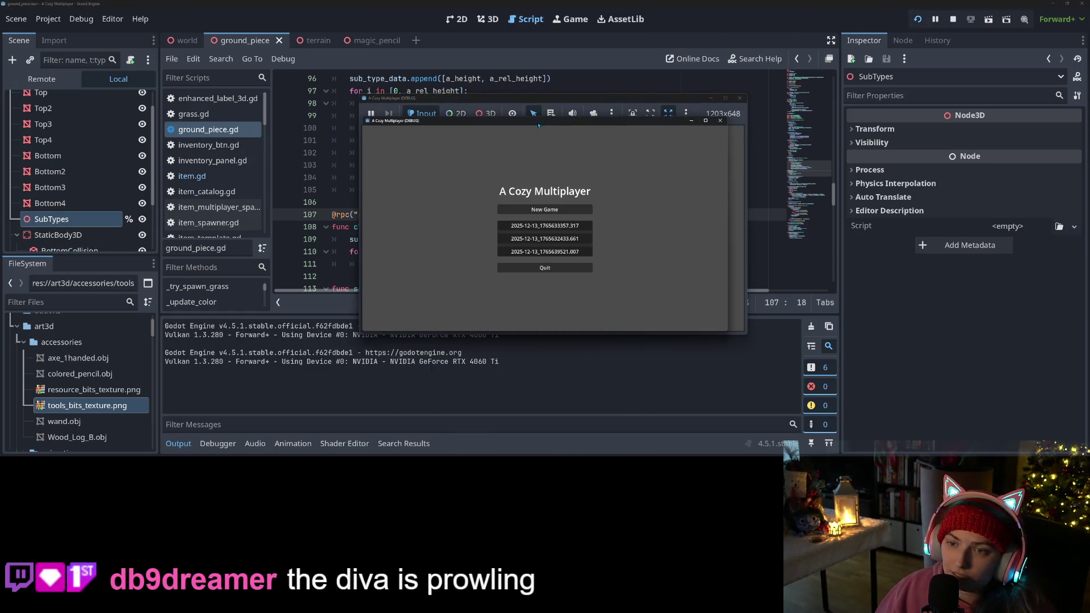
Tile the two game windows side by side, load a save in each, and join from the right window
{"action": "left_click_drag", "start_coordinate": [538, 125], "coordinate": [600, 140]}
{"action": "key", "text": "super+Right"}
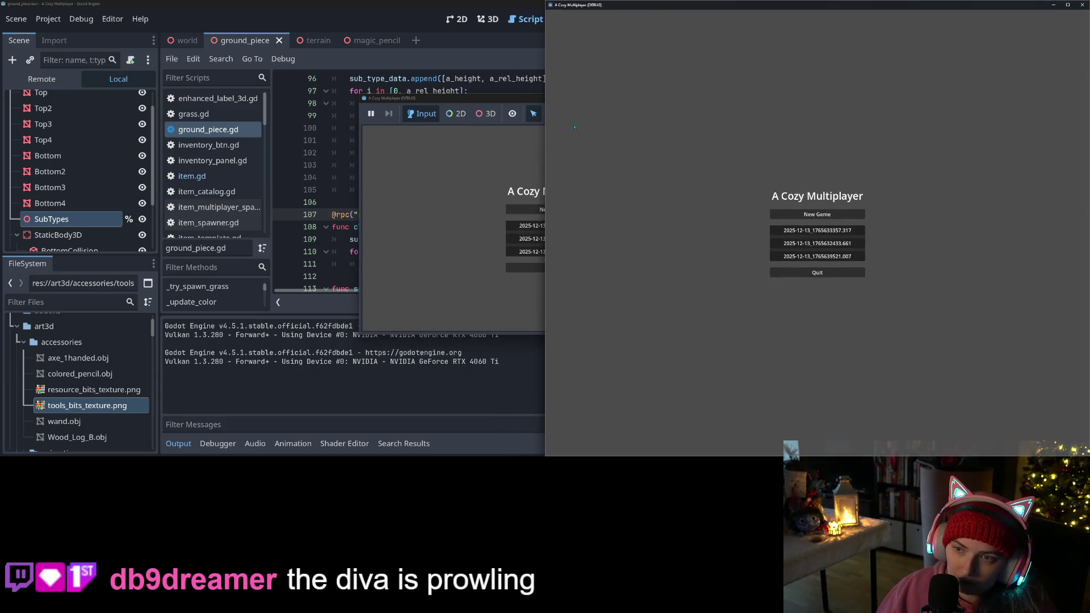
{"action": "key", "text": "super+Left"}
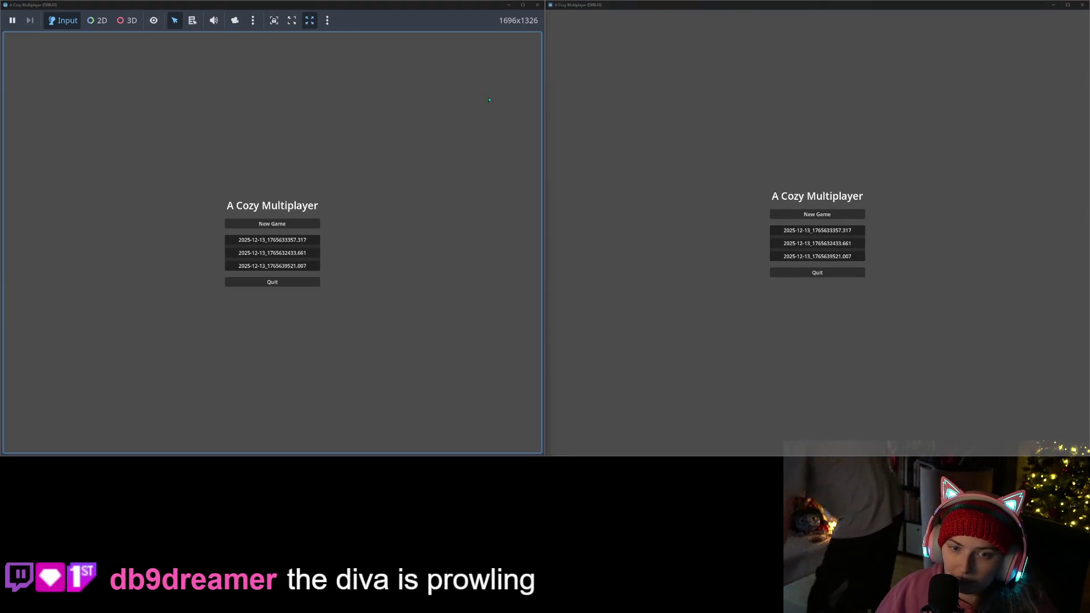
{"action": "left_click", "coordinate": [295, 240]}
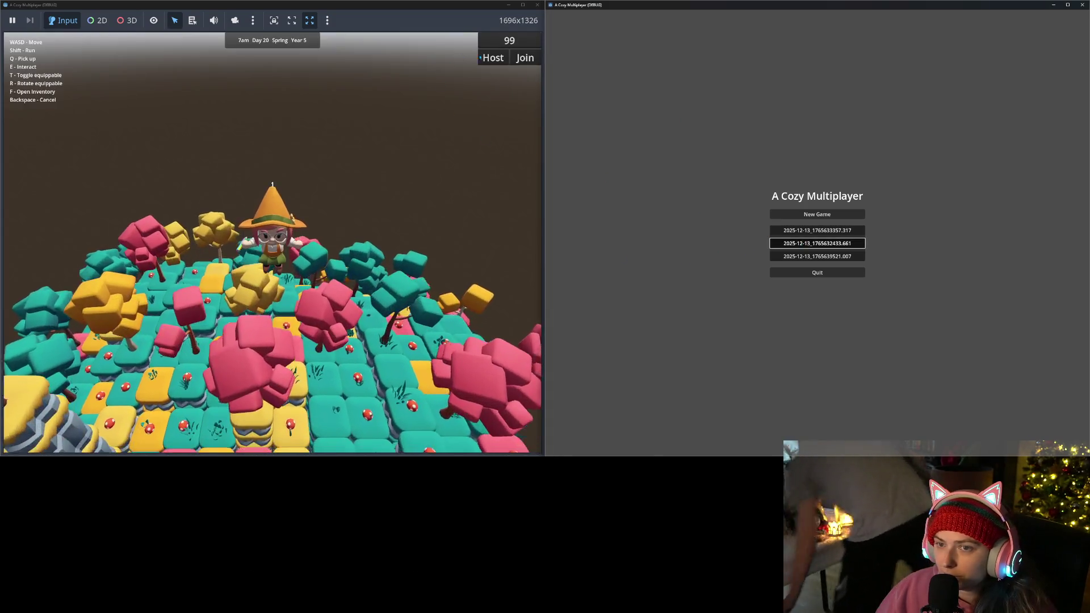
{"action": "left_click", "coordinate": [818, 243]}
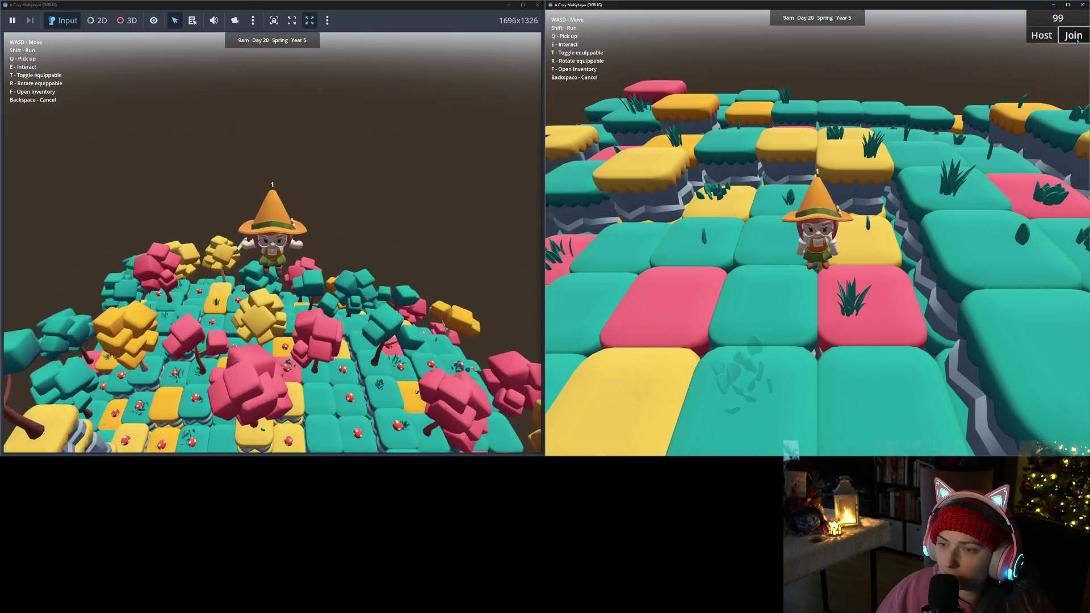
{"action": "left_click", "coordinate": [1074, 35]}
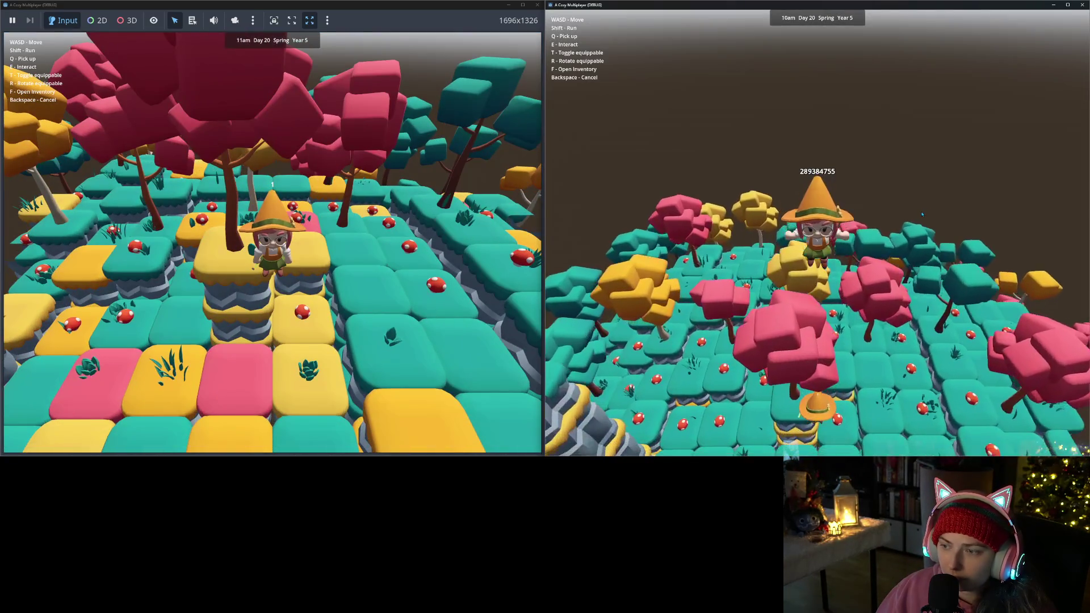
Walk both players around and recolour the nearby pillar with the host player
{"action": "key", "text": "s"}
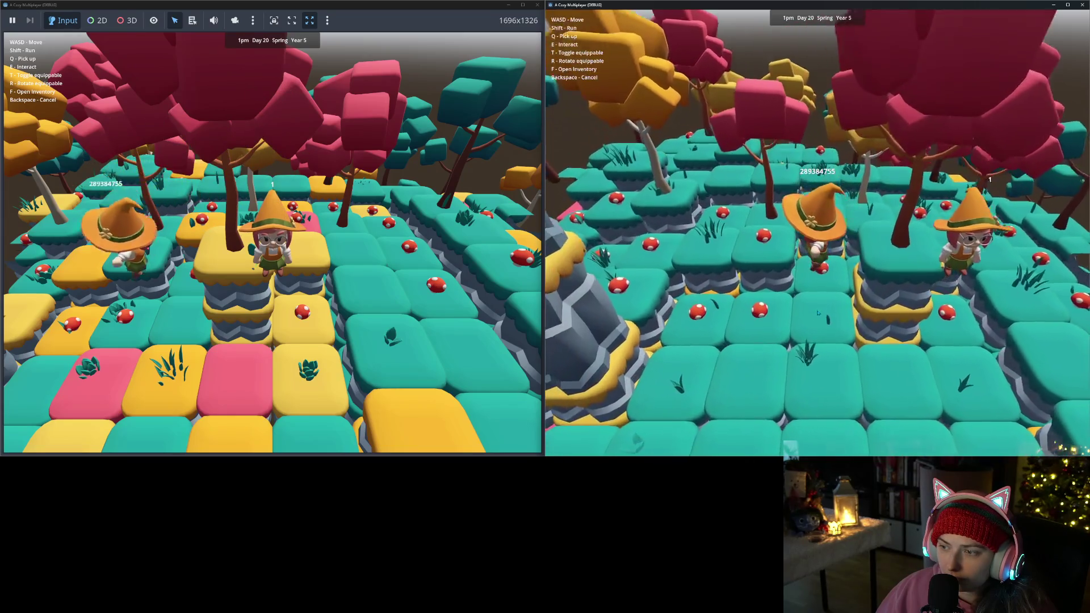
{"action": "left_click", "coordinate": [352, 278]}
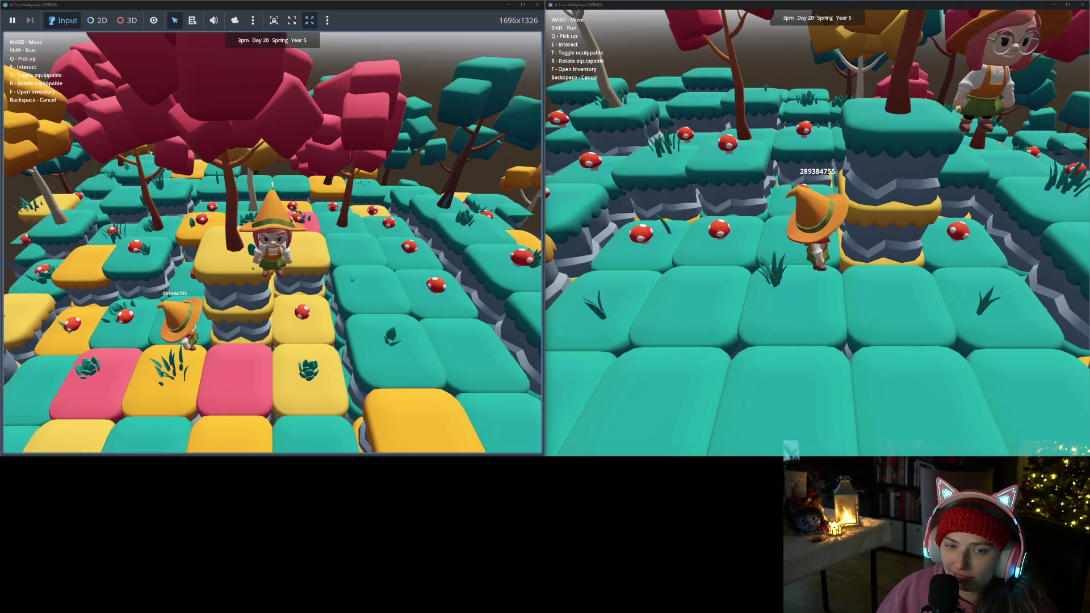
{"action": "key", "text": "s"}
{"action": "key", "text": "a"}
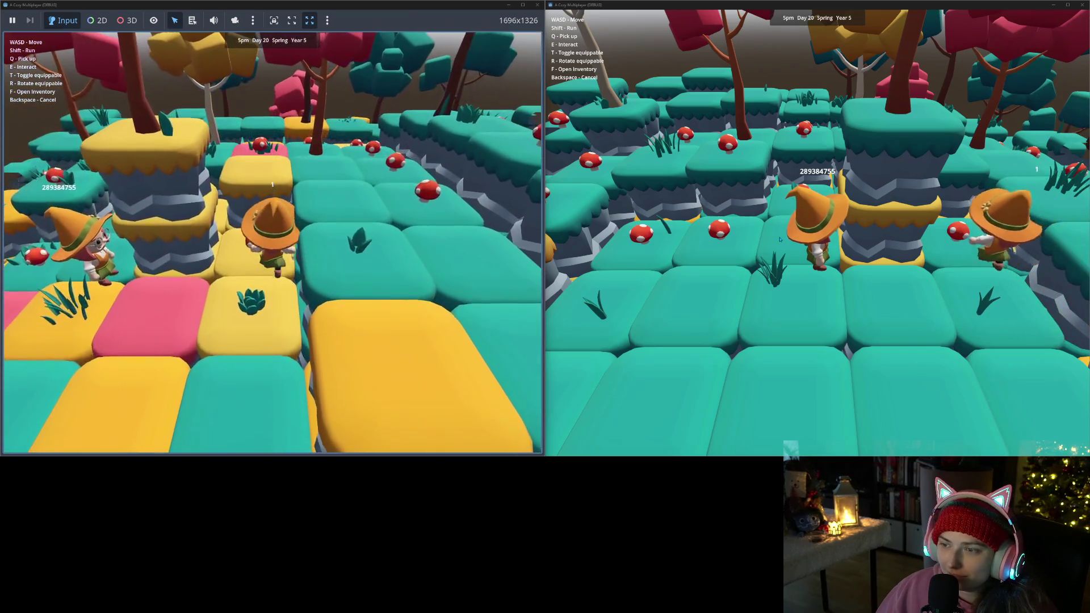
{"action": "key", "text": "w"}
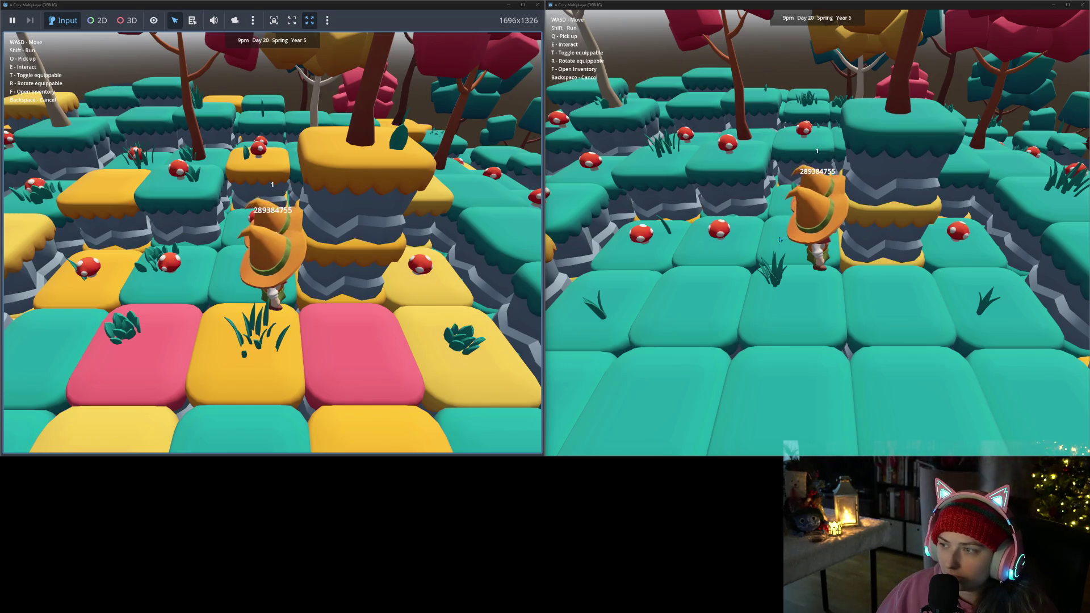
{"action": "key", "text": "e"}
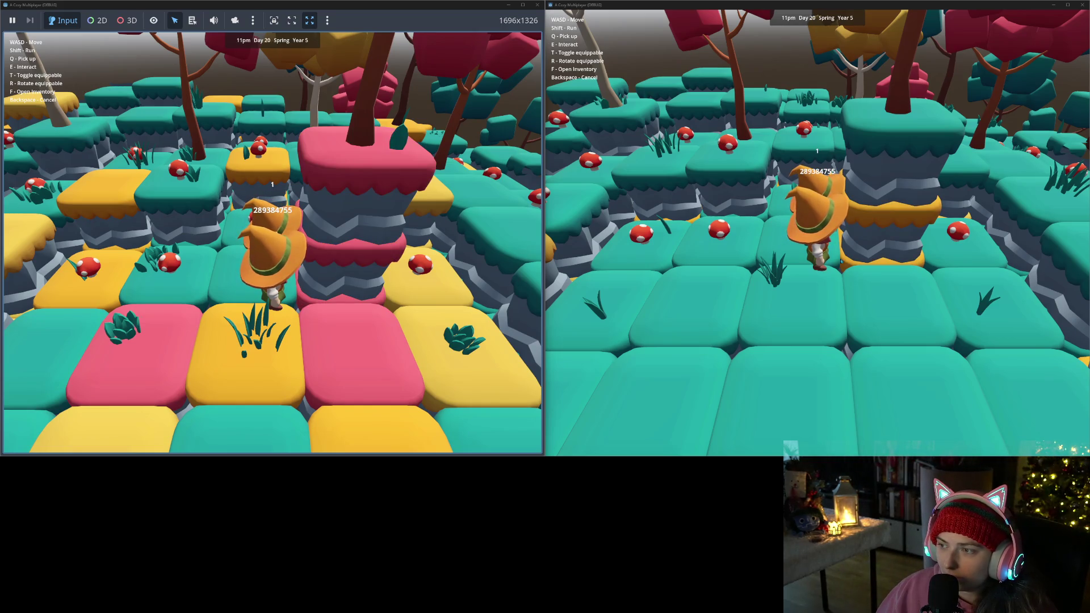
Walk the host player across the tiles toward the other player, then close the joined client's window
{"action": "key", "text": "s"}
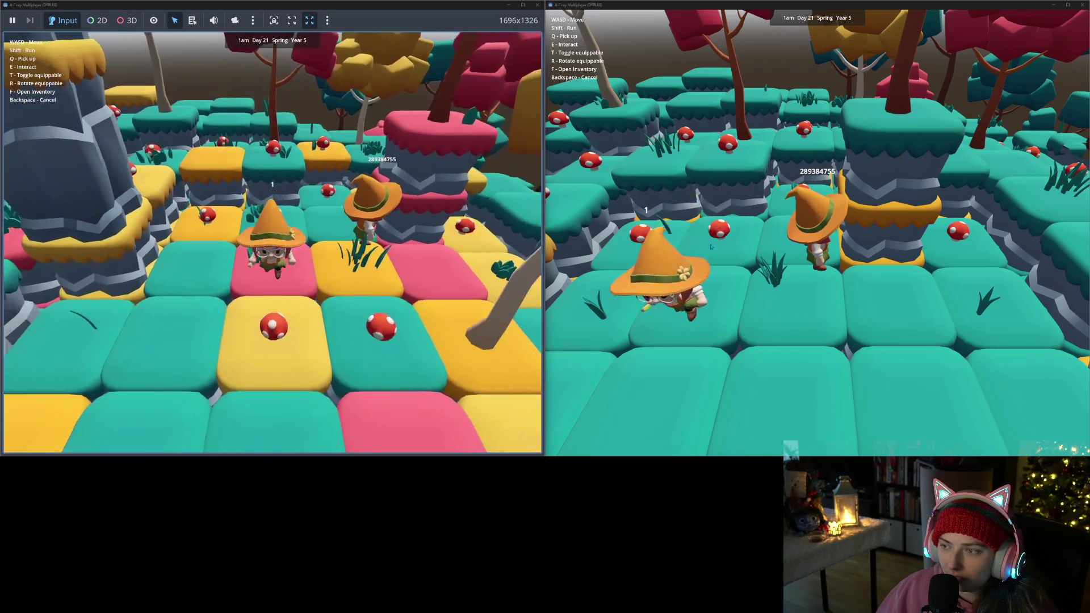
{"action": "key", "text": "s"}
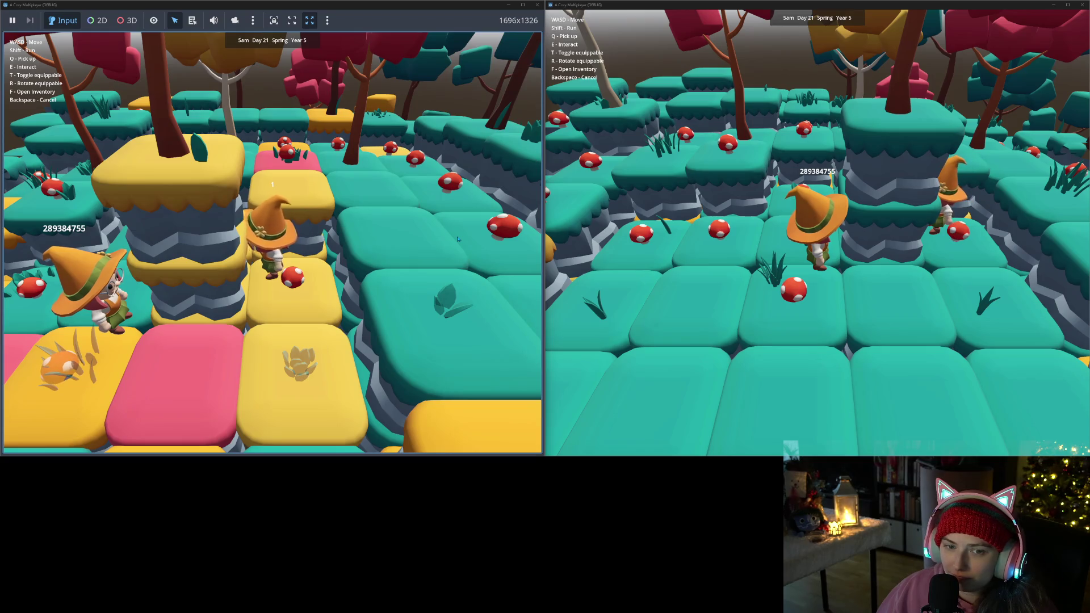
{"action": "key", "text": "s"}
{"action": "key", "text": "s"}
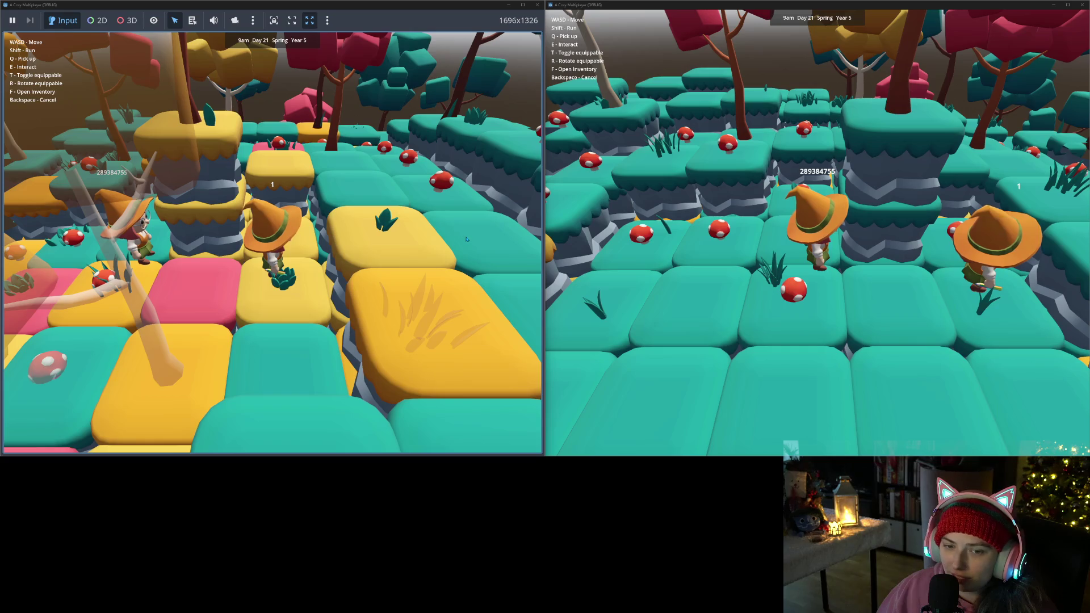
{"action": "key", "text": "a"}
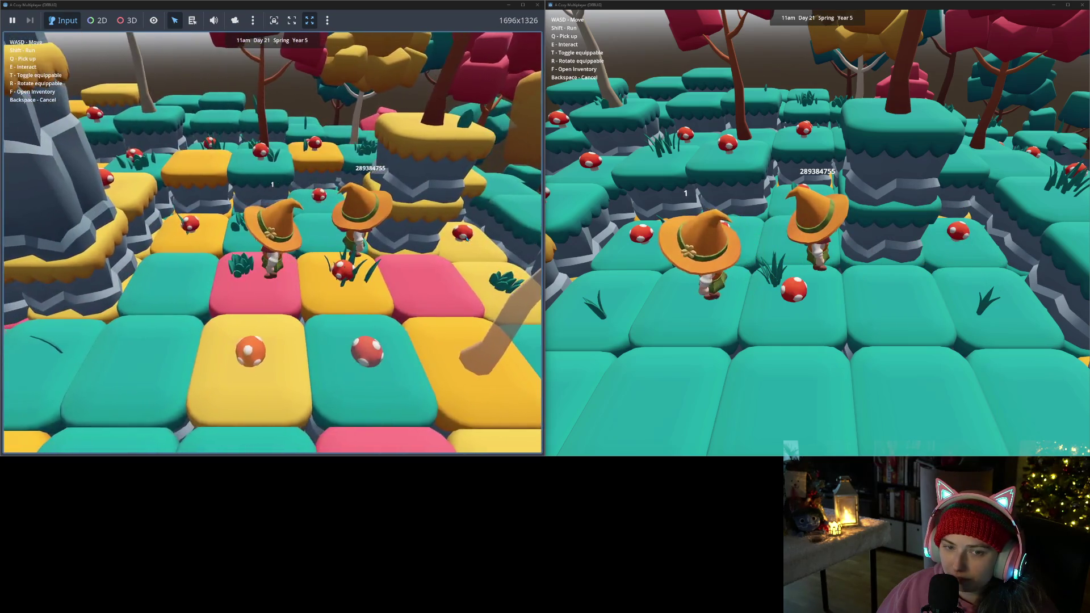
{"action": "key", "text": "d"}
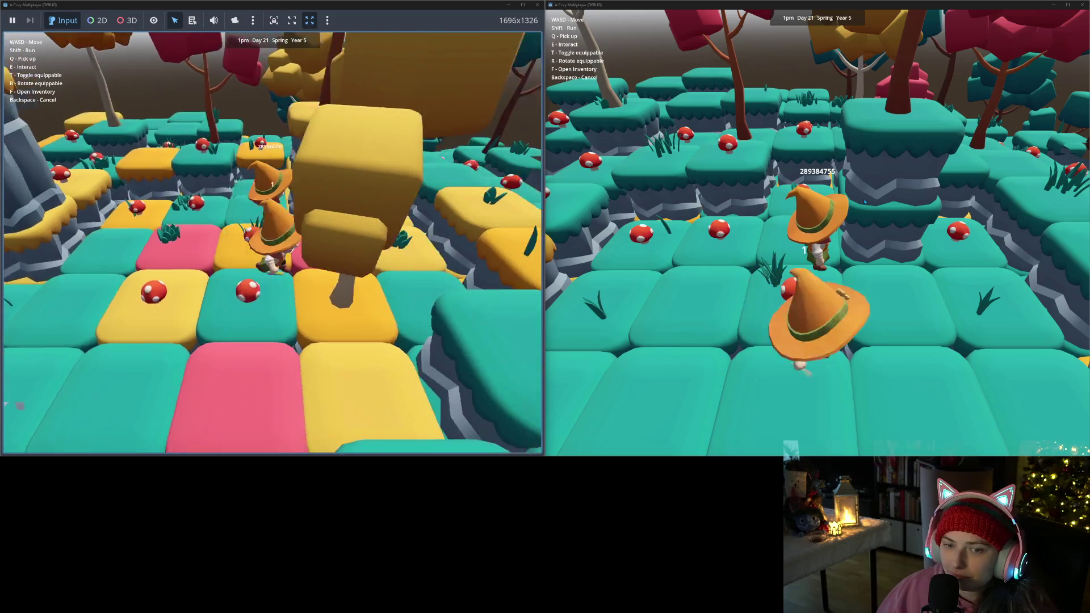
{"action": "key", "text": "d"}
{"action": "key", "text": "w"}
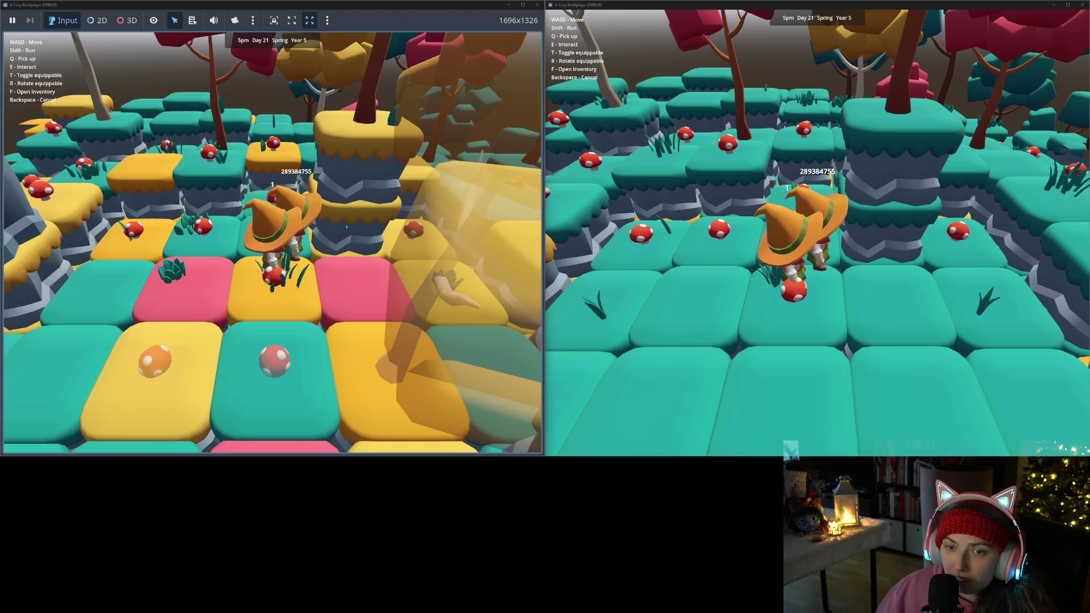
{"action": "key", "text": "d"}
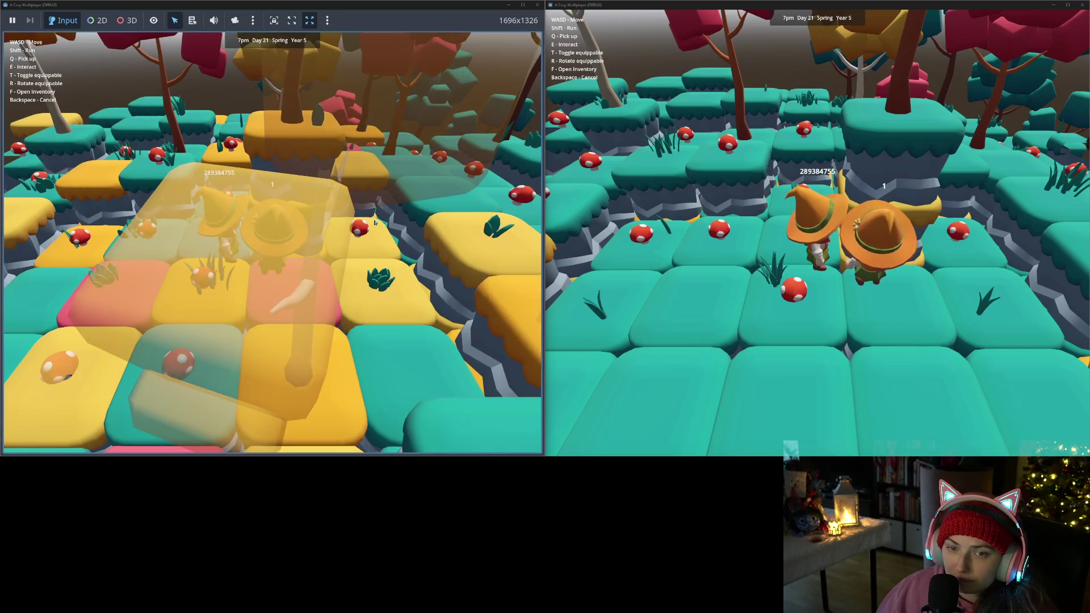
{"action": "key", "text": "d"}
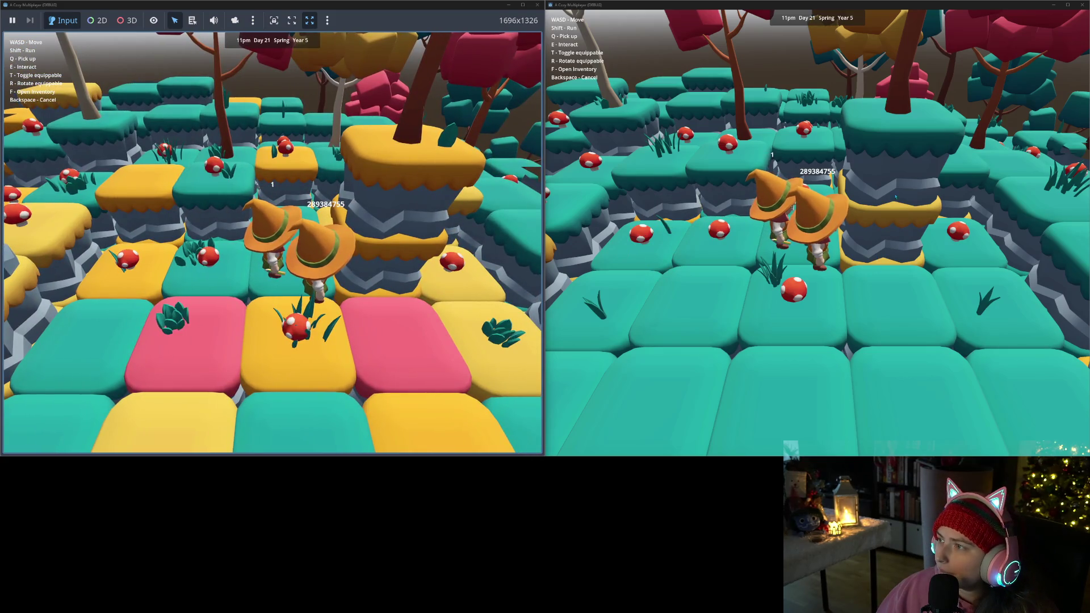
{"action": "left_click", "coordinate": [1082, 5]}
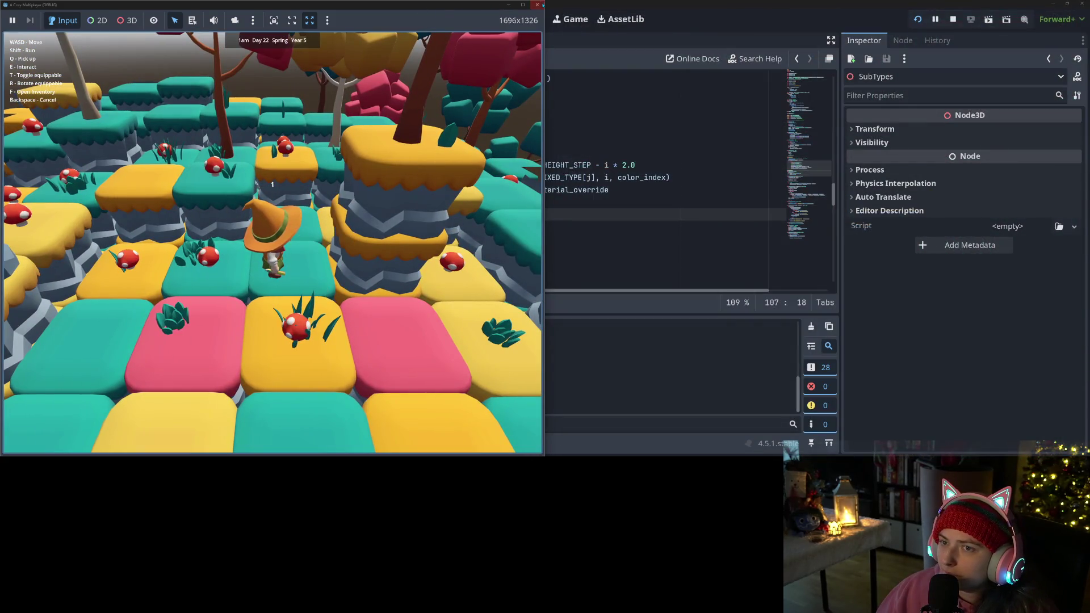
Close the host game window and hide the output log to enlarge the script view
{"action": "left_click", "coordinate": [537, 5]}
{"action": "left_click", "coordinate": [447, 264]}
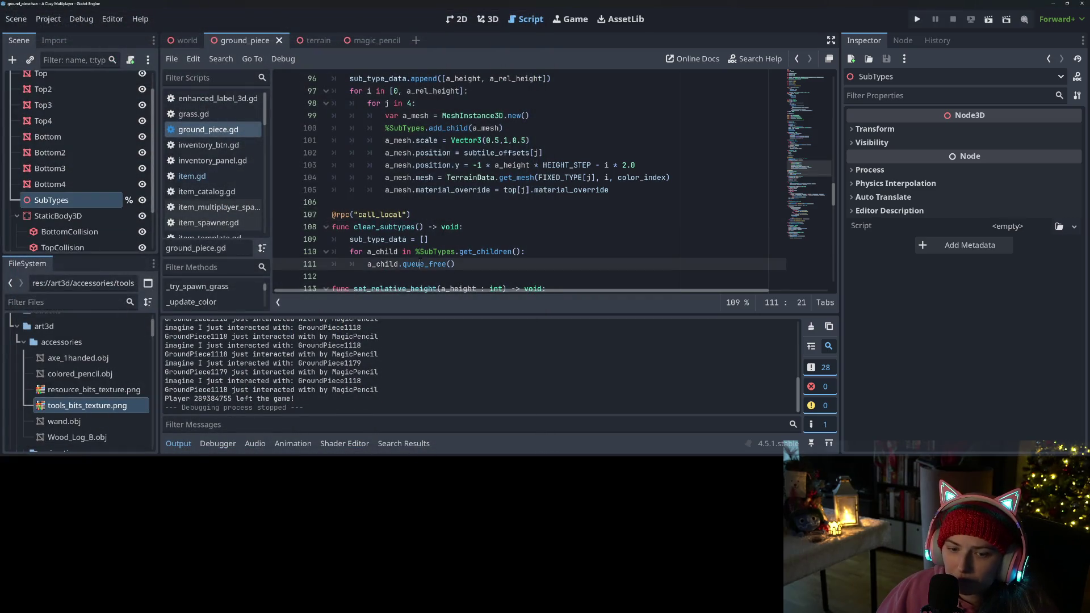
{"action": "scroll", "coordinate": [447, 264], "scroll_direction": "up", "scroll_amount": 1}
{"action": "left_click", "coordinate": [177, 444]}
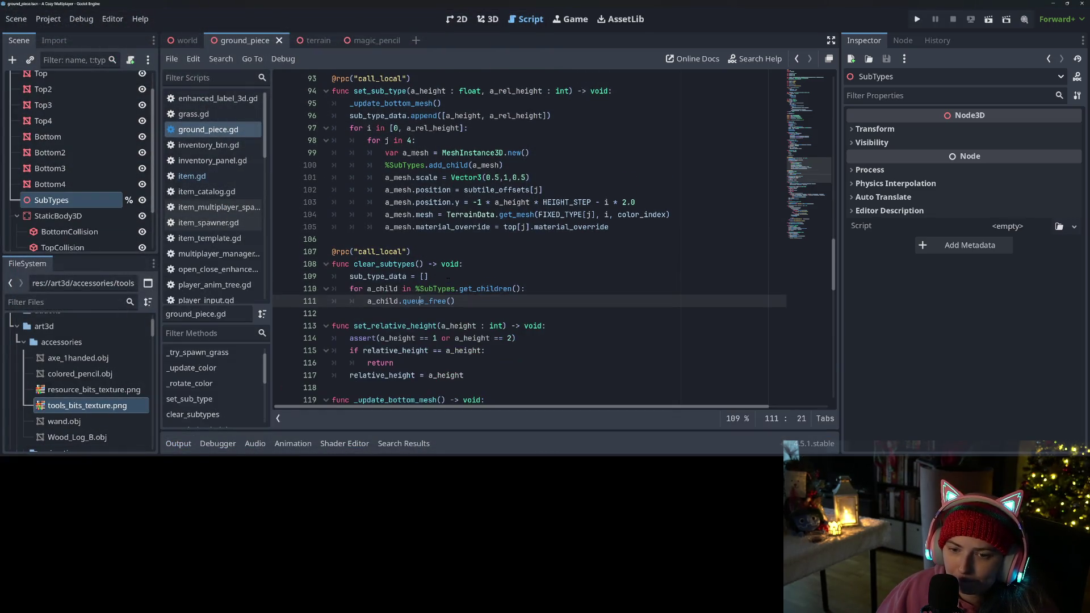
{"action": "scroll", "coordinate": [447, 277], "scroll_direction": "up", "scroll_amount": 2}
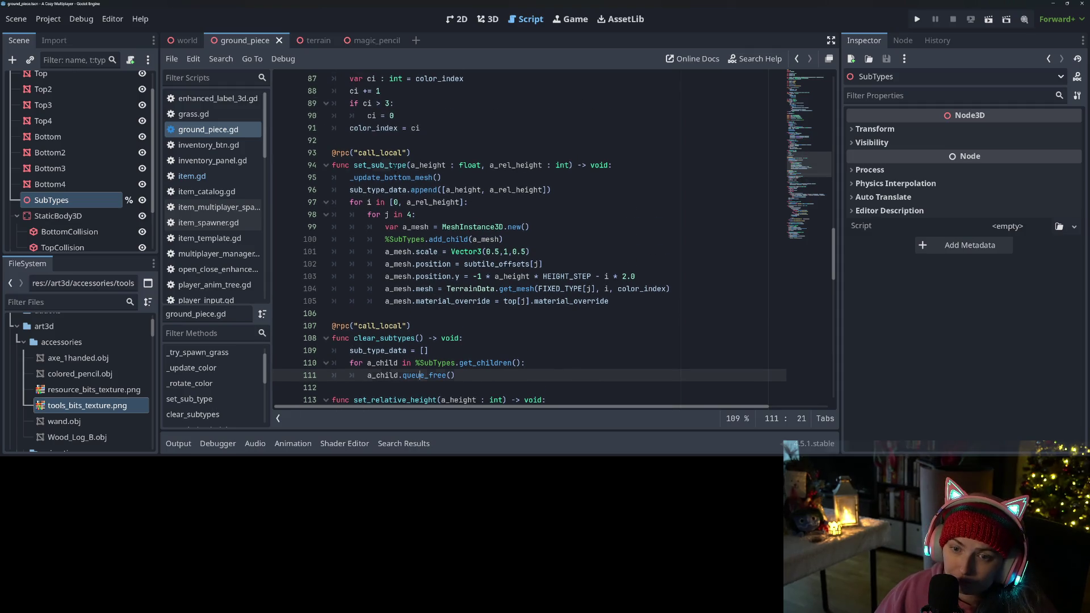
{"action": "double_click", "coordinate": [395, 166]}
{"action": "scroll", "coordinate": [395, 166], "scroll_direction": "down", "scroll_amount": 3}
{"action": "scroll", "coordinate": [570, 166], "scroll_direction": "up", "scroll_amount": 3}
{"action": "scroll", "coordinate": [416, 282], "scroll_direction": "up", "scroll_amount": 5}
{"action": "left_click", "coordinate": [397, 242]}
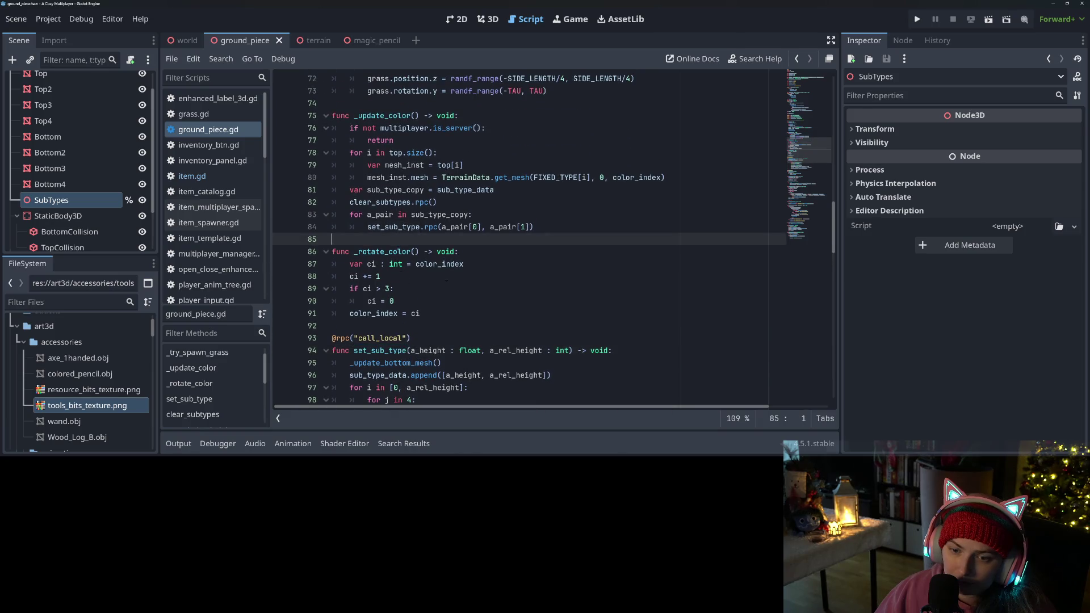
{"action": "key", "text": "Return"}
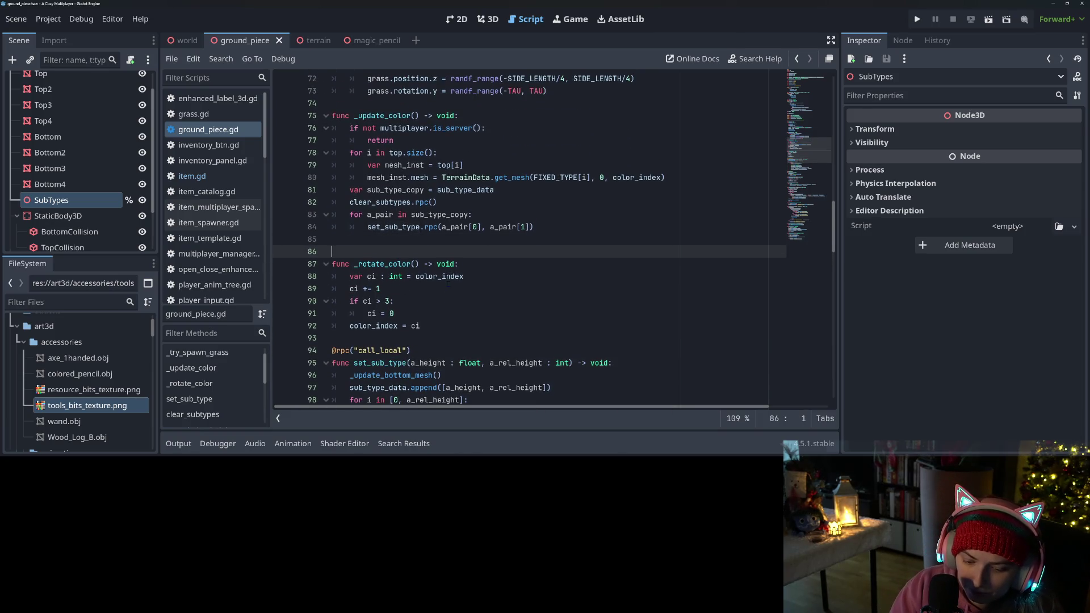
{"action": "type", "text": "@rpc"}
{"action": "type", "text": "(call"}
{"action": "key", "text": "BackSpace"}
{"action": "key", "text": "BackSpace"}
{"action": "key", "text": "BackSpace"}
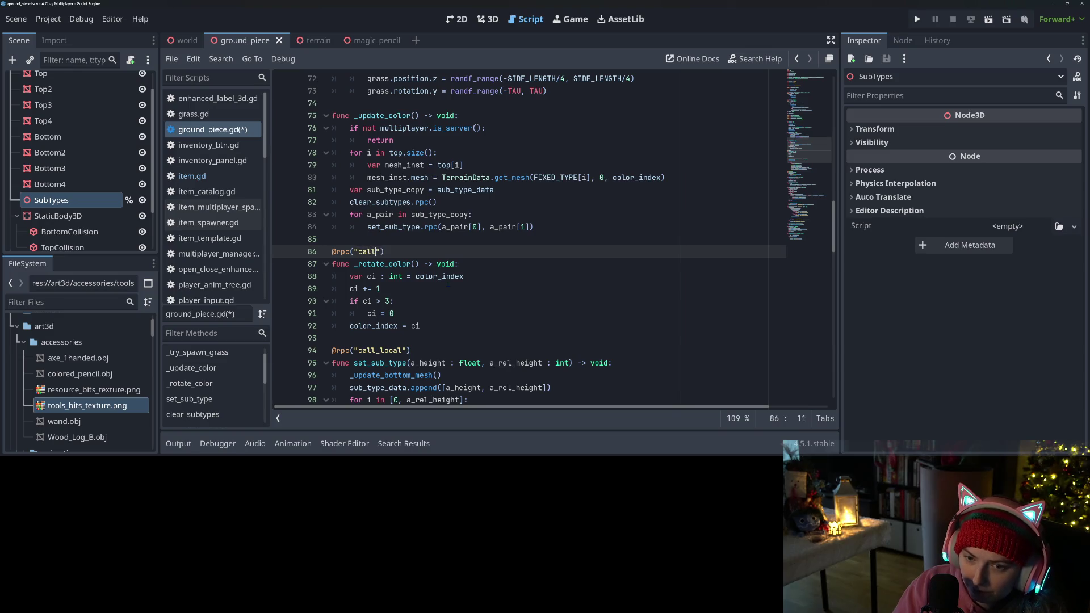
{"action": "type", "text": "_local"}
{"action": "key", "text": "Return"}
{"action": "left_click", "coordinate": [409, 301]}
{"action": "key", "text": "ctrl+s"}
{"action": "double_click", "coordinate": [367, 265]}
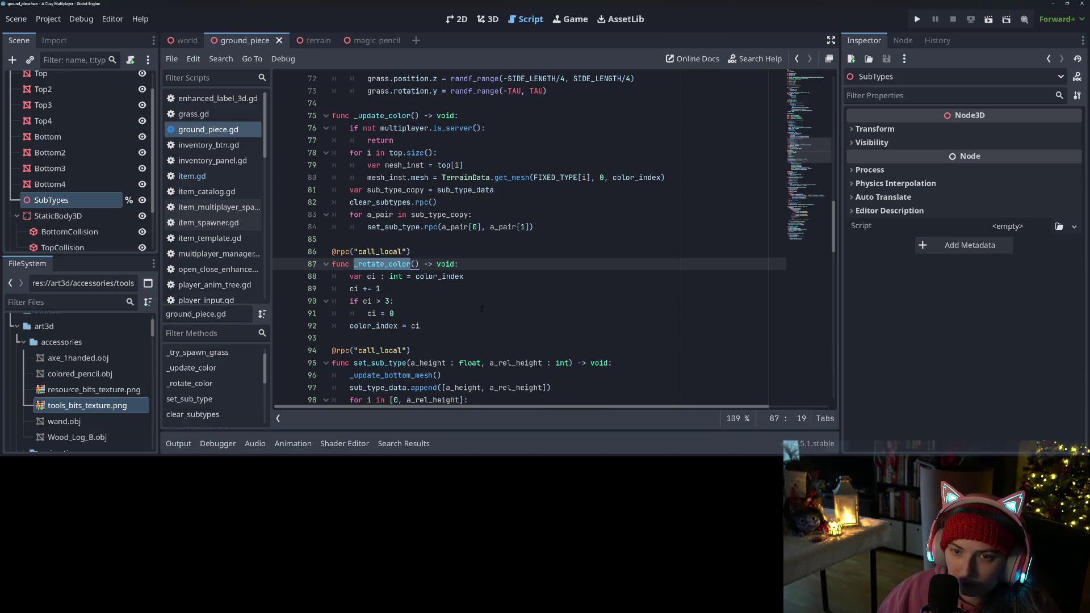
Change the terrain painter branch of interact to call _rotate_color.rpc() and save
{"action": "scroll", "coordinate": [482, 309], "scroll_direction": "up", "scroll_amount": 2}
{"action": "scroll", "coordinate": [436, 334], "scroll_direction": "down", "scroll_amount": 1}
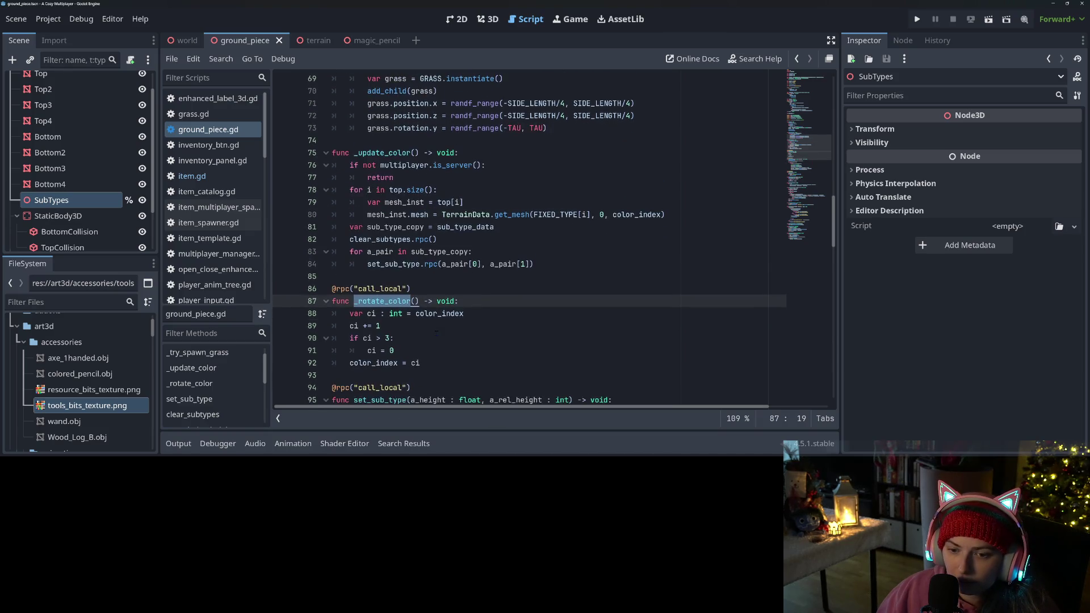
{"action": "scroll", "coordinate": [436, 333], "scroll_direction": "down", "scroll_amount": 20}
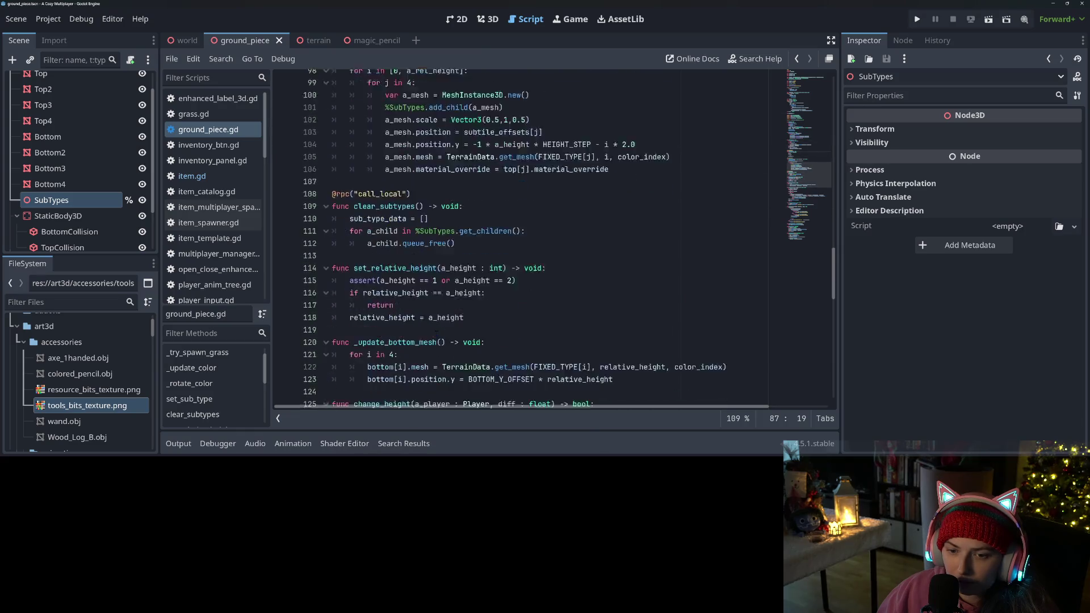
{"action": "scroll", "coordinate": [523, 238], "scroll_direction": "up", "scroll_amount": 2}
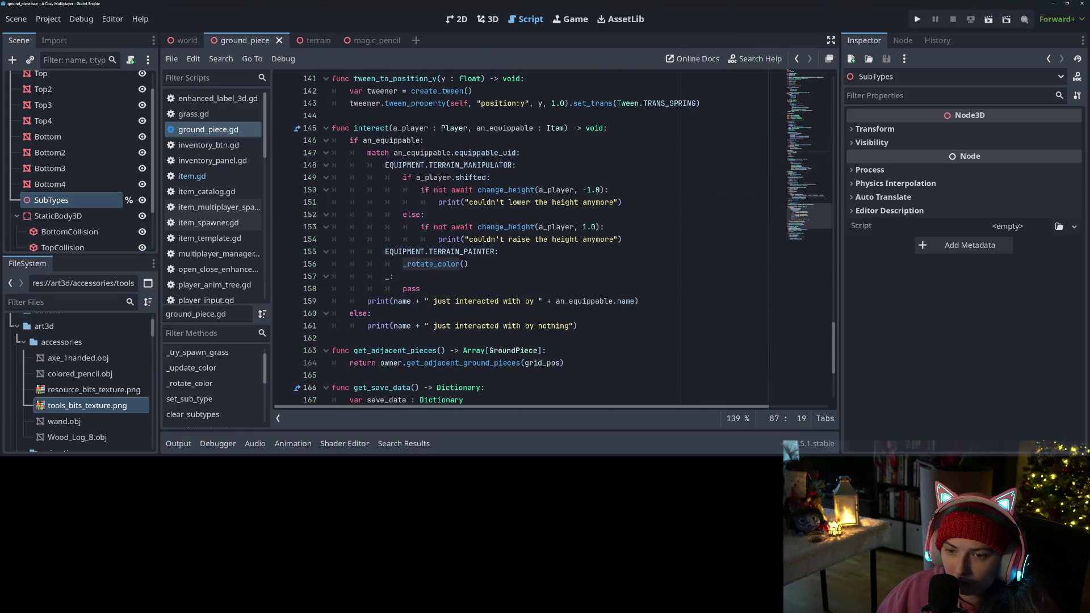
{"action": "left_click", "coordinate": [459, 264]}
{"action": "type", "text": ".rpc"}
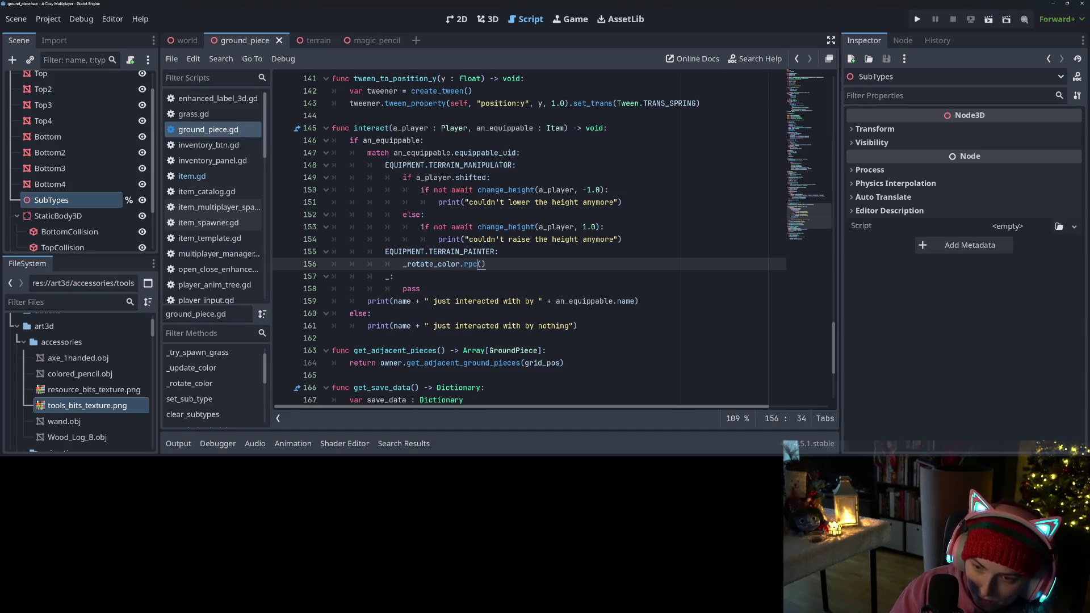
{"action": "key", "text": "ctrl+s"}
{"action": "double_click", "coordinate": [432, 264]}
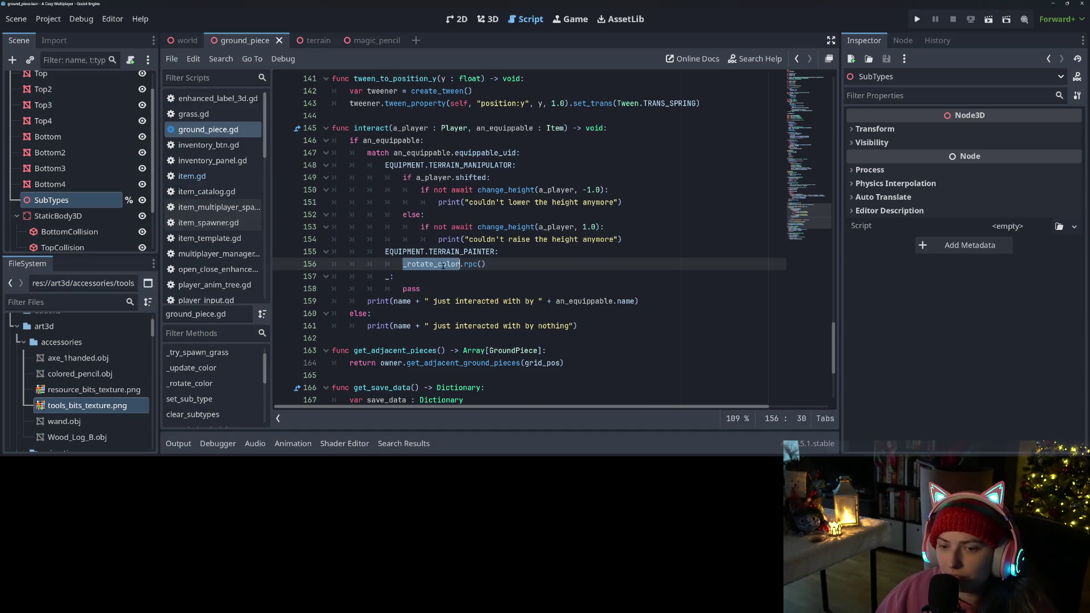
{"action": "scroll", "coordinate": [522, 238], "scroll_direction": "up", "scroll_amount": 3}
{"action": "scroll", "coordinate": [444, 264], "scroll_direction": "up", "scroll_amount": 3}
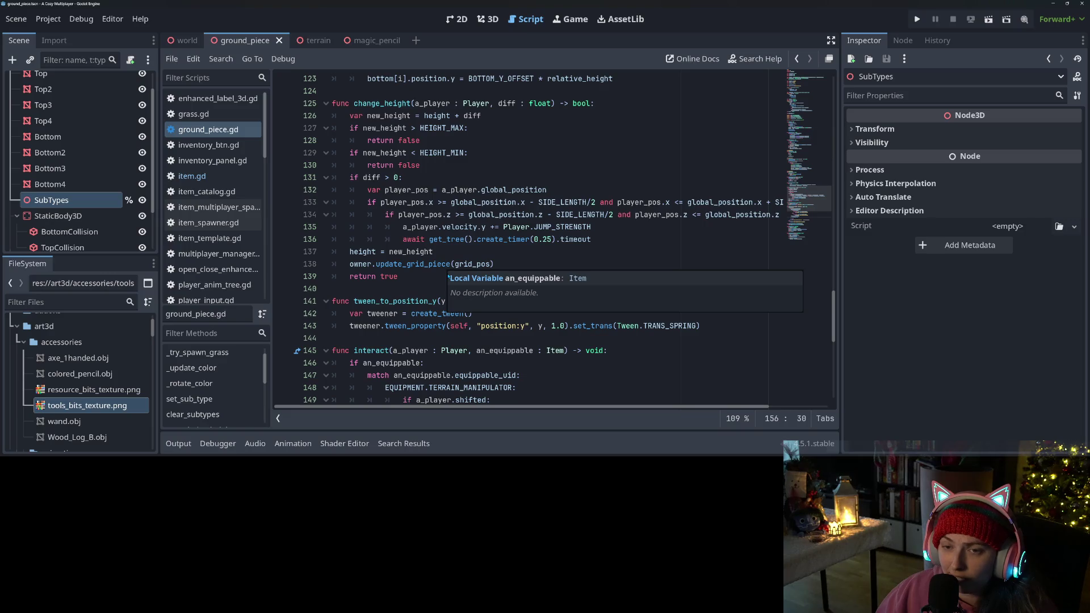
{"action": "scroll", "coordinate": [445, 264], "scroll_direction": "up", "scroll_amount": 9}
{"action": "scroll", "coordinate": [374, 260], "scroll_direction": "up", "scroll_amount": 3}
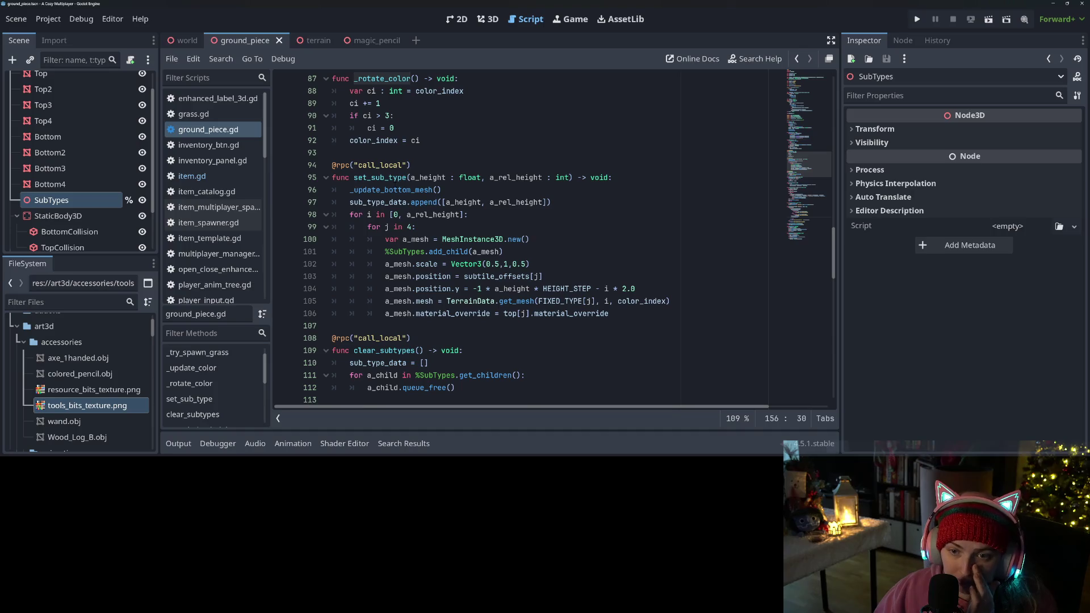
{"action": "scroll", "coordinate": [374, 261], "scroll_direction": "up", "scroll_amount": 6}
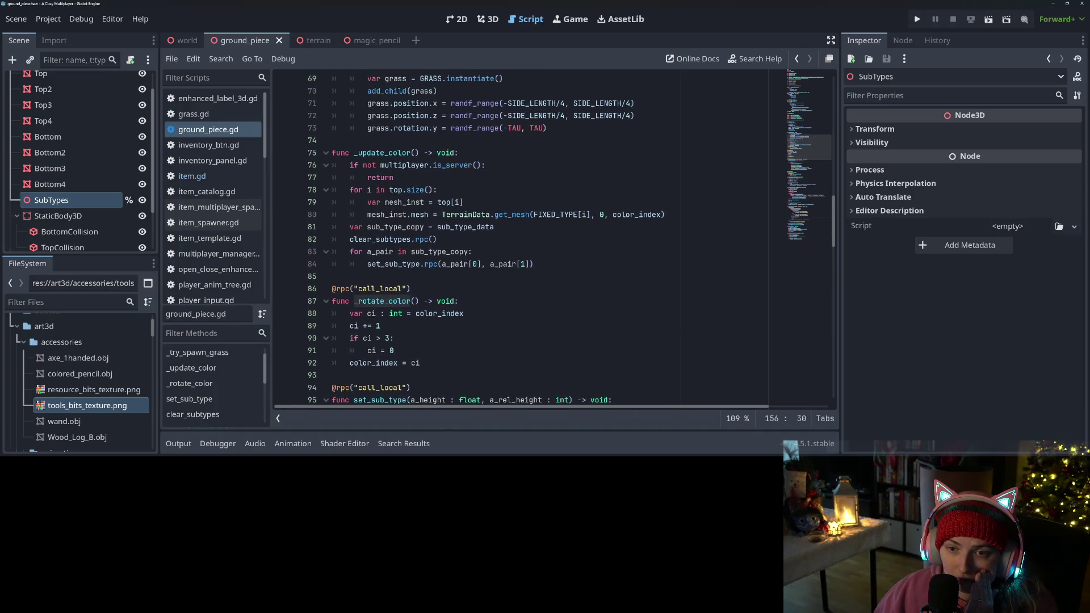
Trial-delete the server-check lines at the top of _update_color and save the script
{"action": "left_click", "coordinate": [384, 177]}
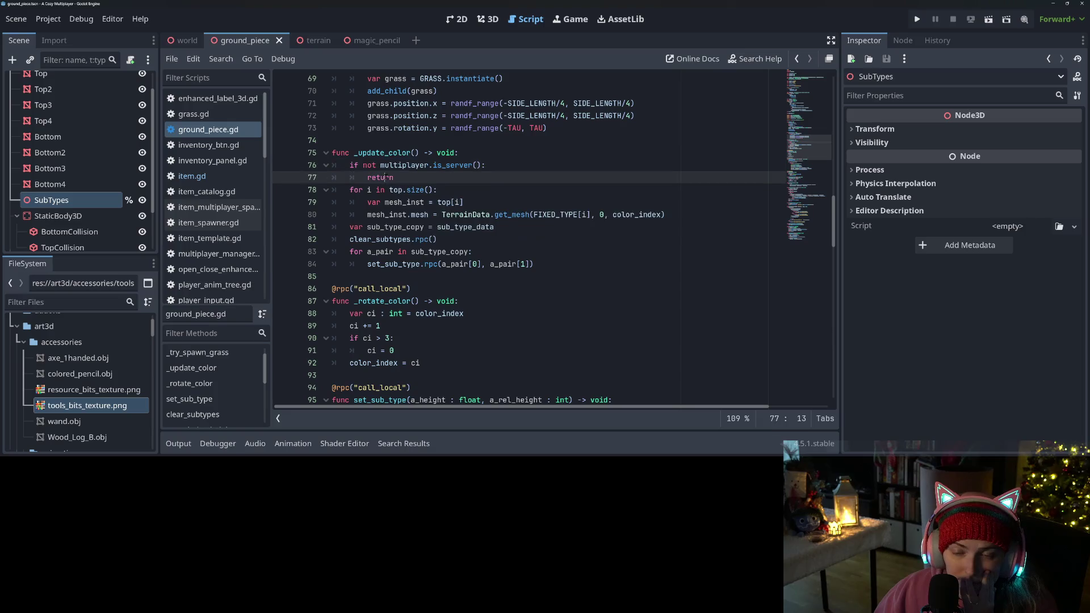
{"action": "left_click_drag", "start_coordinate": [405, 180], "coordinate": [310, 165]}
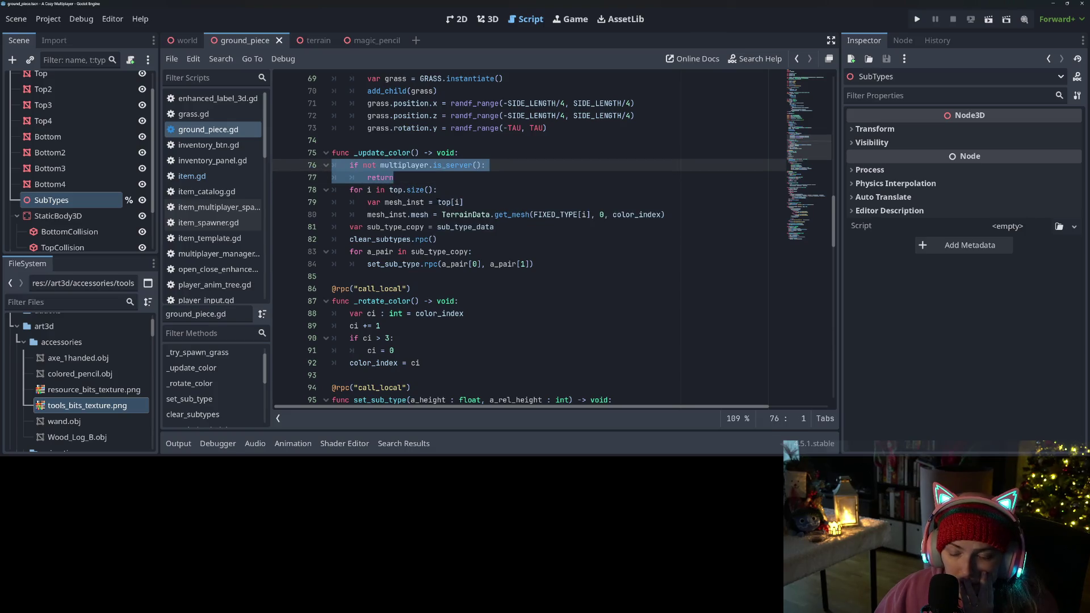
{"action": "key", "text": "BackSpace"}
{"action": "key", "text": "BackSpace"}
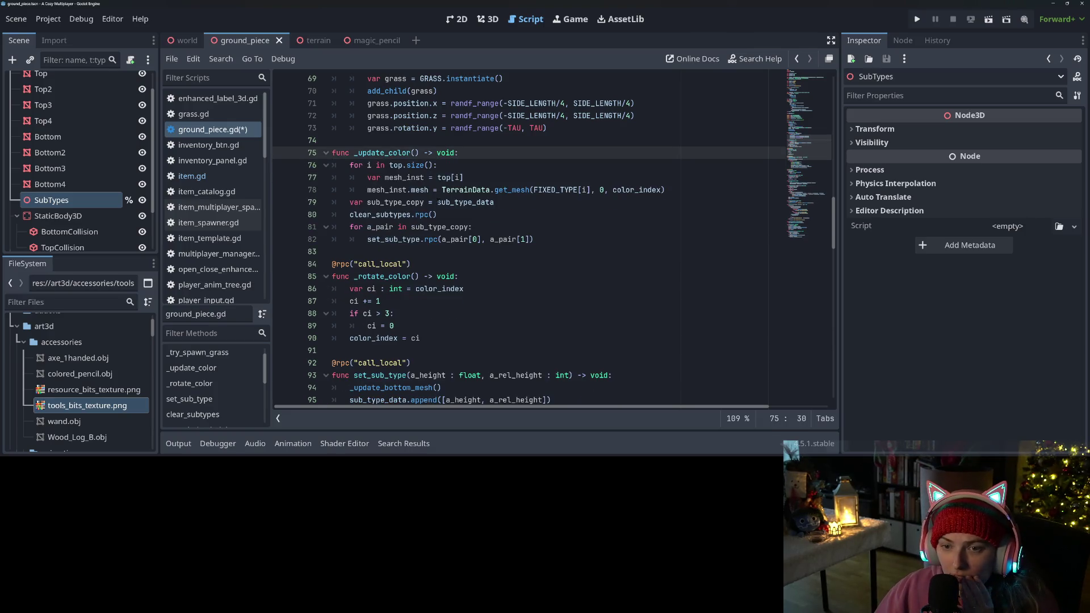
{"action": "double_click", "coordinate": [405, 189]}
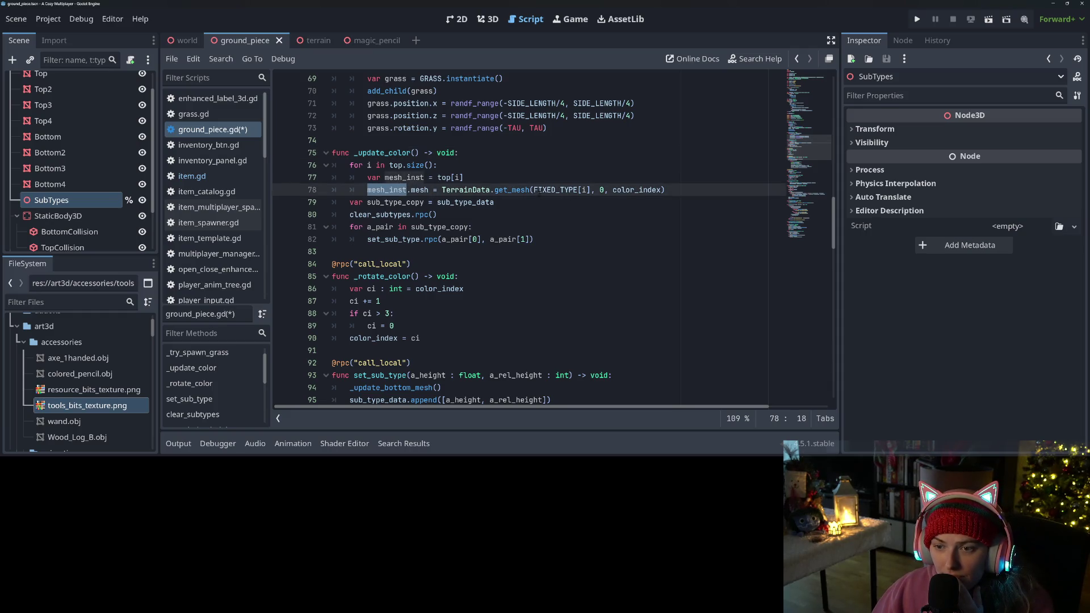
{"action": "double_click", "coordinate": [512, 191]}
{"action": "left_click", "coordinate": [391, 190]}
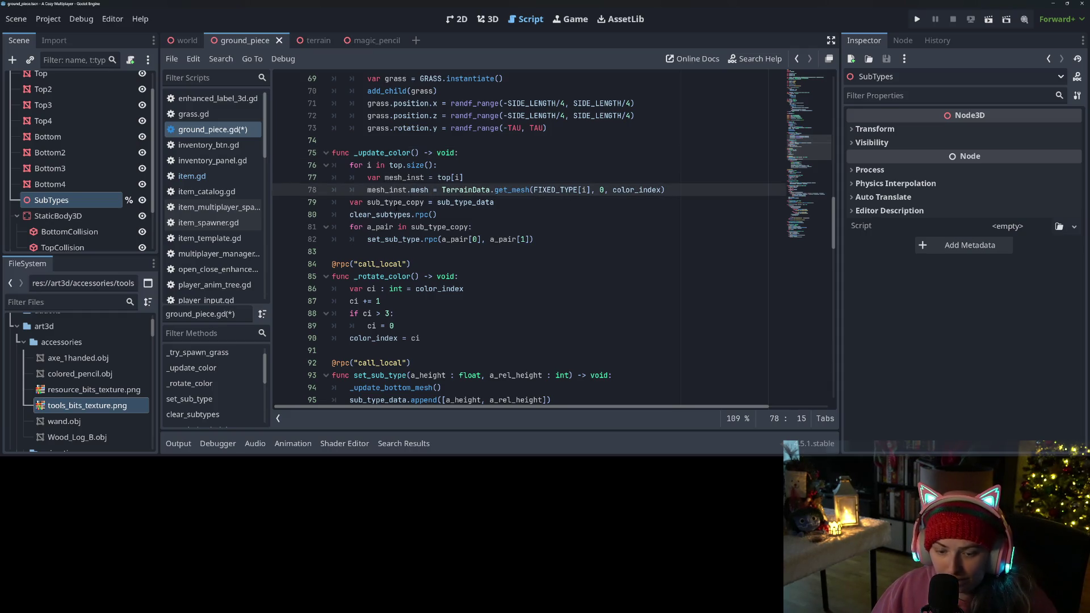
{"action": "key", "text": "ctrl+s"}
Strip .rpc from the clear_subtypes and set_sub_type calls in _update_color and save
{"action": "double_click", "coordinate": [398, 215]}
{"action": "left_click", "coordinate": [429, 214]}
{"action": "mouse_move", "coordinate": [429, 214]}
{"action": "left_mouse_down"}
{"action": "mouse_move", "coordinate": [411, 214]}
{"action": "mouse_move", "coordinate": [420, 239]}
{"action": "left_mouse_up"}
{"action": "key", "text": "BackSpace"}
{"action": "left_click", "coordinate": [437, 239]}
{"action": "key", "text": "BackSpace"}
{"action": "key", "text": "ctrl+s"}
Check set_sub_type, clear_subtypes and get_mesh, then undo to restore the server check and .rpc calls
{"action": "double_click", "coordinate": [388, 239]}
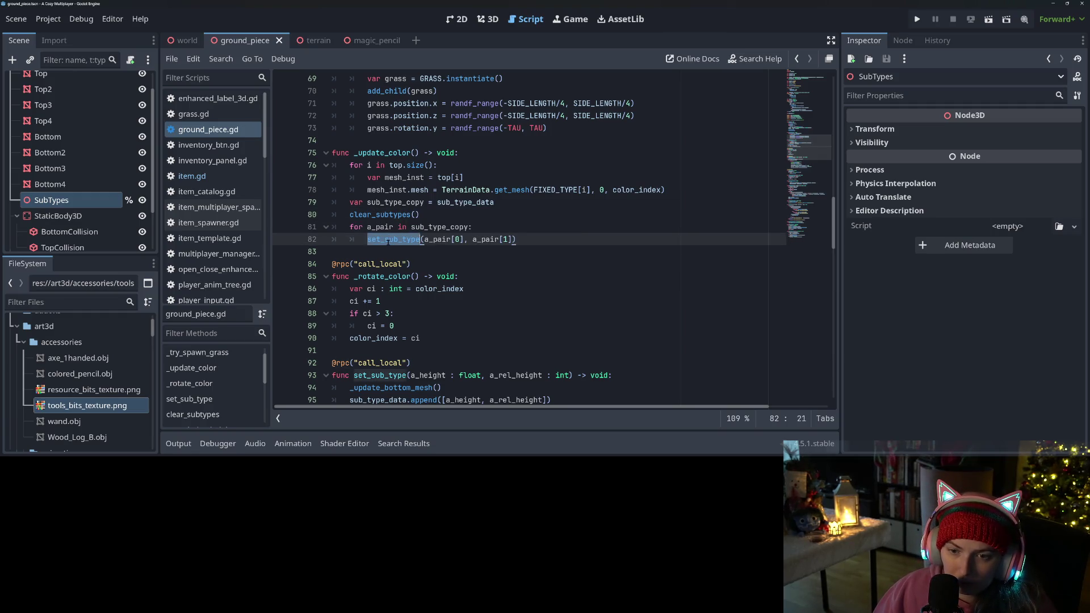
{"action": "double_click", "coordinate": [373, 214]}
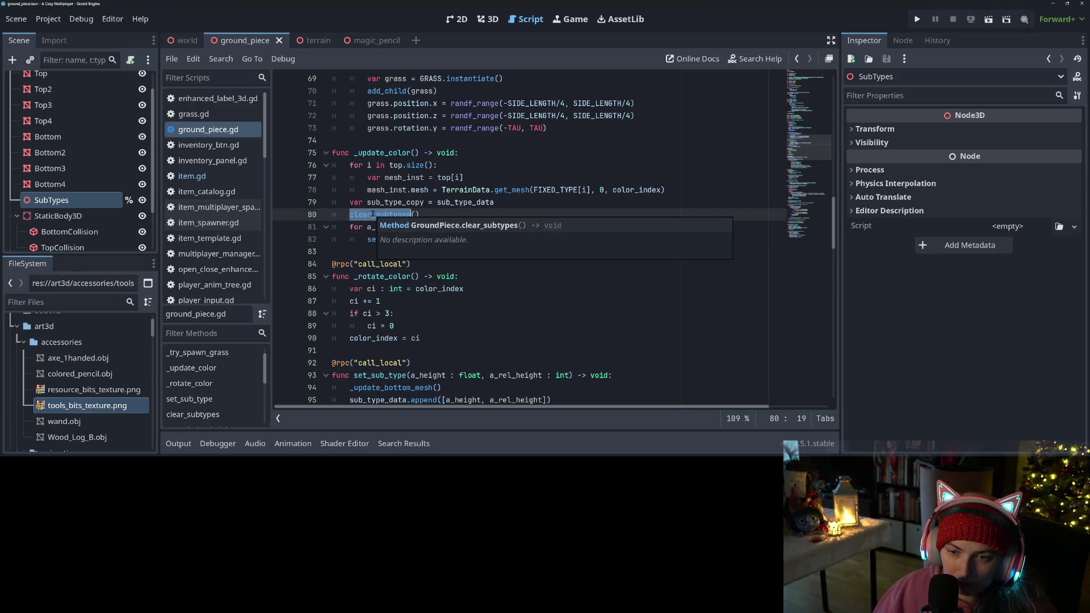
{"action": "double_click", "coordinate": [522, 192]}
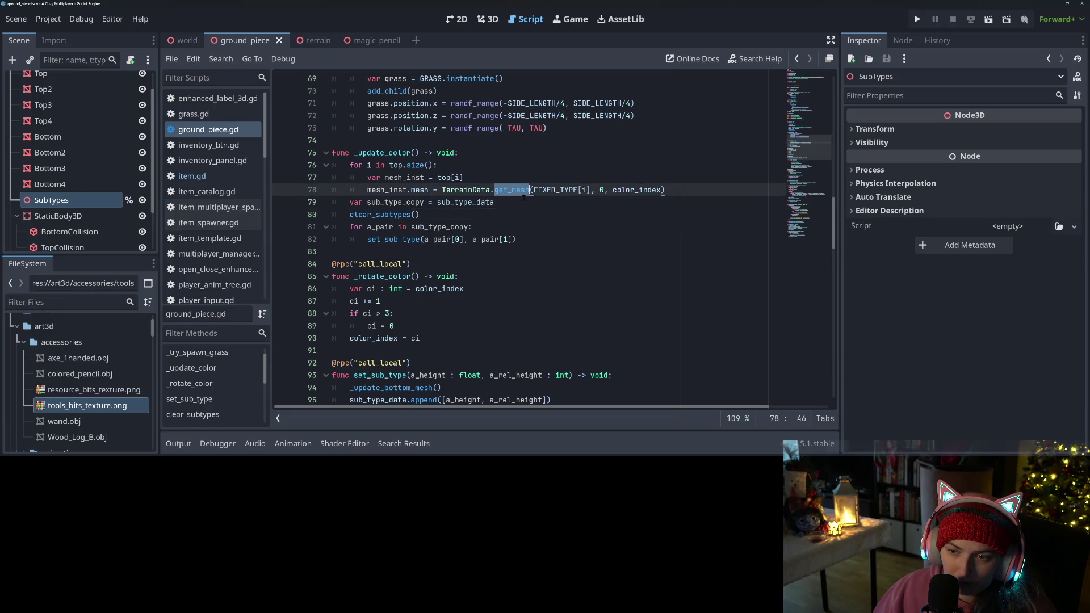
{"action": "left_click", "coordinate": [492, 190]}
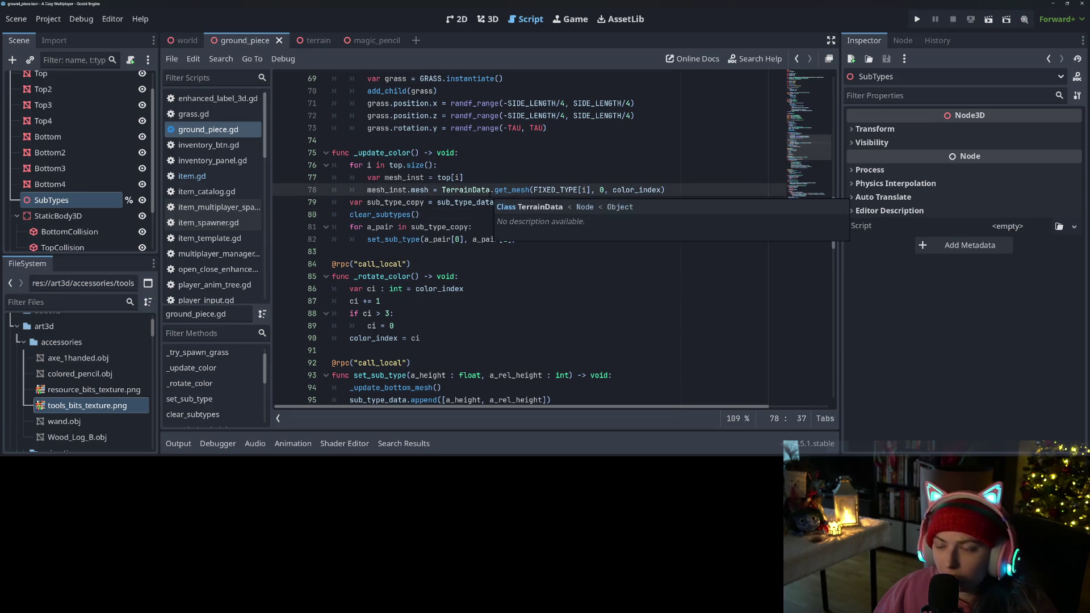
{"action": "double_click", "coordinate": [508, 193]}
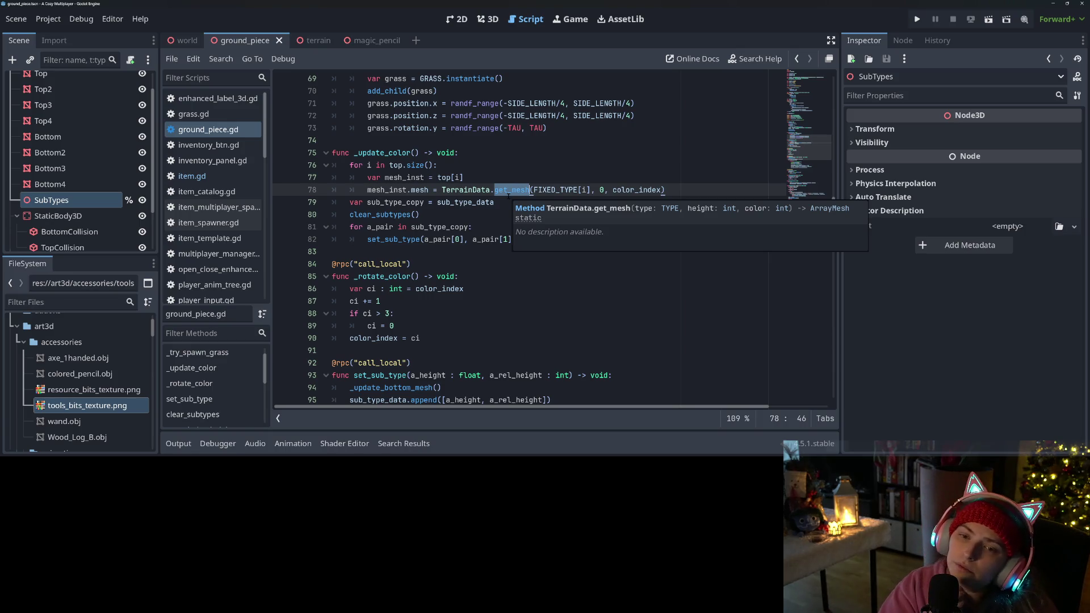
{"action": "key", "text": "ctrl+z"}
{"action": "key", "text": "ctrl+z"}
{"action": "key", "text": "ctrl+z"}
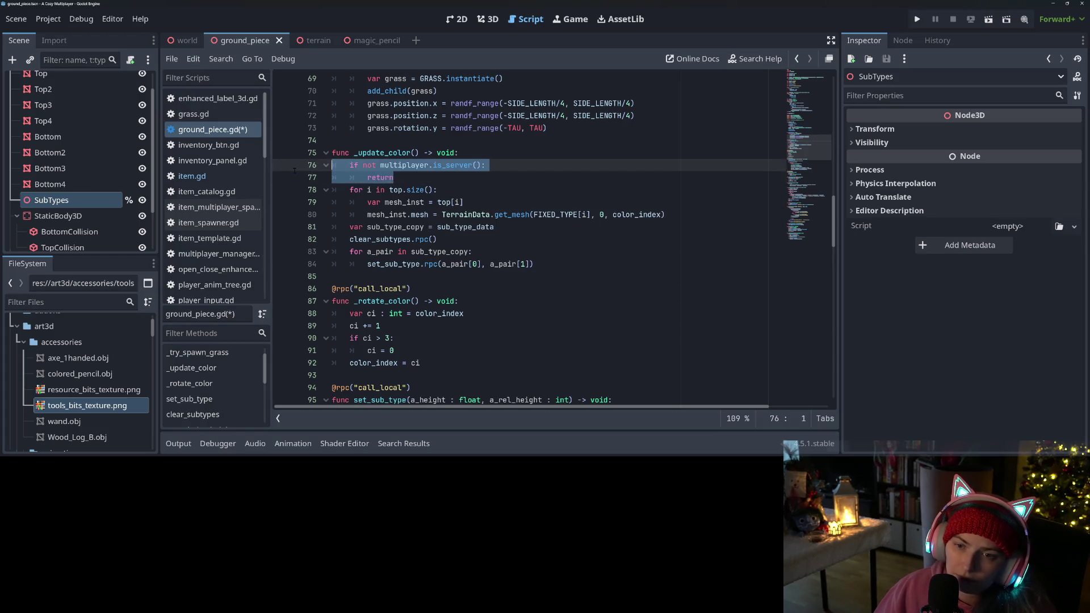
{"action": "key", "text": "Up"}
{"action": "key", "text": "Up"}
{"action": "key", "text": "Up"}
{"action": "key", "text": "Return"}
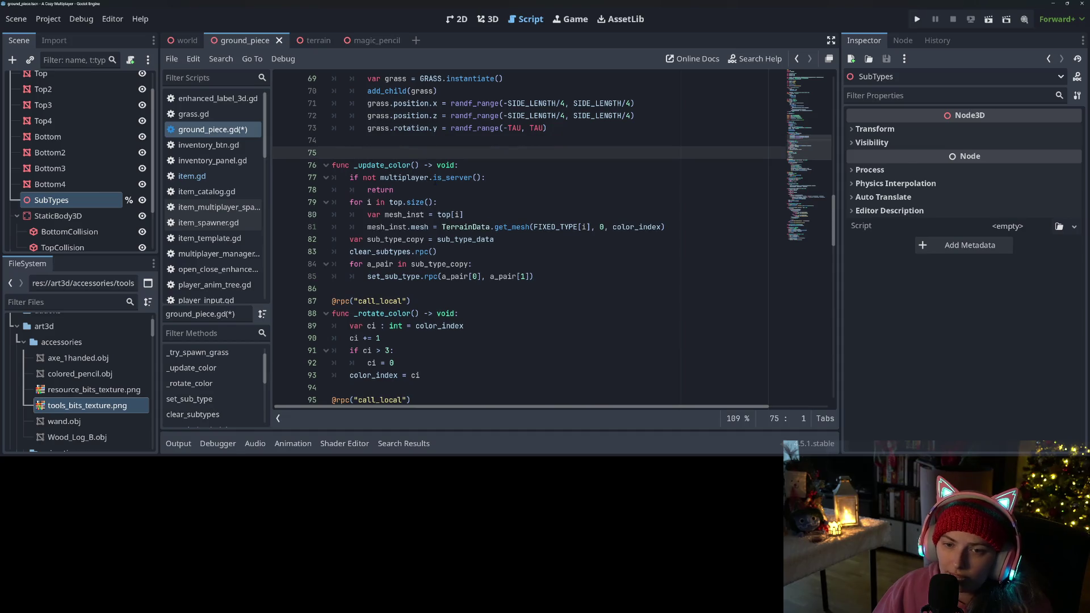
{"action": "mouse_move", "coordinate": [438, 184]}
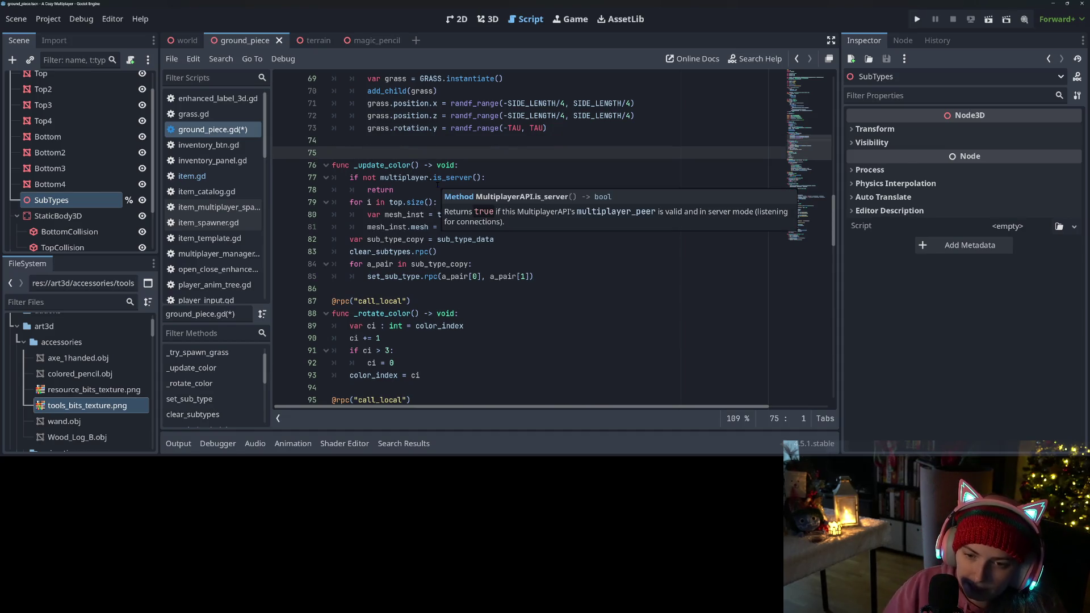
{"action": "left_click_drag", "start_coordinate": [411, 301], "coordinate": [332, 301]}
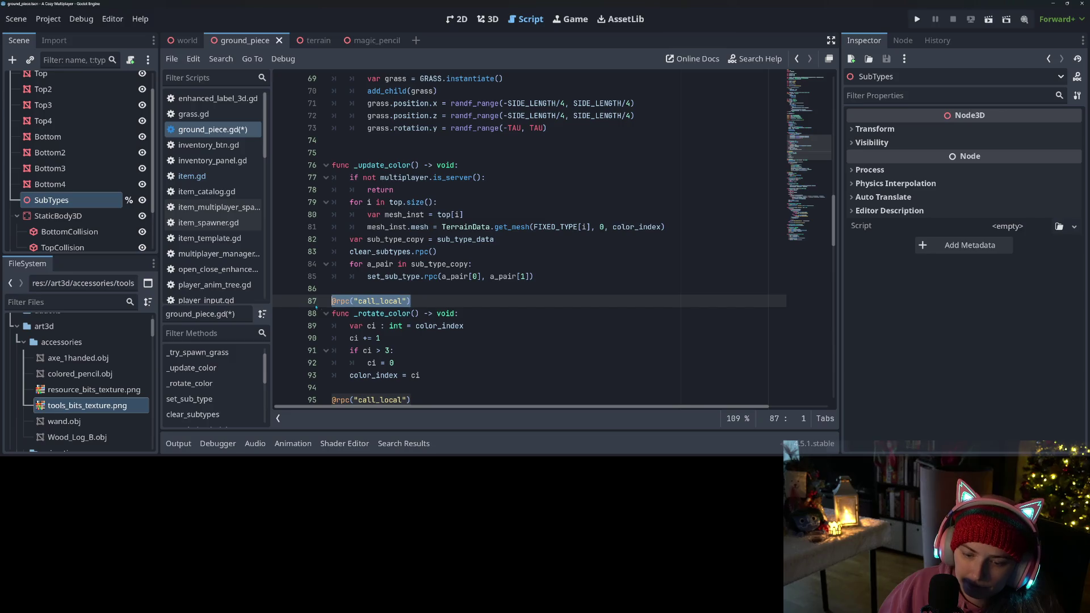
{"action": "key", "text": "ctrl+c"}
{"action": "left_click", "coordinate": [341, 153]}
{"action": "key", "text": "ctrl+v"}
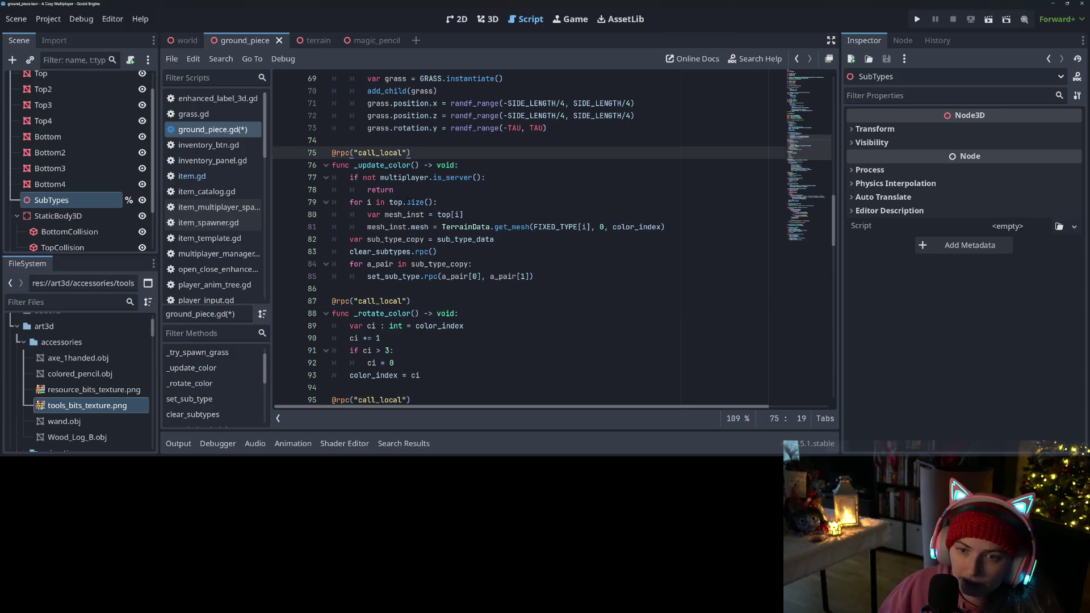
{"action": "scroll", "coordinate": [522, 238], "scroll_direction": "down", "scroll_amount": 1}
{"action": "left_click", "coordinate": [407, 240]}
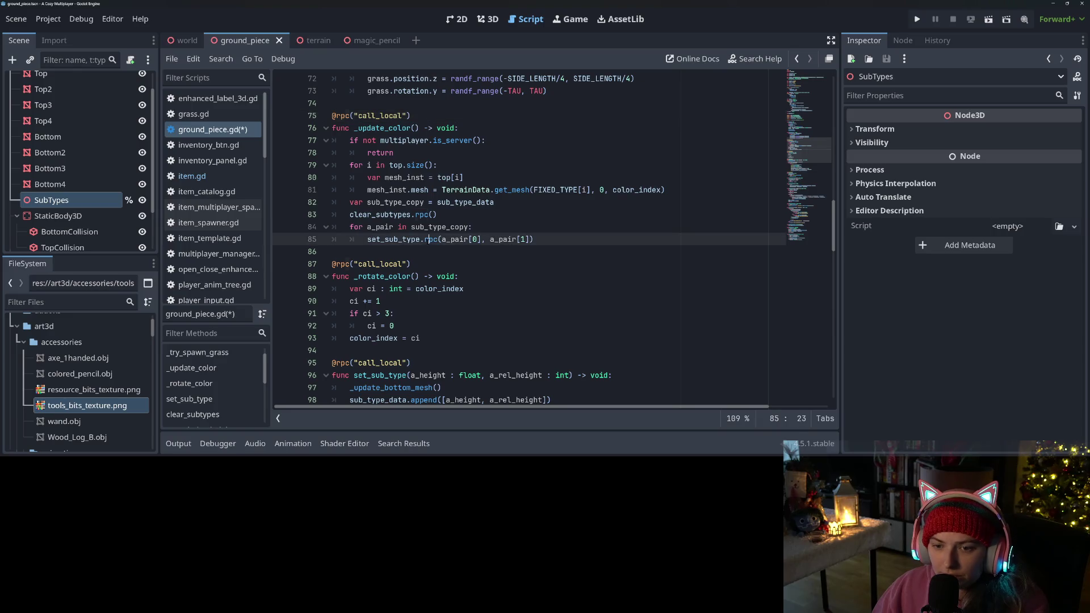
{"action": "double_click", "coordinate": [406, 239]}
{"action": "scroll", "coordinate": [406, 240], "scroll_direction": "down", "scroll_amount": 3}
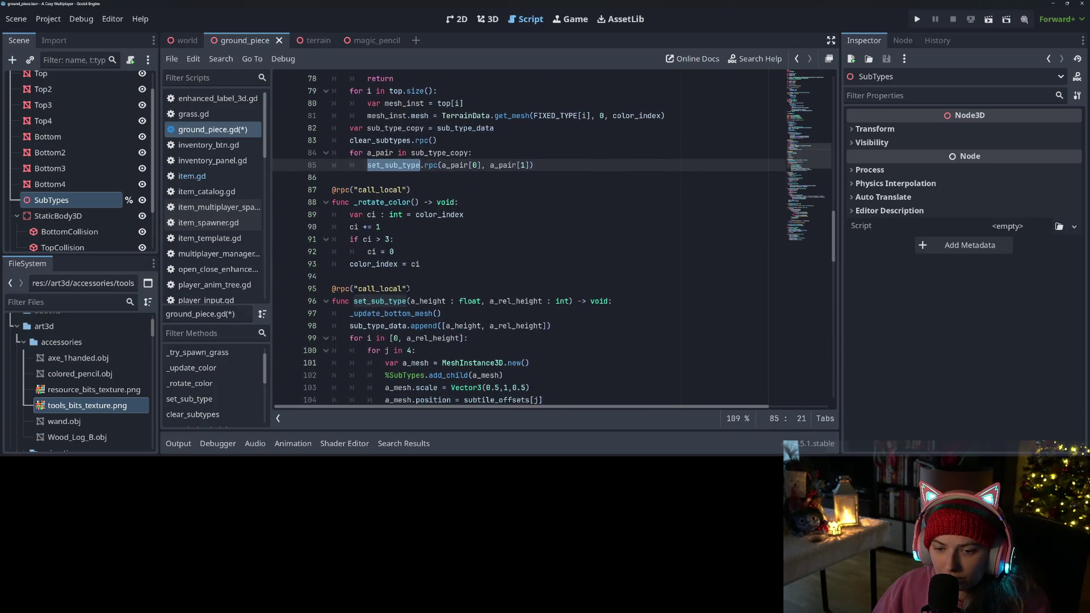
{"action": "left_click", "coordinate": [386, 261]}
{"action": "left_click_drag", "start_coordinate": [412, 251], "coordinate": [318, 254]}
{"action": "key", "text": "BackSpace"}
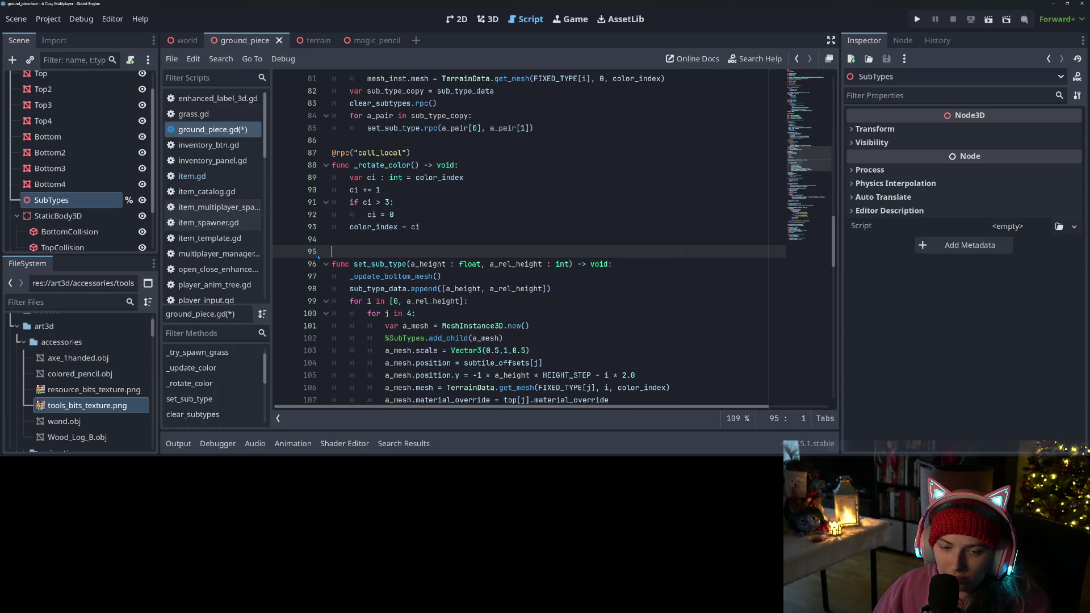
{"action": "key", "text": "ctrl+z"}
{"action": "key", "text": "ctrl+s"}
Delete the 'if not multiplayer.is_server(): return' guard from _update_color and save
{"action": "scroll", "coordinate": [445, 295], "scroll_direction": "up", "scroll_amount": 4}
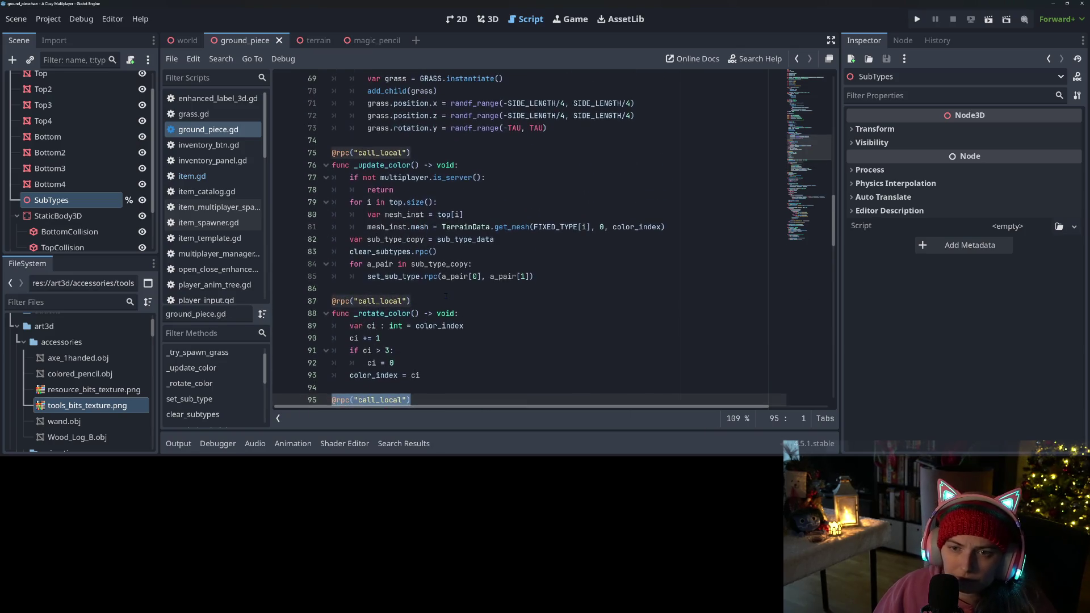
{"action": "scroll", "coordinate": [446, 294], "scroll_direction": "up", "scroll_amount": 2}
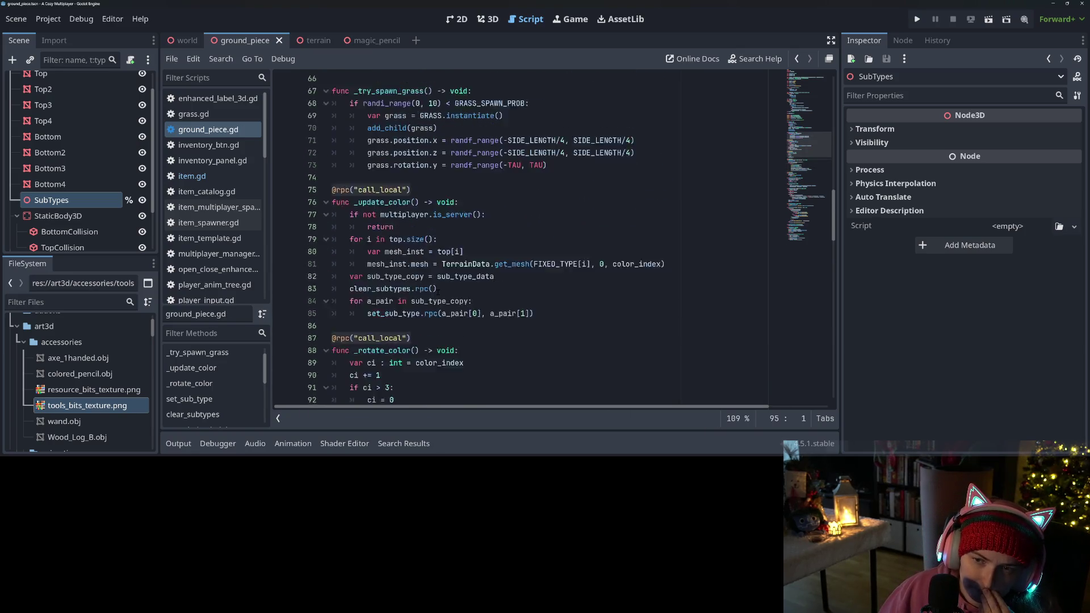
{"action": "left_click", "coordinate": [377, 239]}
{"action": "double_click", "coordinate": [376, 239]}
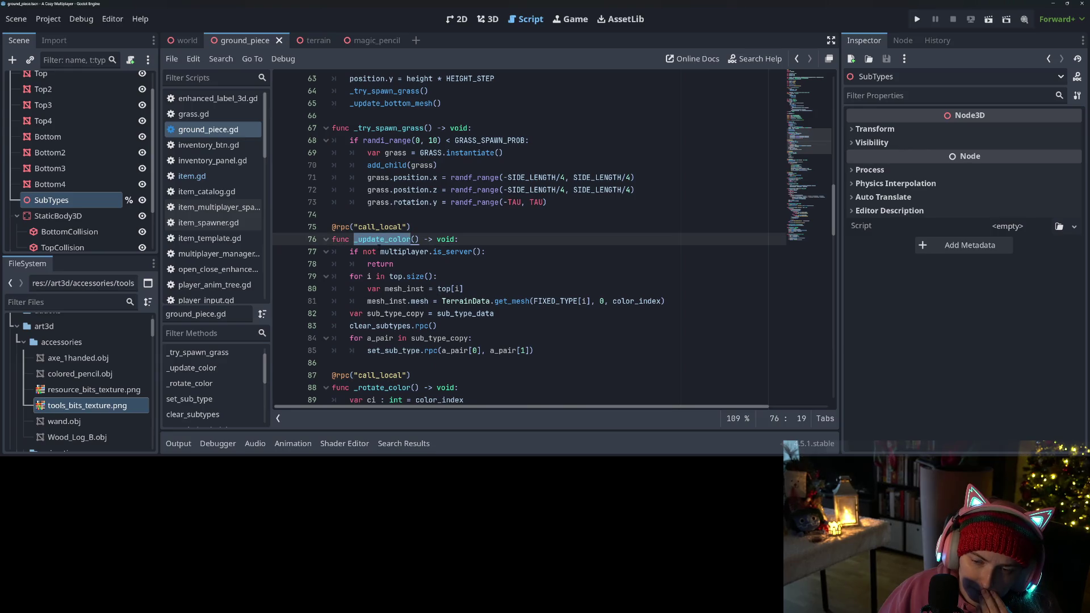
{"action": "left_click", "coordinate": [380, 251]}
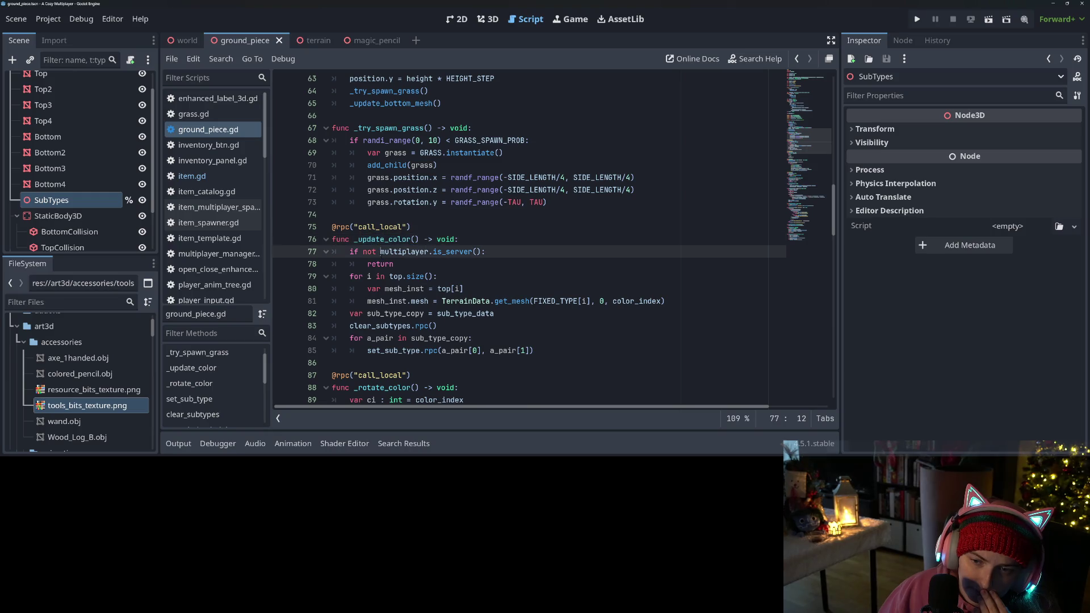
{"action": "mouse_move", "coordinate": [381, 252]}
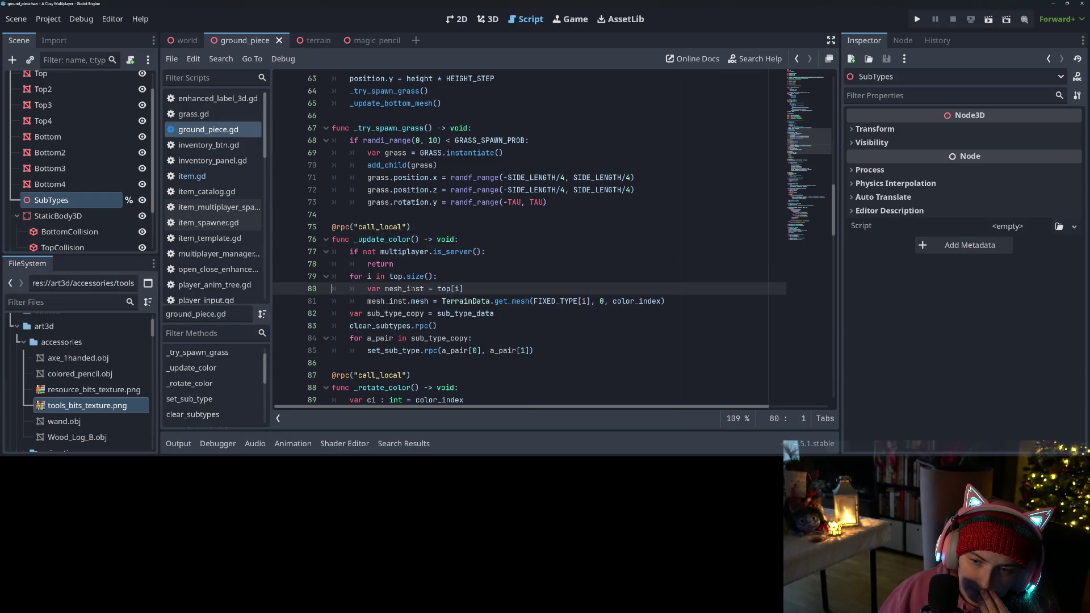
{"action": "left_click_drag", "start_coordinate": [396, 265], "coordinate": [310, 256]}
{"action": "key", "text": "BackSpace"}
{"action": "key", "text": "BackSpace"}
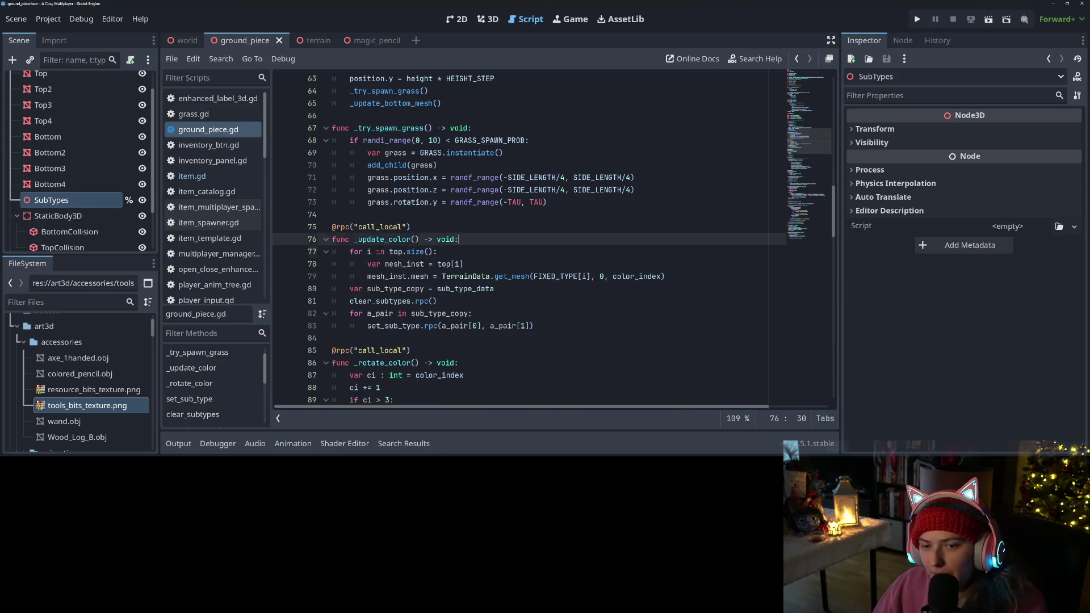
{"action": "left_click", "coordinate": [425, 228]}
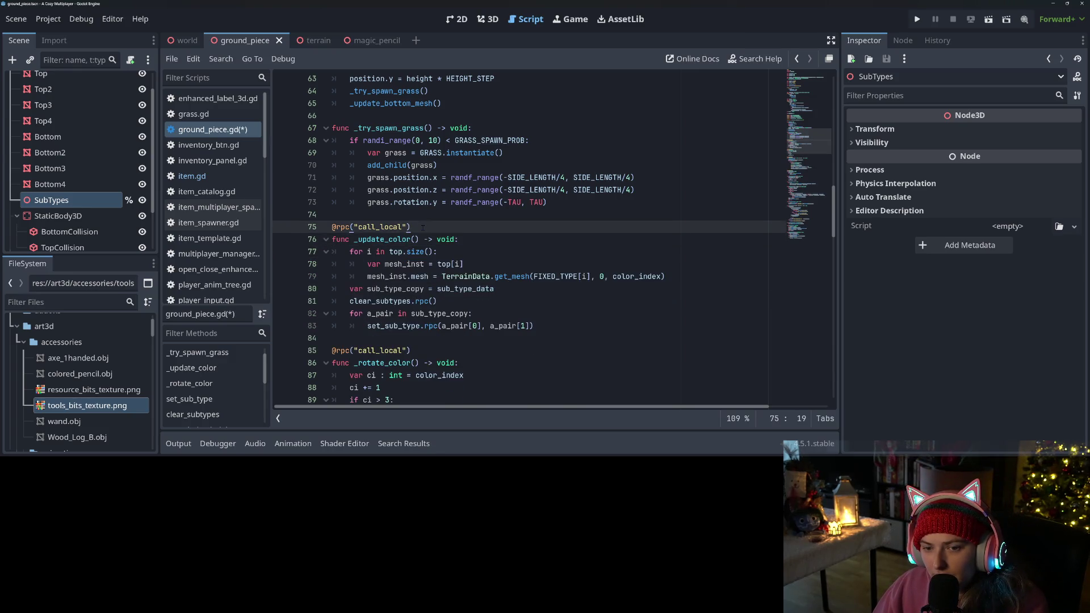
{"action": "key", "text": "ctrl+s"}
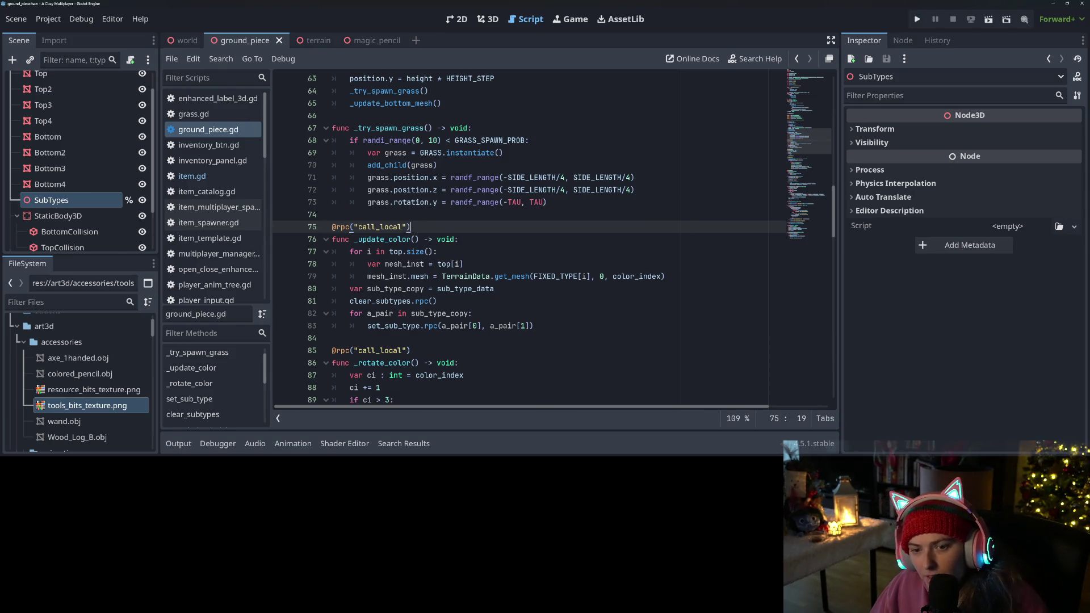
Scroll through ground_piece.gd to locate the _rotate_color function
{"action": "scroll", "coordinate": [421, 228], "scroll_direction": "down", "scroll_amount": 1}
{"action": "scroll", "coordinate": [421, 227], "scroll_direction": "down", "scroll_amount": 7}
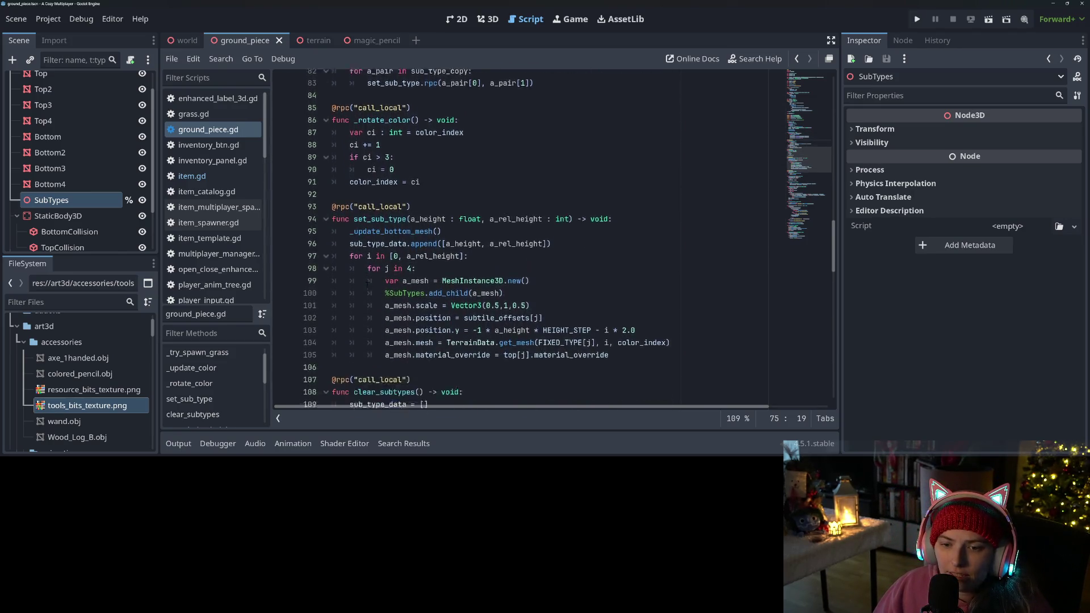
{"action": "scroll", "coordinate": [422, 228], "scroll_direction": "down", "scroll_amount": 2}
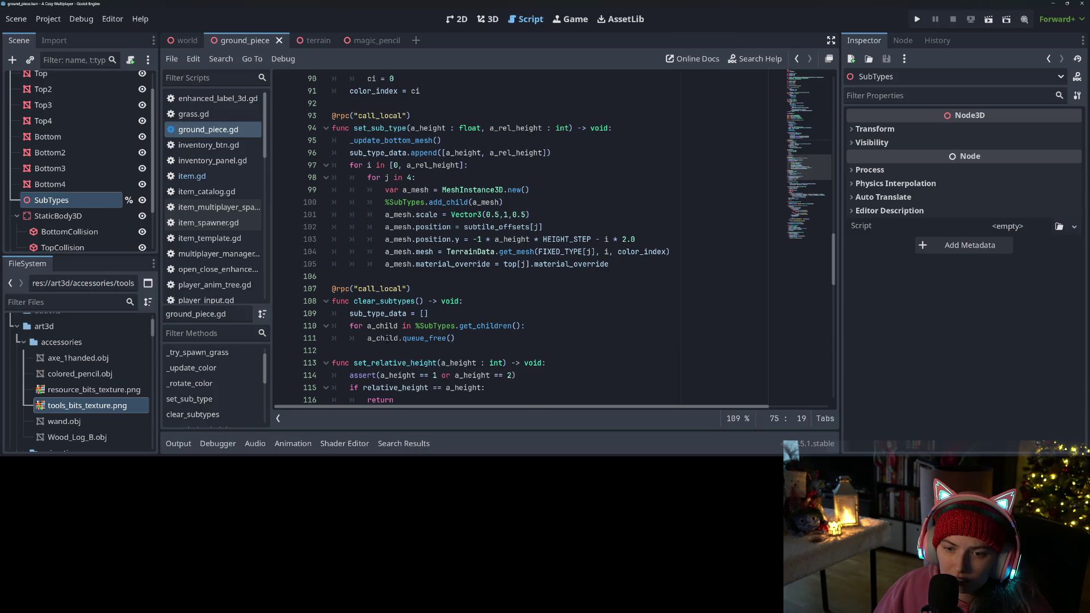
{"action": "scroll", "coordinate": [518, 329], "scroll_direction": "down", "scroll_amount": 2}
{"action": "scroll", "coordinate": [506, 324], "scroll_direction": "up", "scroll_amount": 6}
{"action": "scroll", "coordinate": [504, 322], "scroll_direction": "up", "scroll_amount": 4}
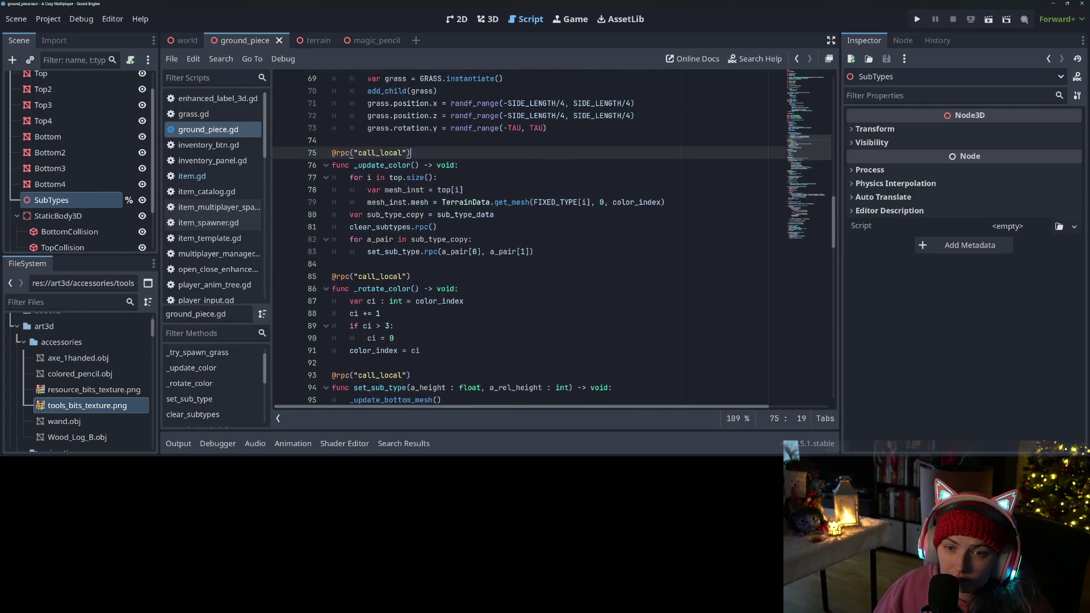
{"action": "scroll", "coordinate": [416, 287], "scroll_direction": "down", "scroll_amount": 2}
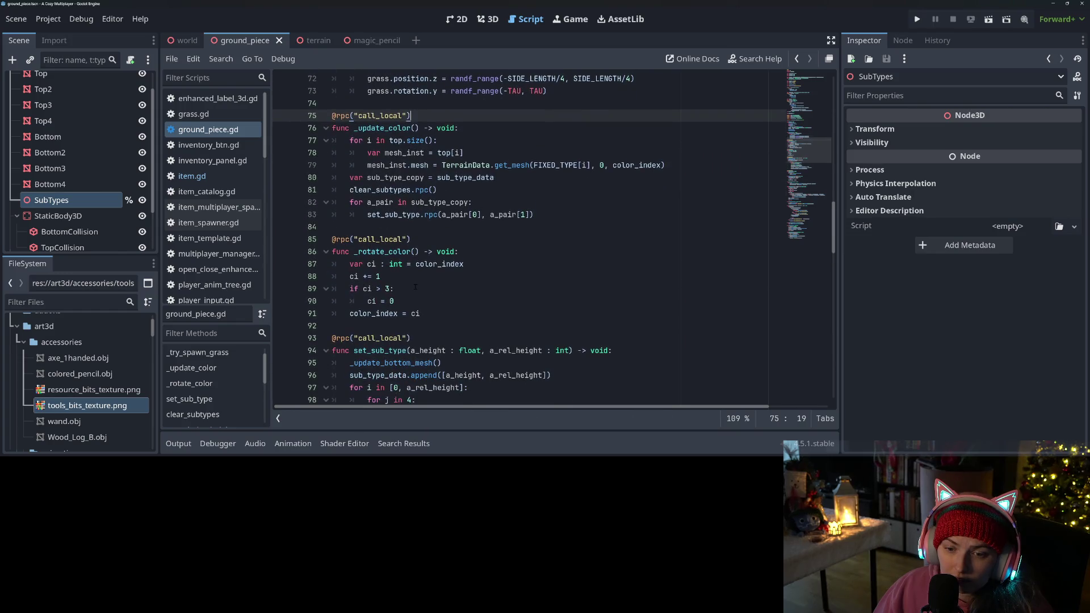
{"action": "double_click", "coordinate": [392, 252]}
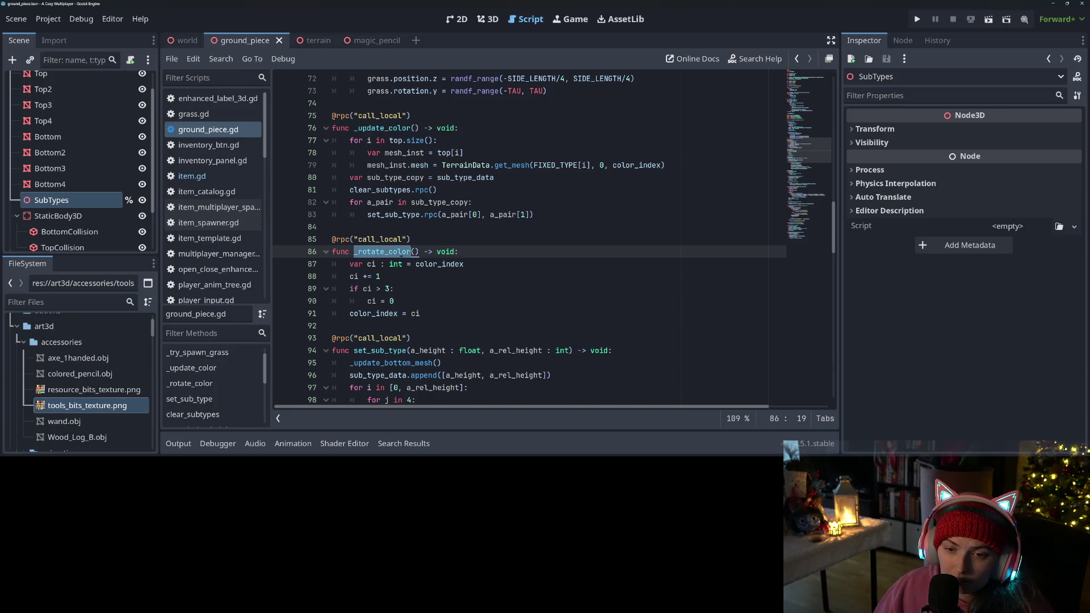
Add 'if not multiplayer.is_server():' with an indented 'return' as _rotate_color's first lines, then save
{"action": "left_click", "coordinate": [489, 258]}
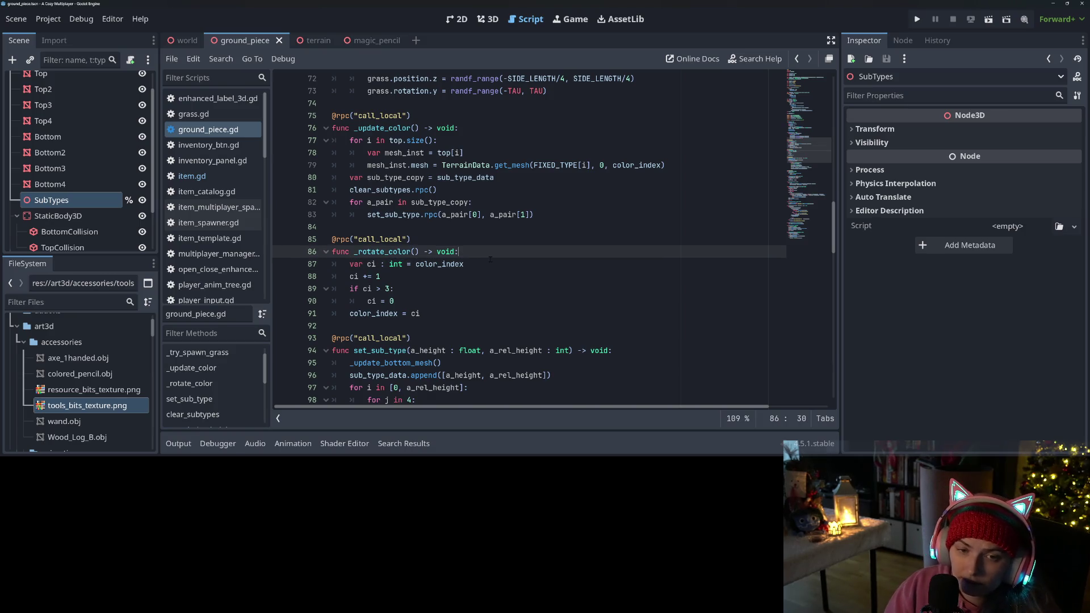
{"action": "key", "text": "Return"}
{"action": "type", "text": "if not"}
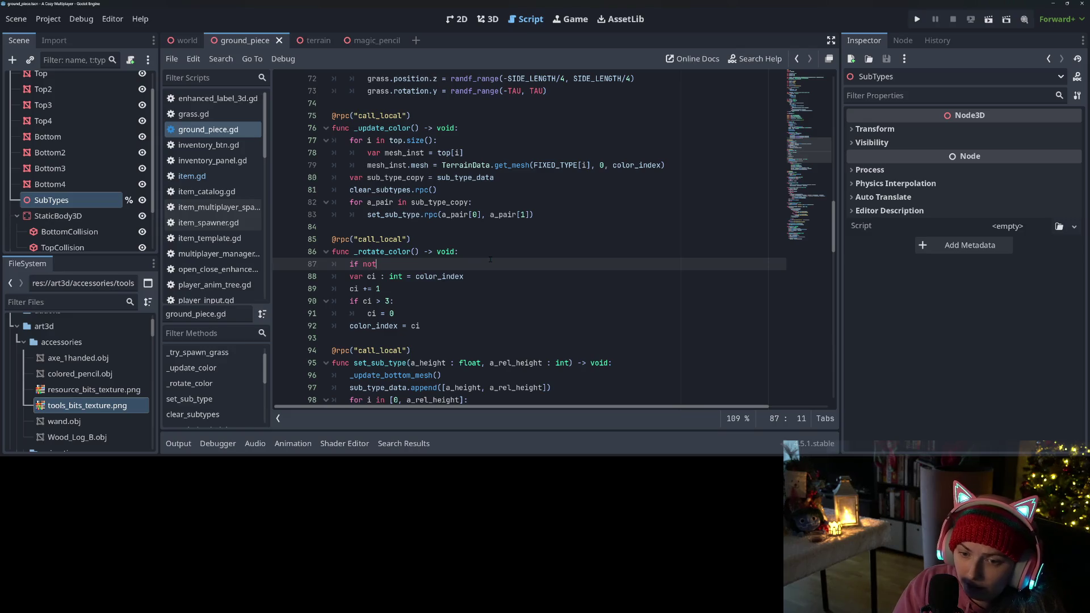
{"action": "type", "text": " multiplayer"}
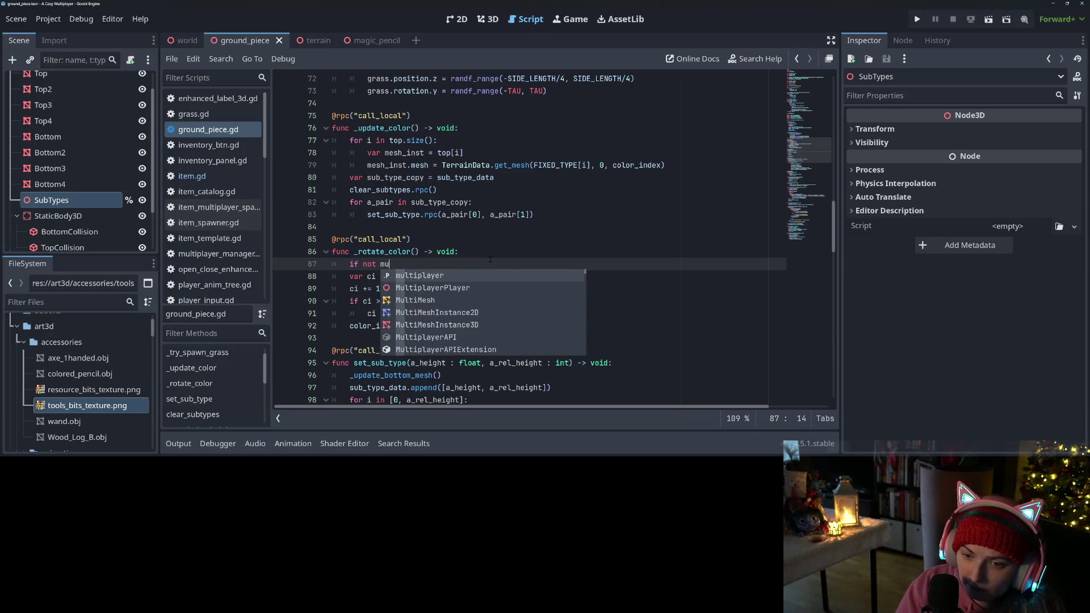
{"action": "type", "text": ".is_server():"}
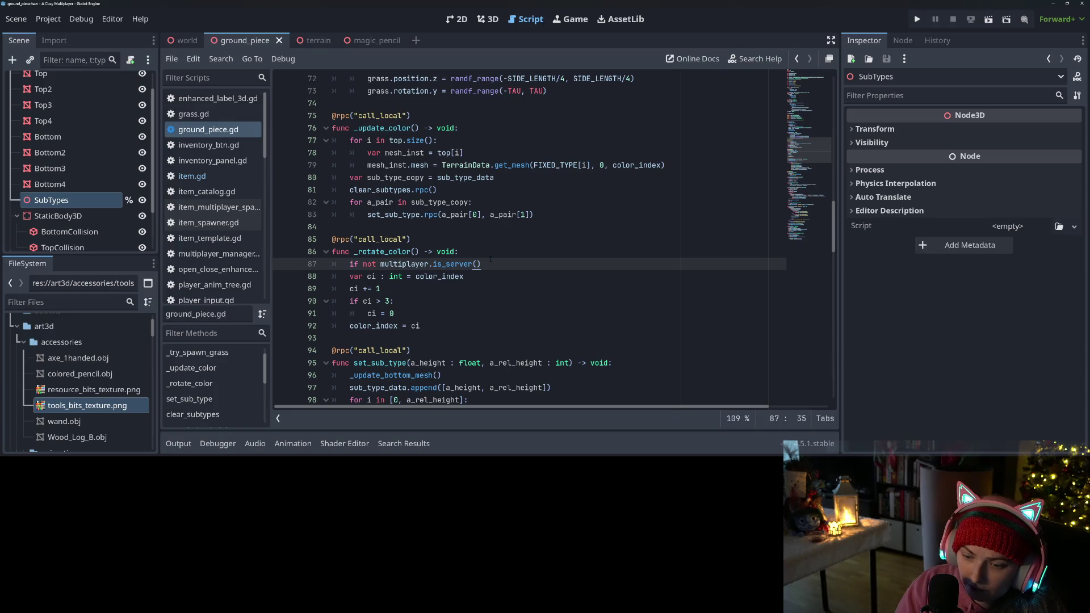
{"action": "key", "text": "Return"}
{"action": "type", "text": "return"}
{"action": "key", "text": "ctrl+s"}
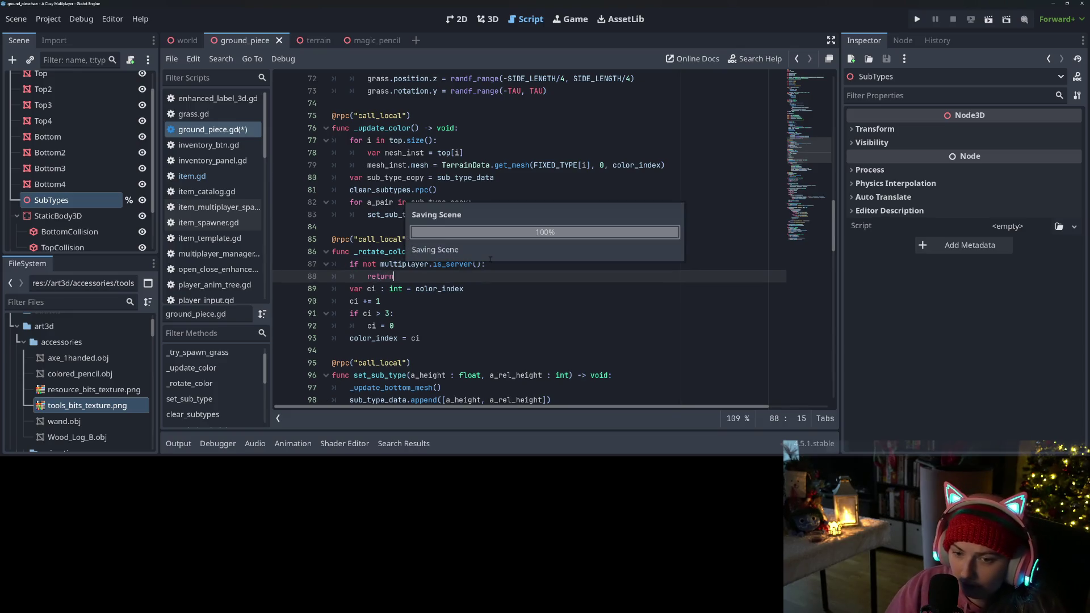
{"action": "left_click", "coordinate": [491, 288]}
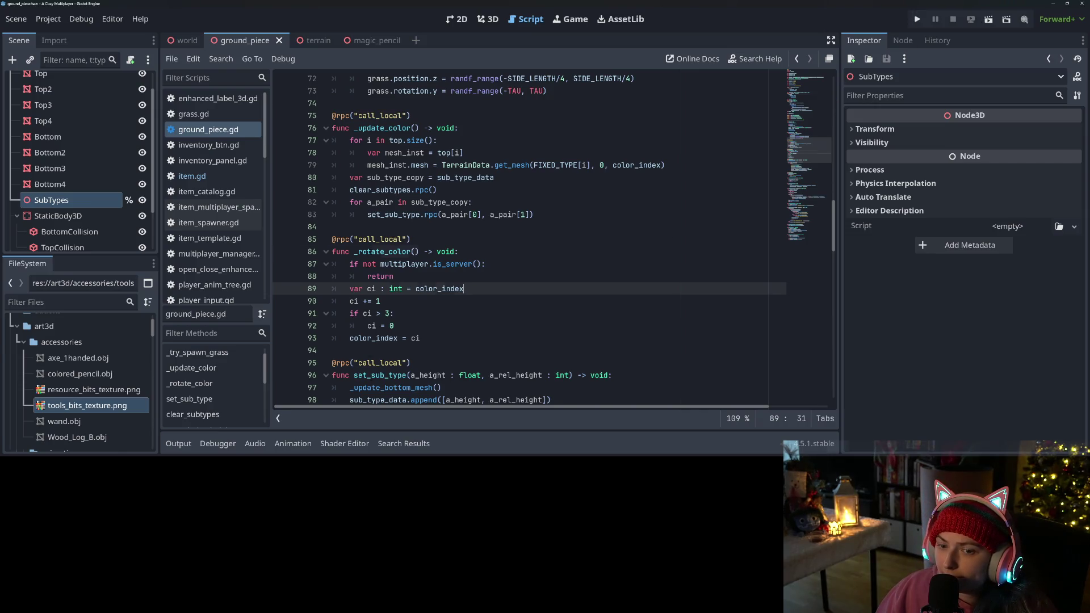
{"action": "double_click", "coordinate": [381, 252]}
{"action": "scroll", "coordinate": [415, 346], "scroll_direction": "up", "scroll_amount": 8}
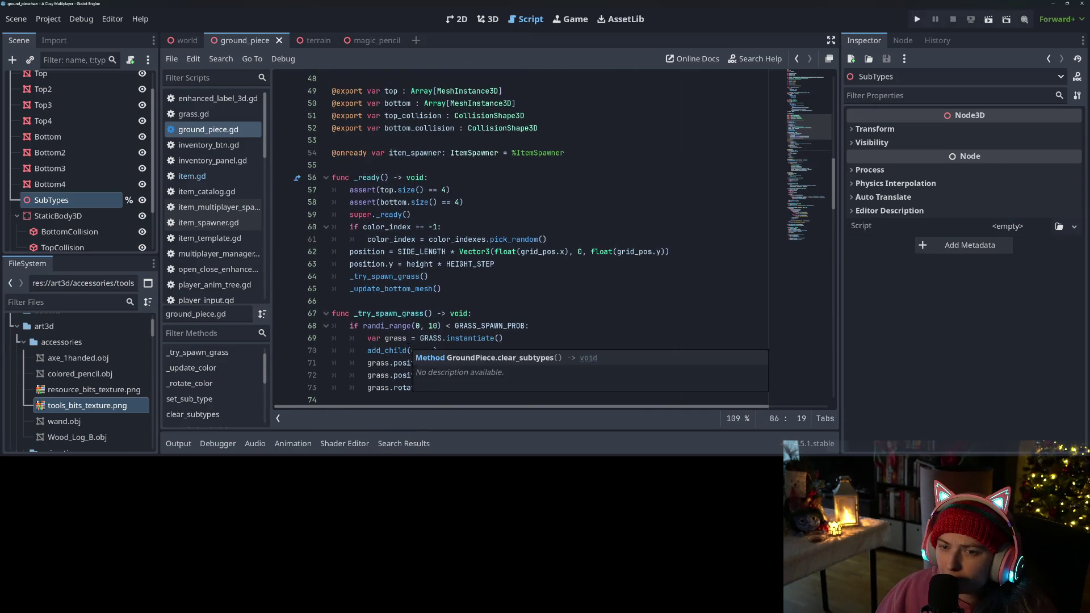
{"action": "scroll", "coordinate": [408, 345], "scroll_direction": "down", "scroll_amount": 6}
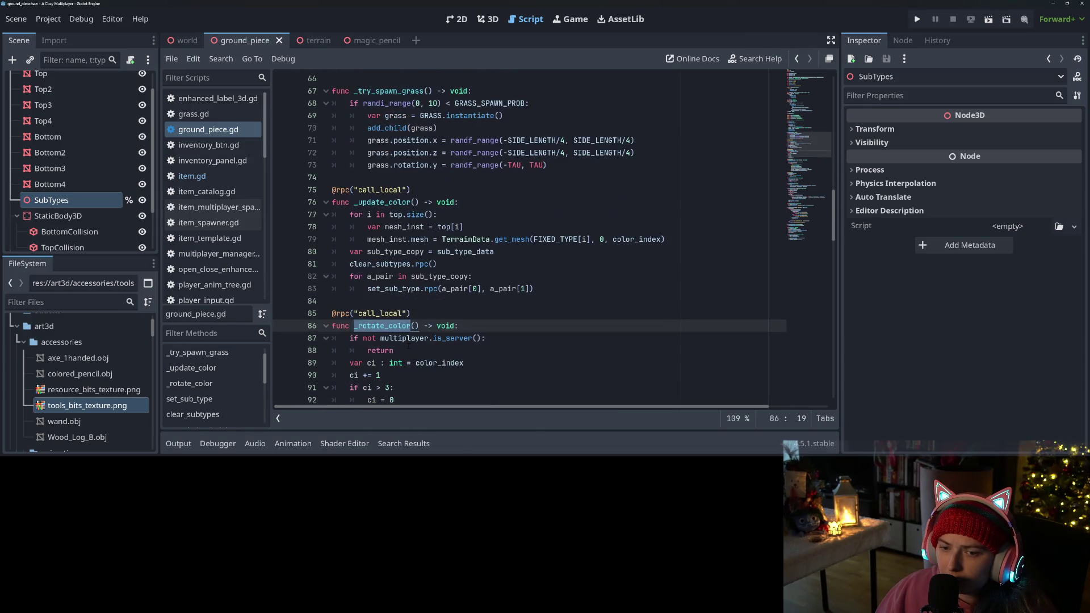
{"action": "scroll", "coordinate": [408, 346], "scroll_direction": "down", "scroll_amount": 1}
{"action": "double_click", "coordinate": [404, 301]}
{"action": "left_click_drag", "start_coordinate": [410, 152], "coordinate": [284, 153]}
{"action": "key", "text": "BackSpace"}
{"action": "key", "text": "BackSpace"}
{"action": "double_click", "coordinate": [382, 153]}
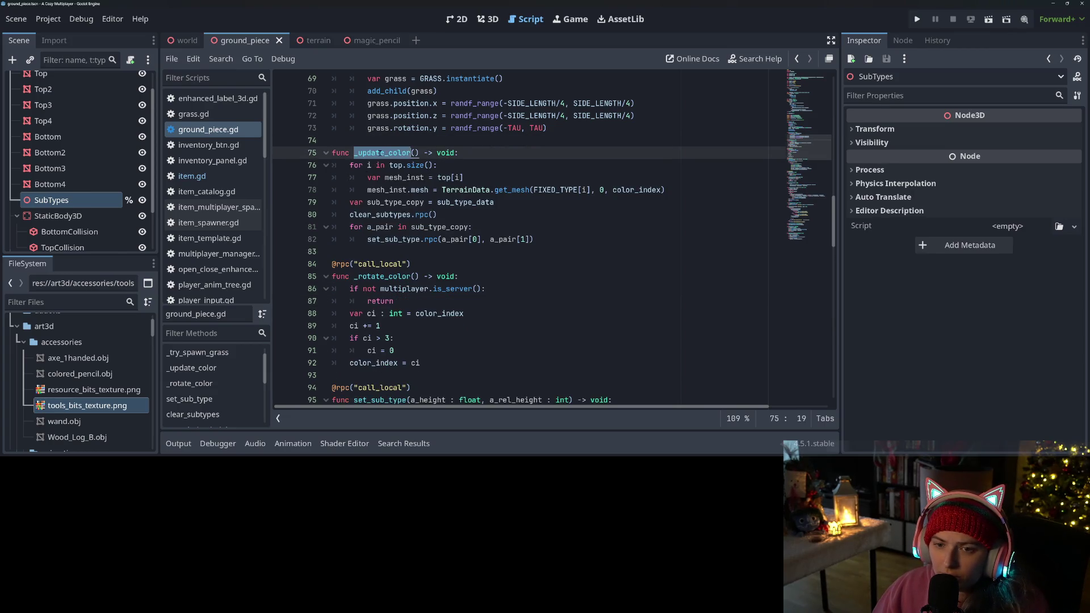
{"action": "key", "text": "ctrl+s"}
Review _rotate_color's color_index assignment and the _update_bottom_mesh call in _ready
{"action": "double_click", "coordinate": [392, 277]}
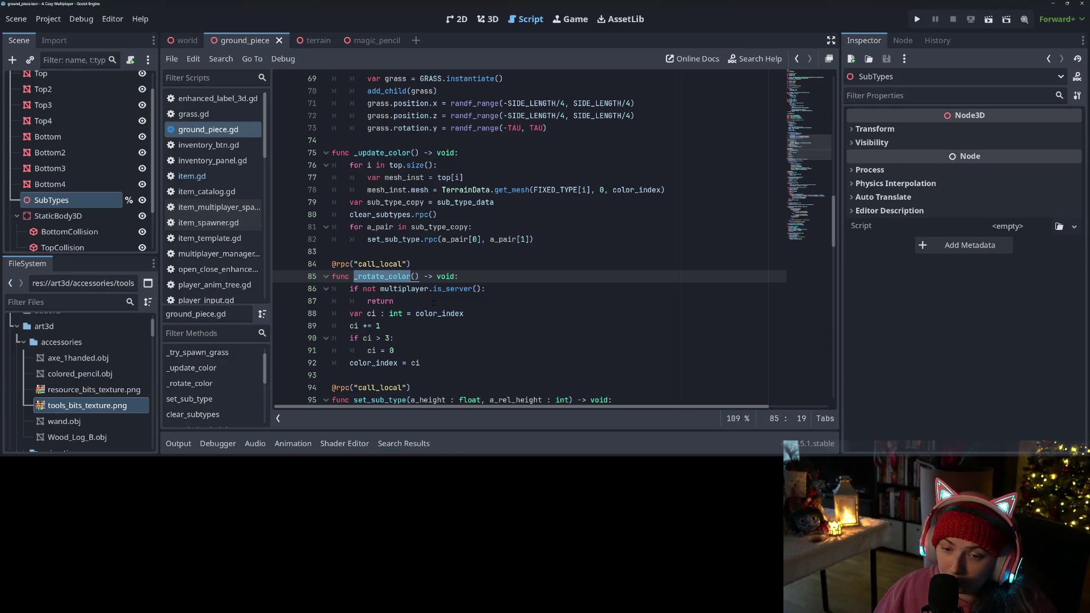
{"action": "double_click", "coordinate": [375, 363]}
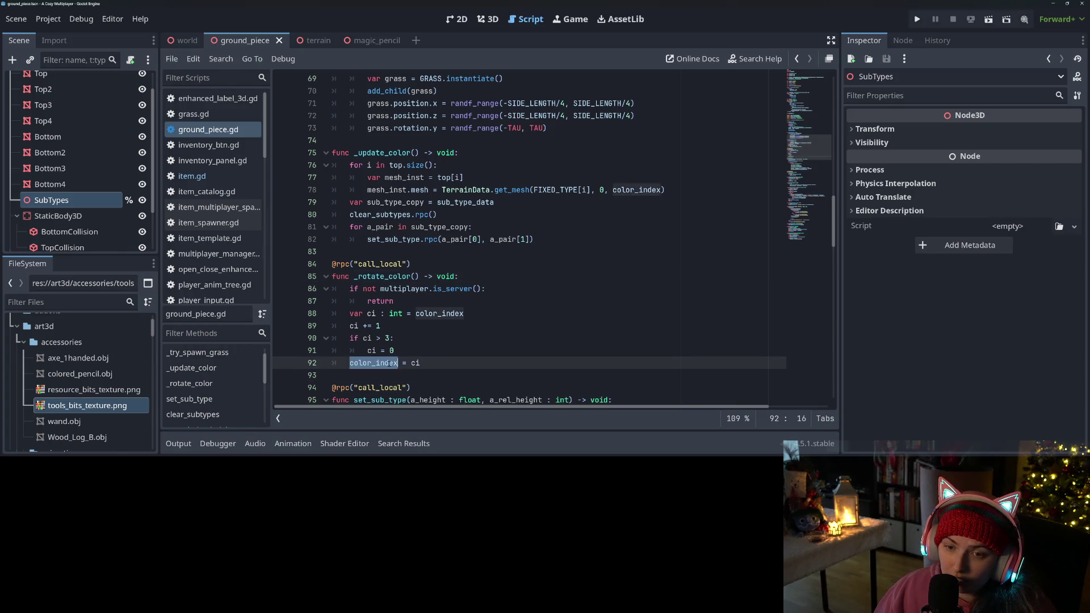
{"action": "scroll", "coordinate": [511, 239], "scroll_direction": "up", "scroll_amount": 6}
{"action": "scroll", "coordinate": [395, 260], "scroll_direction": "up", "scroll_amount": 2}
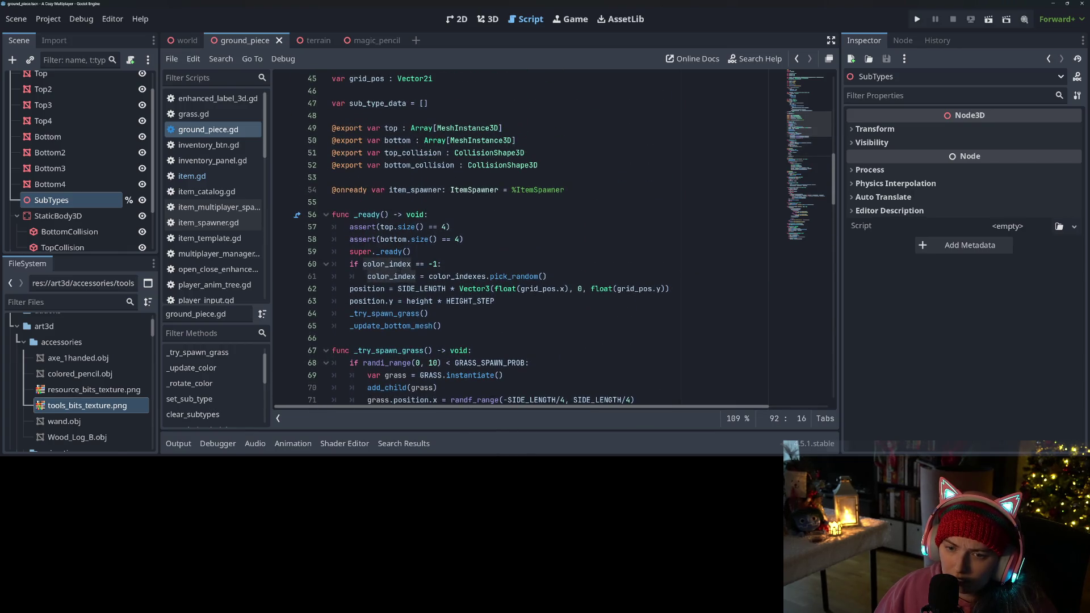
{"action": "scroll", "coordinate": [511, 238], "scroll_direction": "up", "scroll_amount": 8}
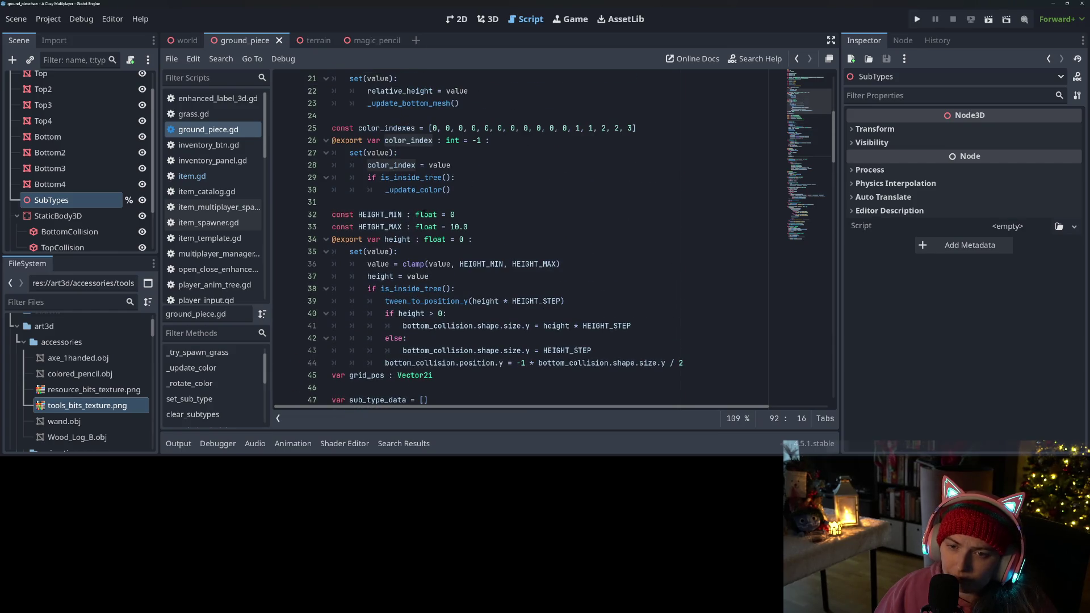
{"action": "scroll", "coordinate": [411, 200], "scroll_direction": "down", "scroll_amount": 12}
{"action": "scroll", "coordinate": [430, 257], "scroll_direction": "down", "scroll_amount": 1}
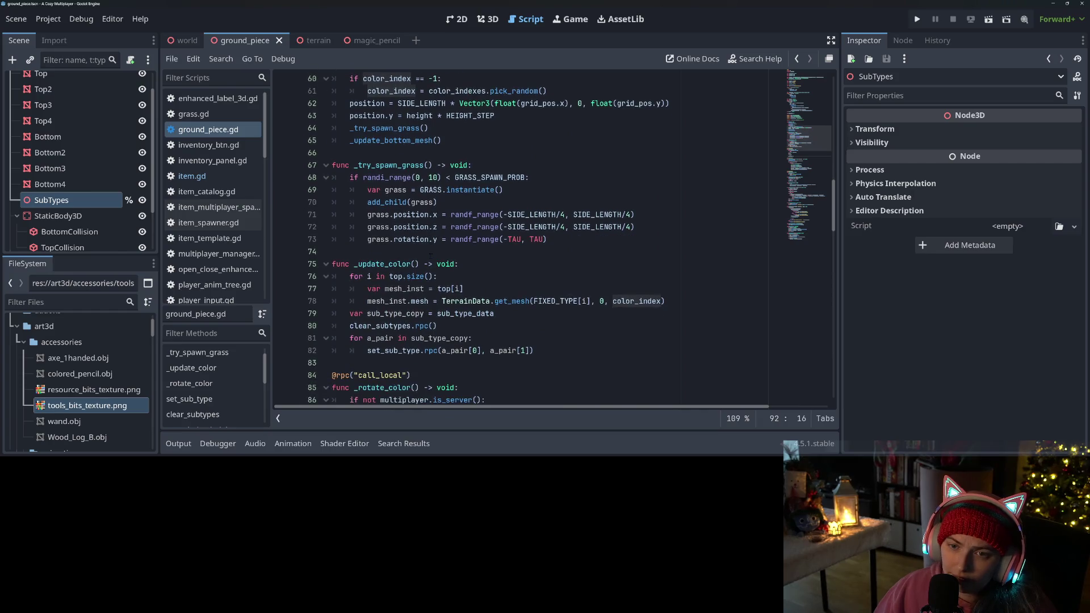
{"action": "scroll", "coordinate": [427, 253], "scroll_direction": "up", "scroll_amount": 1}
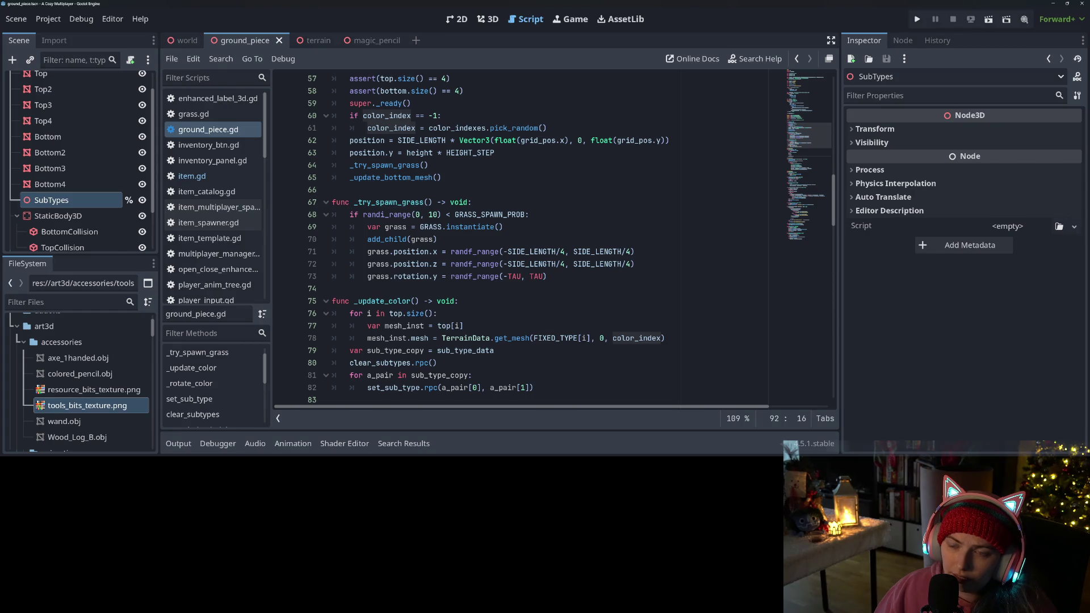
{"action": "mouse_move", "coordinate": [415, 313]}
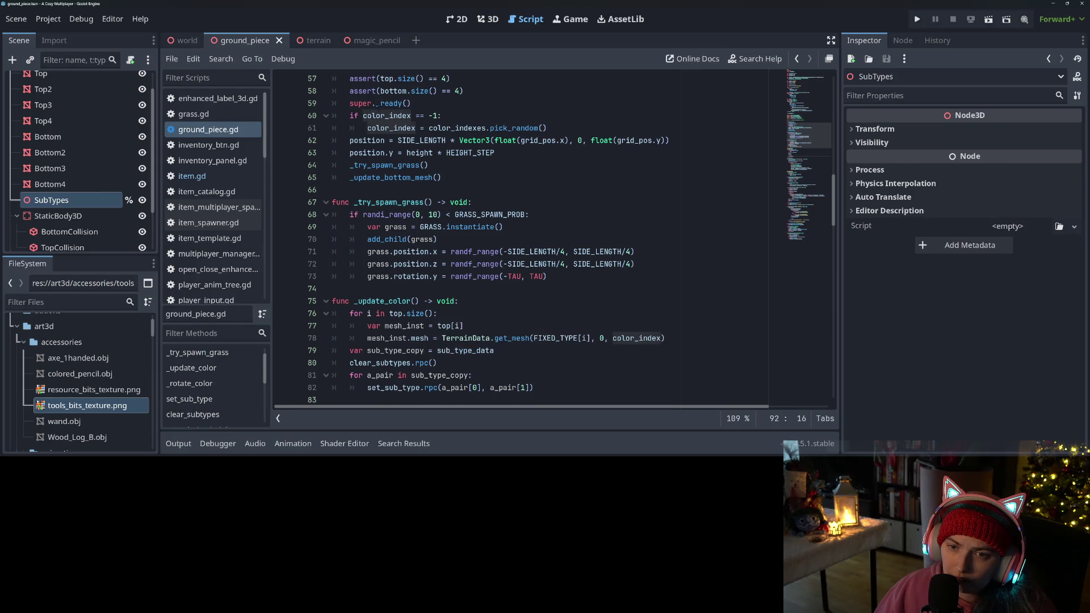
{"action": "scroll", "coordinate": [378, 196], "scroll_direction": "down", "scroll_amount": 1}
{"action": "double_click", "coordinate": [380, 141]}
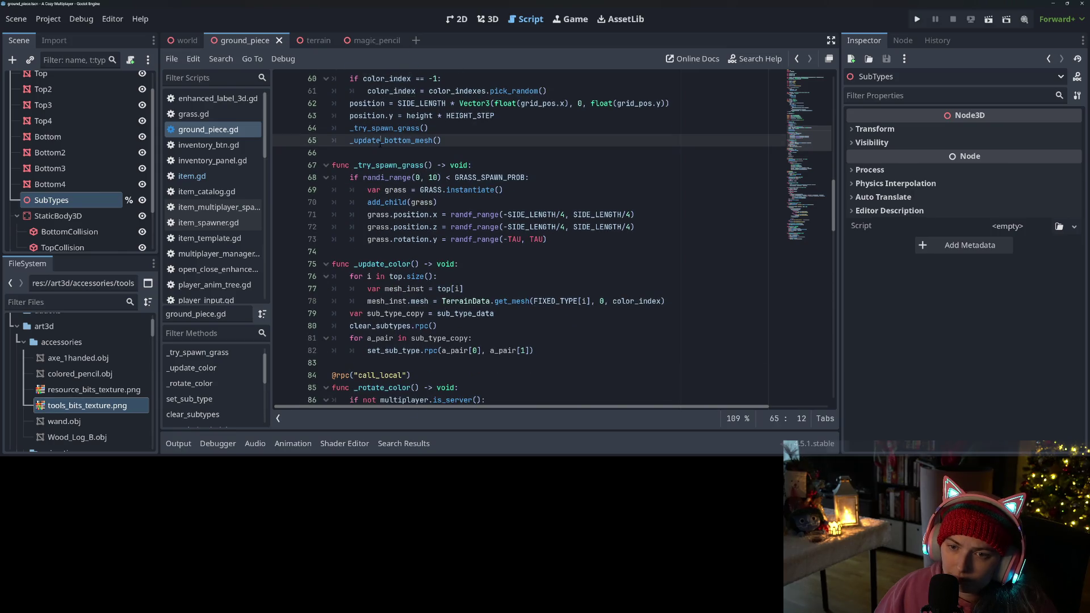
{"action": "left_click", "coordinate": [380, 251]}
{"action": "scroll", "coordinate": [380, 251], "scroll_direction": "up", "scroll_amount": 3}
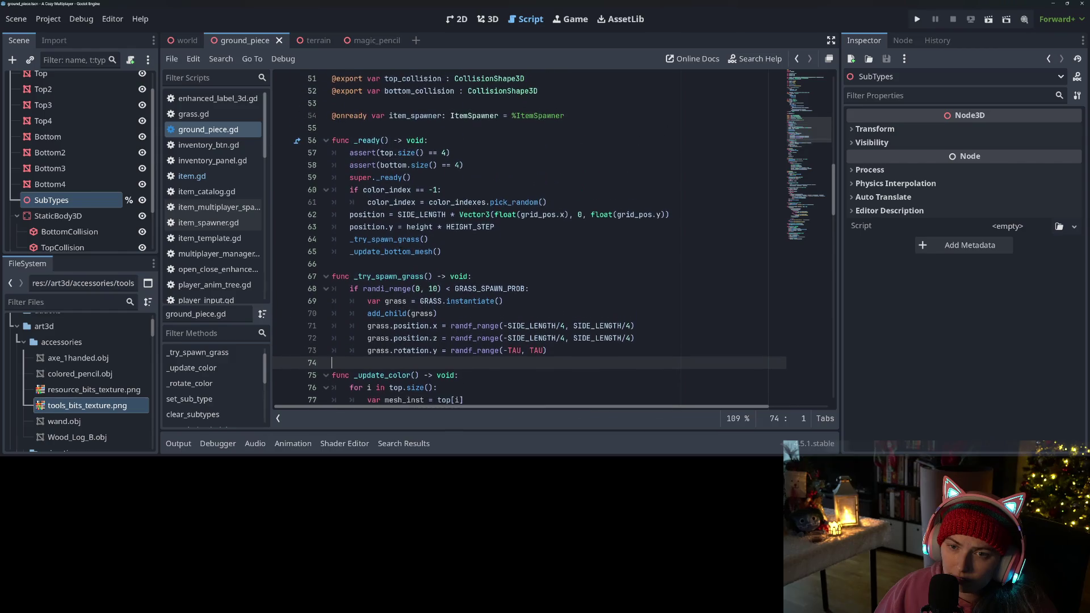
{"action": "scroll", "coordinate": [528, 239], "scroll_direction": "down", "scroll_amount": 2}
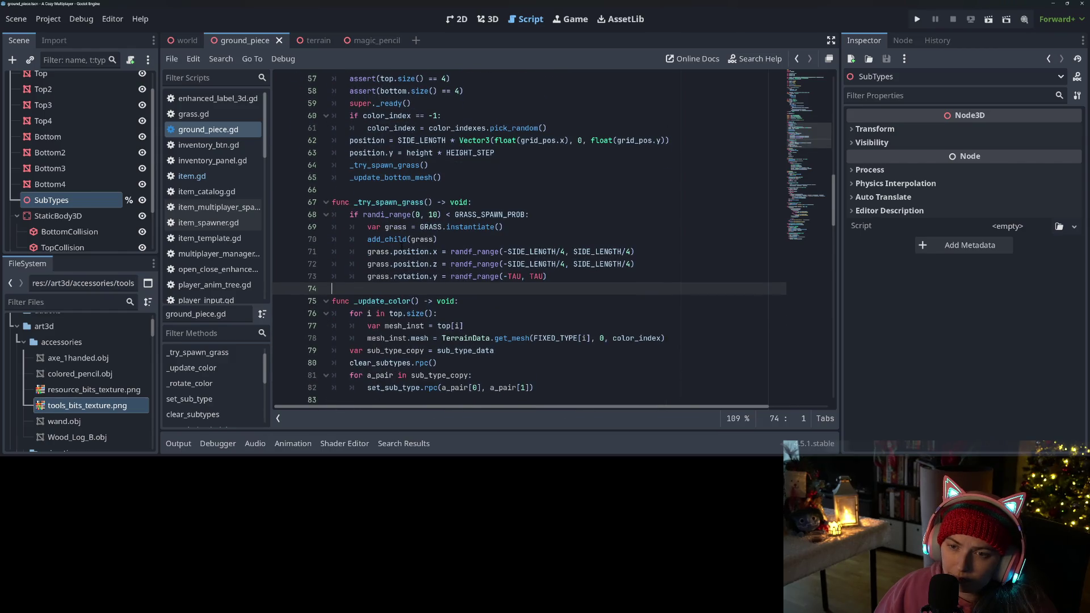